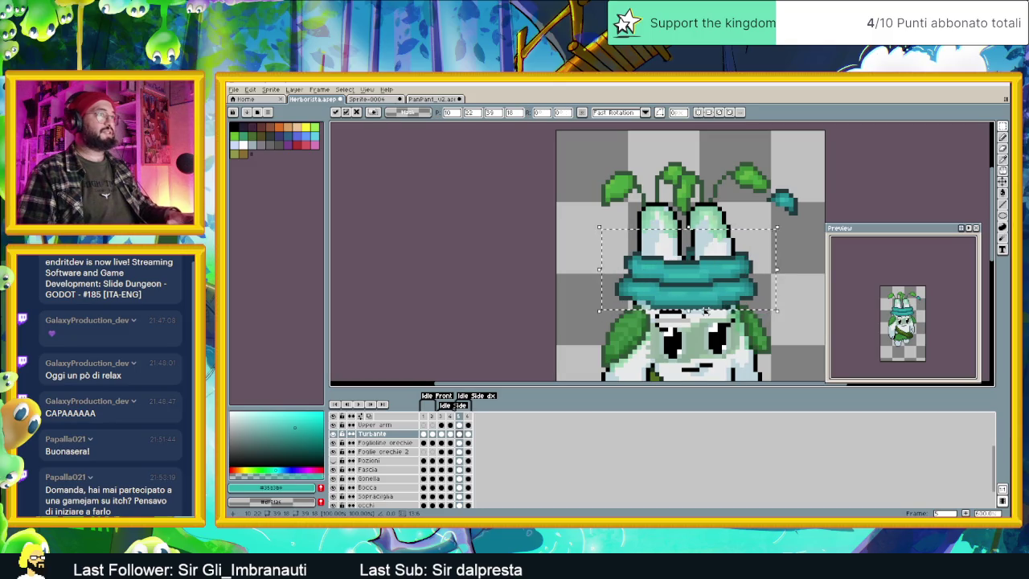
Step: Nudge the turban selection by a pixel and deselect to commit its new position
key(Down)
key(Left)
drag(696, 288, 699, 280)
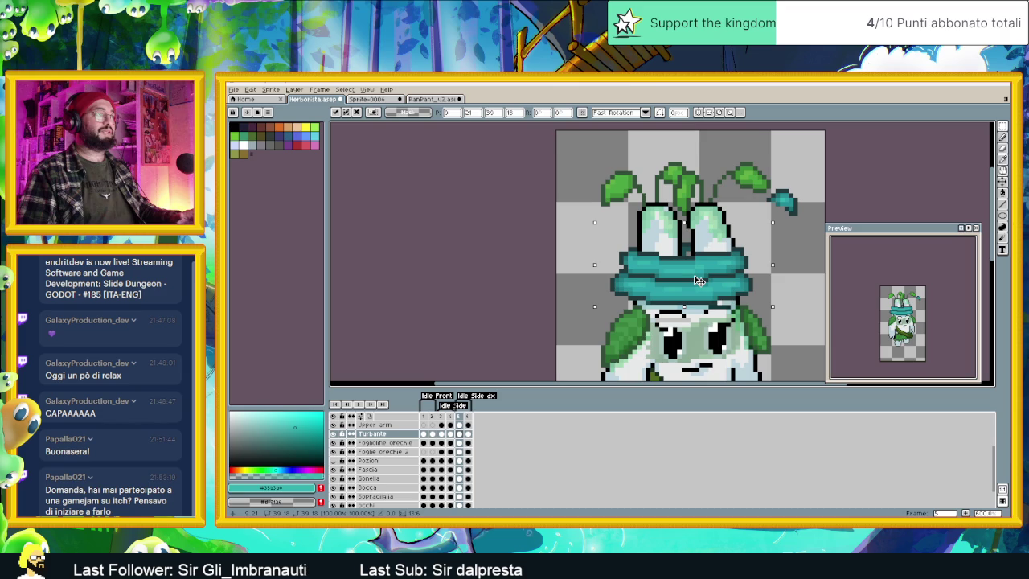
key(ctrl+d)
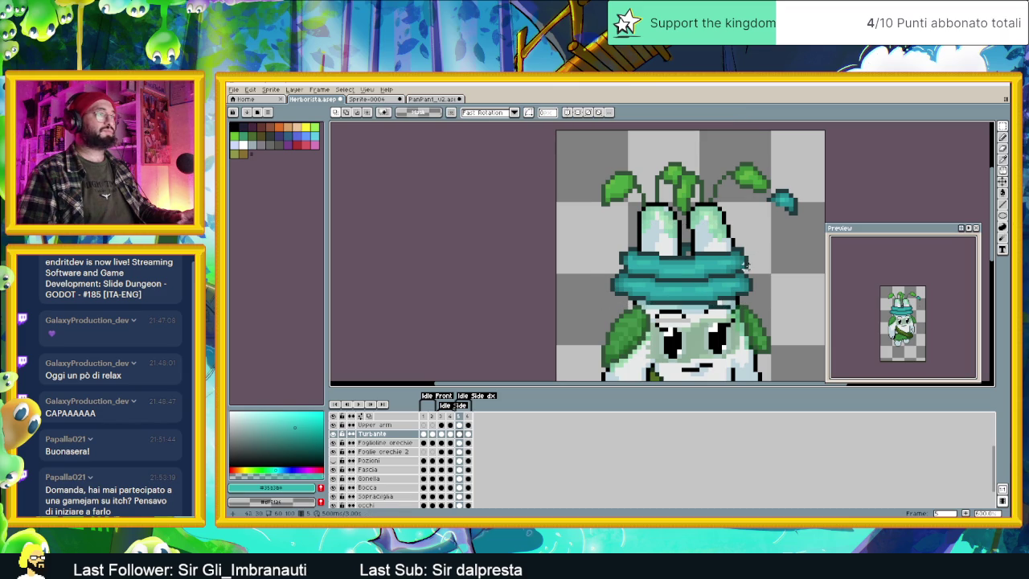
scroll(683, 245, up, 1)
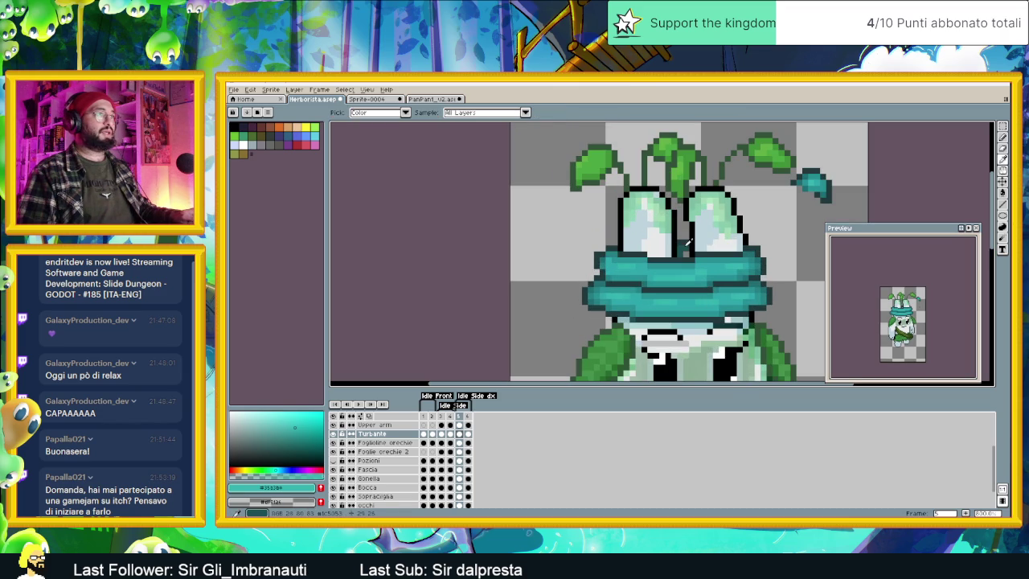
Step: Move the small teal tail piece down-left against the hat's right edge
key(b)
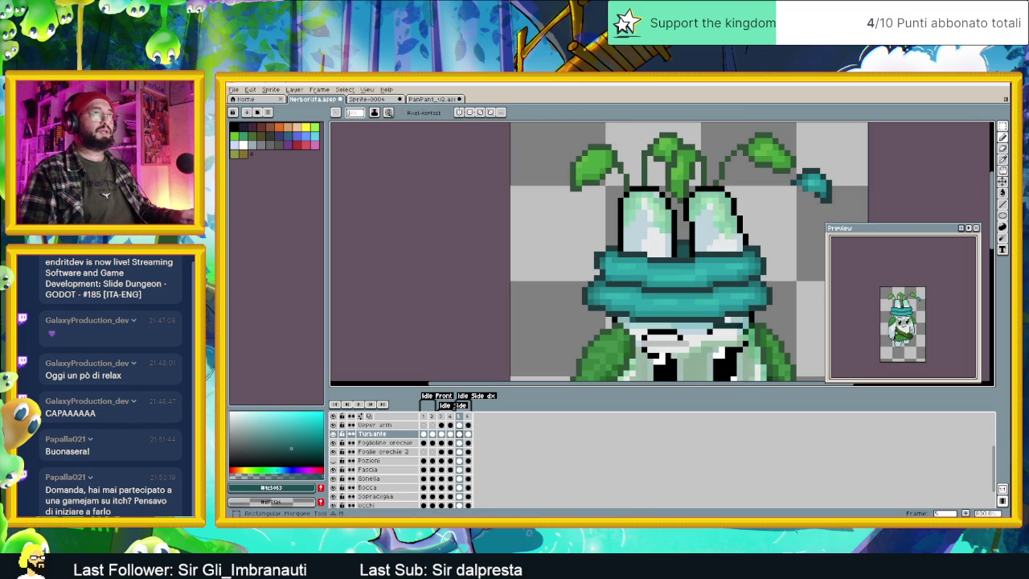
key(m)
mouse_move(783, 159)
mouse_down()
mouse_move(847, 211)
mouse_move(779, 224)
mouse_move(755, 245)
mouse_up()
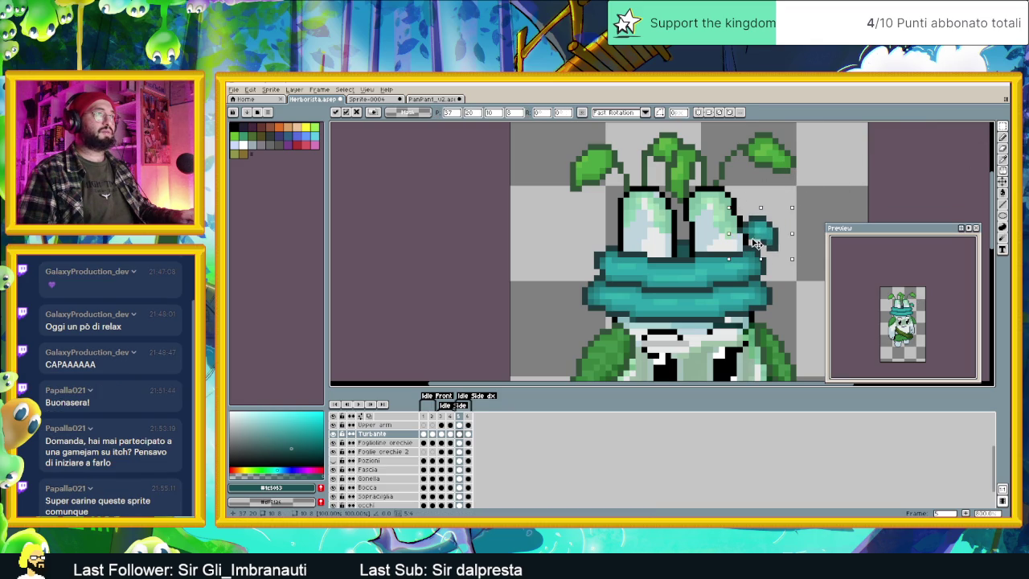
click(900, 170)
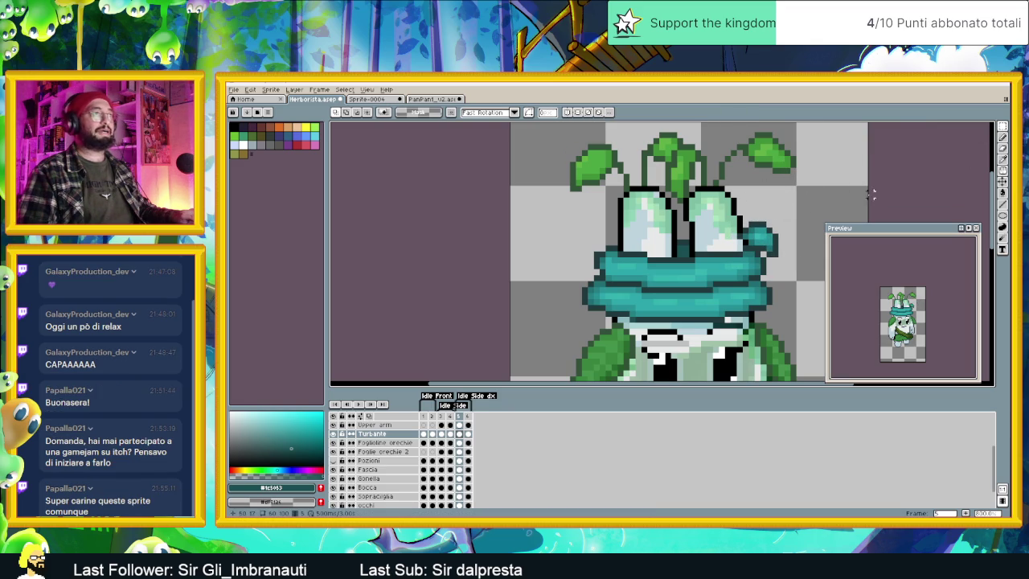
key(b)
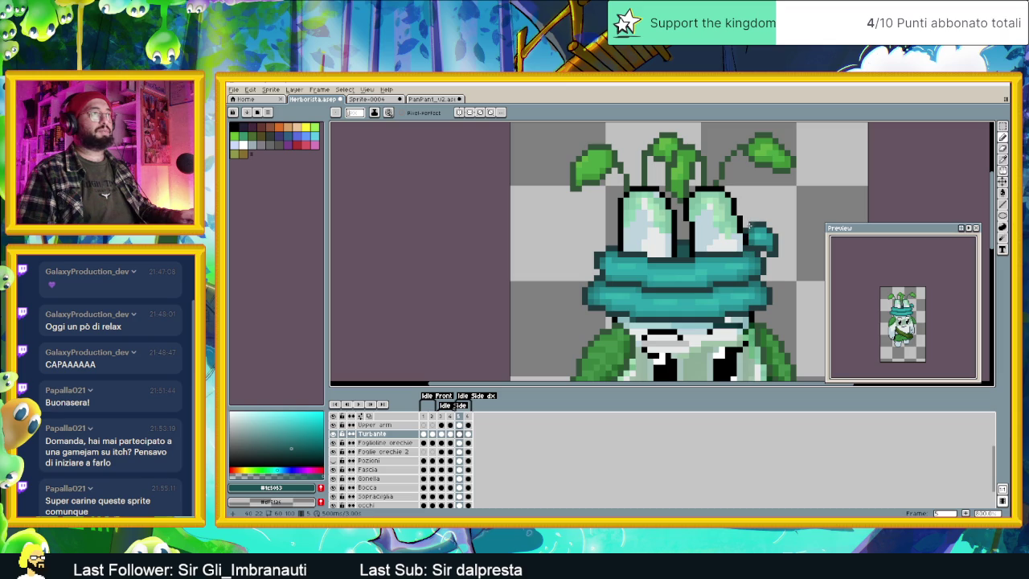
scroll(720, 235, down, 1)
scroll(721, 235, down, 1)
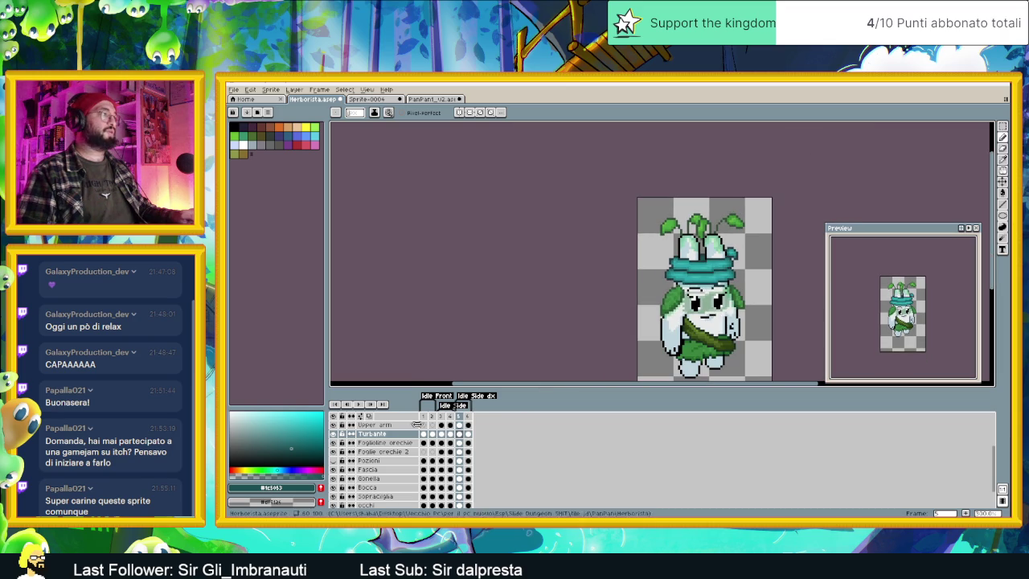
click(441, 425)
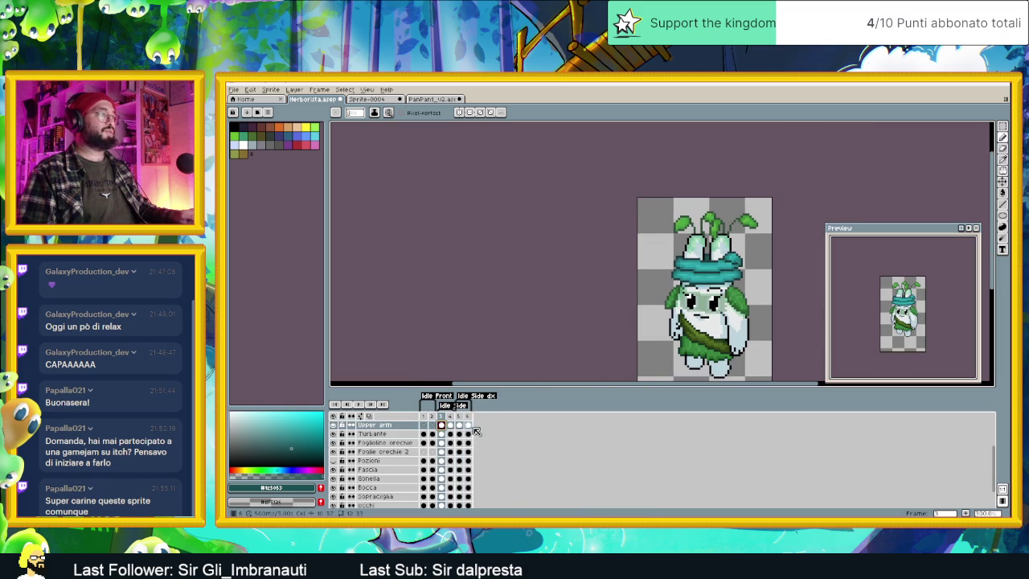
click(461, 425)
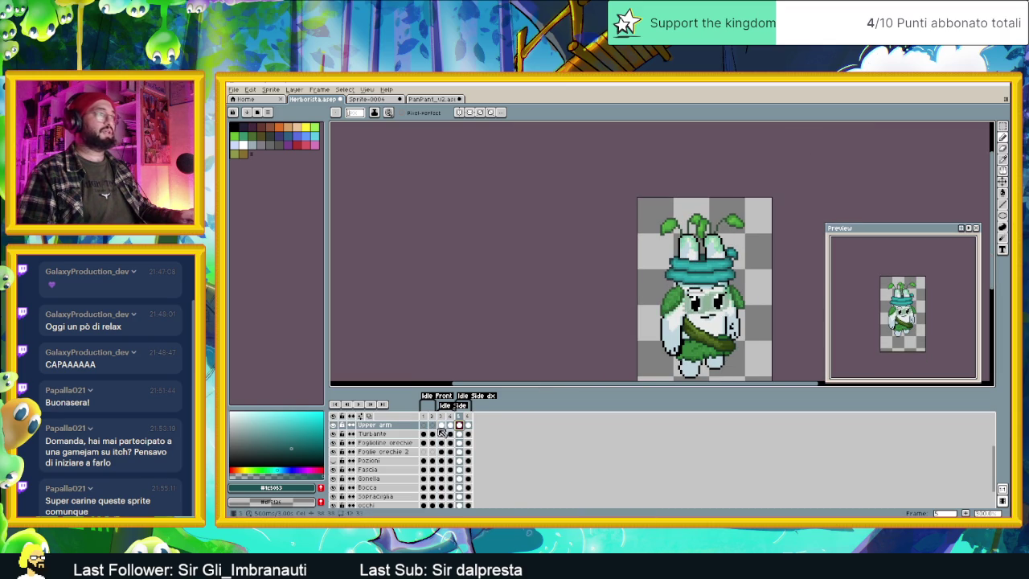
click(423, 426)
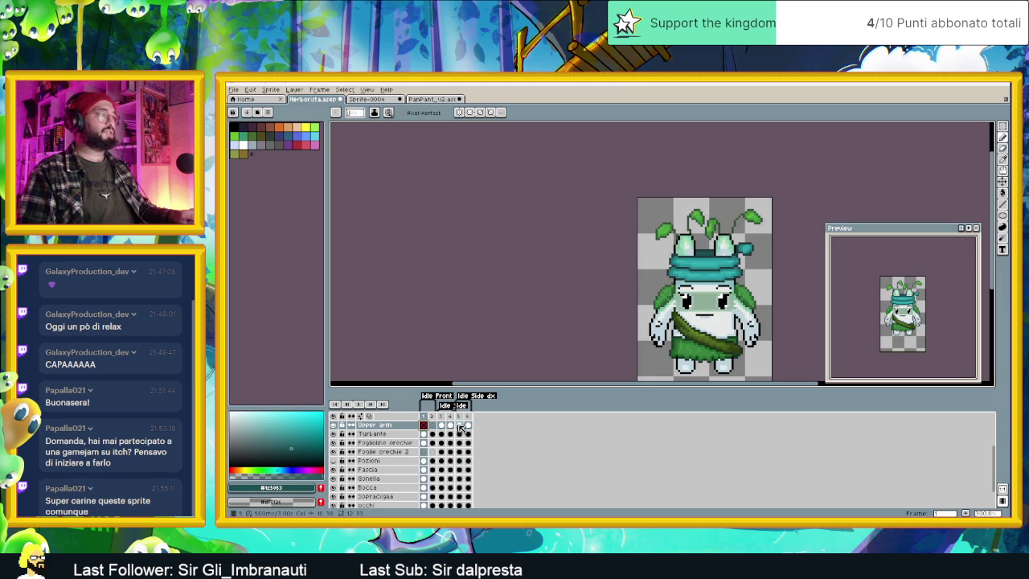
click(460, 426)
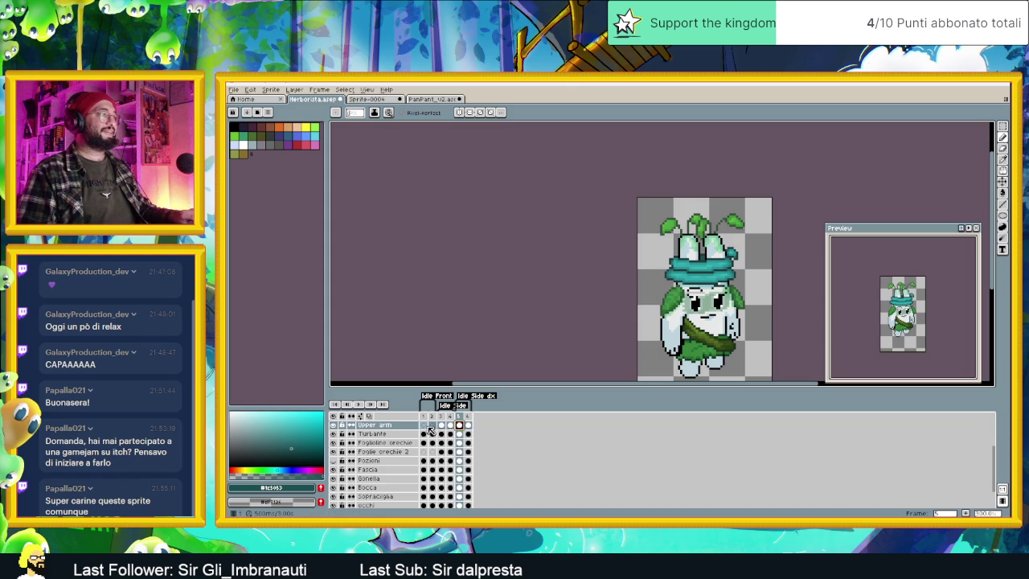
click(424, 426)
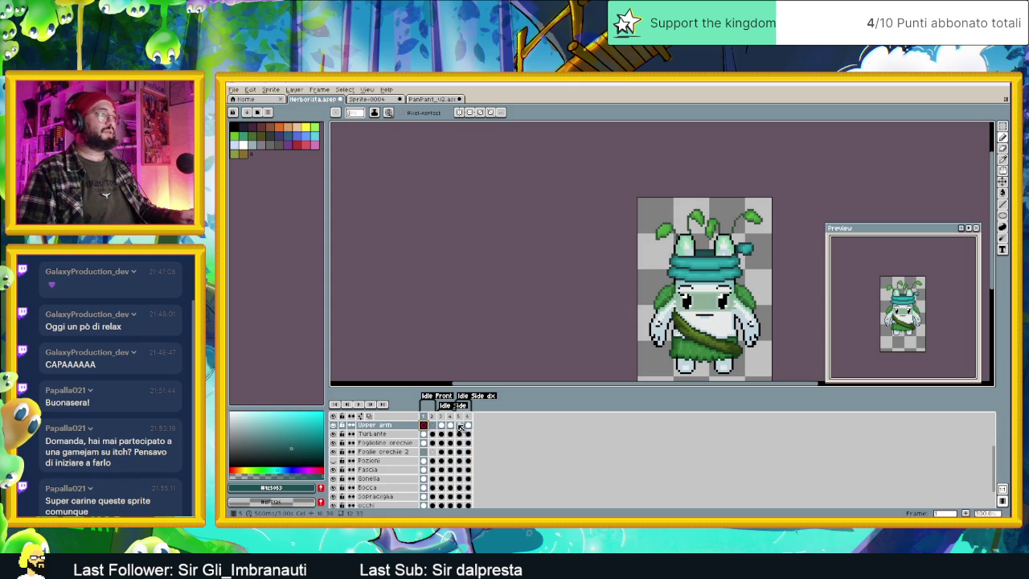
click(460, 426)
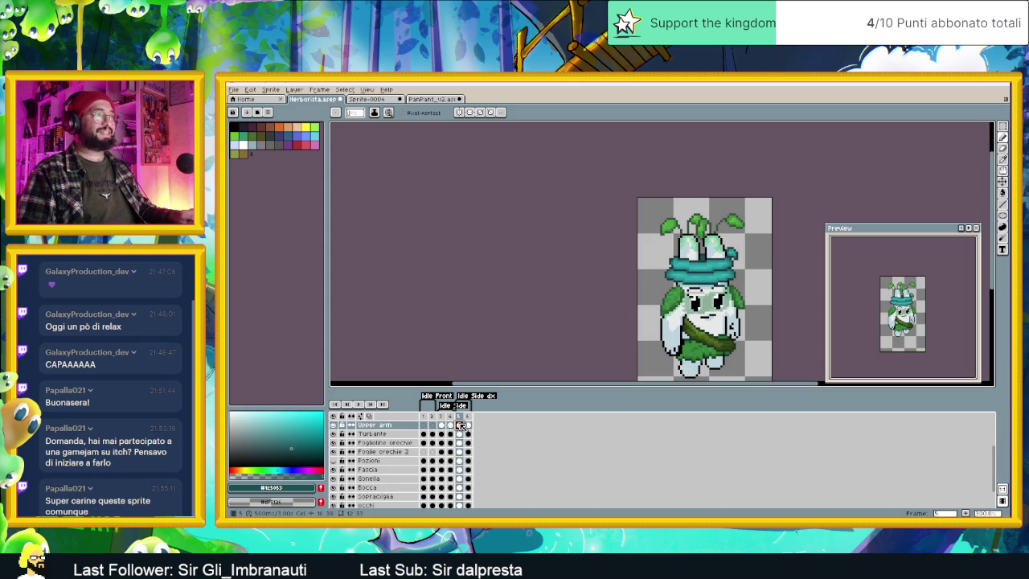
click(424, 426)
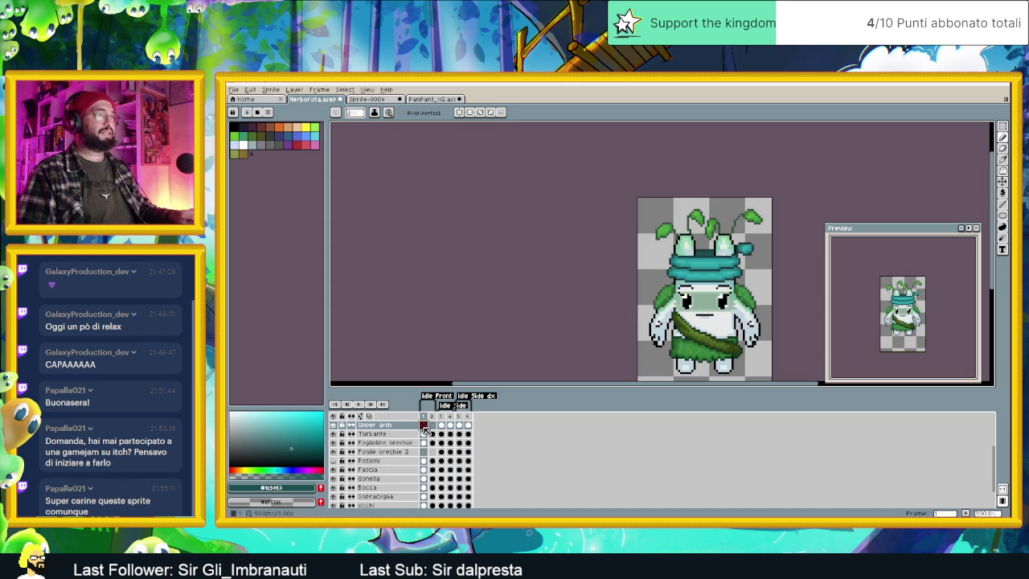
click(461, 425)
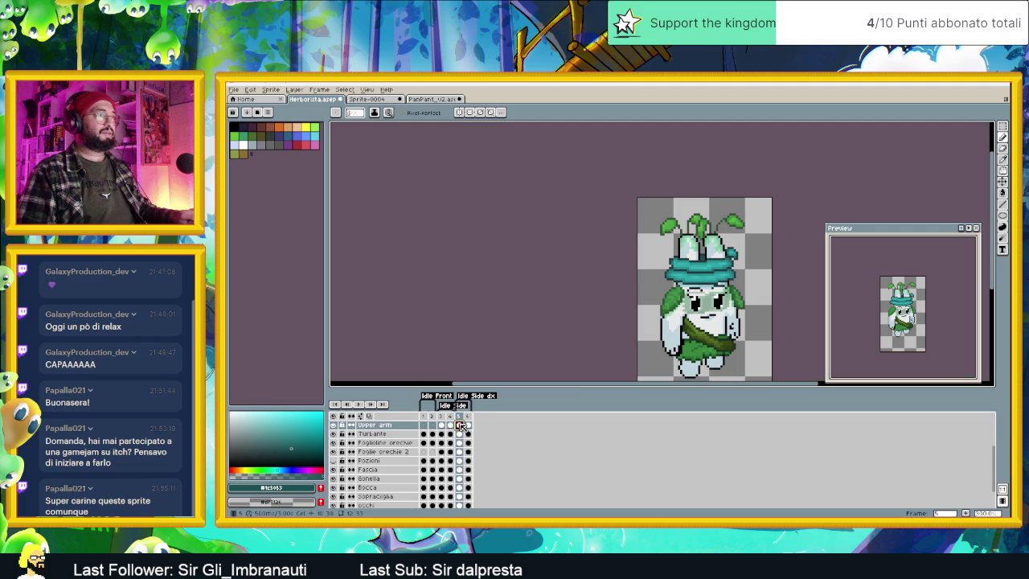
scroll(731, 267, up, 1)
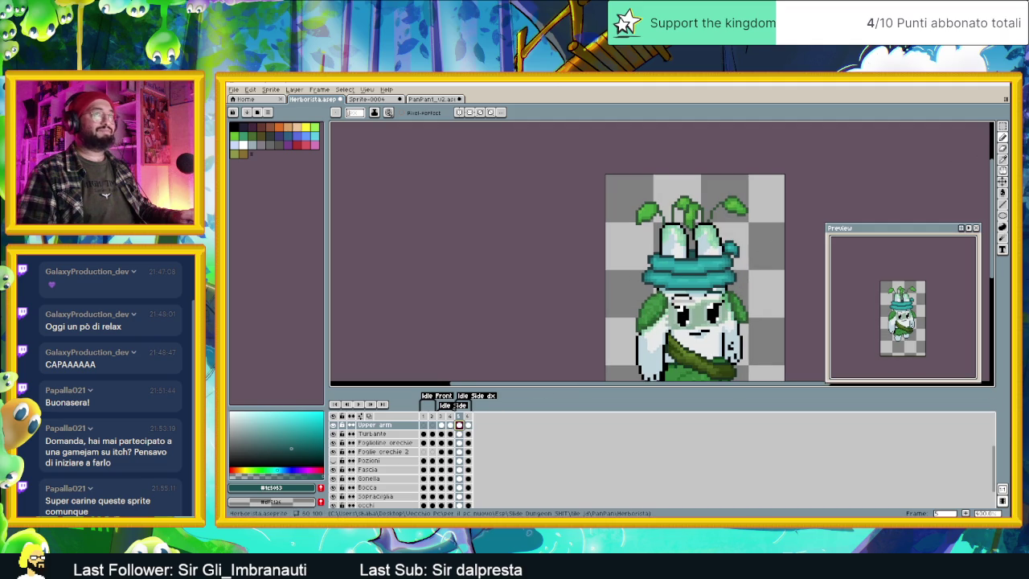
click(1002, 182)
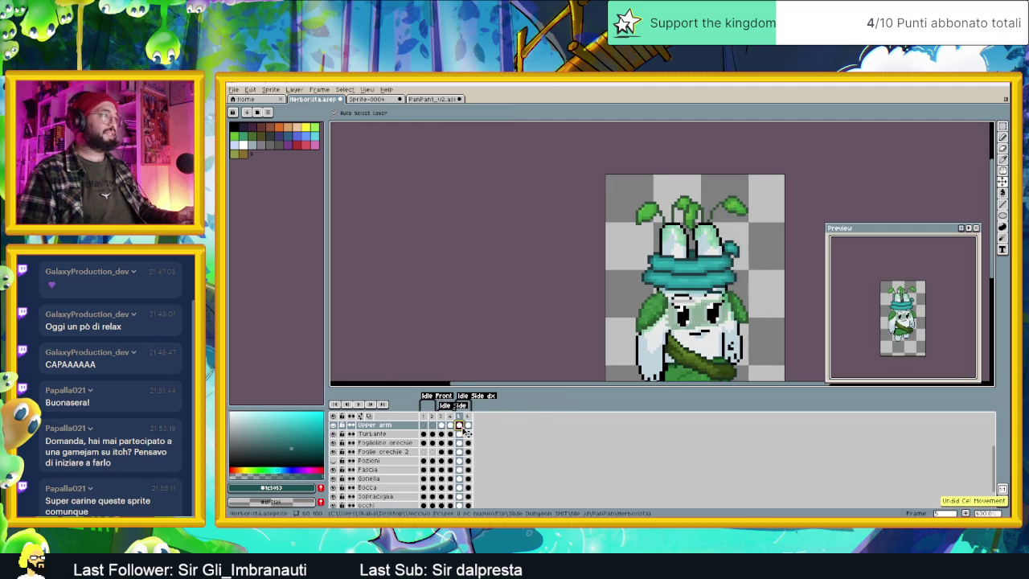
key(ctrl)
Step: Try shifting the frame-5 Turbante cel right, then undo those strokes
click(459, 434)
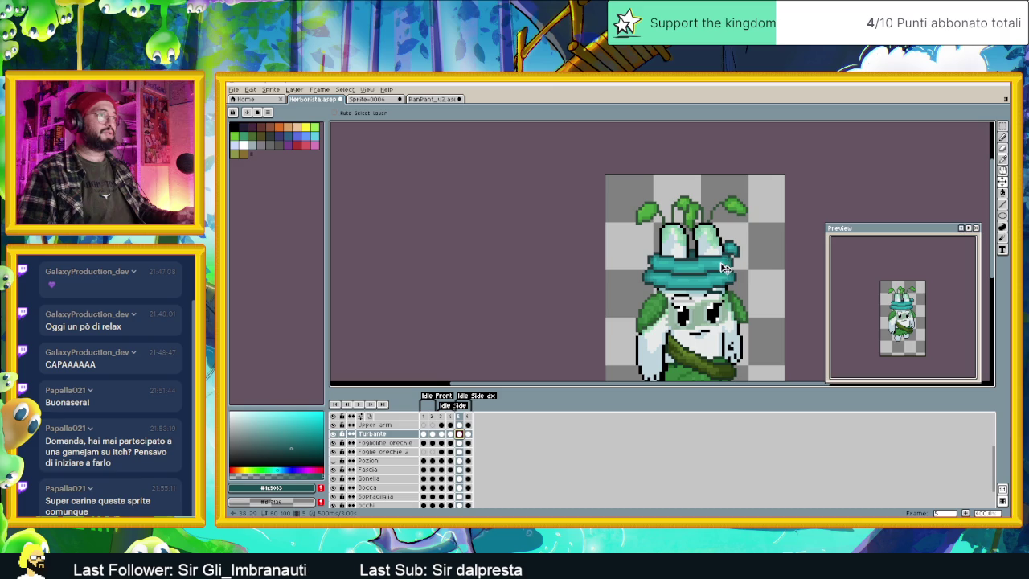
drag(723, 267, 727, 267)
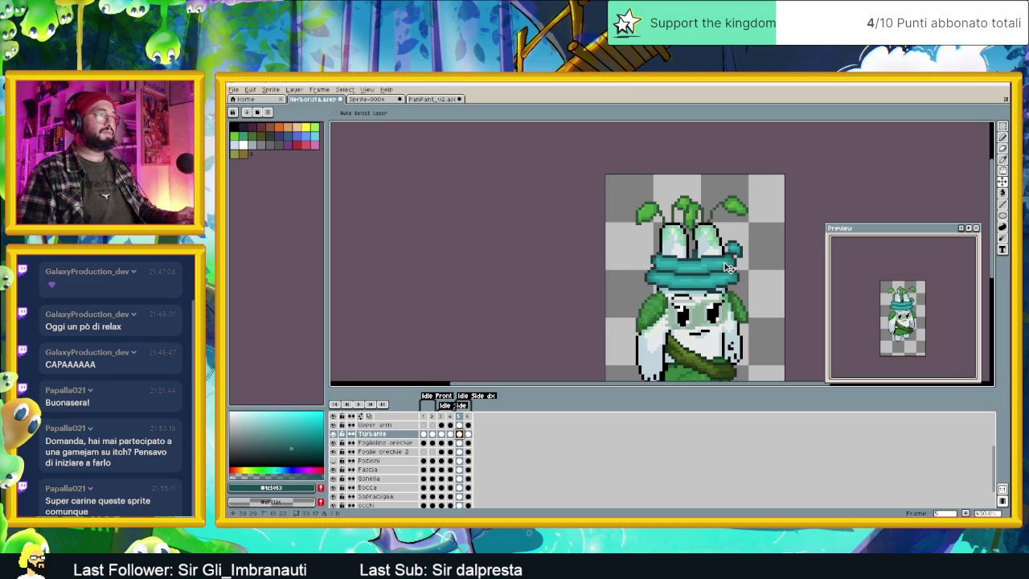
key(ctrl+z)
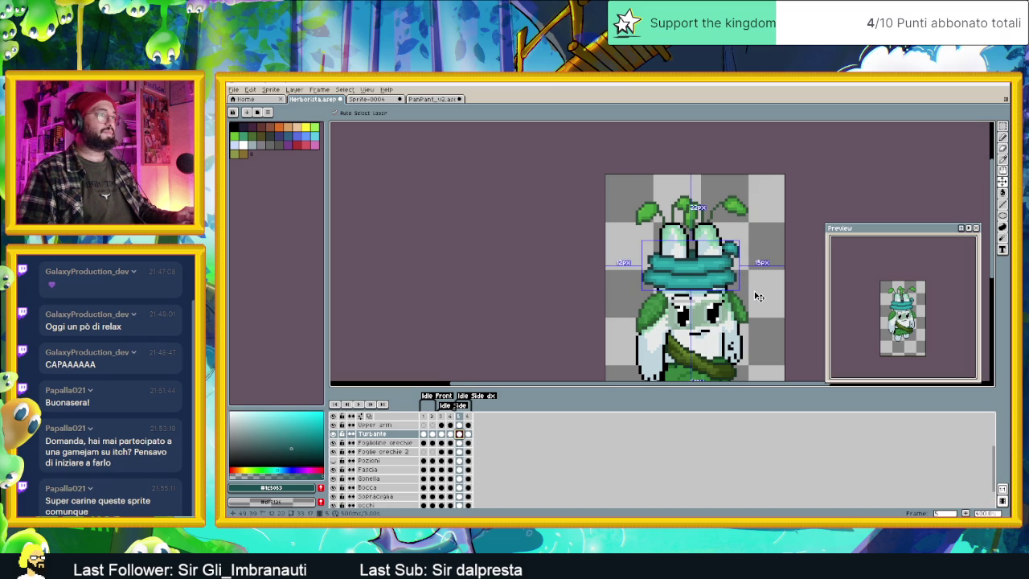
scroll(758, 297, down, 1)
key(ctrl+z)
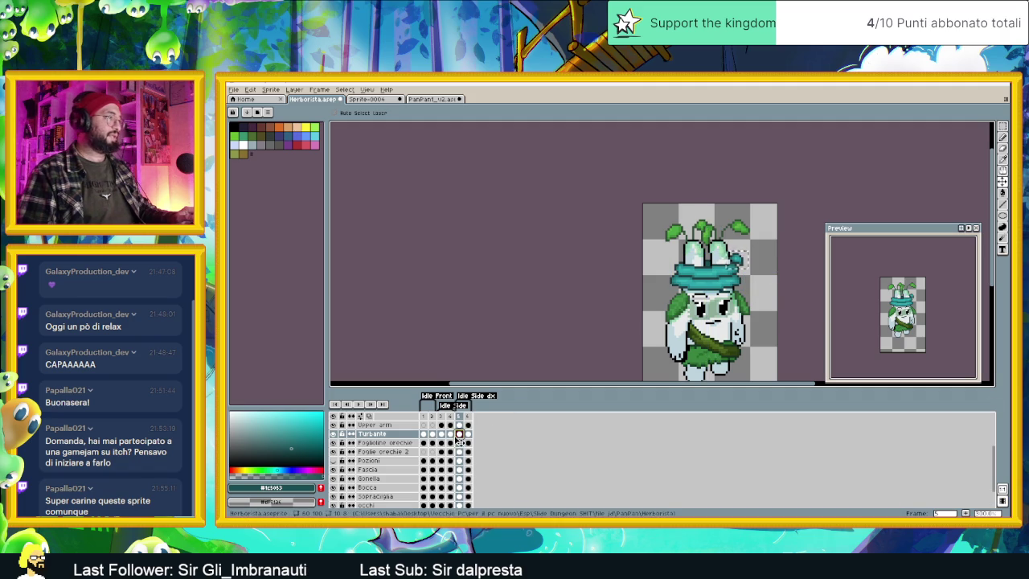
click(460, 443)
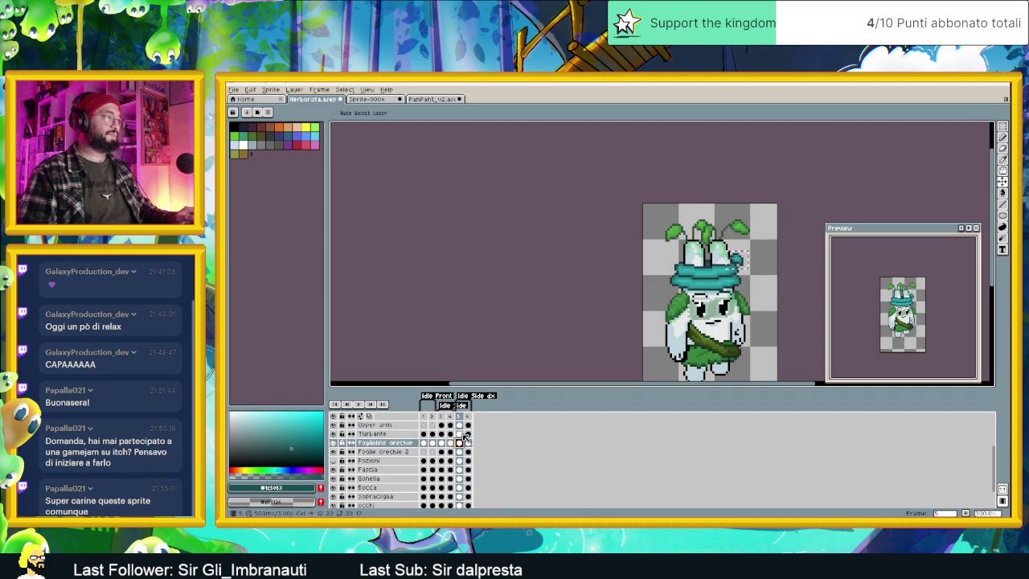
click(460, 434)
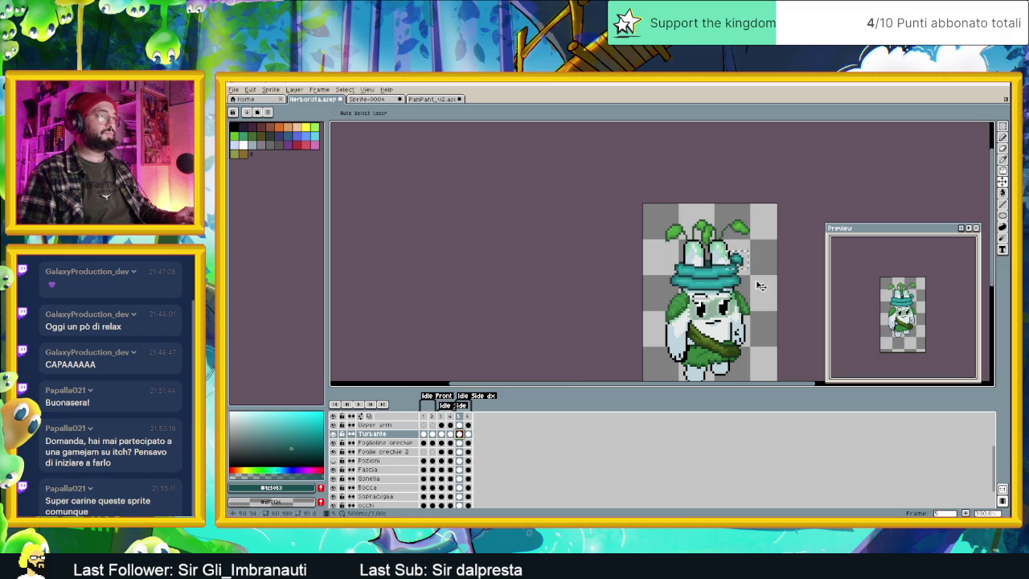
Step: Nudge the frame-5 turban slightly left and up with the Move tool
key(m)
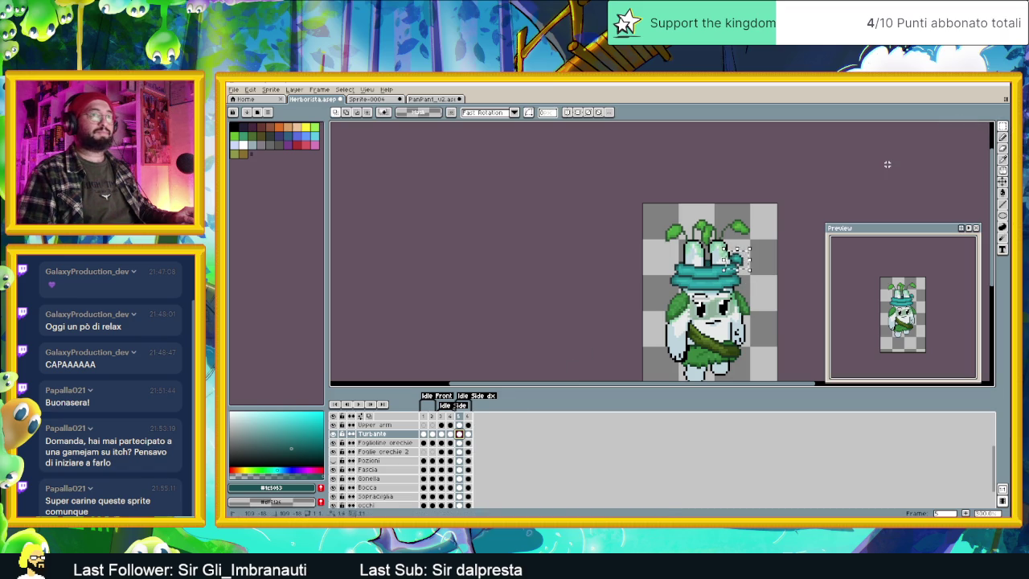
scroll(764, 262, up, 1)
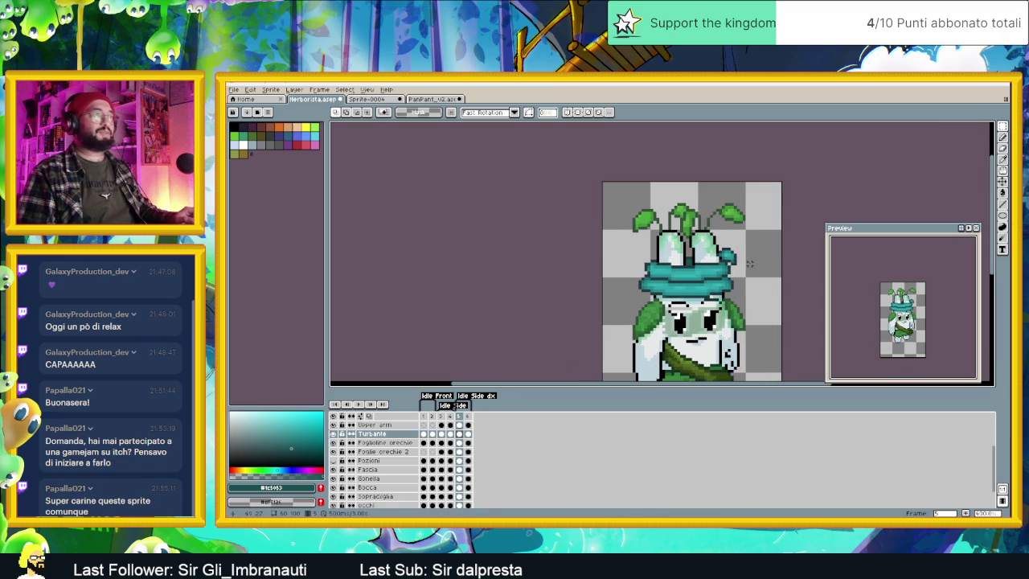
scroll(763, 261, up, 1)
click(1002, 180)
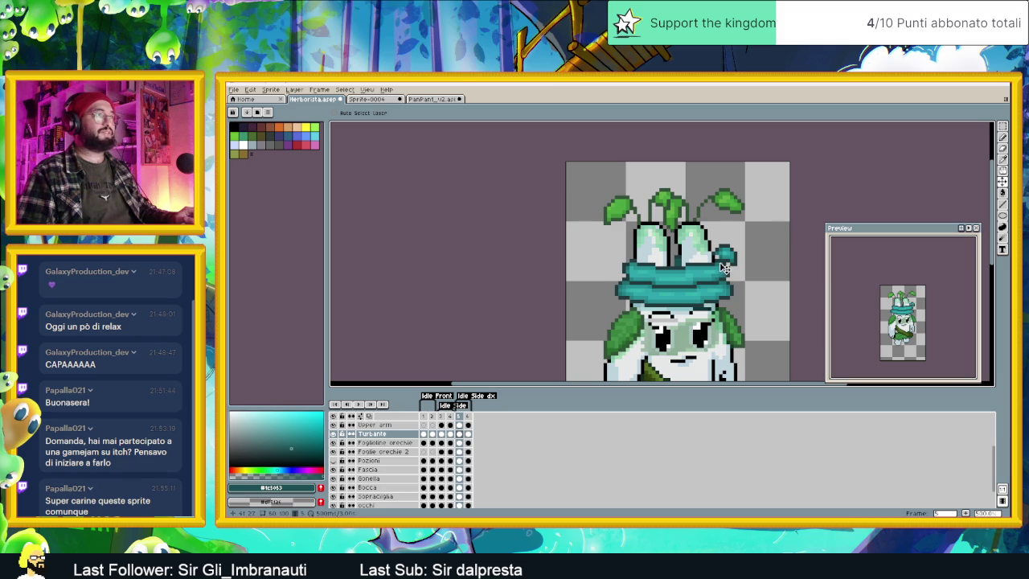
drag(725, 267, 719, 263)
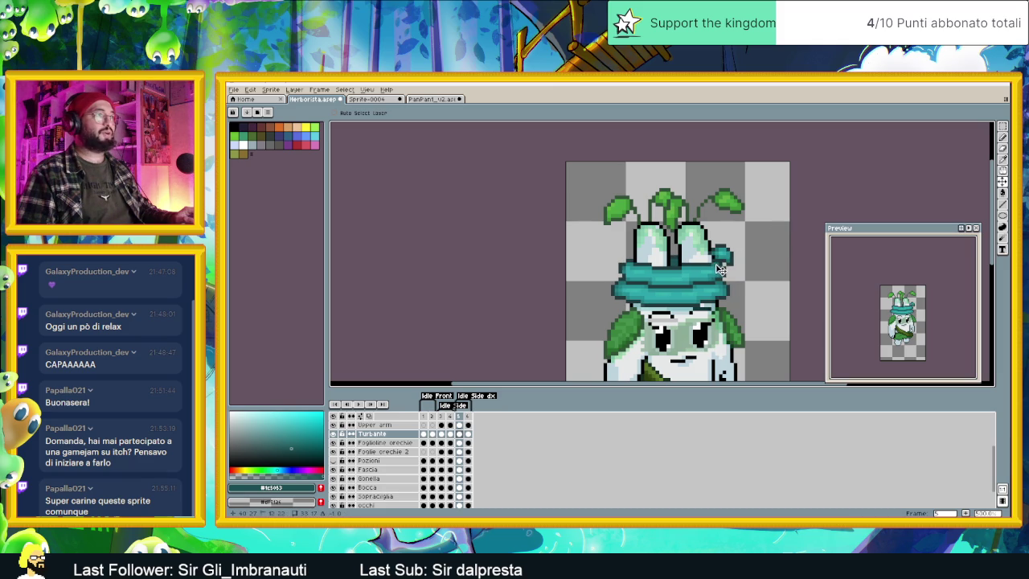
click(1002, 126)
drag(744, 243, 740, 238)
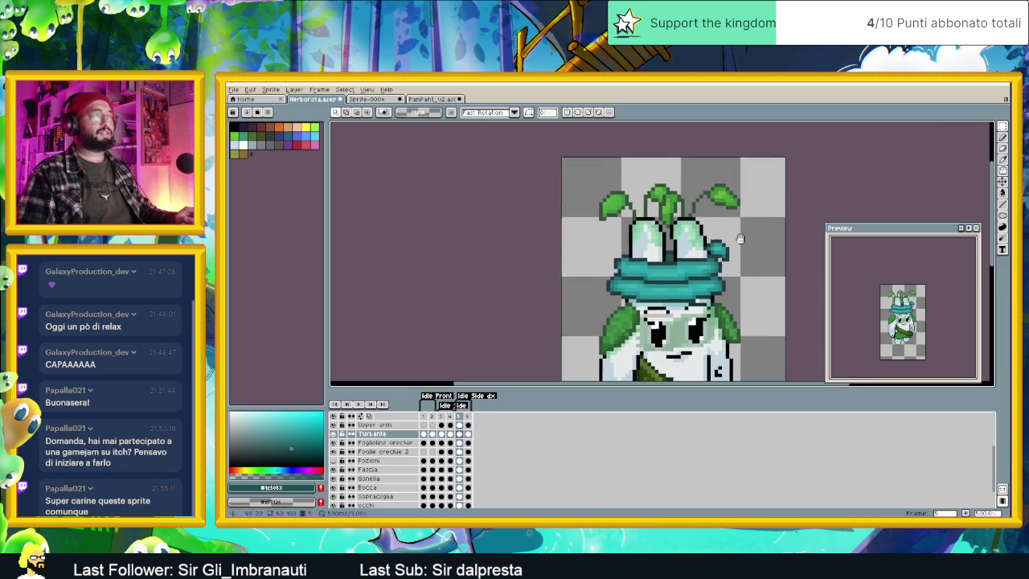
scroll(740, 238, down, 1)
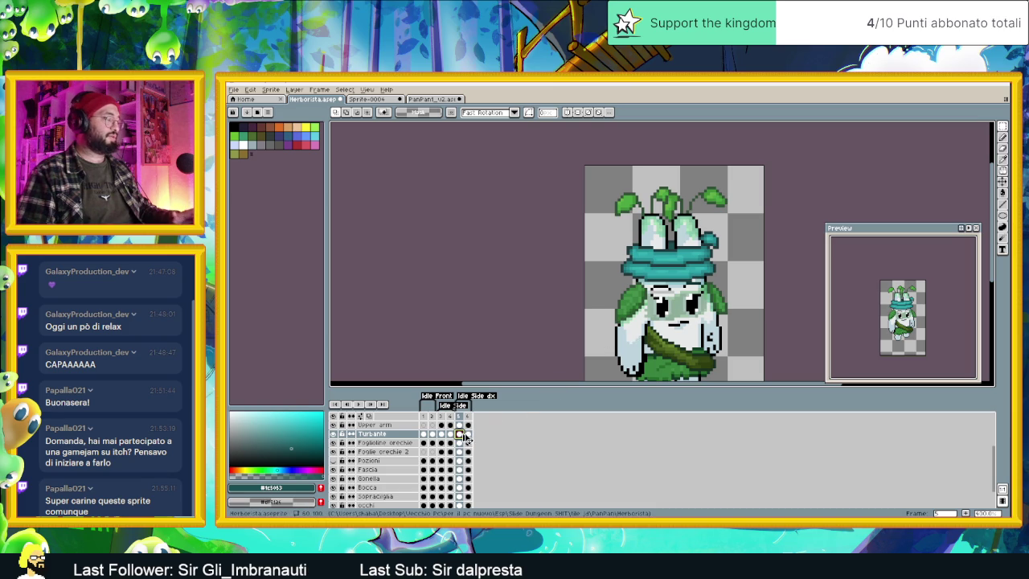
click(467, 434)
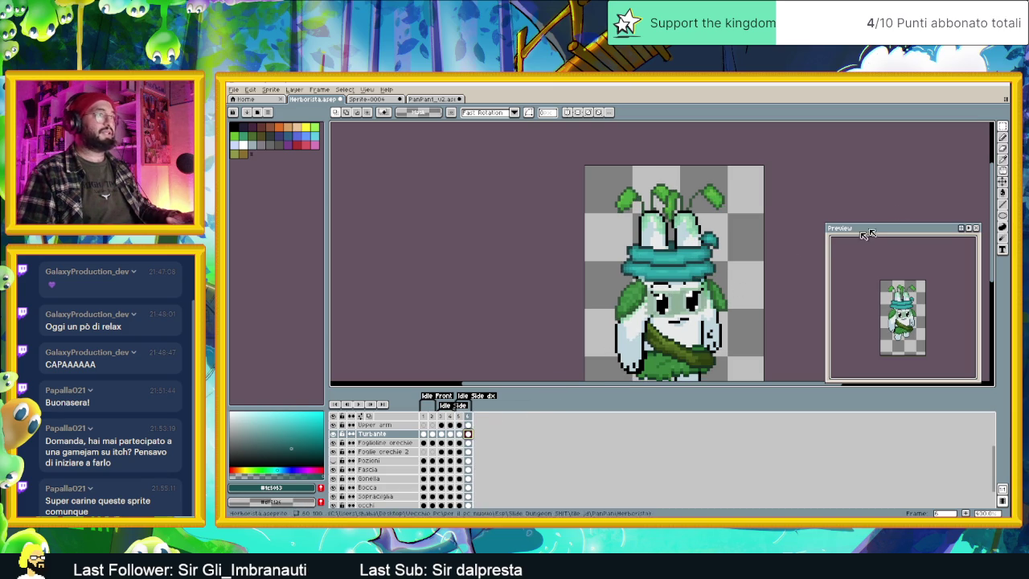
Step: Shift the frame-6 turban slightly up and right, comparing against frame 5
click(1002, 181)
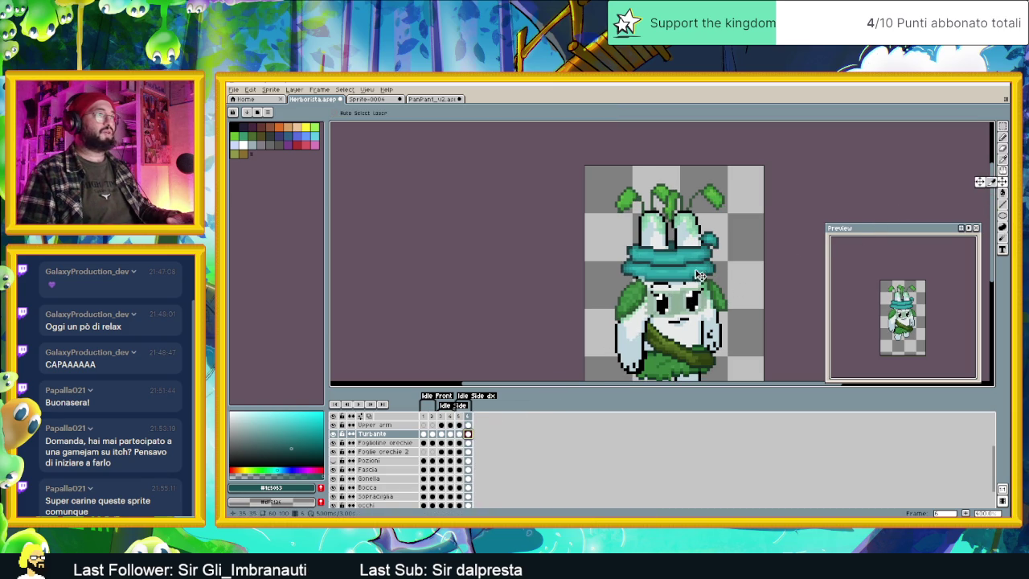
drag(702, 270, 707, 262)
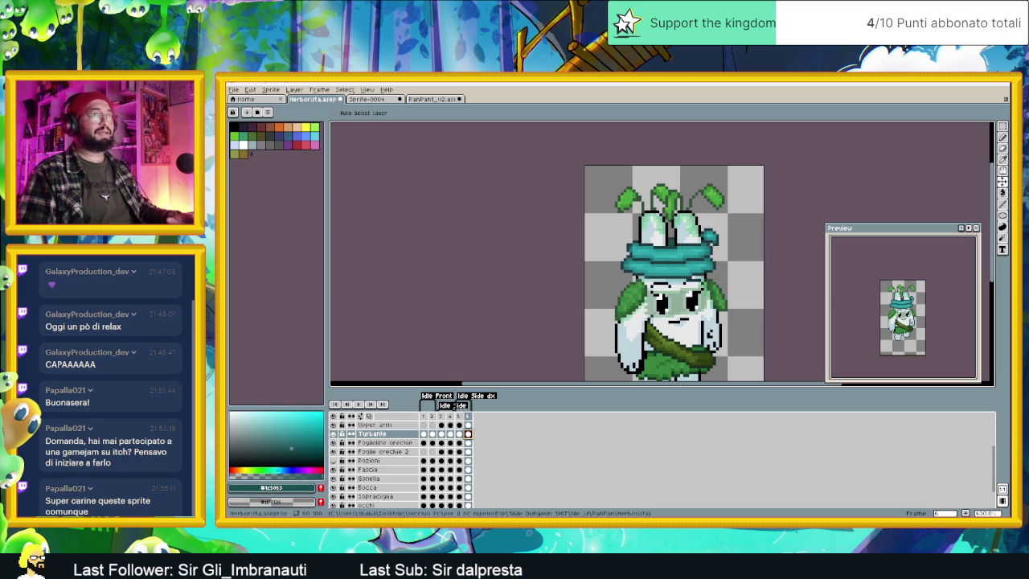
click(1002, 136)
key(plus)
scroll(717, 222, up, 1)
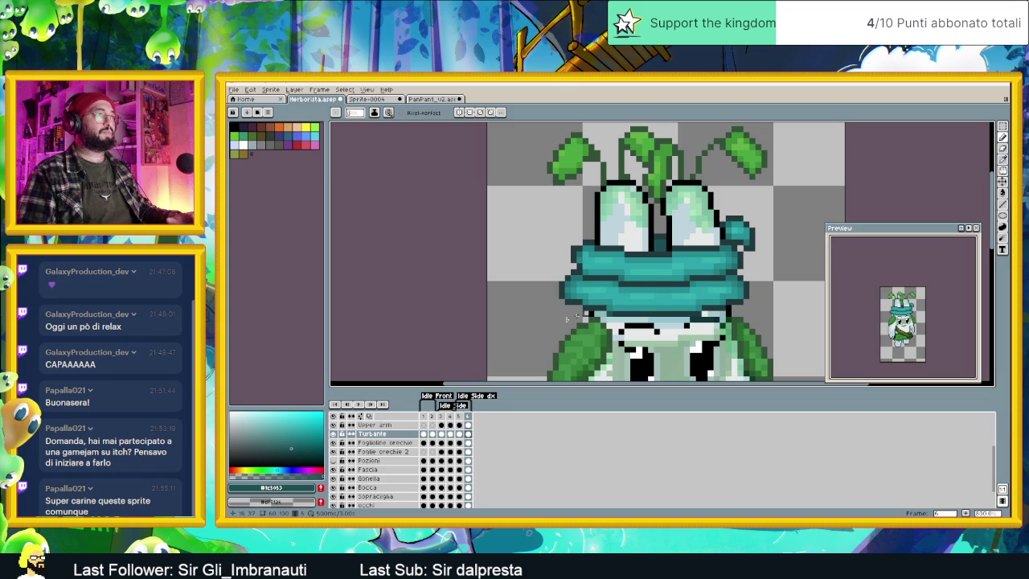
key(comma)
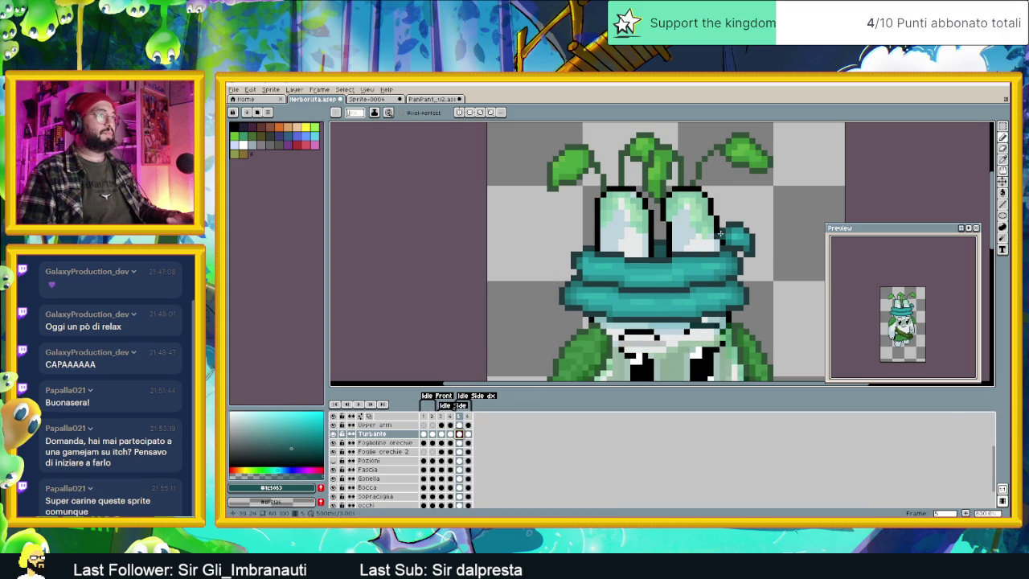
scroll(683, 262, down, 1)
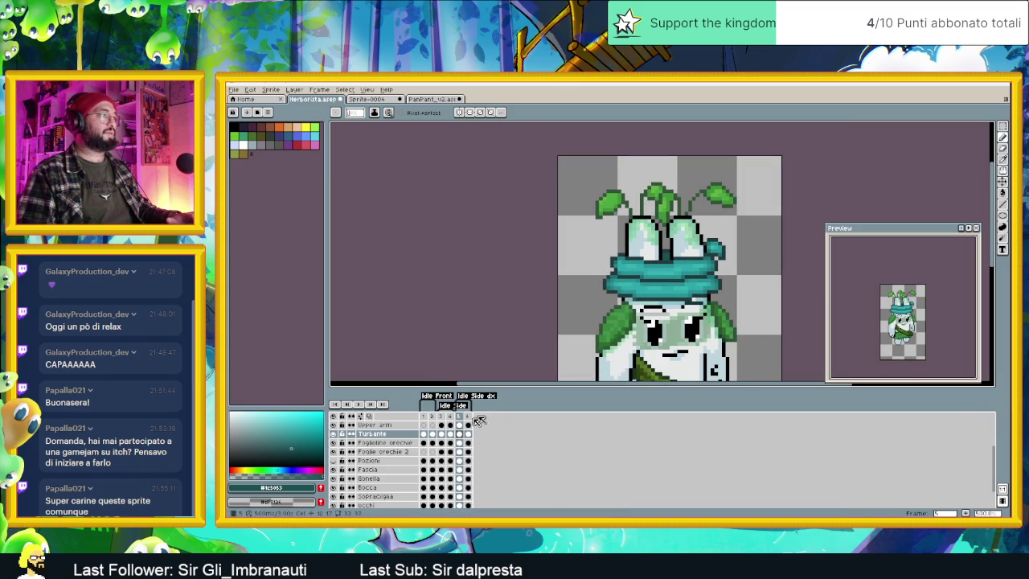
click(468, 434)
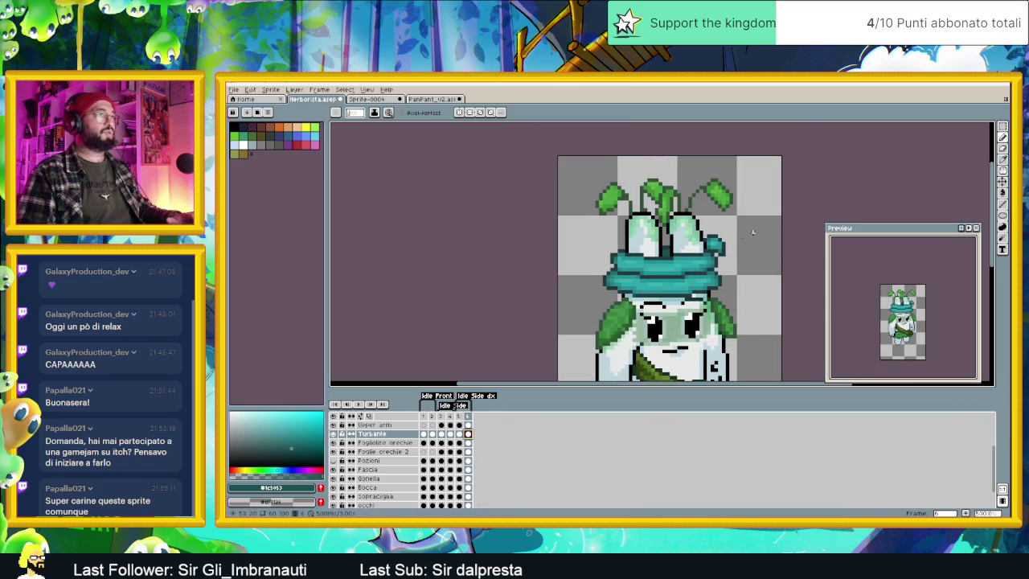
Step: Eyedrop teal shades from the turban and paint a bright teal pixel on its knot
scroll(730, 255, up, 2)
alt+click(710, 255)
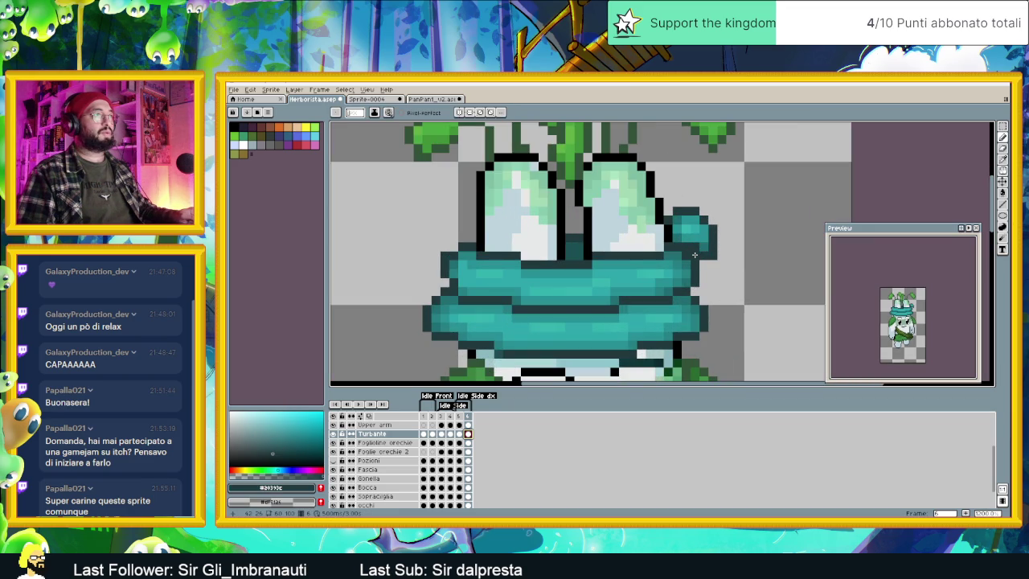
alt+click(693, 243)
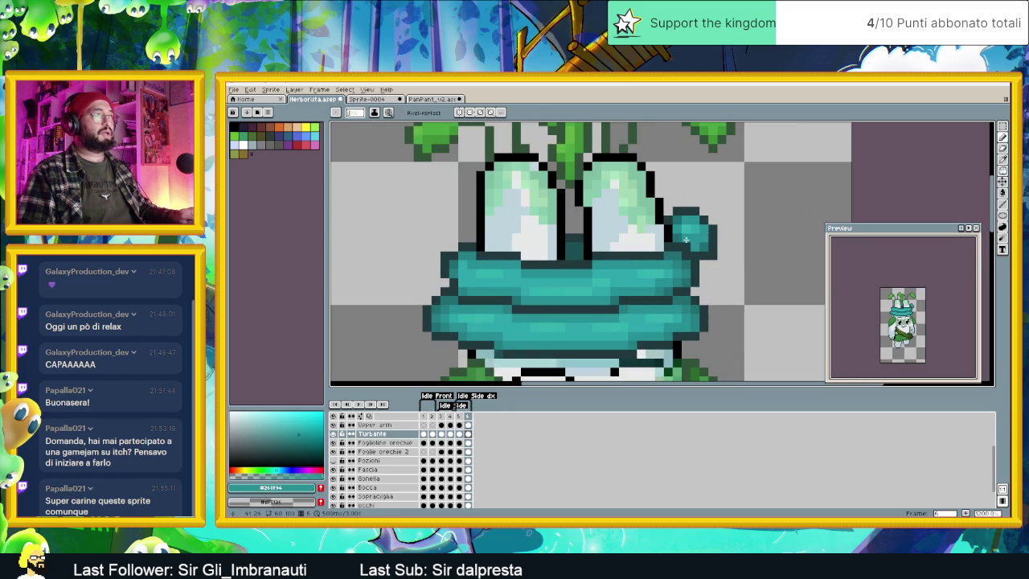
click(684, 242)
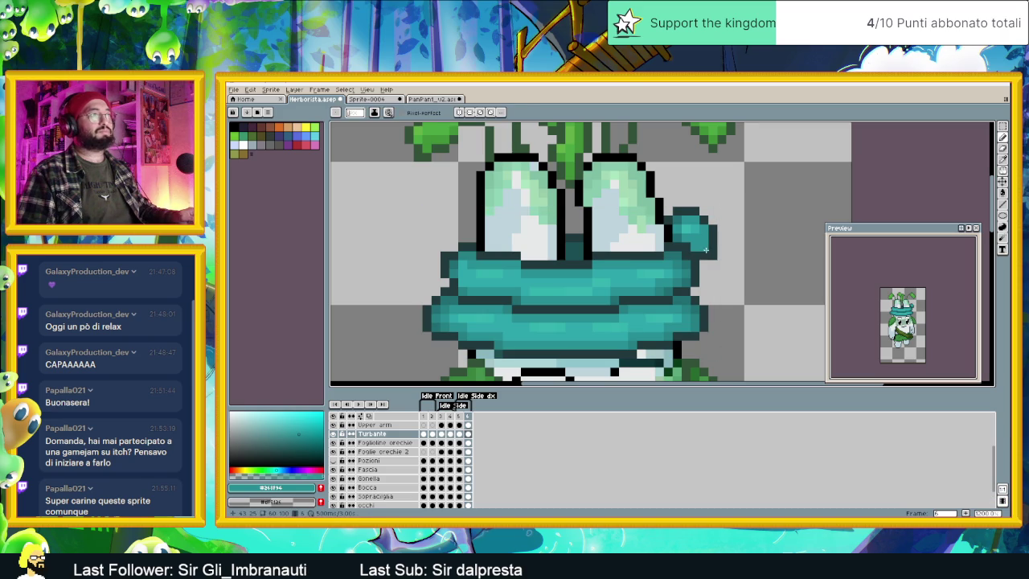
key(alt)
alt+click(707, 251)
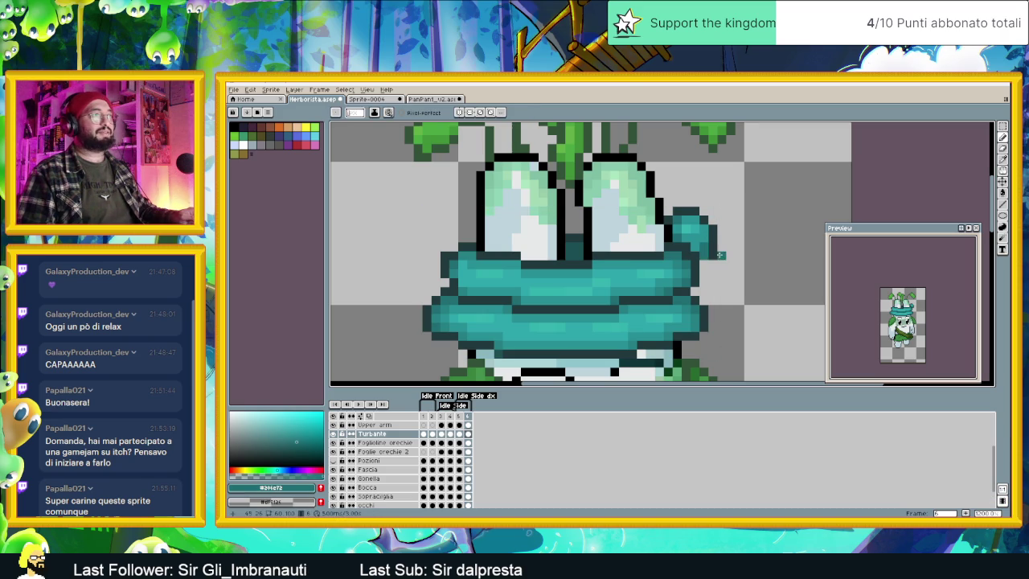
scroll(733, 259, down, 1)
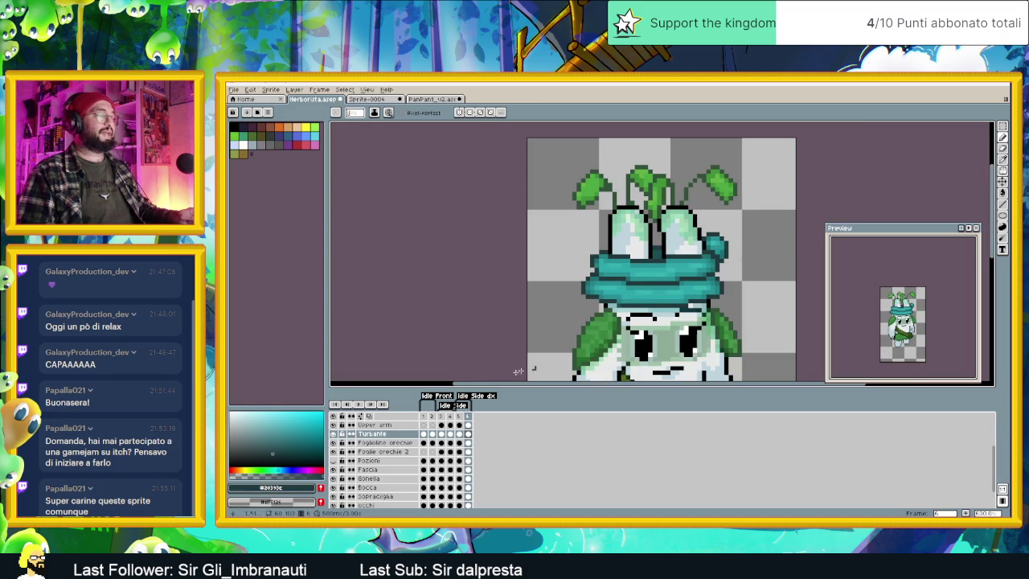
Step: Flip between frames 5 and 6 to compare the turban pose
click(460, 416)
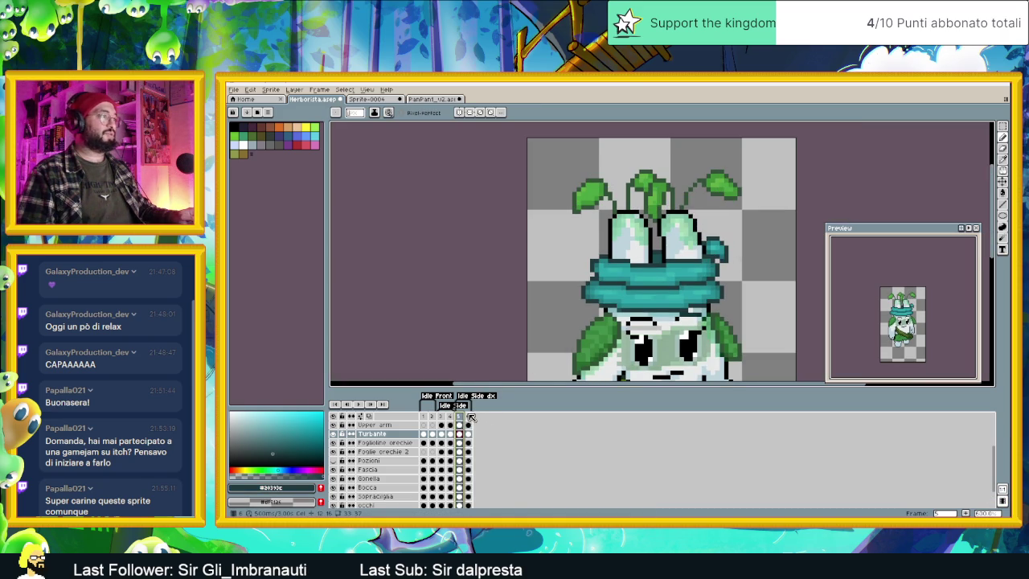
click(467, 416)
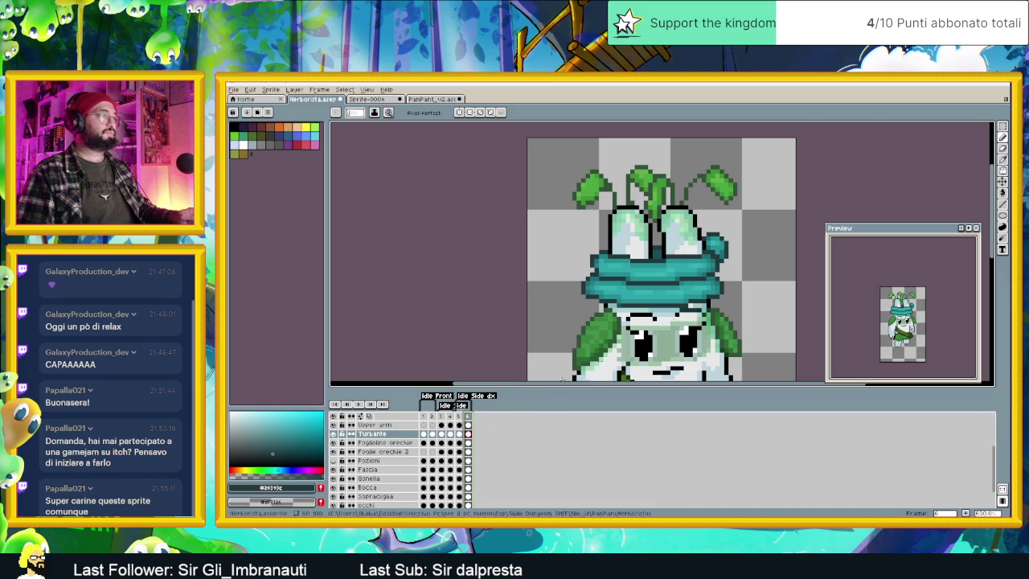
scroll(679, 269, up, 4)
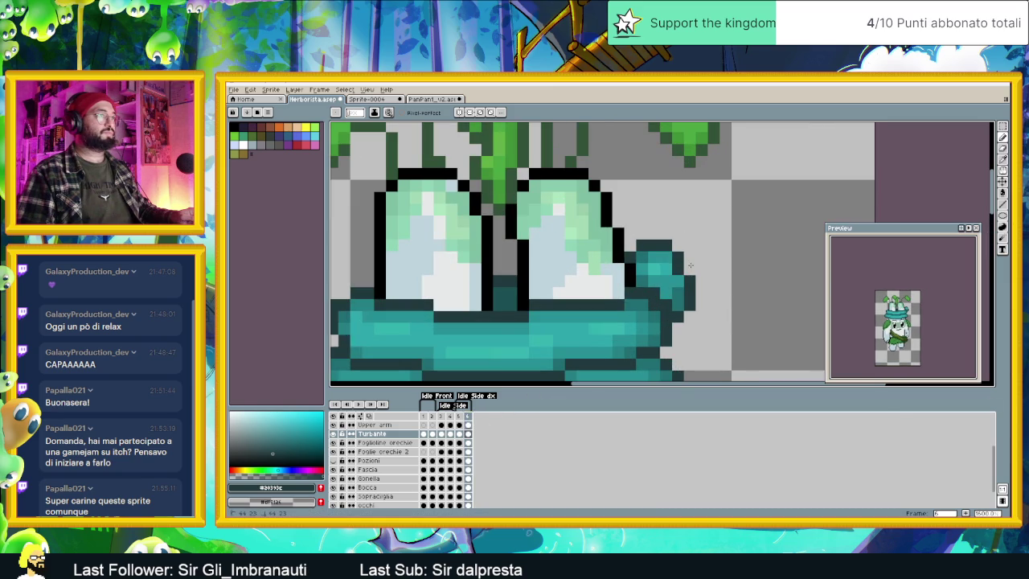
scroll(712, 269, down, 2)
scroll(712, 269, down, 2)
click(461, 417)
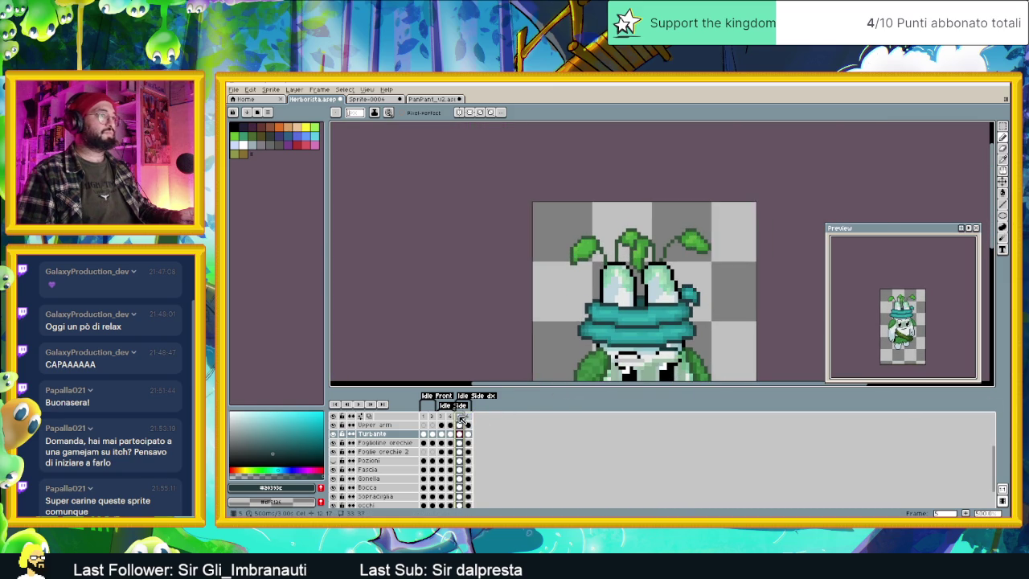
click(470, 417)
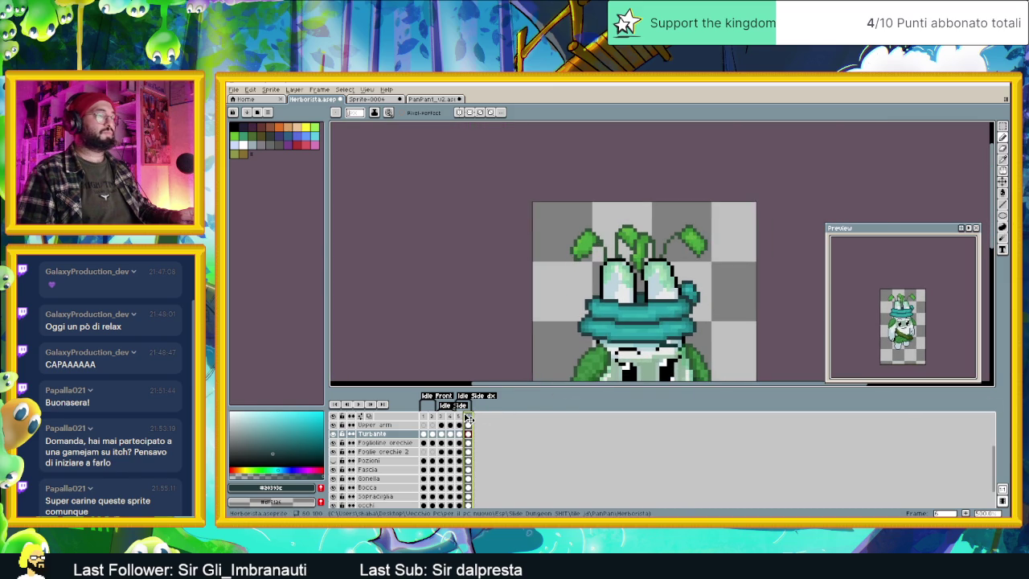
click(463, 417)
scroll(673, 278, down, 1)
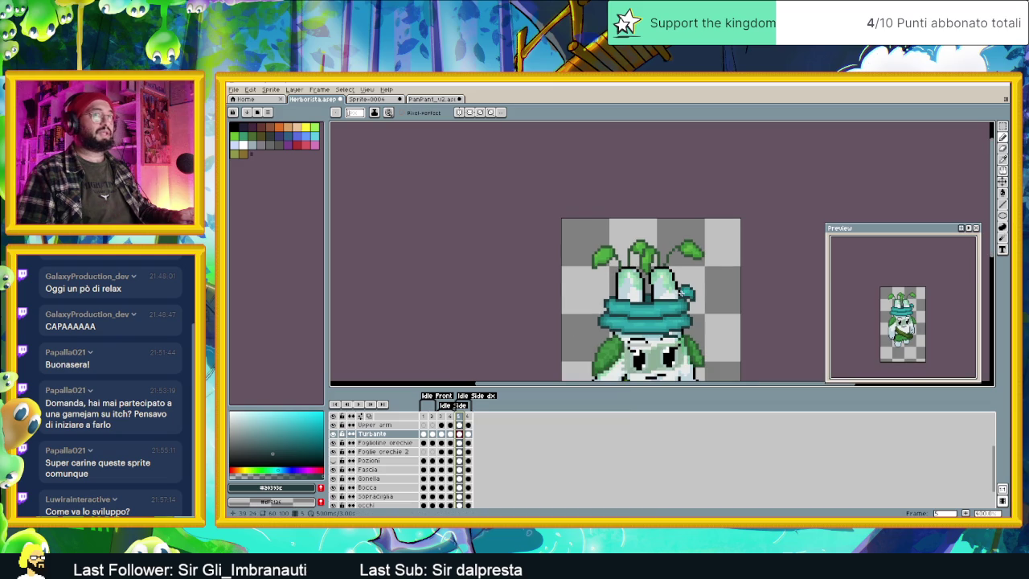
scroll(695, 282, down, 1)
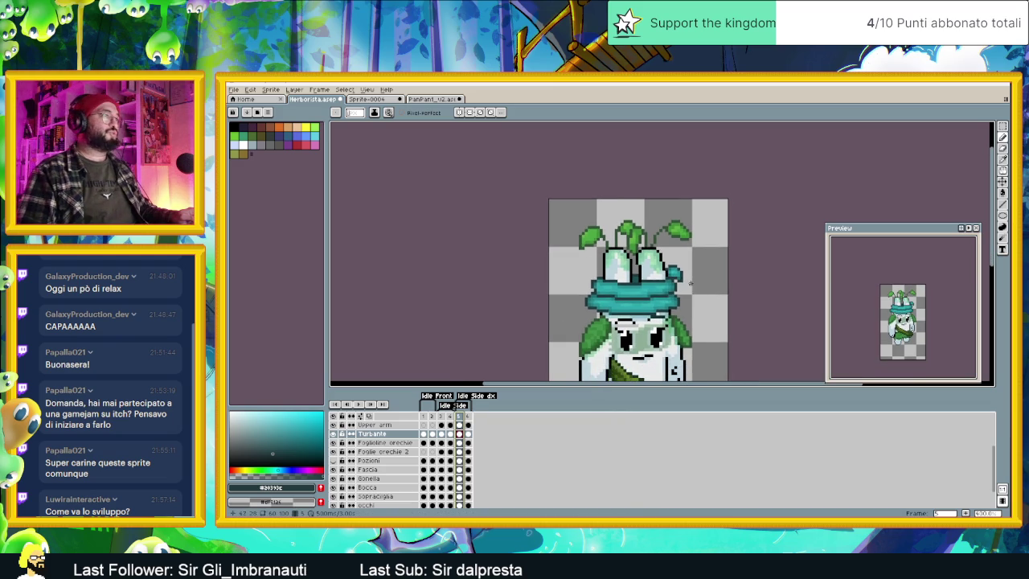
scroll(660, 296, down, 1)
scroll(659, 309, up, 2)
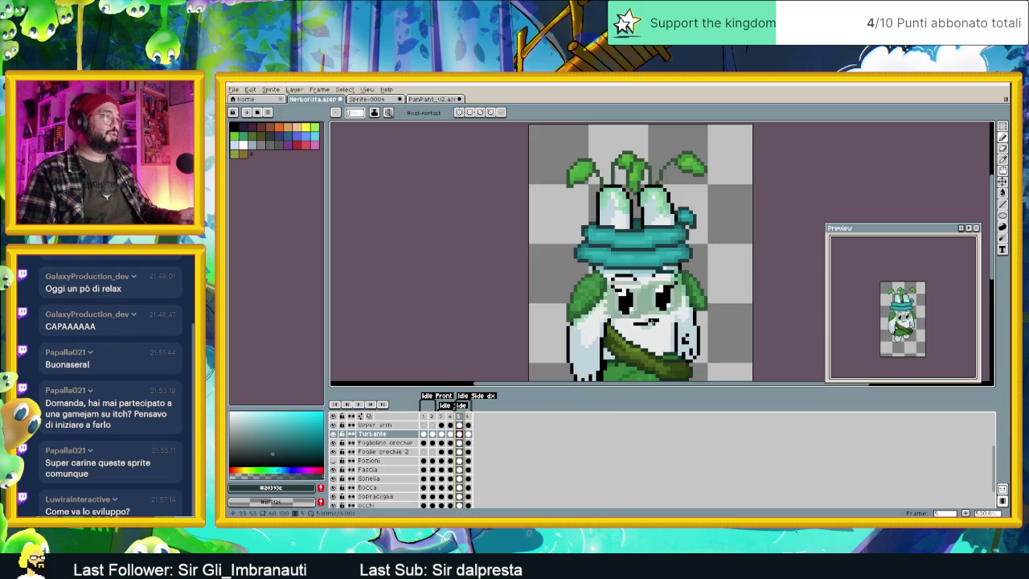
click(468, 434)
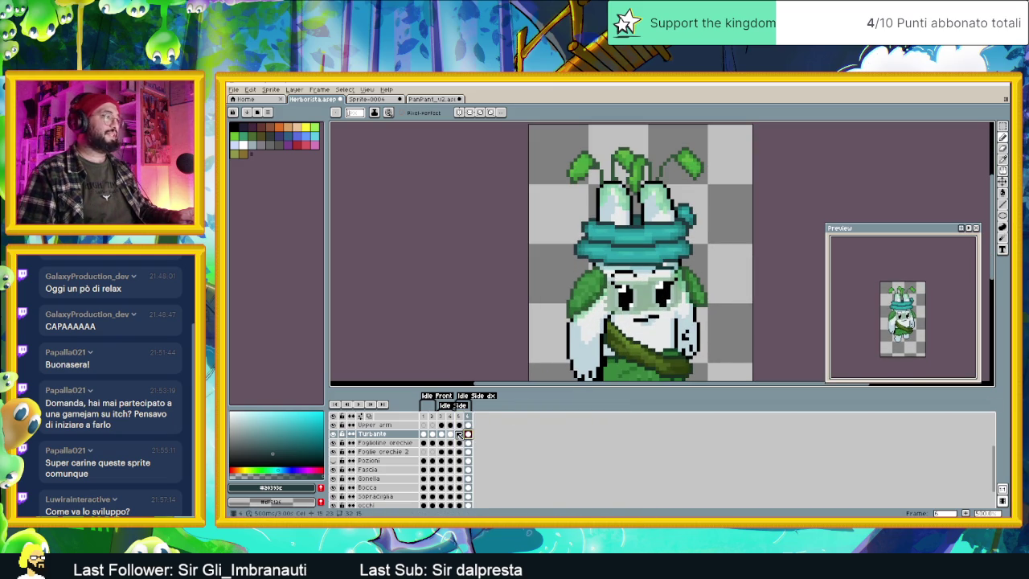
click(459, 434)
scroll(472, 498, down, 2)
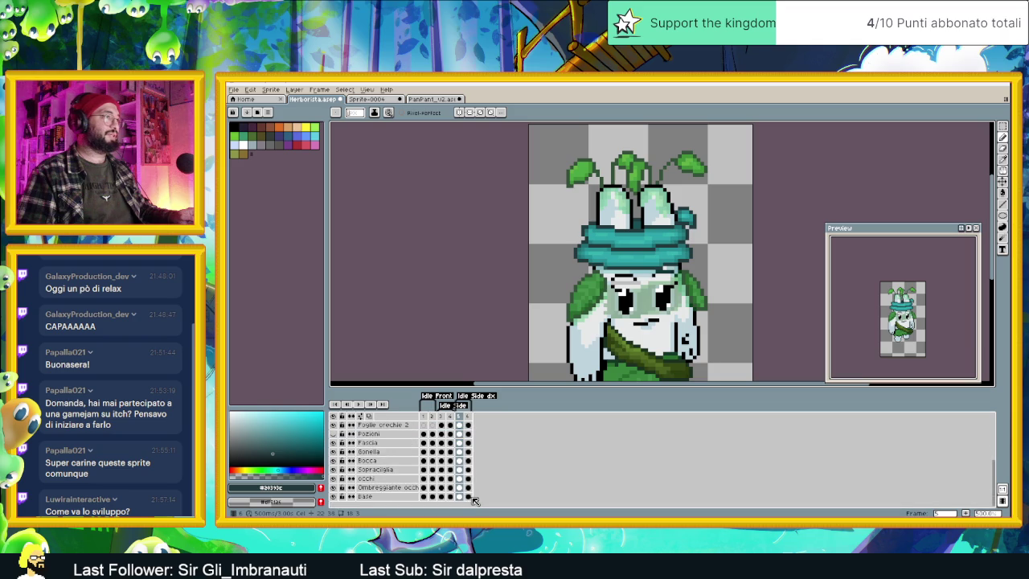
Step: Compare the frame 5 and frame 6 poses on the Base layer
scroll(474, 499, down, 1)
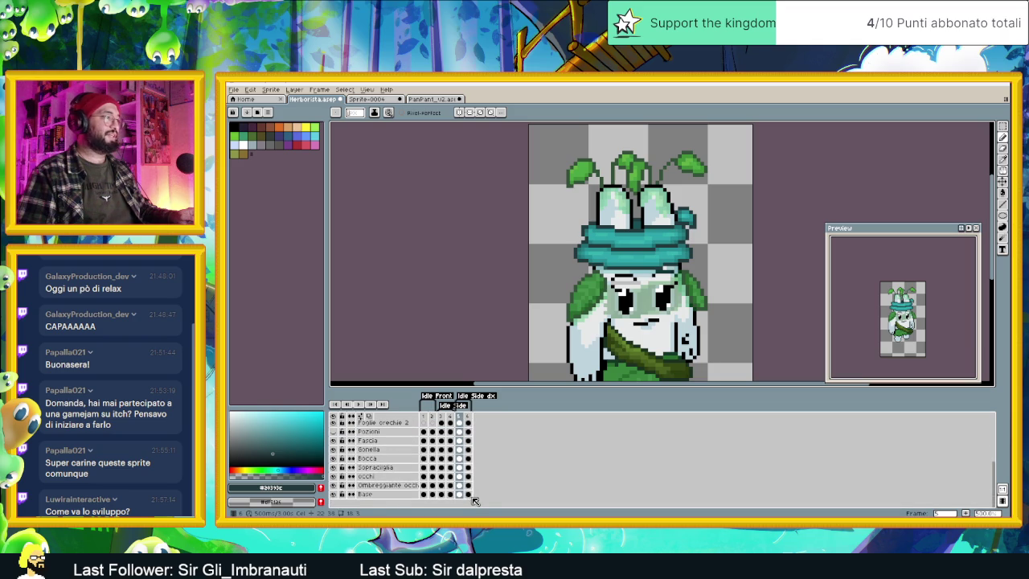
click(459, 494)
scroll(654, 277, up, 2)
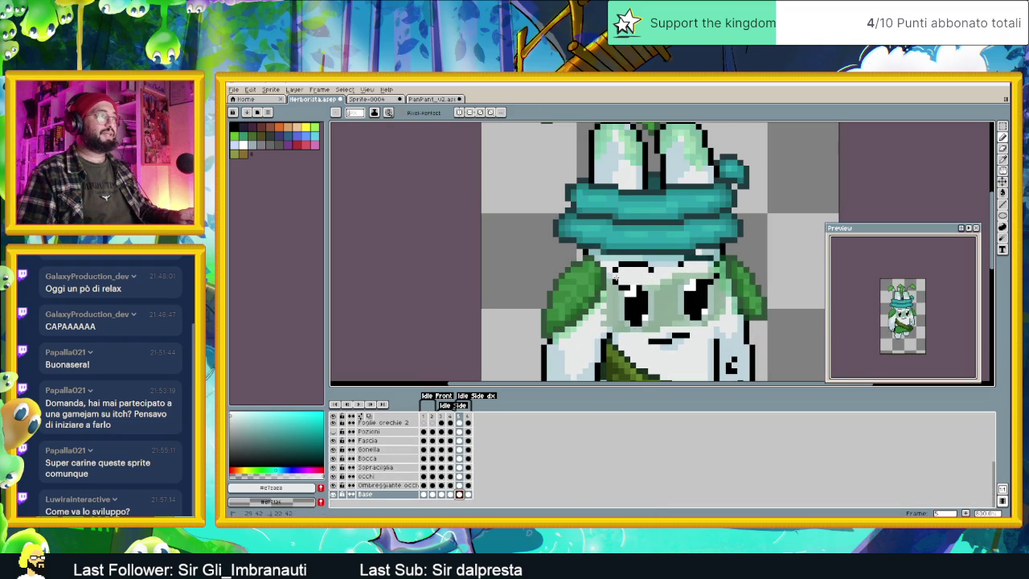
scroll(616, 279, down, 1)
scroll(643, 302, down, 1)
scroll(637, 320, down, 1)
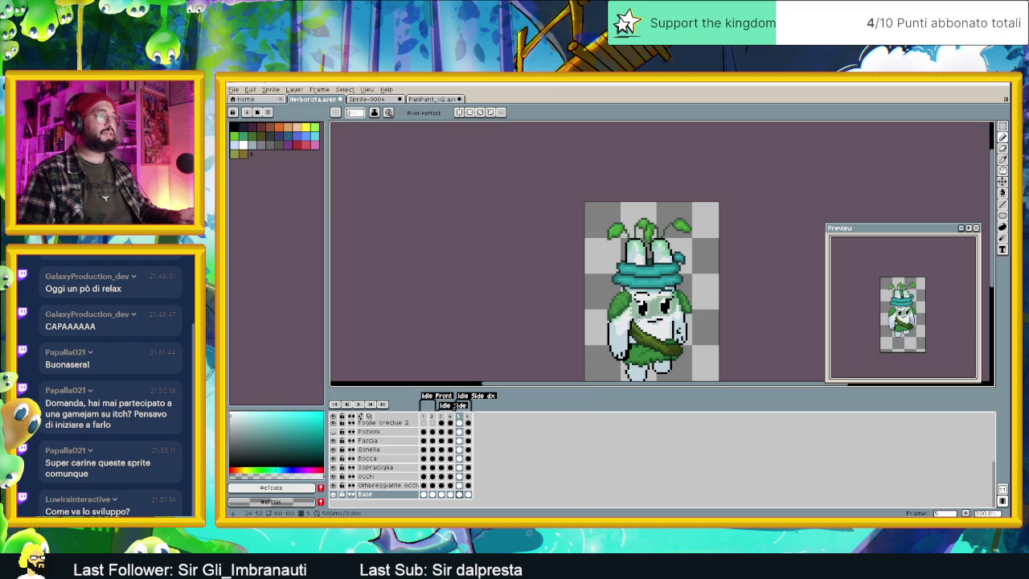
click(469, 494)
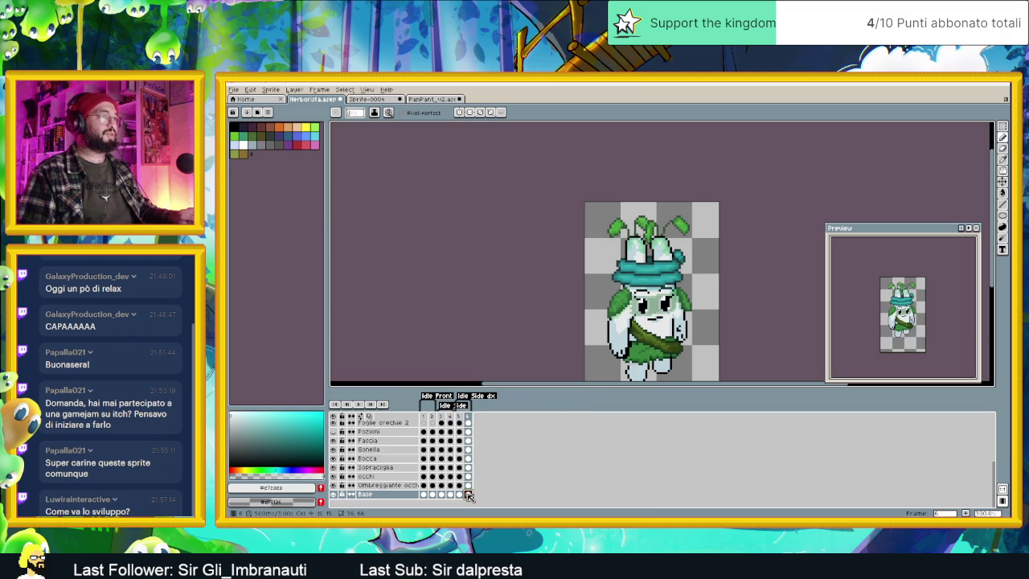
click(461, 494)
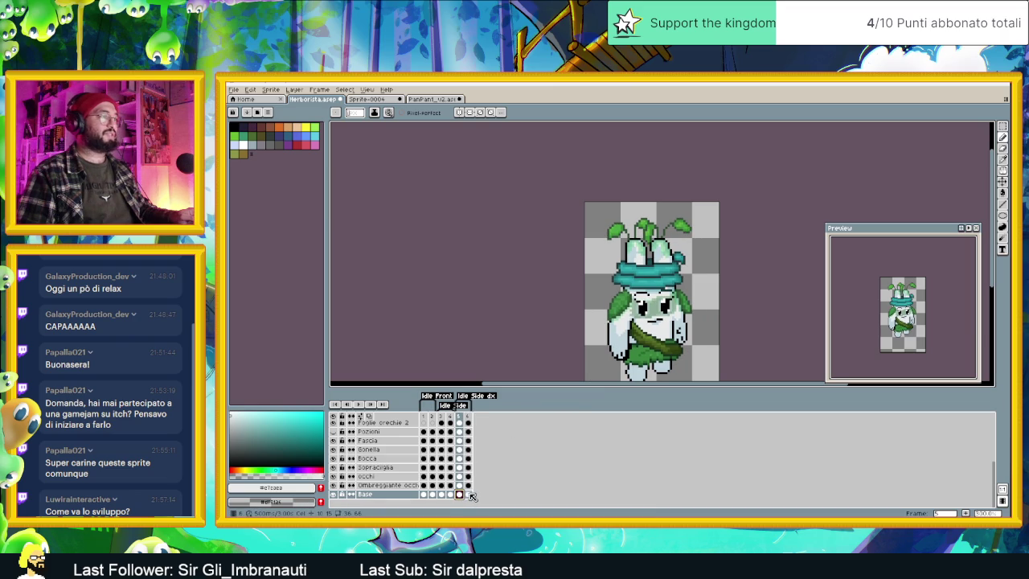
click(470, 494)
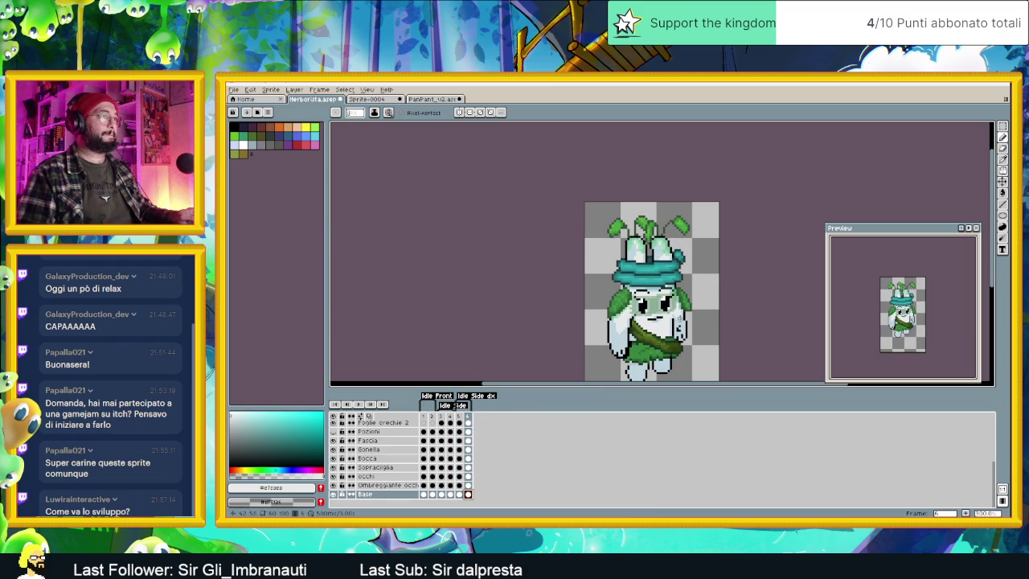
Step: Sample the face's light green and open the Ombreggiante occhi layer properties
scroll(641, 291, up, 2)
scroll(640, 291, up, 1)
scroll(640, 290, up, 2)
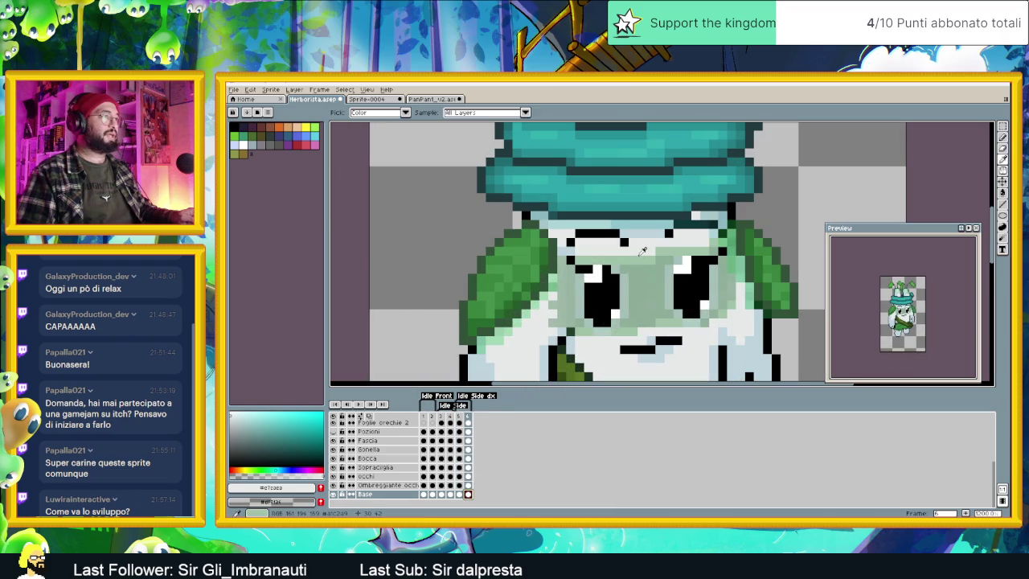
alt+click(642, 254)
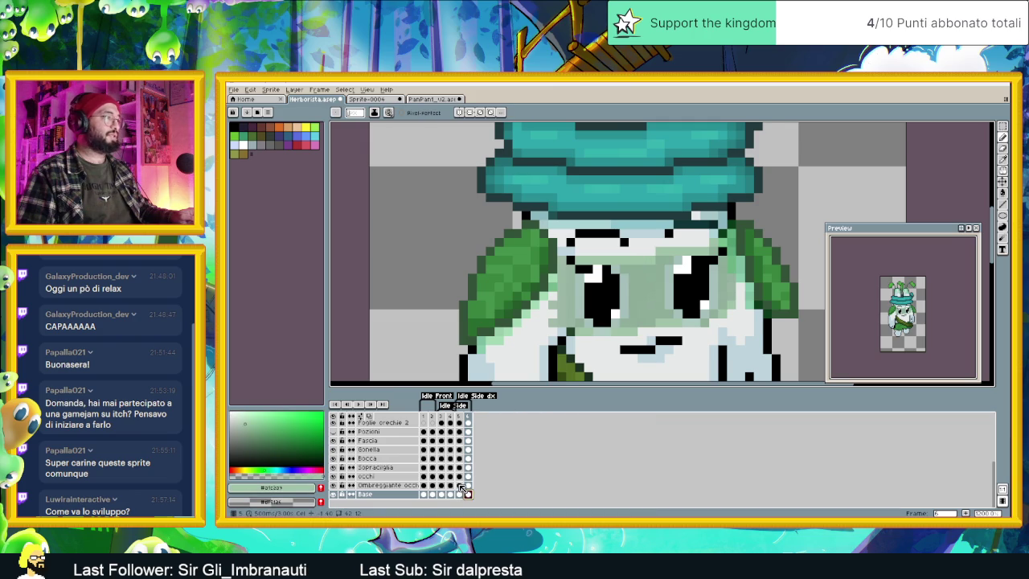
click(460, 485)
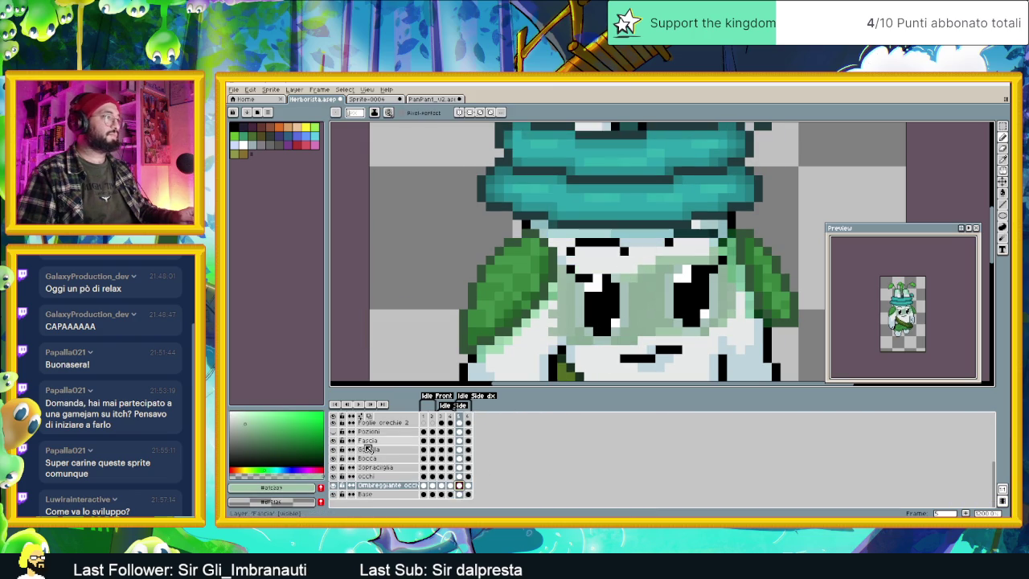
double_click(377, 486)
Step: Set Ombreggiante occhi opacity to about 30%, eyedropping a darker face green along the way
click(436, 270)
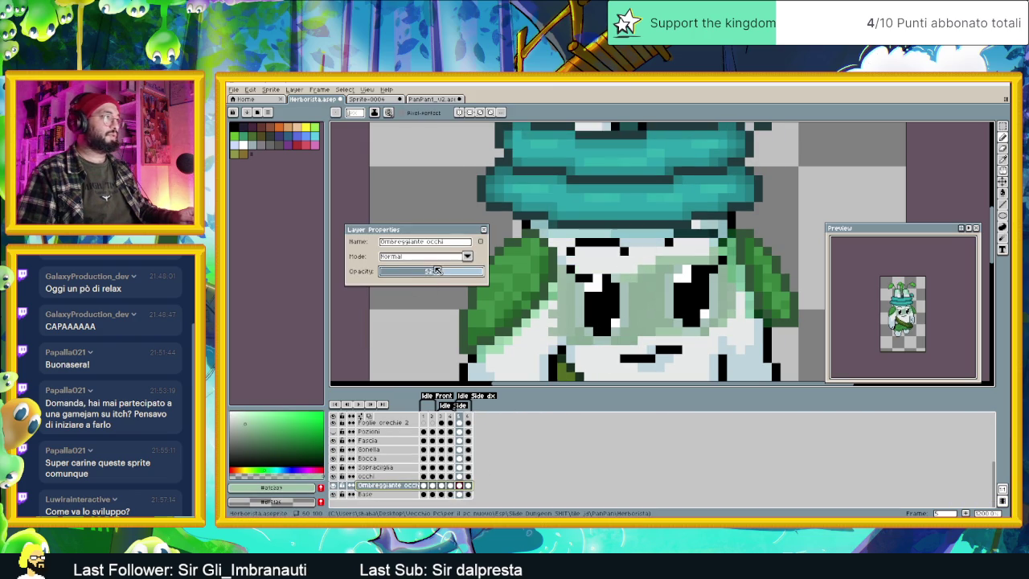
mouse_move(436, 270)
mouse_down()
mouse_move(634, 273)
mouse_move(604, 274)
mouse_up()
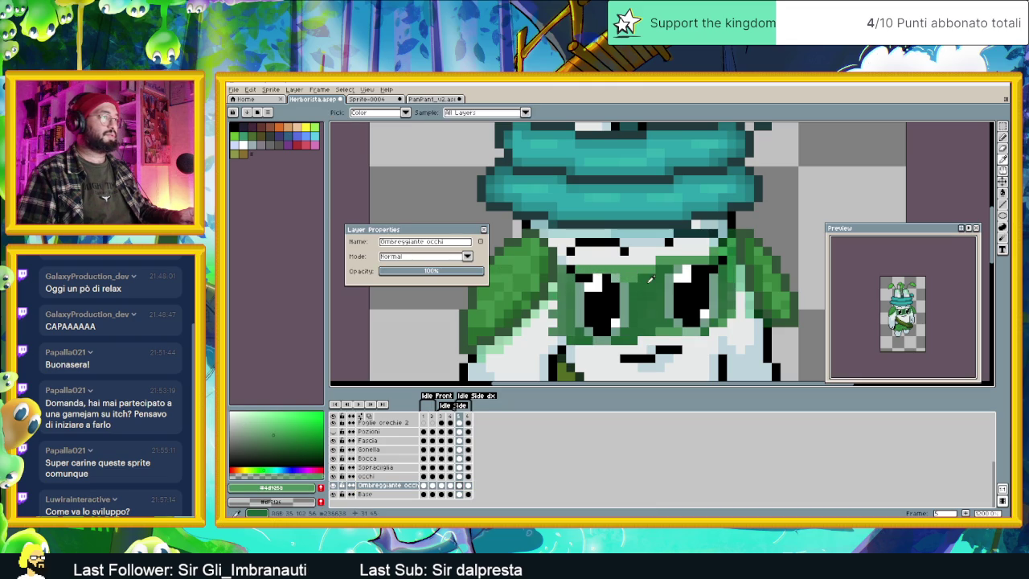
alt+click(626, 277)
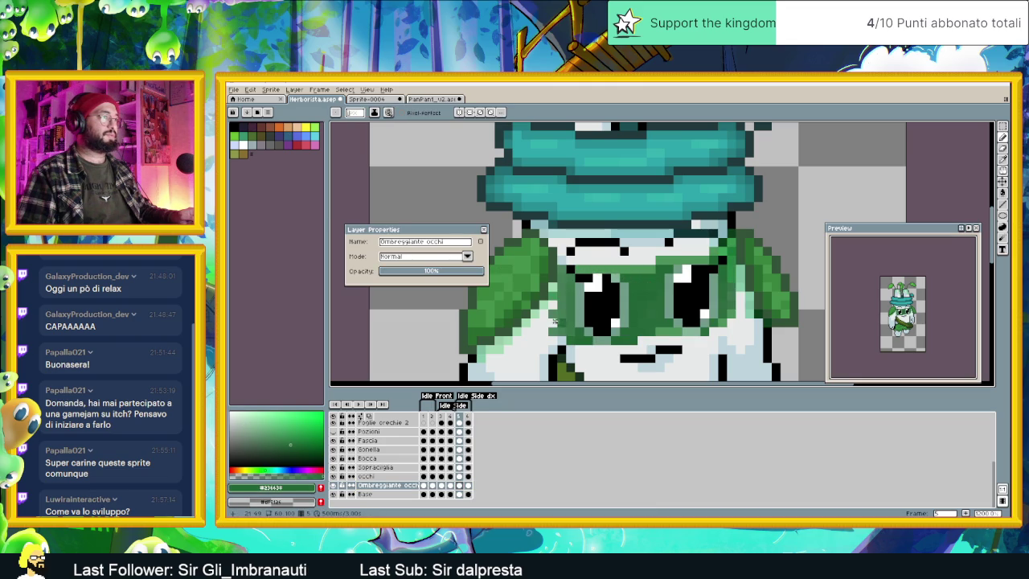
click(415, 273)
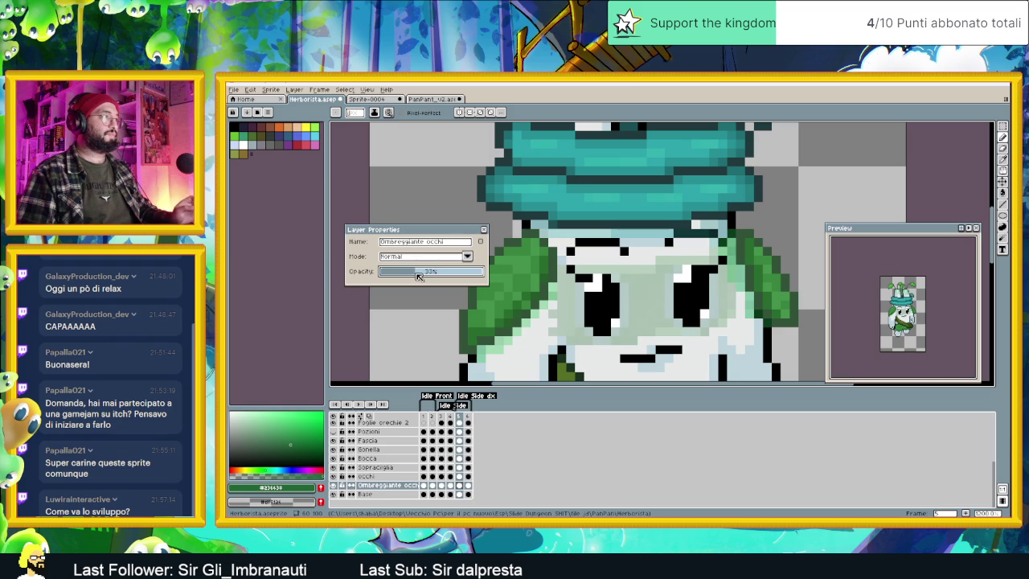
click(482, 230)
key(minus)
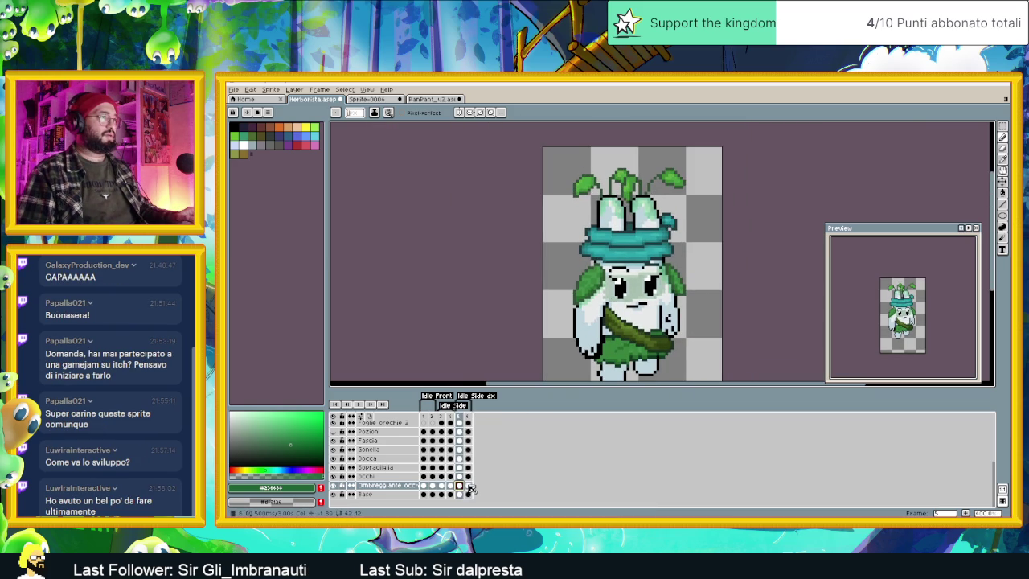
Step: On frame 6, select the Base layer and sample colours from the body
click(468, 486)
scroll(676, 277, down, 1)
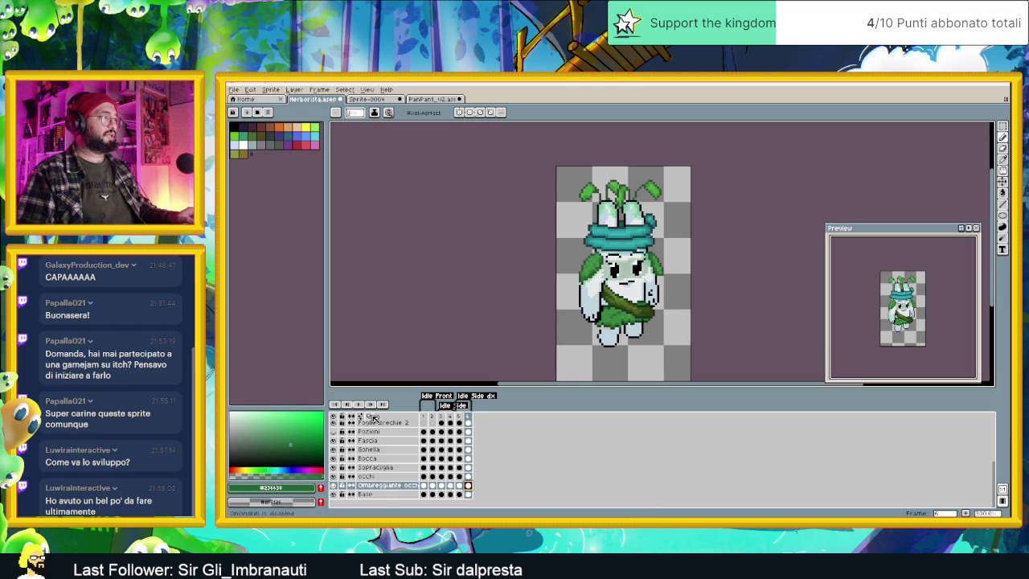
scroll(620, 325, up, 2)
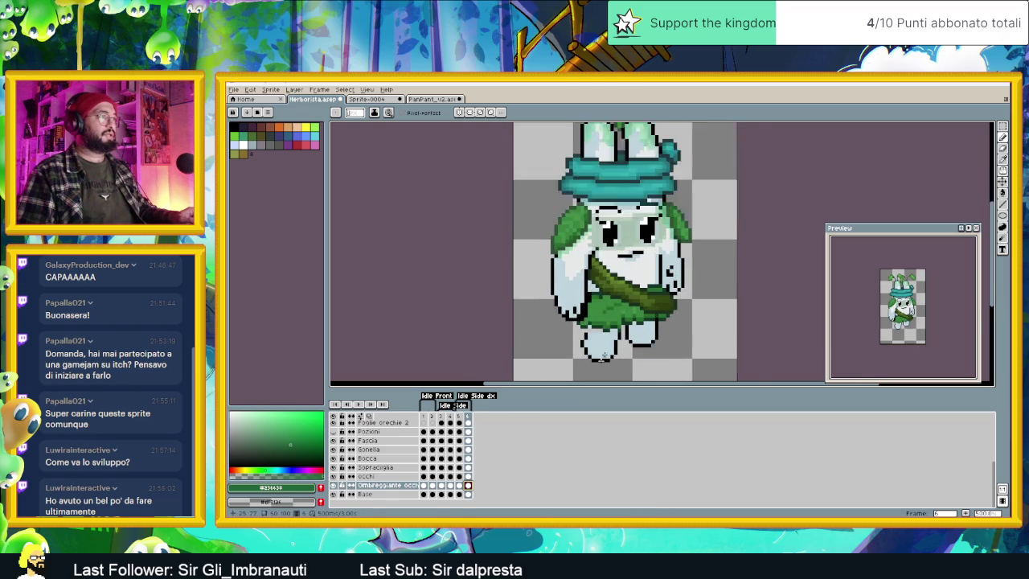
scroll(489, 483, up, 1)
click(468, 503)
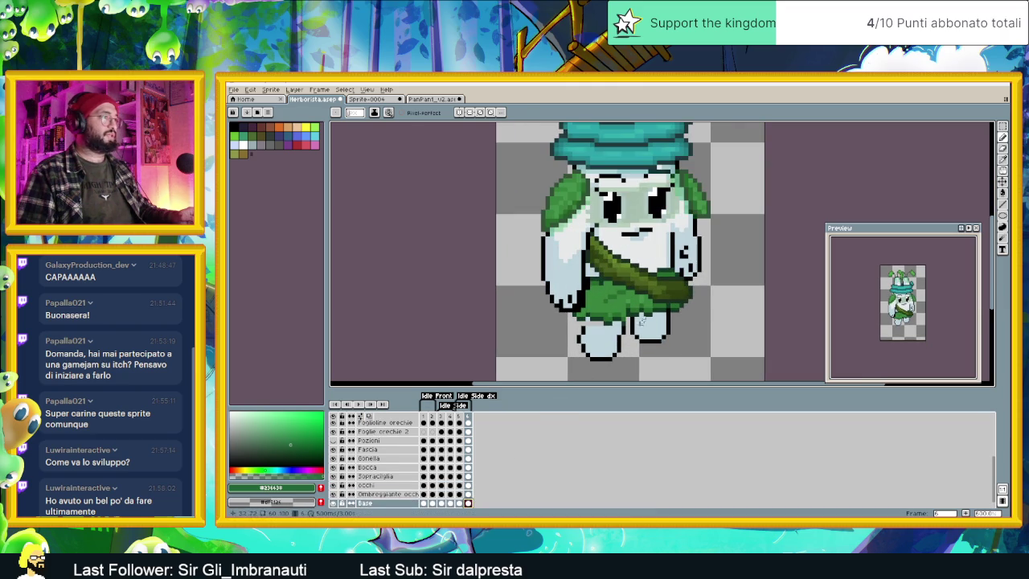
alt+click(589, 322)
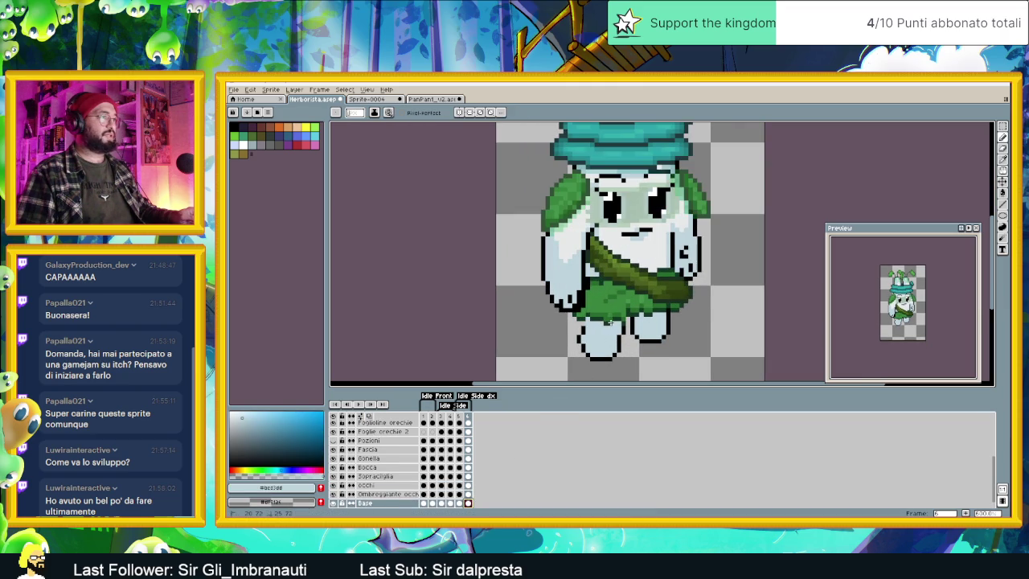
alt+click(580, 328)
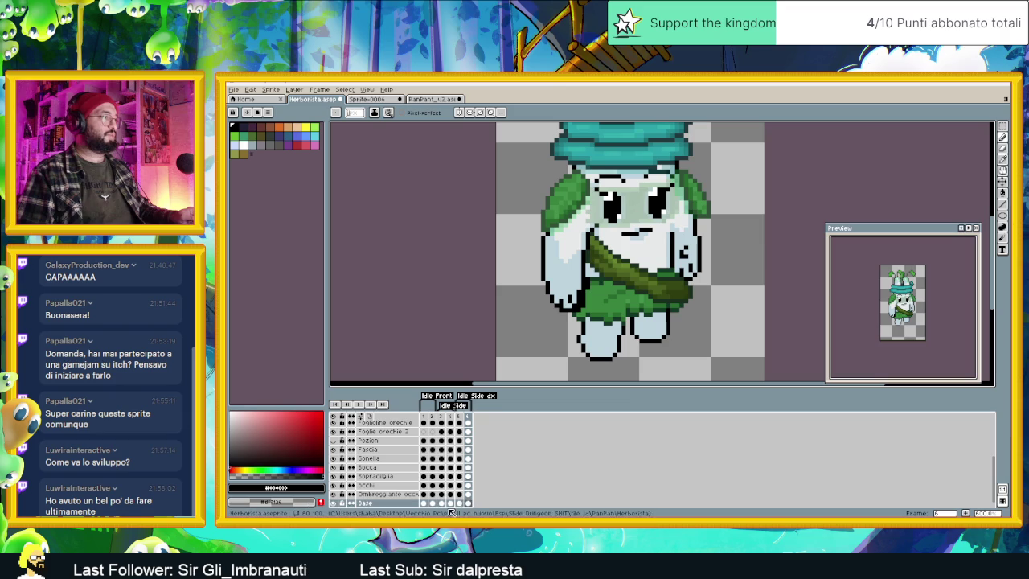
Step: Step through frames 3 to 6, sampling the foot's light blue as drawing colour
click(441, 502)
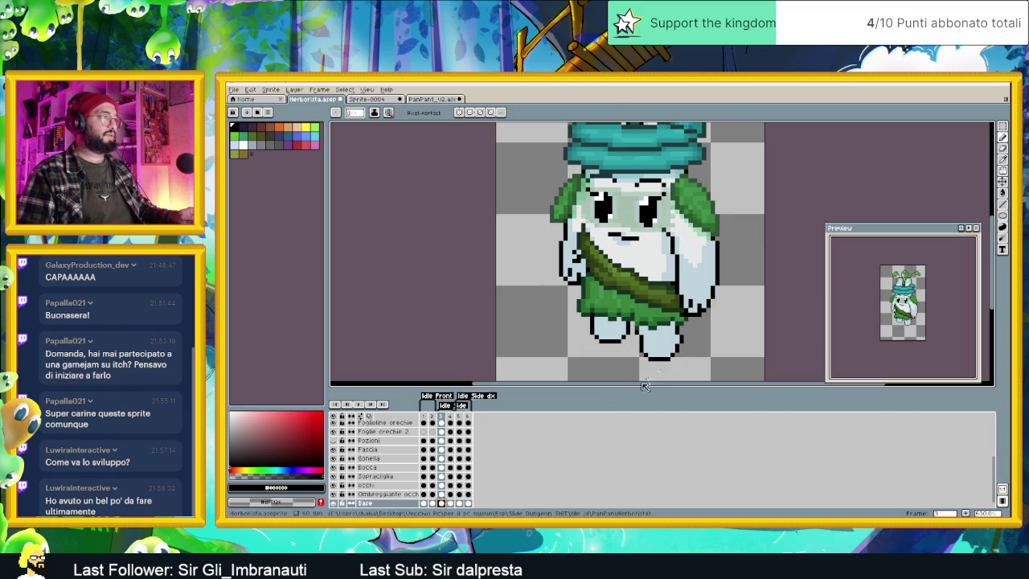
click(450, 502)
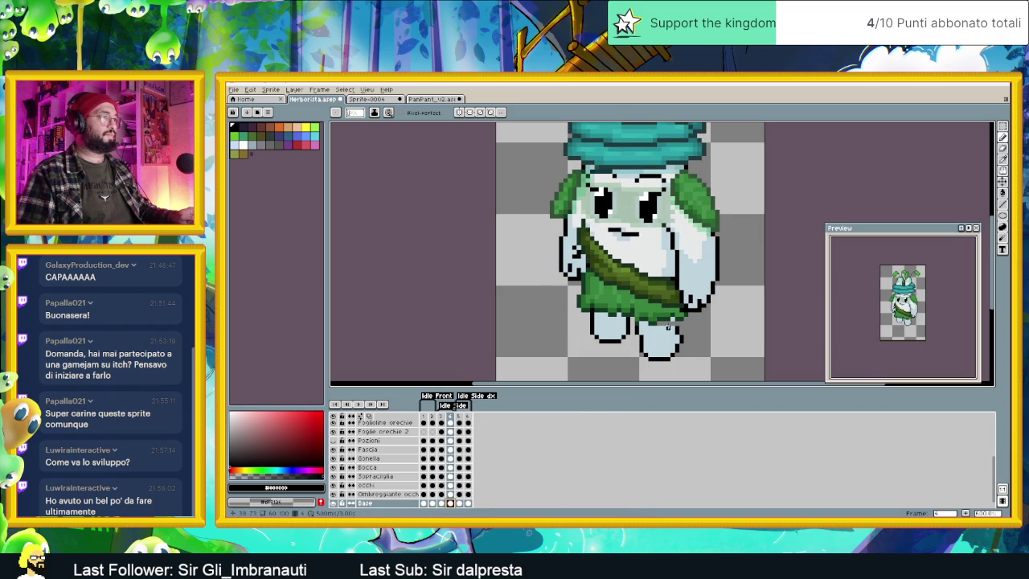
alt+click(677, 320)
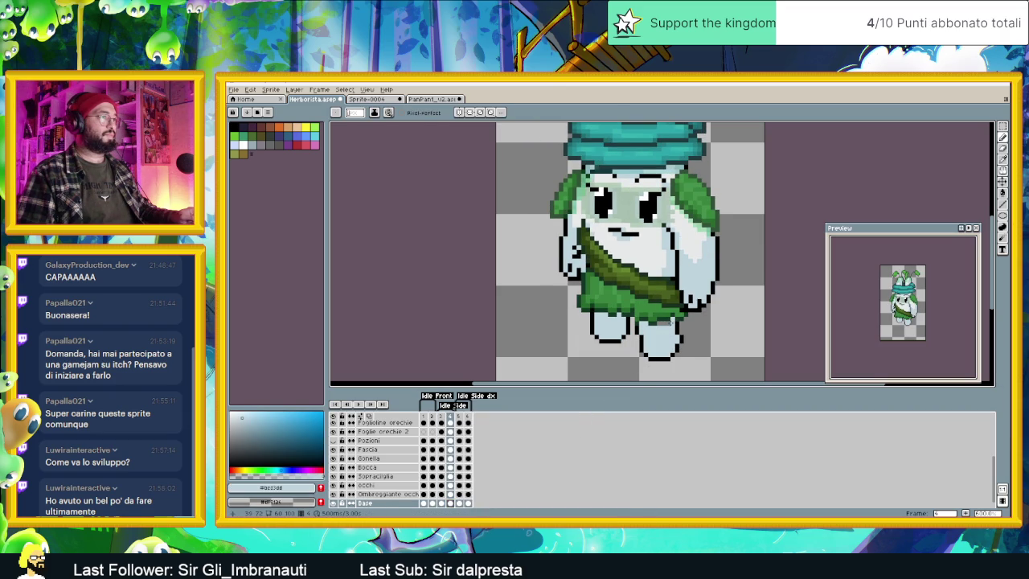
click(460, 503)
click(469, 503)
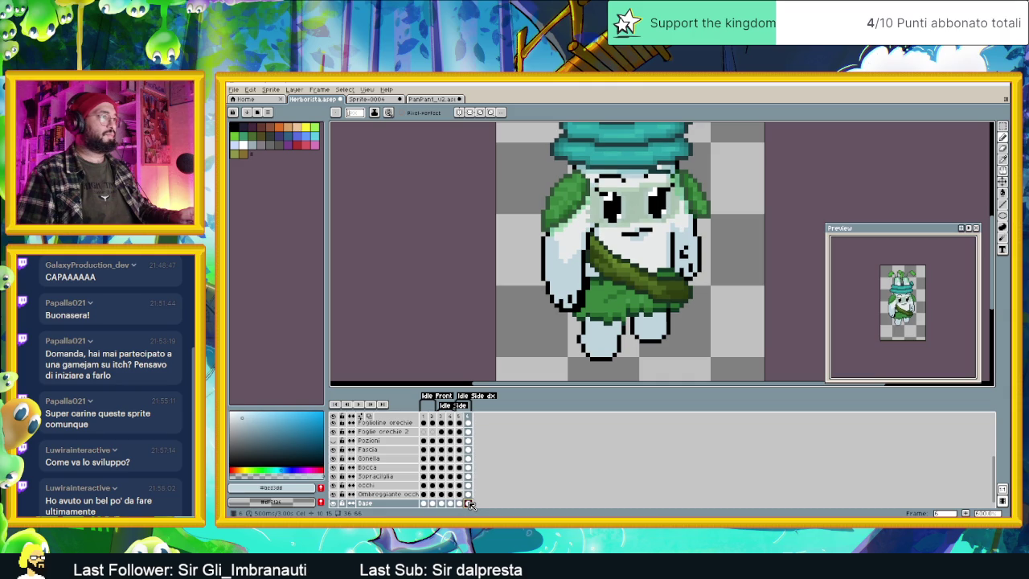
scroll(731, 265, down, 1)
scroll(731, 265, down, 1)
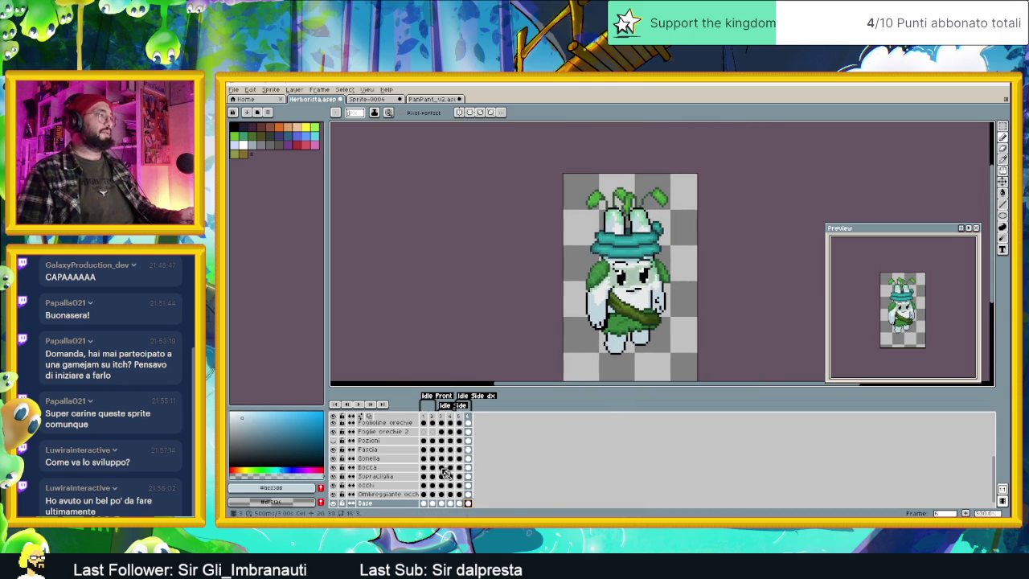
Step: Play the idle animation preview, then select a frame-6 cel
click(361, 404)
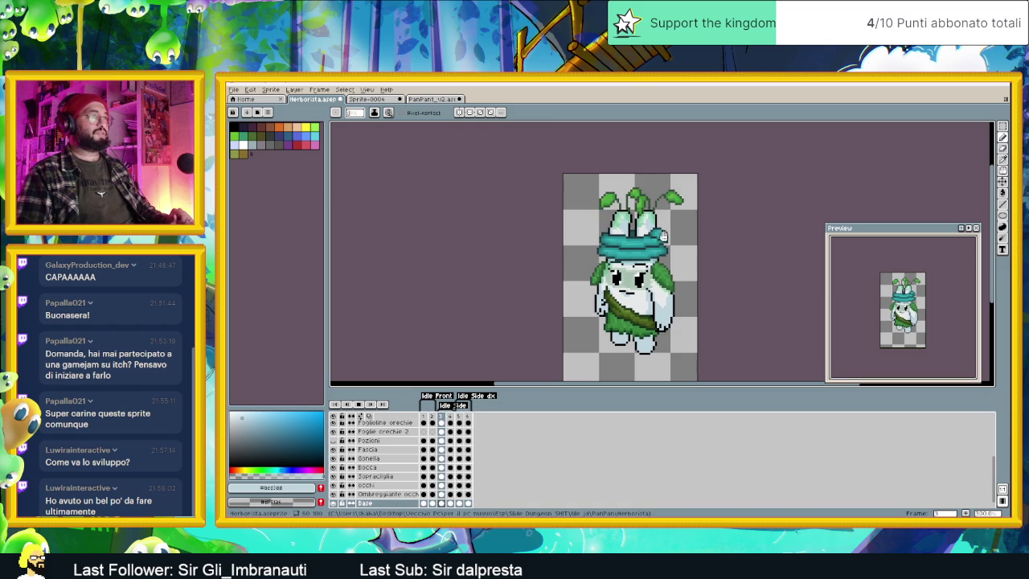
click(467, 424)
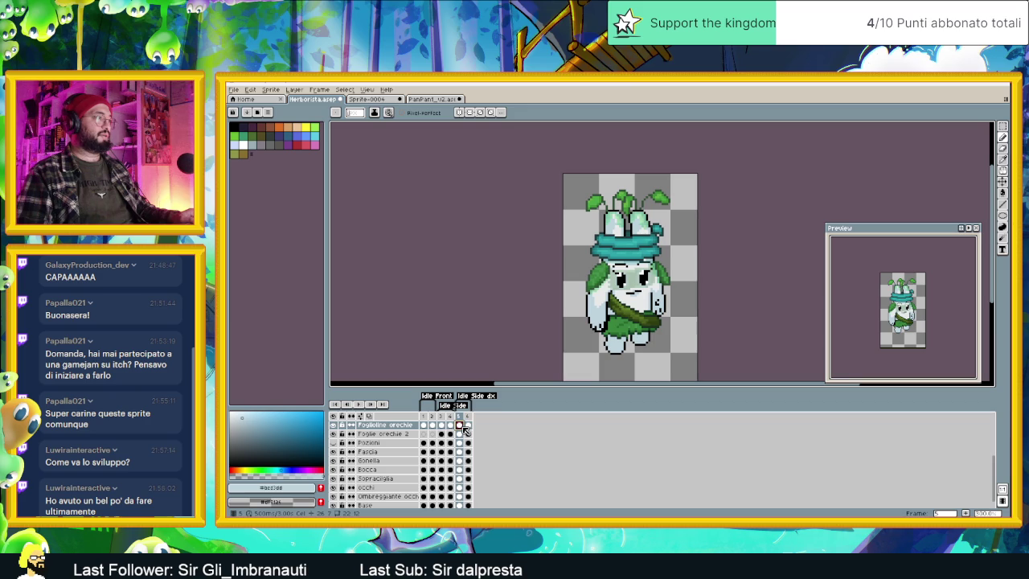
scroll(462, 448, up, 1)
scroll(462, 448, up, 1)
scroll(462, 449, up, 1)
Step: Move the frame-6 Turbante cel slightly up and right with the Move tool
click(469, 443)
scroll(680, 222, up, 2)
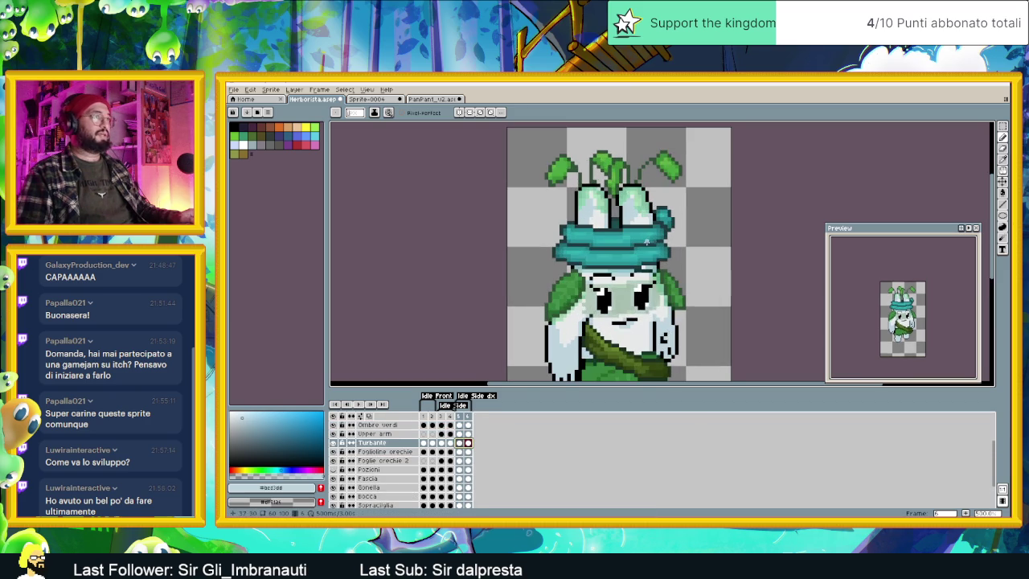
click(1002, 181)
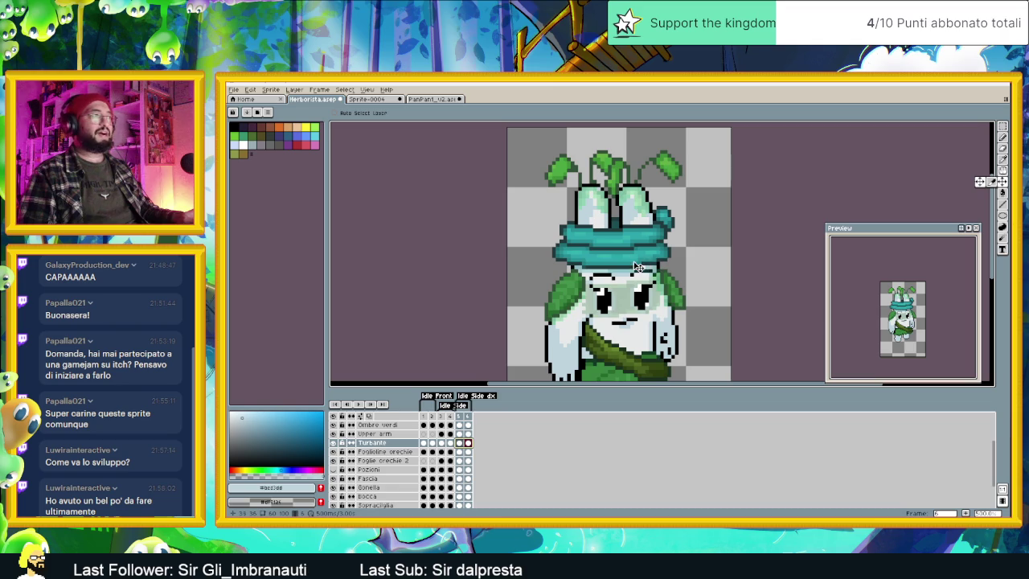
drag(634, 267, 643, 263)
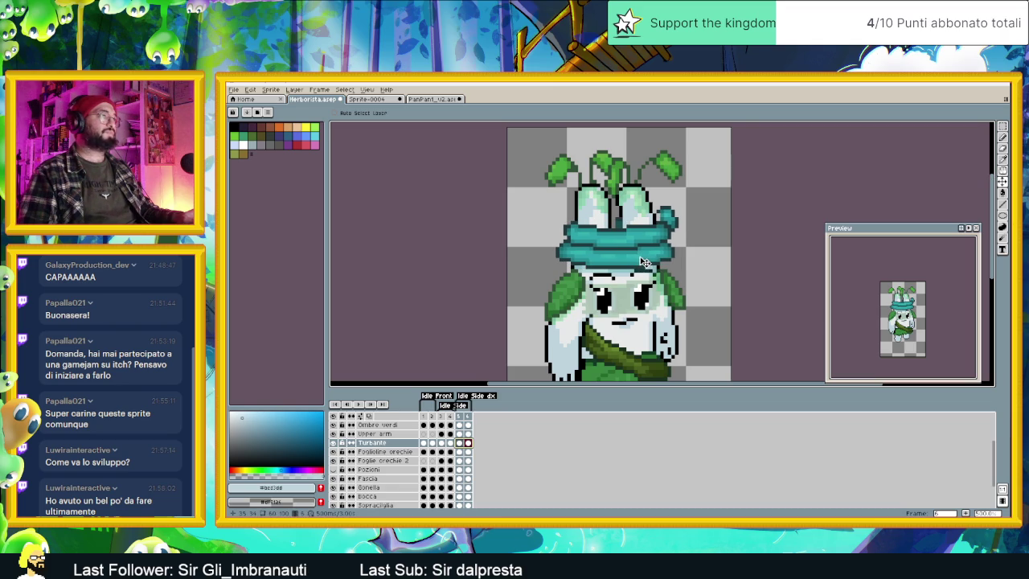
scroll(643, 231, up, 2)
Step: Inspect the gap between the ears with test selections on frames 5 and 6
scroll(643, 230, up, 1)
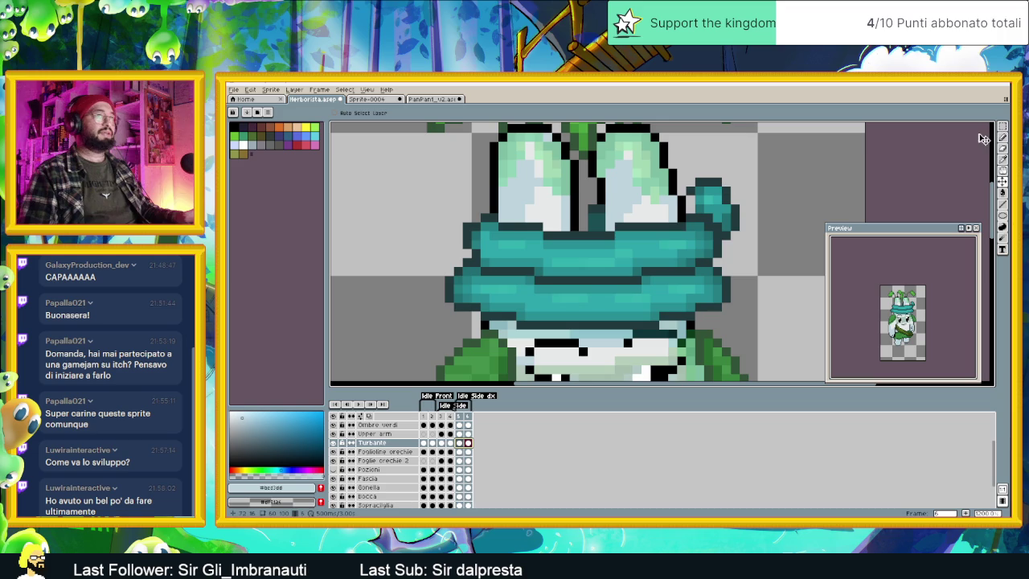
click(1003, 127)
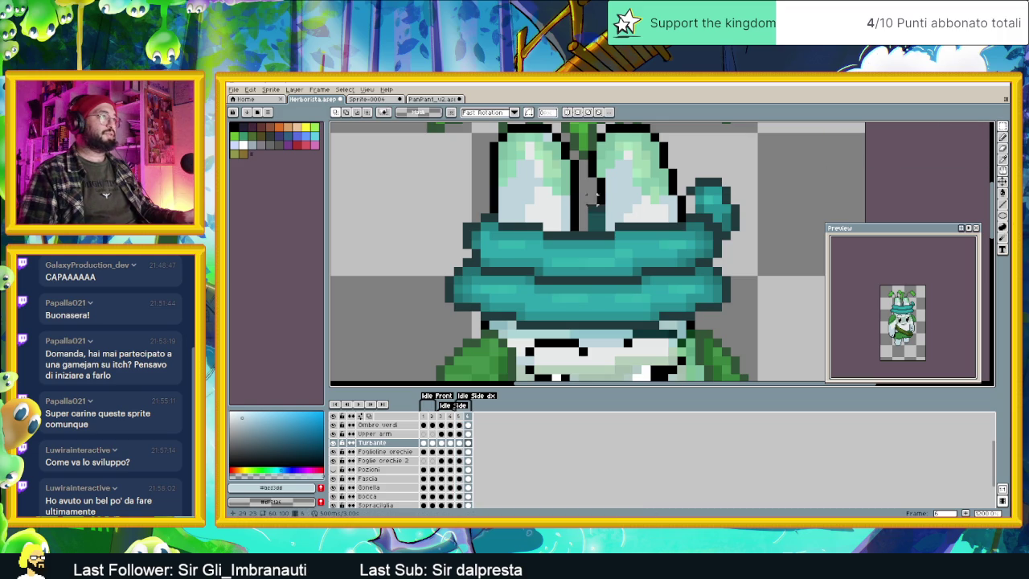
drag(569, 194, 597, 226)
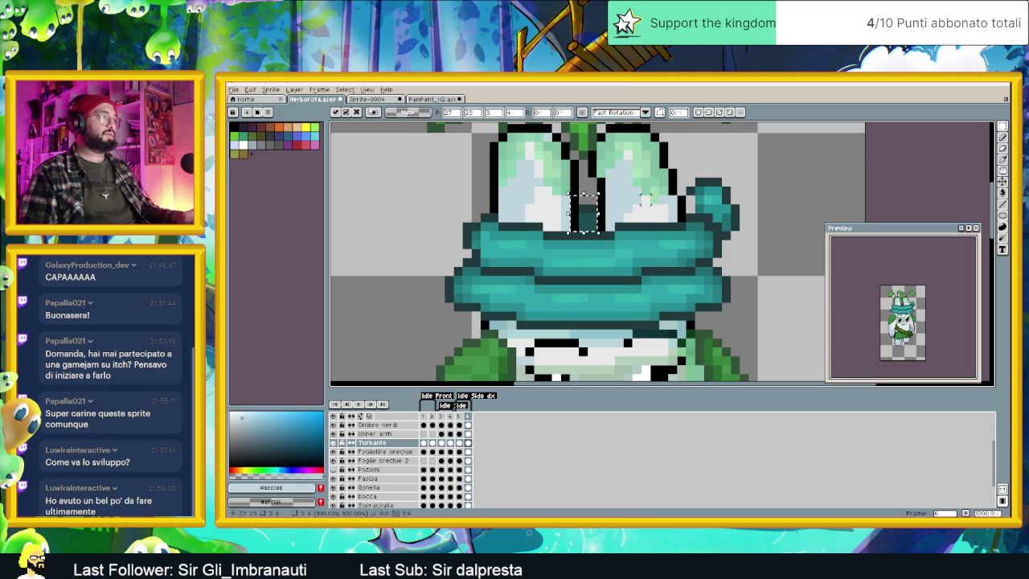
key(ctrl+d)
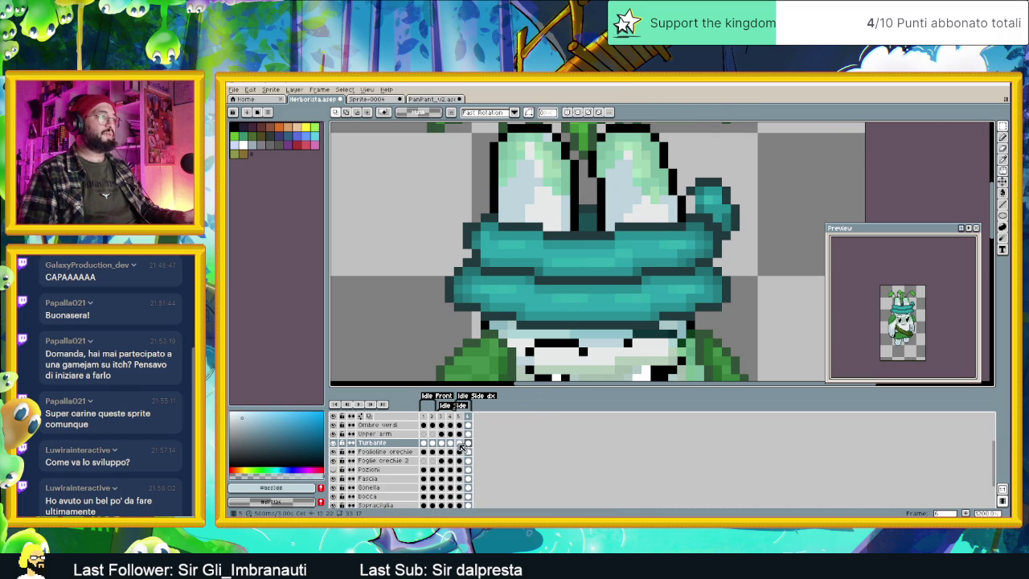
click(458, 442)
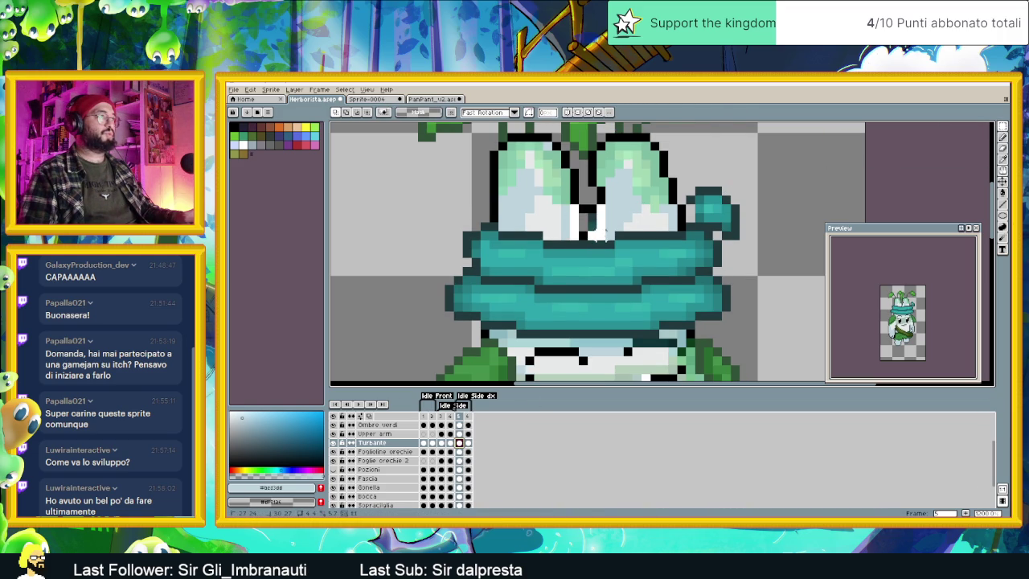
drag(560, 202, 596, 234)
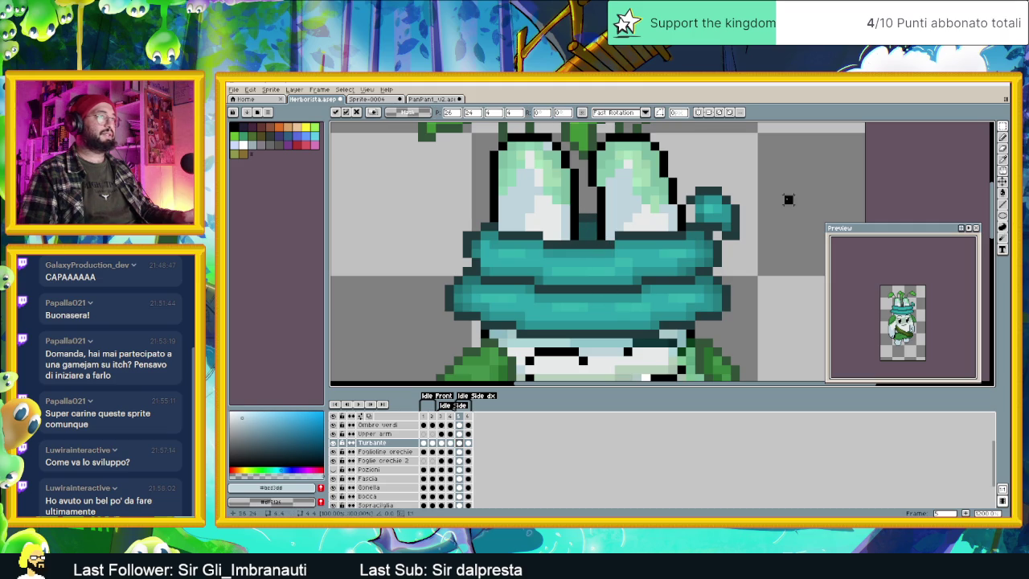
key(ctrl+d)
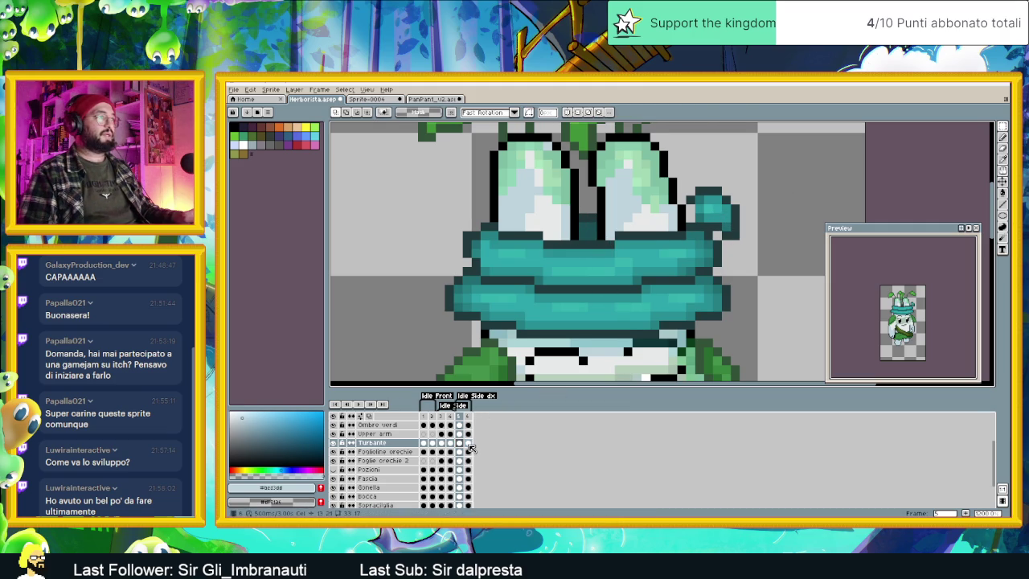
click(467, 442)
click(459, 443)
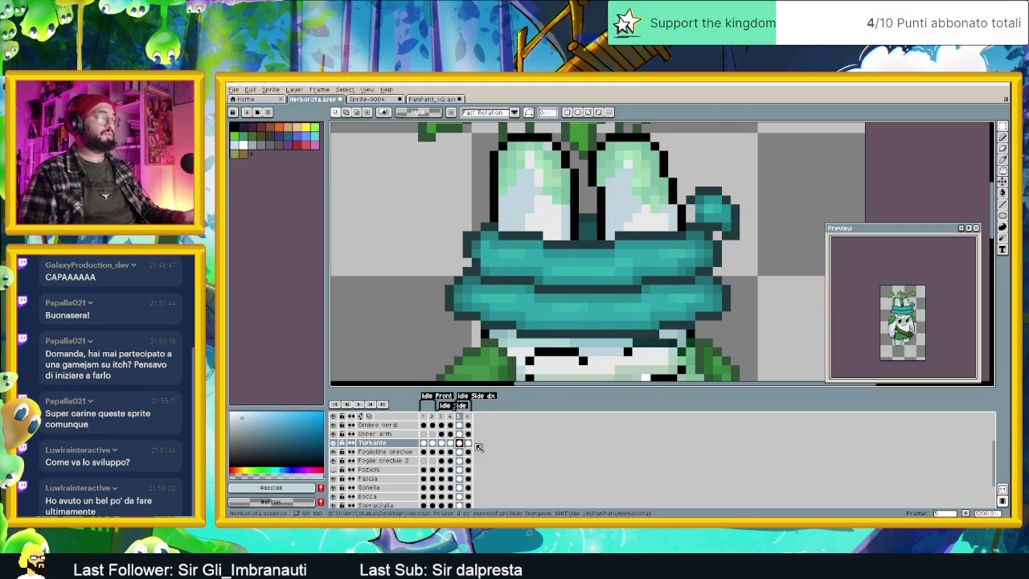
Step: Sample the turban teal with the Pencil, go to frame 6, and save Herborista.aseprite
alt+click(709, 211)
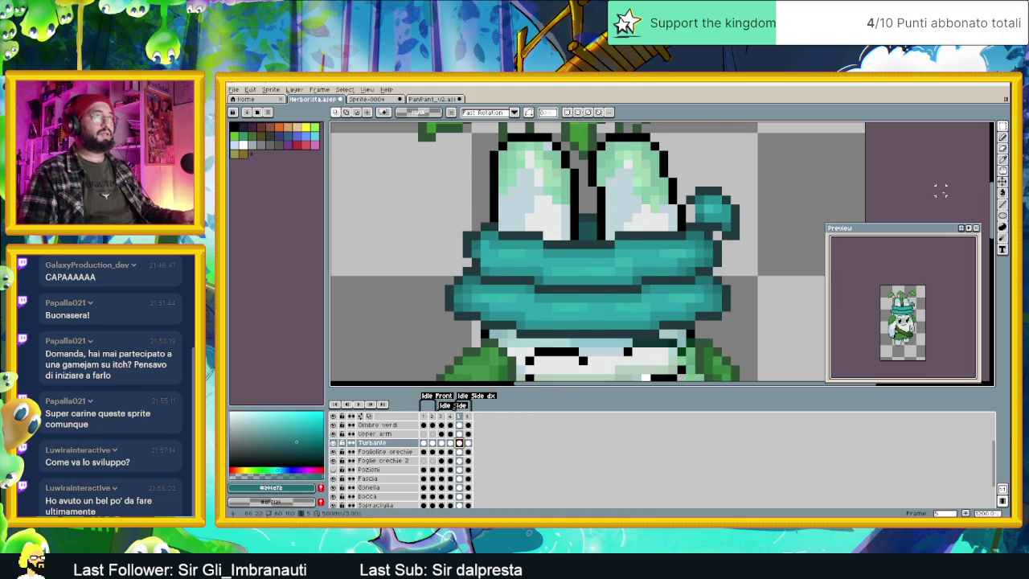
click(1003, 157)
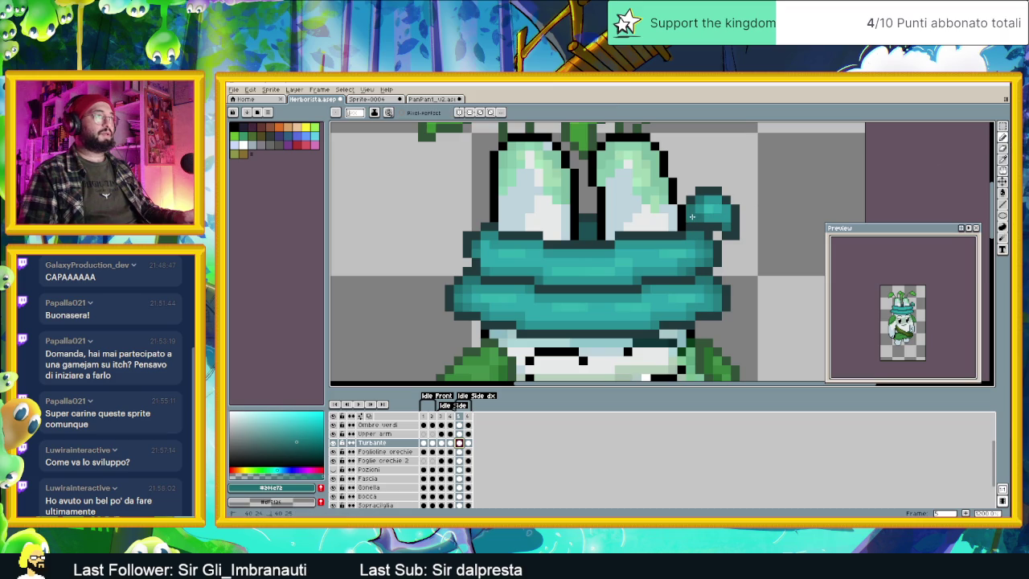
click(468, 443)
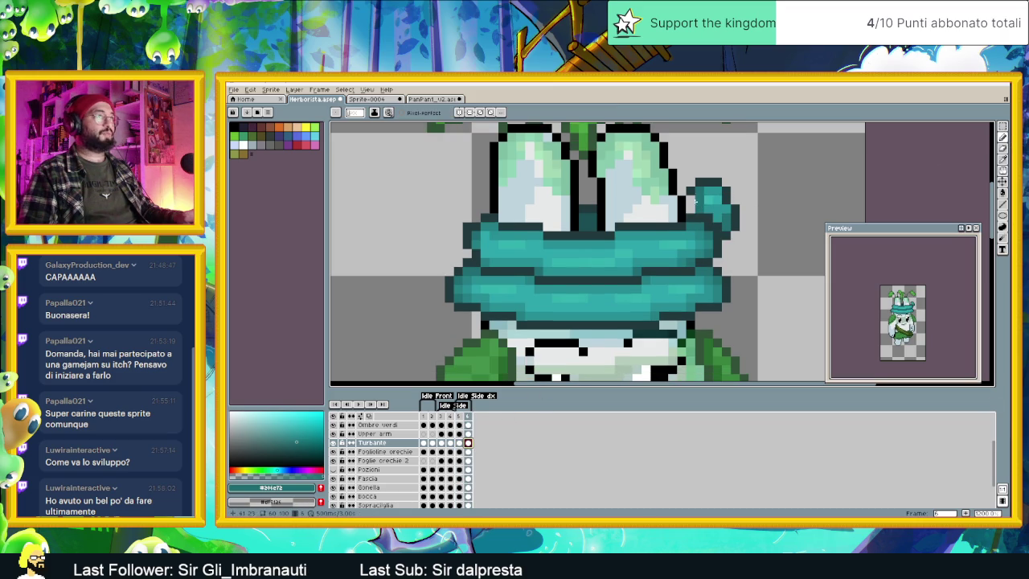
scroll(695, 209, down, 3)
scroll(695, 209, down, 1)
scroll(695, 209, down, 2)
scroll(695, 209, up, 1)
key(ctrl+s)
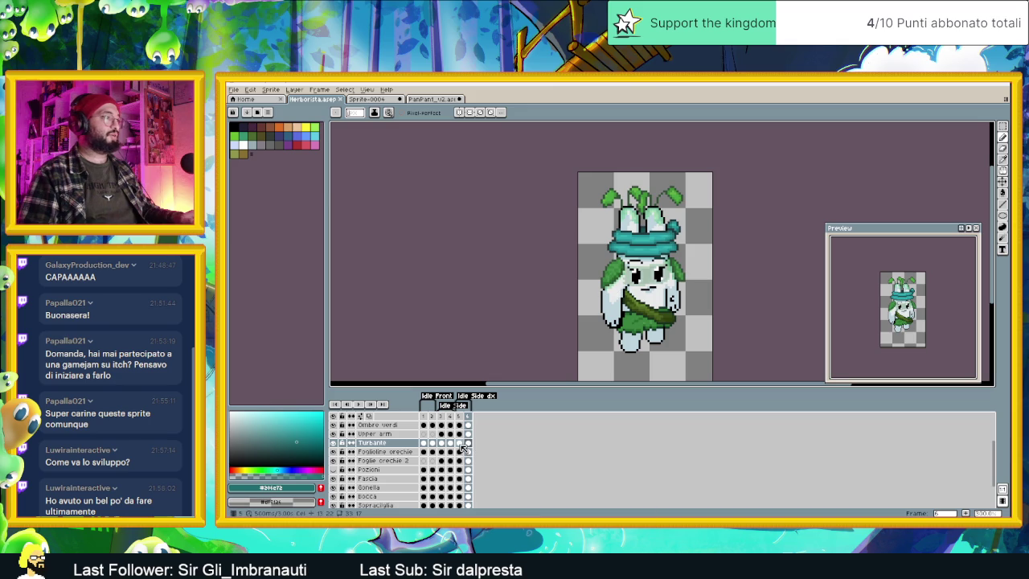
Step: Flip through frames 1 and 3–6 to review the turban poses, then switch to Godot
click(458, 443)
click(468, 443)
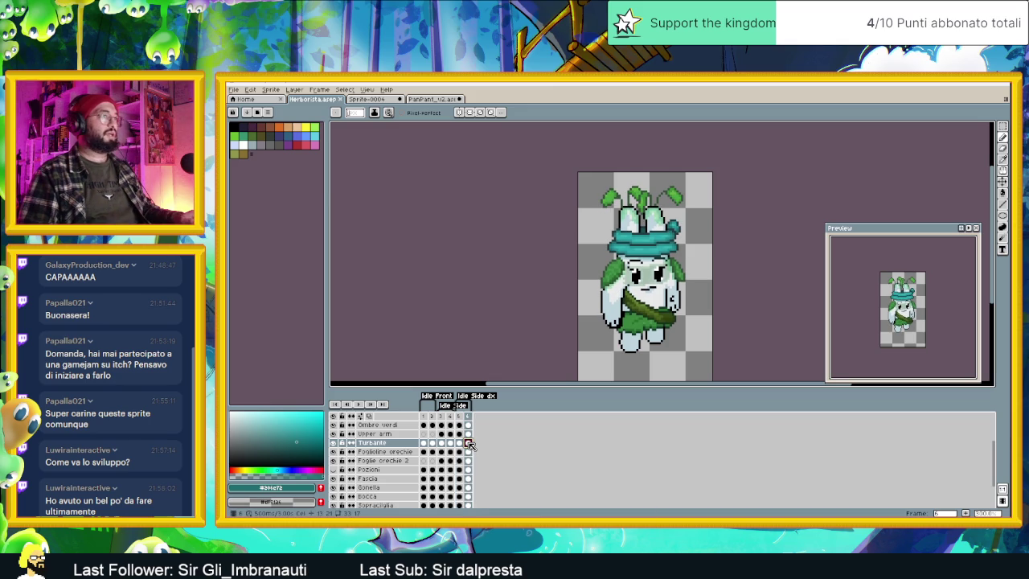
click(441, 443)
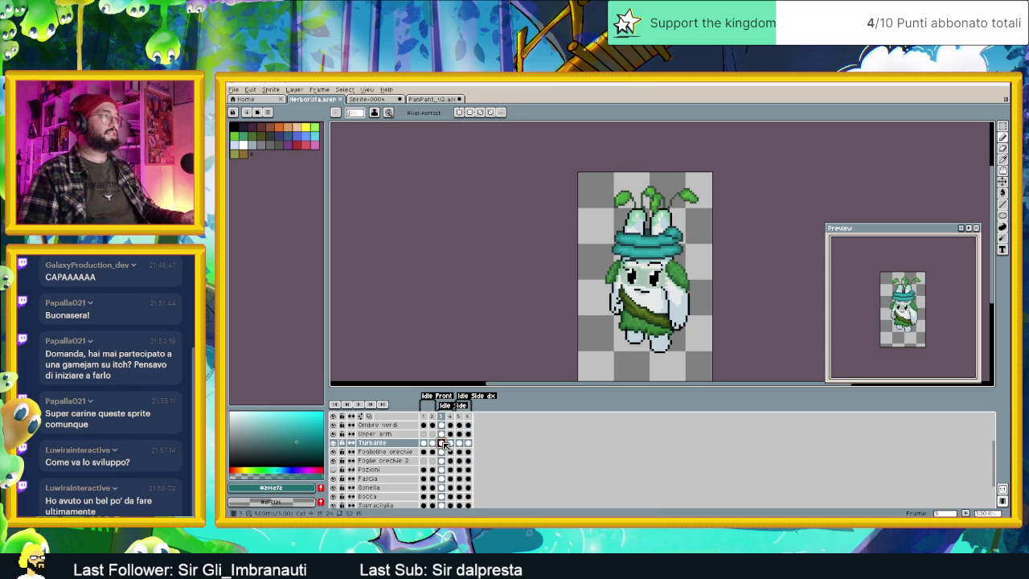
click(450, 443)
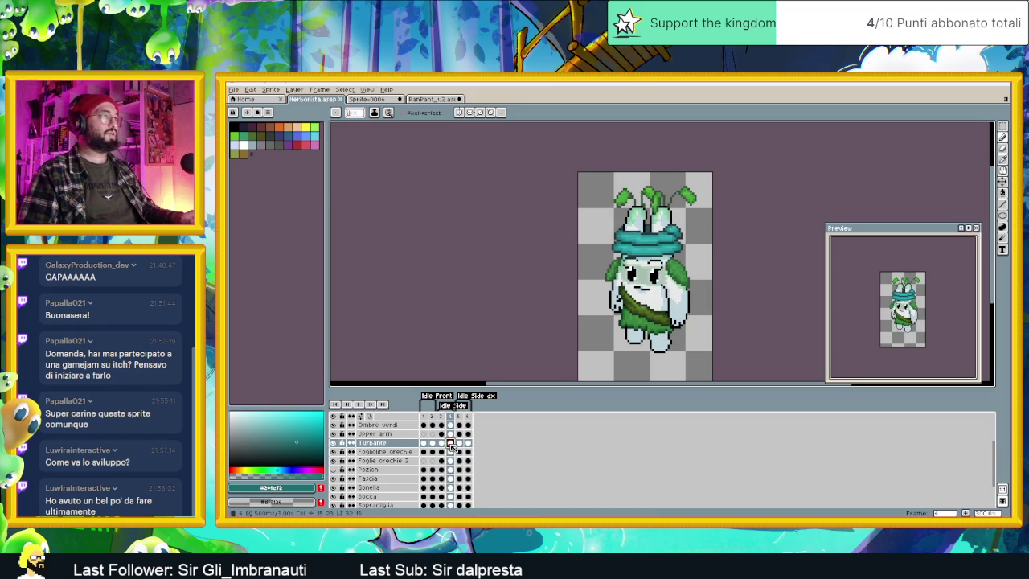
click(459, 443)
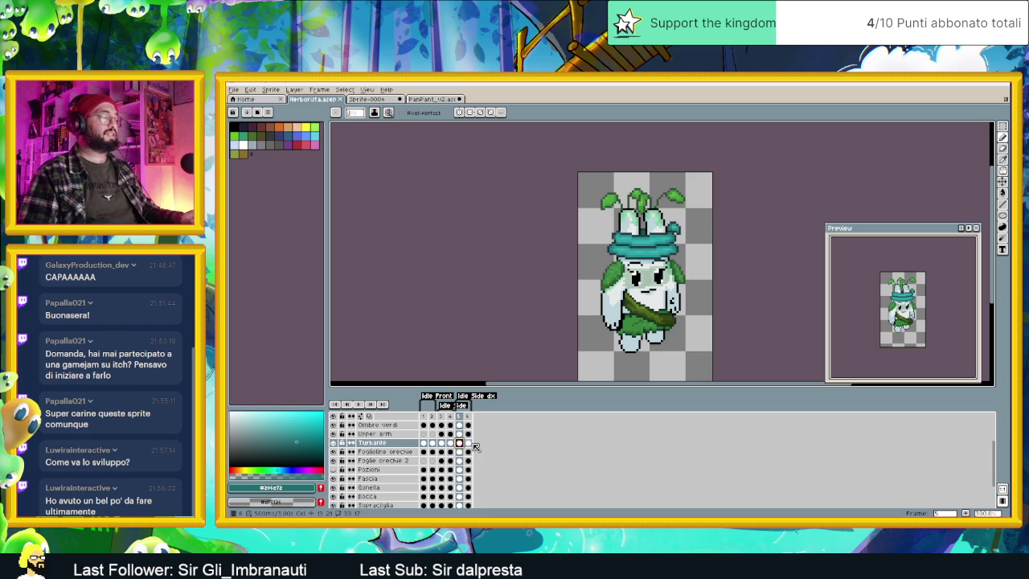
click(468, 442)
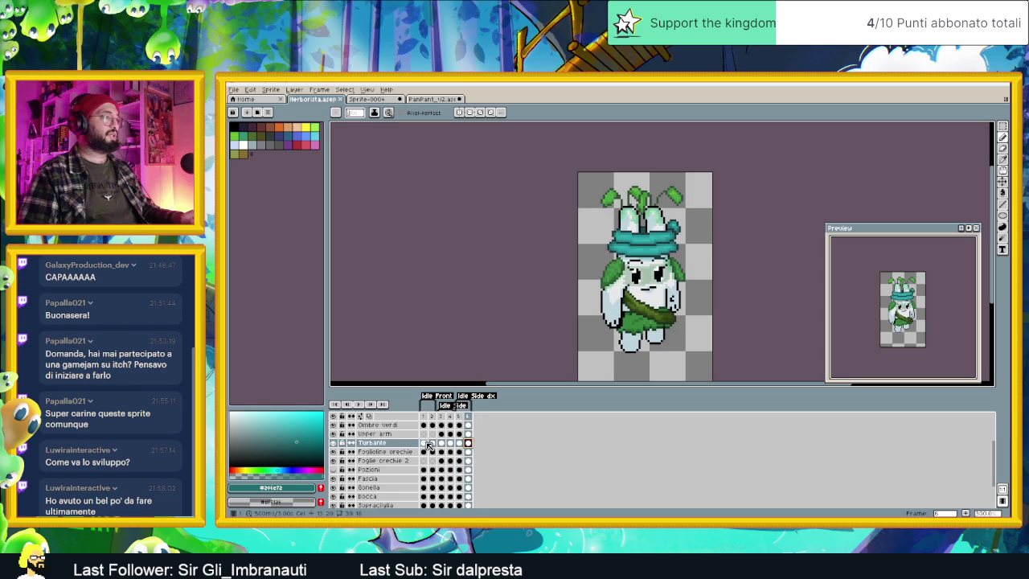
click(423, 442)
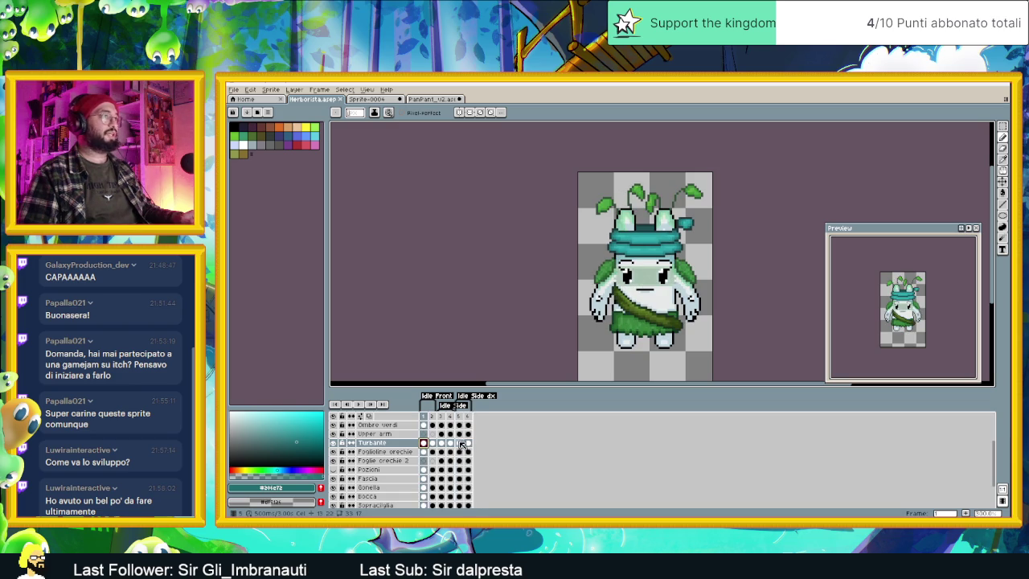
click(459, 443)
scroll(604, 317, down, 1)
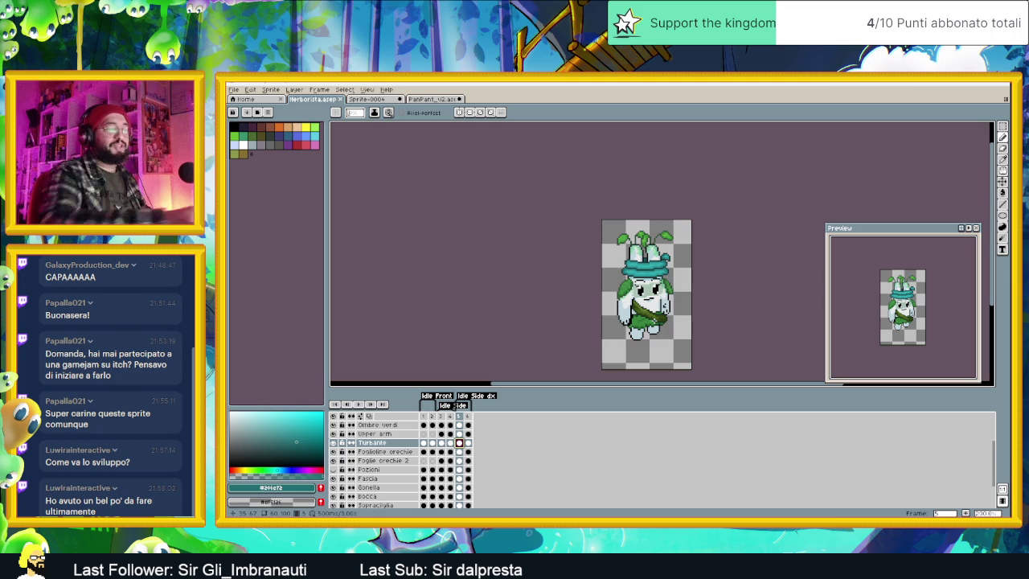
key(alt+Tab)
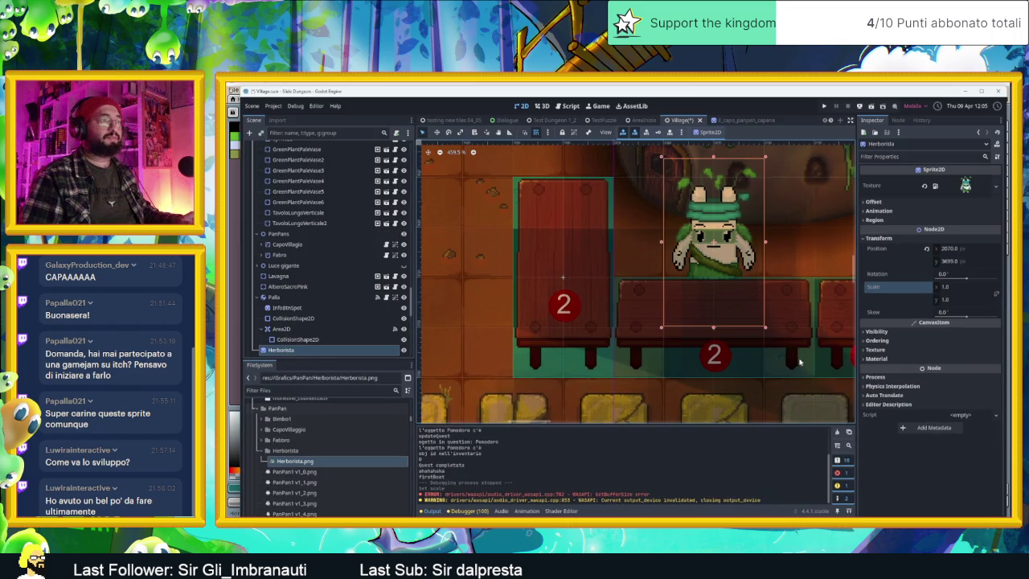
Step: Zoom out the 2D viewport and save the Village scene with Ctrl+S
scroll(741, 290, down, 3)
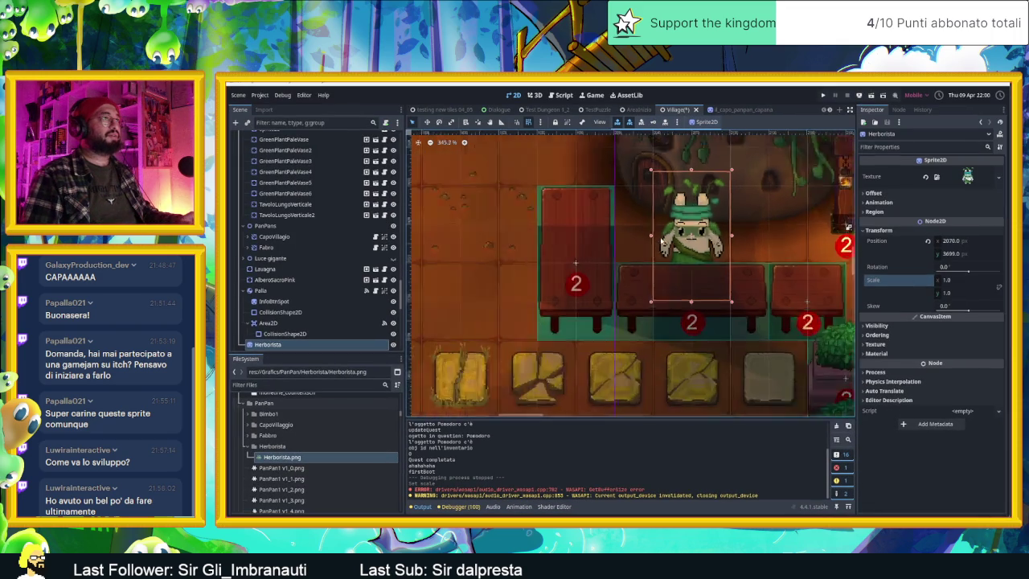
scroll(741, 290, down, 3)
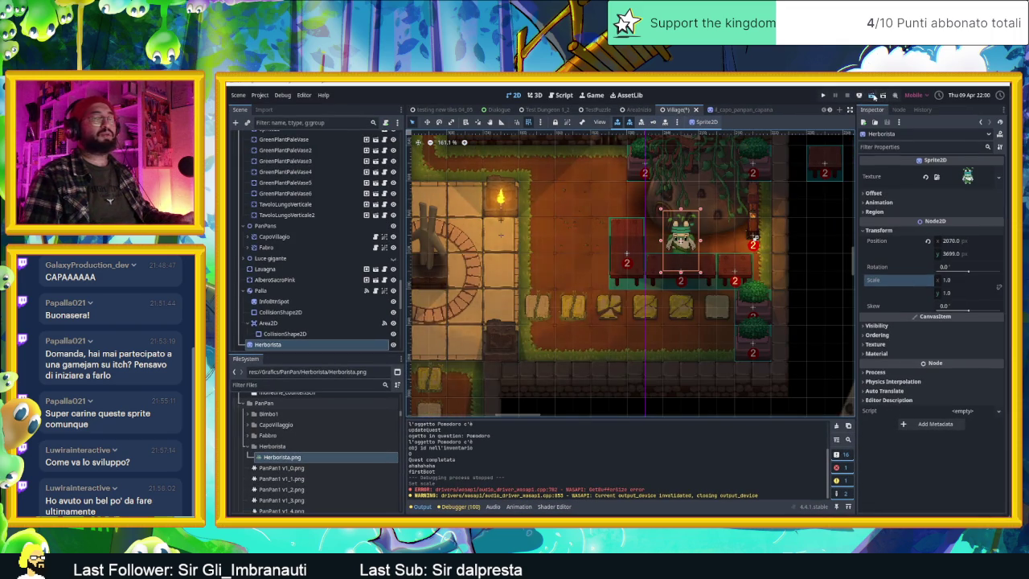
key(ctrl+s)
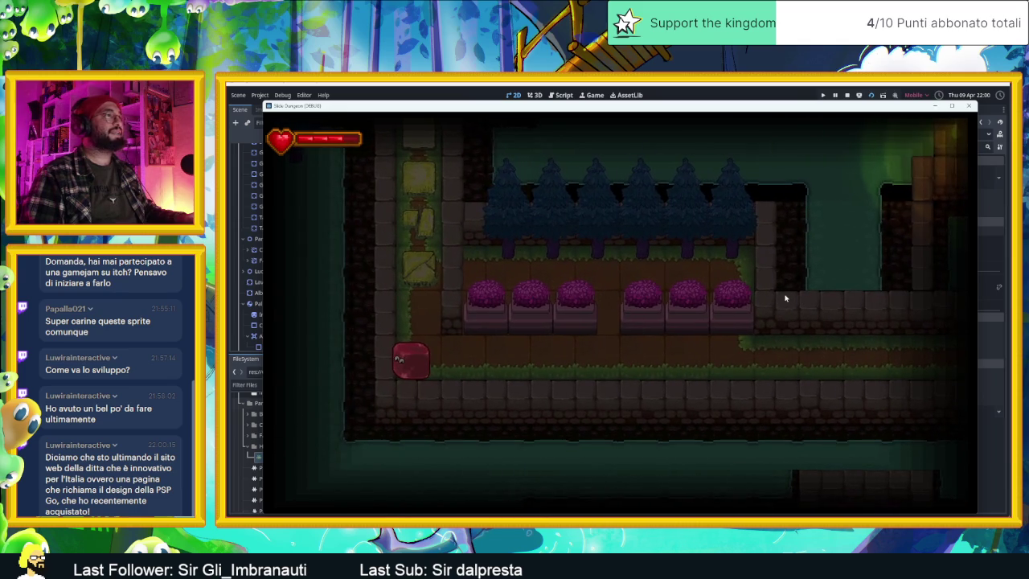
Step: Slide the red slime right through the statue room and past the planters
key(Right)
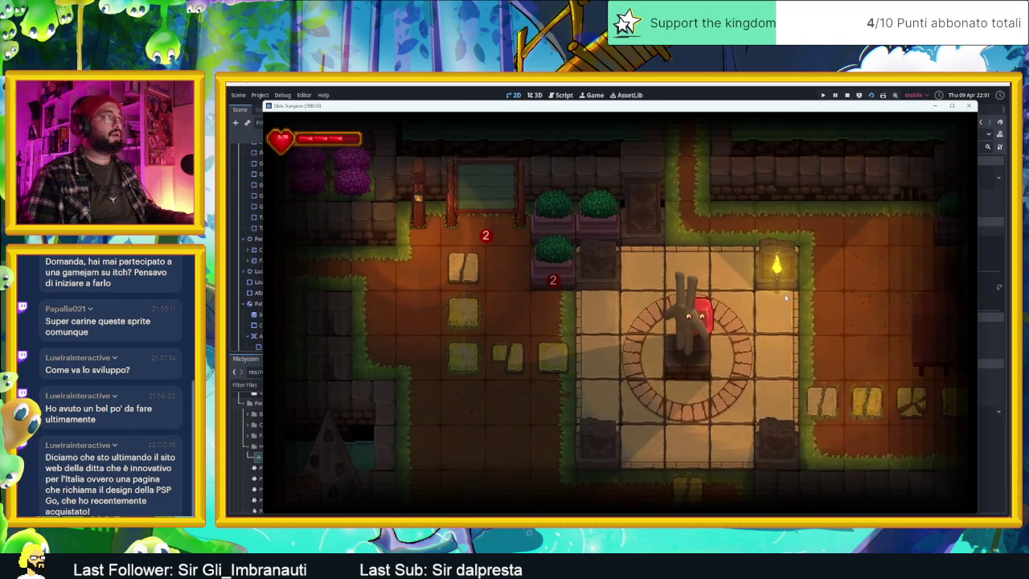
key(Right)
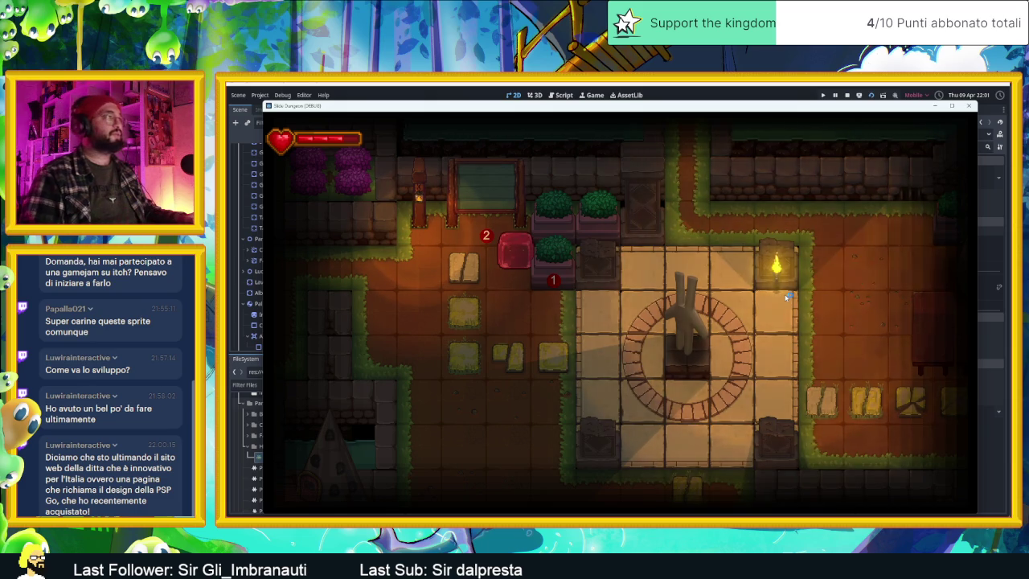
key(Left)
key(Down)
key(Right)
key(Up)
key(Right)
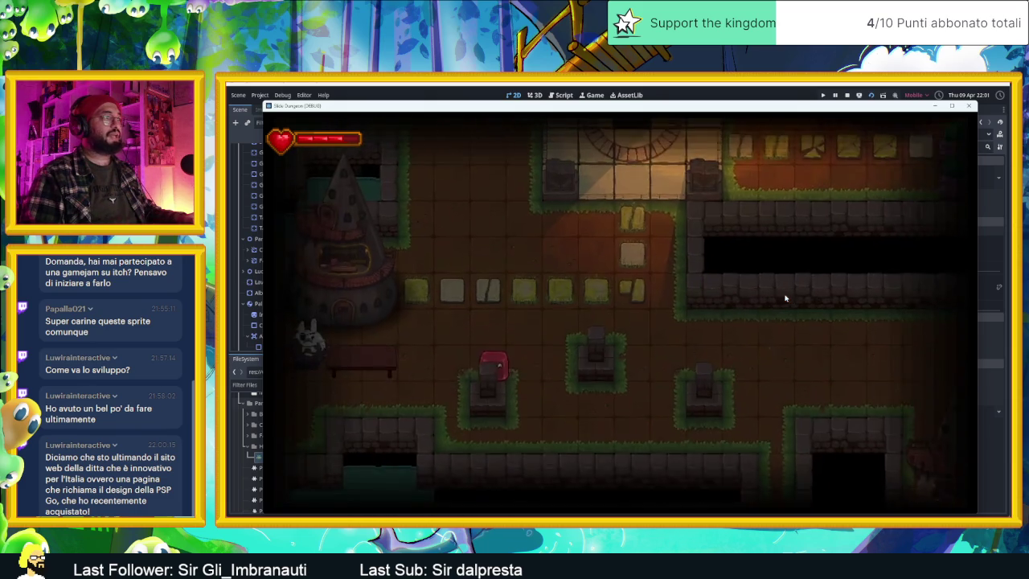
Step: Steer the slime along the top corridor into the herbalist's room, beside the table
key(Up)
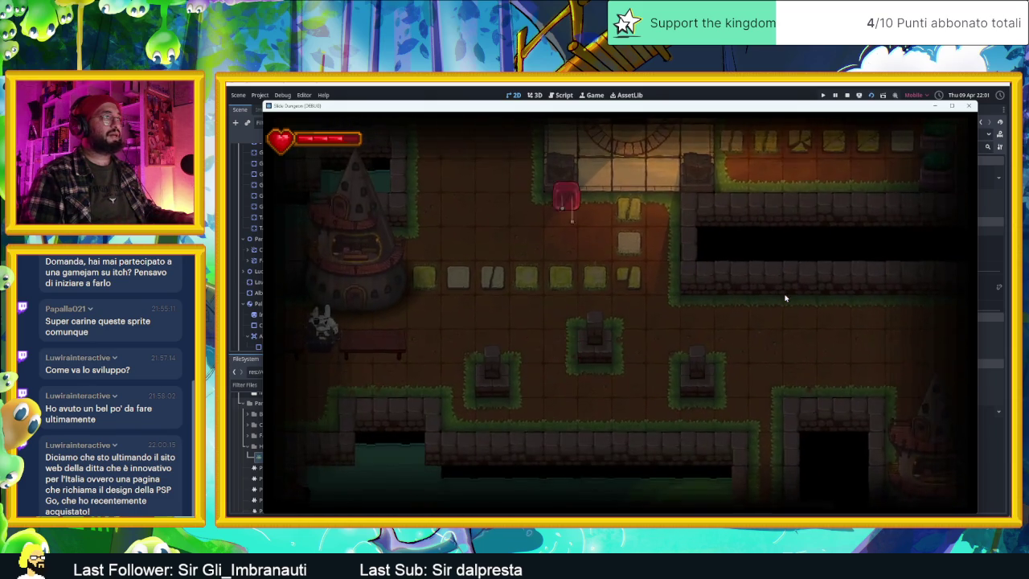
key(Right)
key(Left)
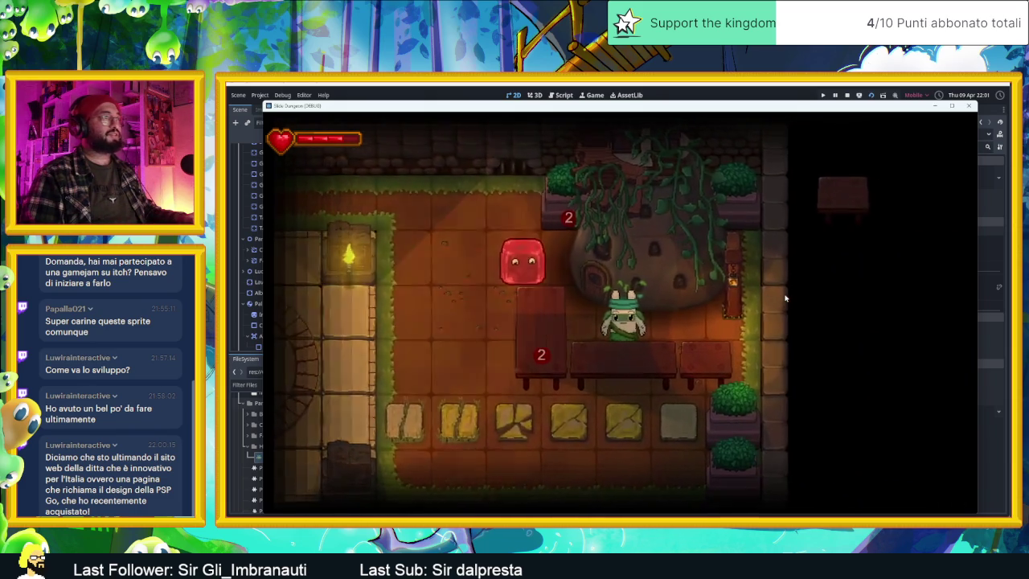
key(Down)
key(Right)
key(Up)
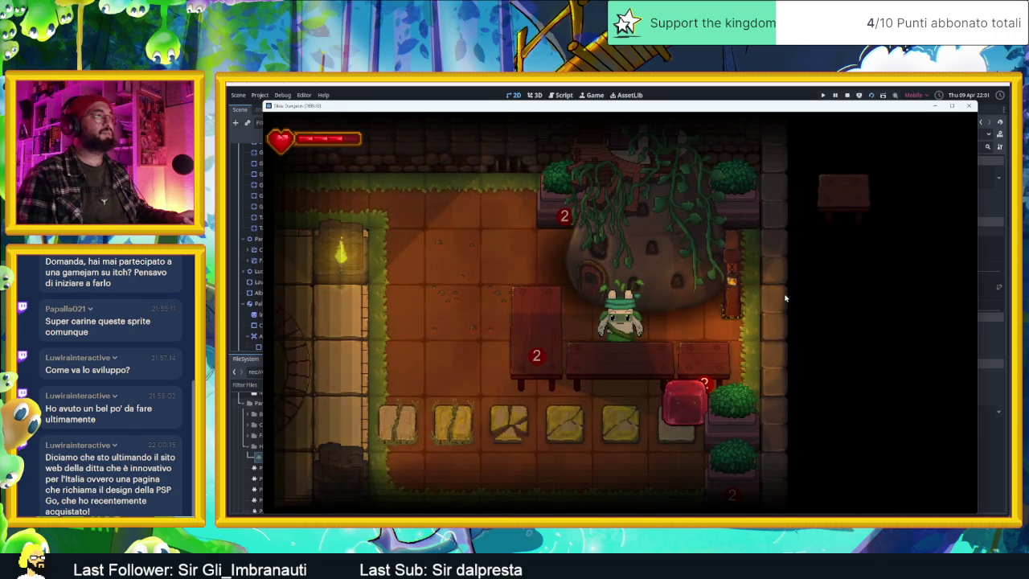
key(r)
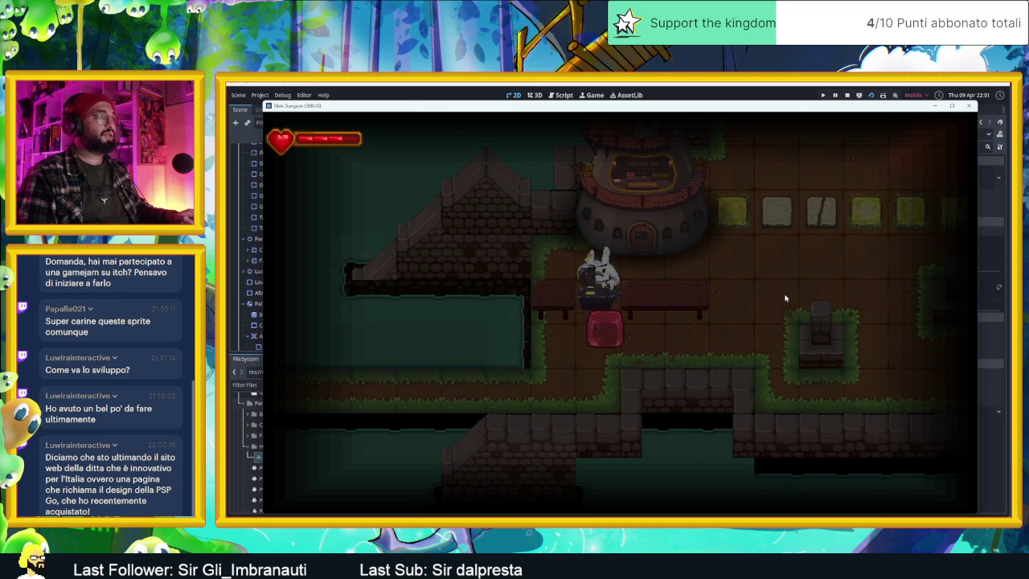
Step: Move the slime down the corridor and through the tower area into new rooms
key(Down)
key(Left)
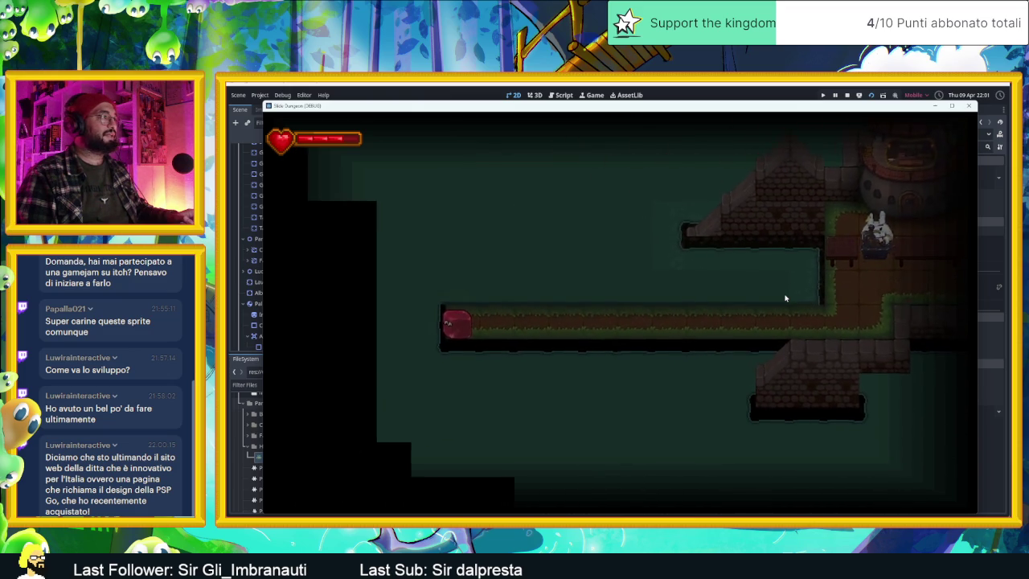
key(Right)
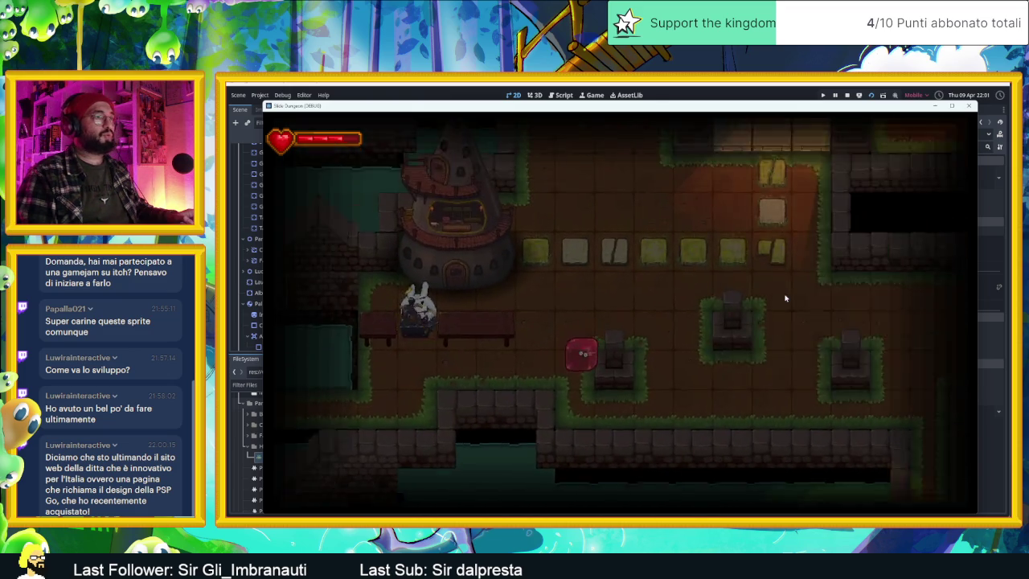
key(Down)
key(Right)
key(Up)
key(Left)
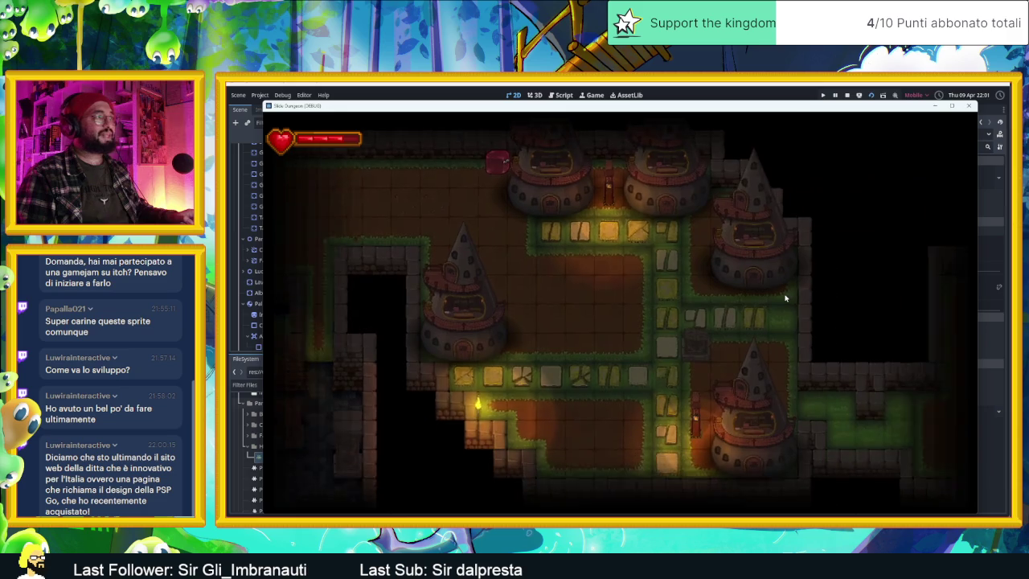
key(Down)
key(Down)
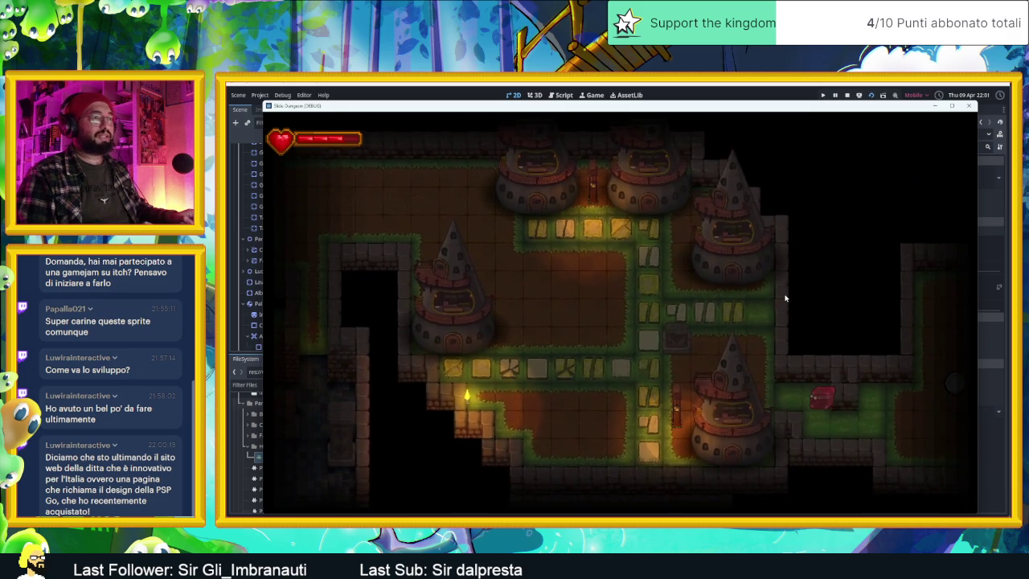
key(Right)
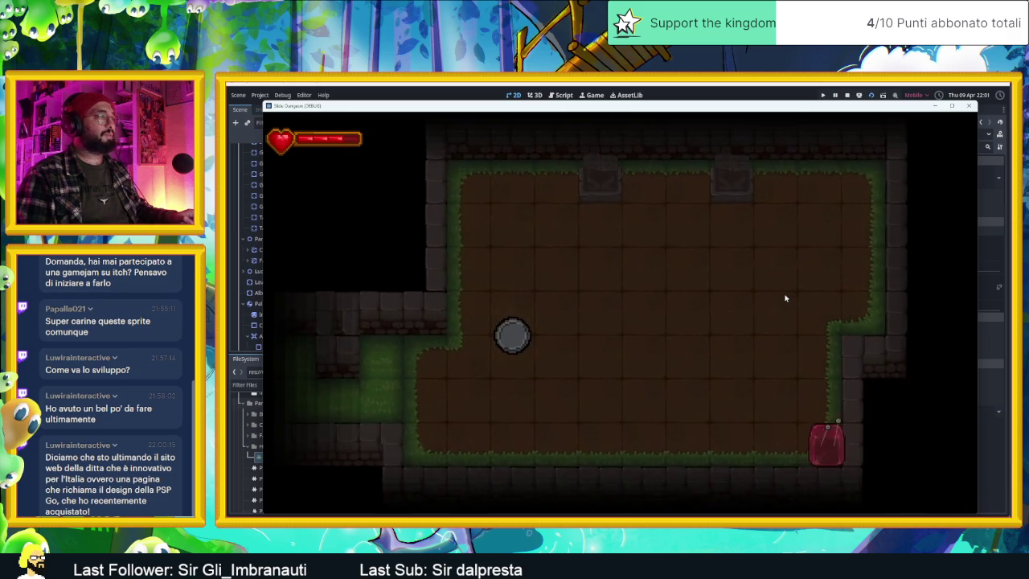
key(Left)
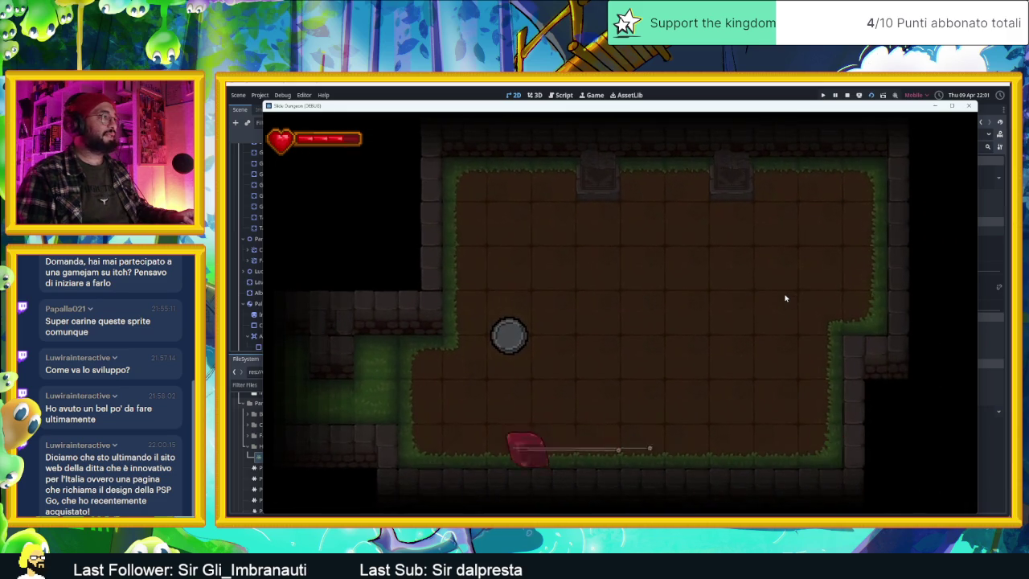
Step: Slide the red slime around the dungeon room, between the top and bottom walls
key(Up)
key(Right)
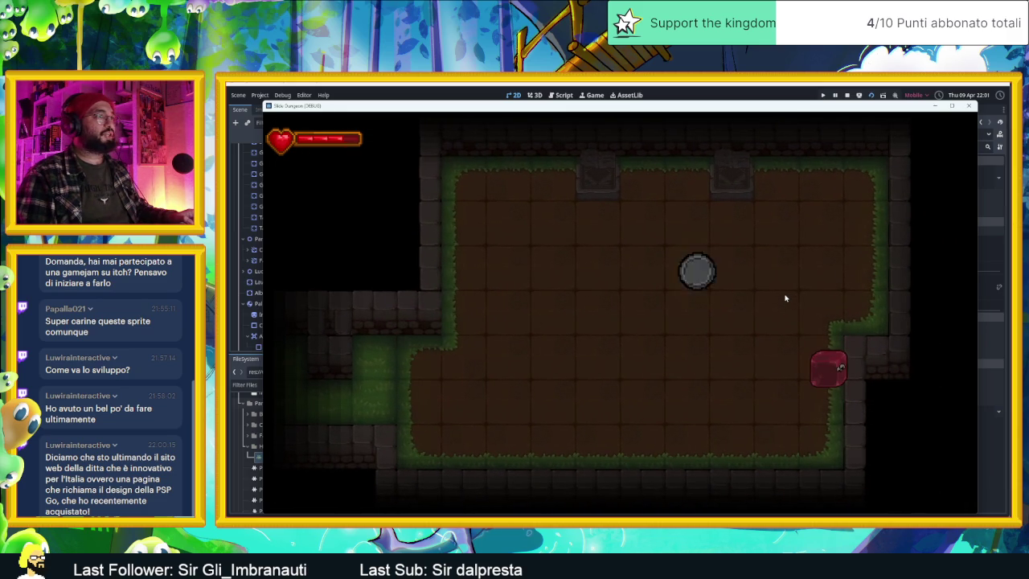
key(Up)
key(Left)
key(Down)
key(Left)
key(Up)
key(Right)
key(Up)
key(Down)
key(Up)
key(Down)
Step: Run the slime across the room to the bottom-left and bottom-right corners
key(Left)
key(Right)
key(Left)
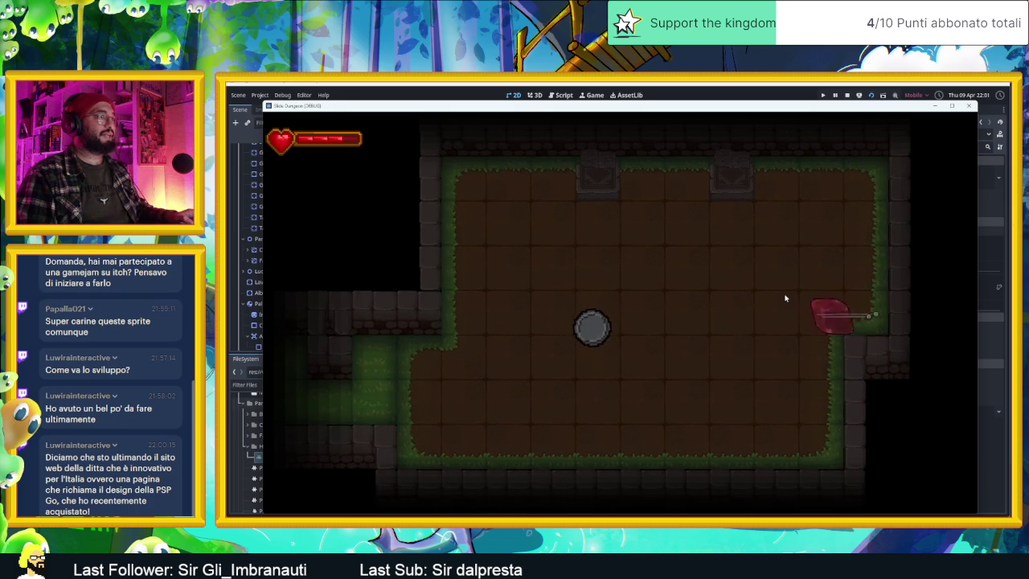
key(Down)
key(Up)
key(Down)
key(Right)
key(Up)
key(Down)
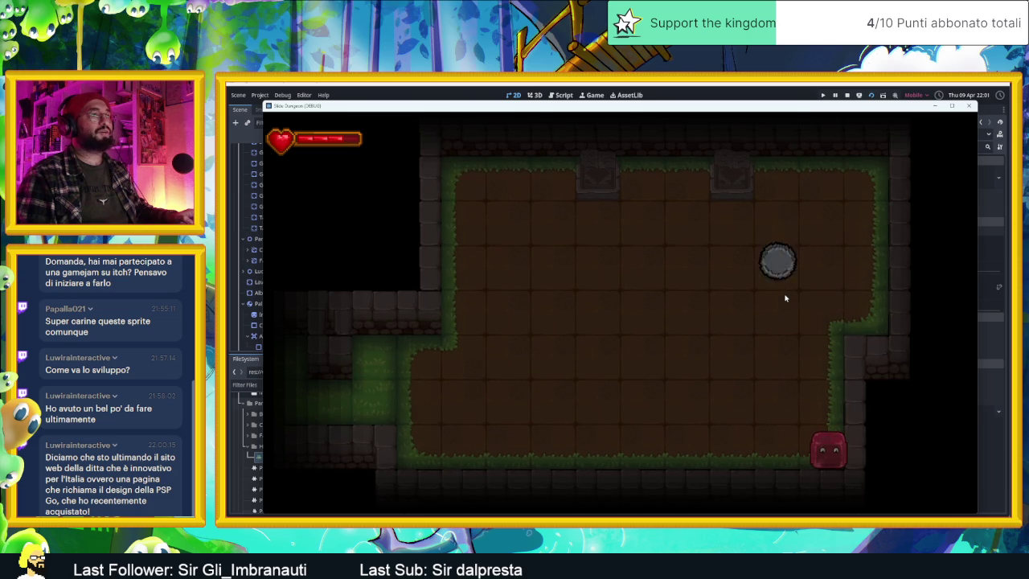
key(Left)
Step: Steer the slime to the top-right corner, then the bottom-left corner and left doorway
key(Right)
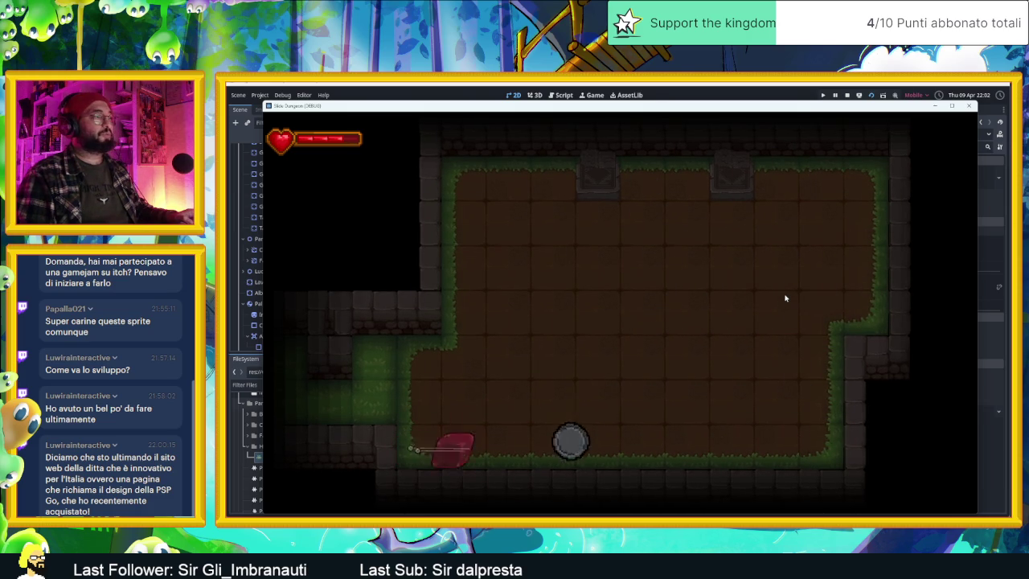
key(Up)
key(Down)
key(Up)
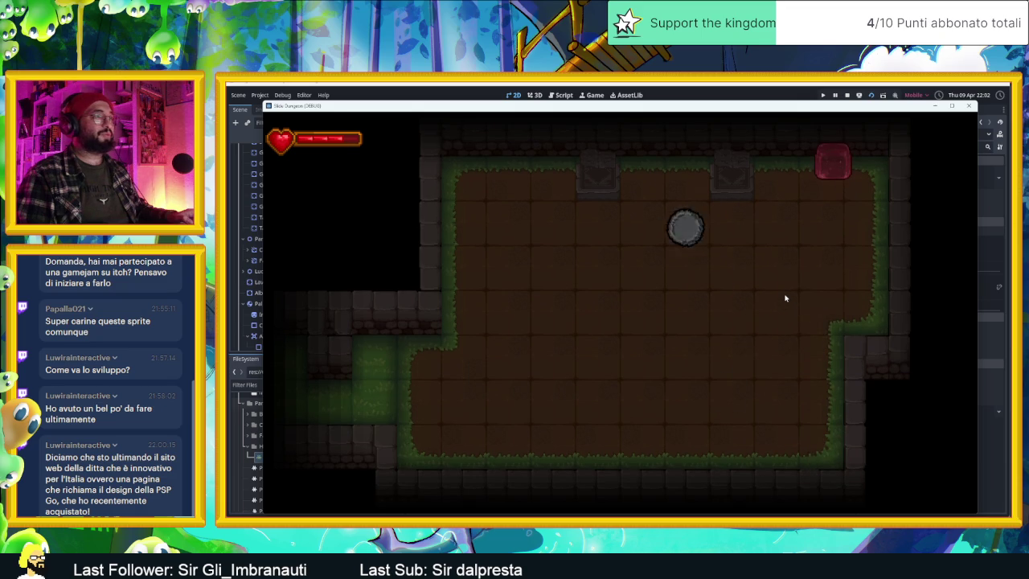
key(Down)
key(Left)
key(Down)
key(Left)
key(Up)
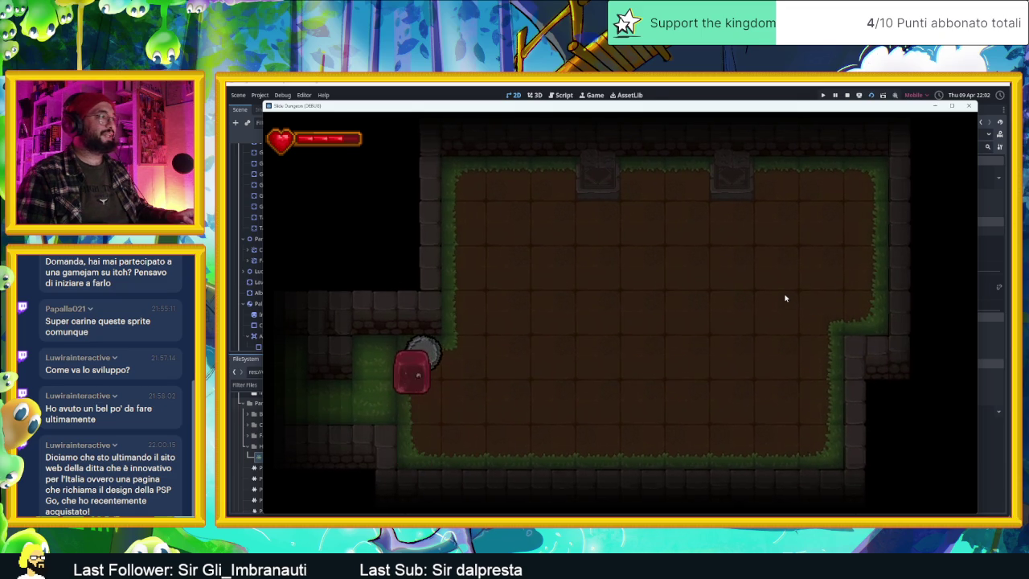
Step: Test the slime's movement across the room and near the bottom-right corner
key(Left)
key(Right)
key(Left)
key(Down)
key(Right)
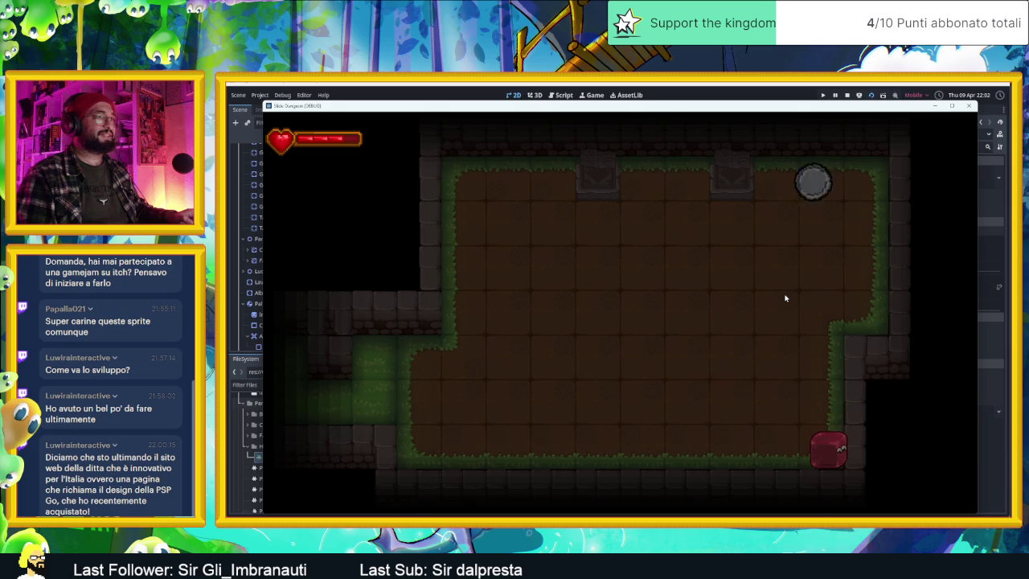
key(Left)
key(Right)
key(Up)
key(Down)
Step: Move the slime up beside the crate in the top-right corner, then down the right wall
key(Up)
key(Down)
key(Up)
key(Right)
key(Up)
key(Left)
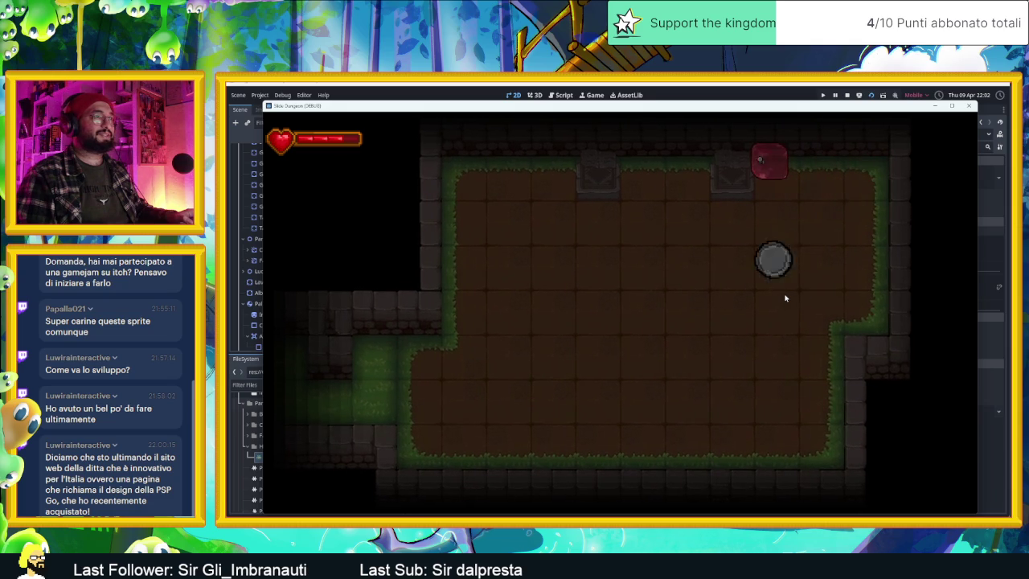
key(Right)
key(Down)
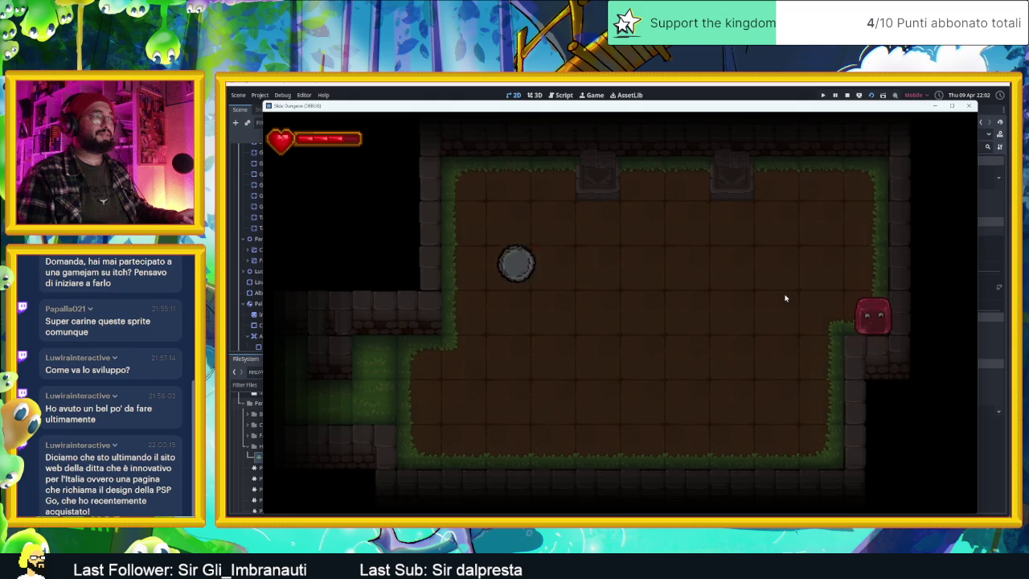
Step: Guide the slime to the left corridor edge, through the lower corridor into the next room
key(Left)
key(Down)
key(Left)
key(Up)
key(Left)
key(Down)
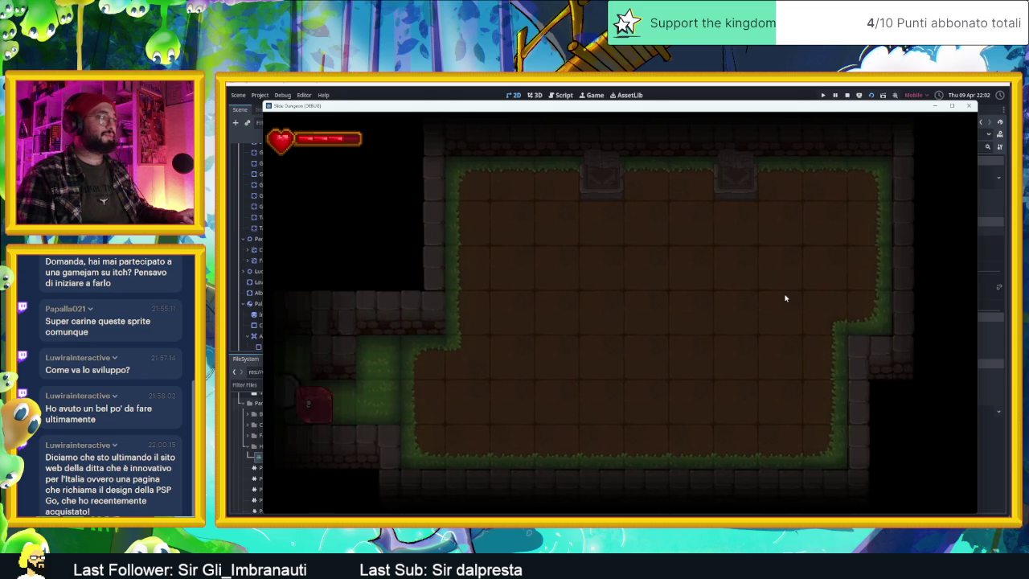
key(Up)
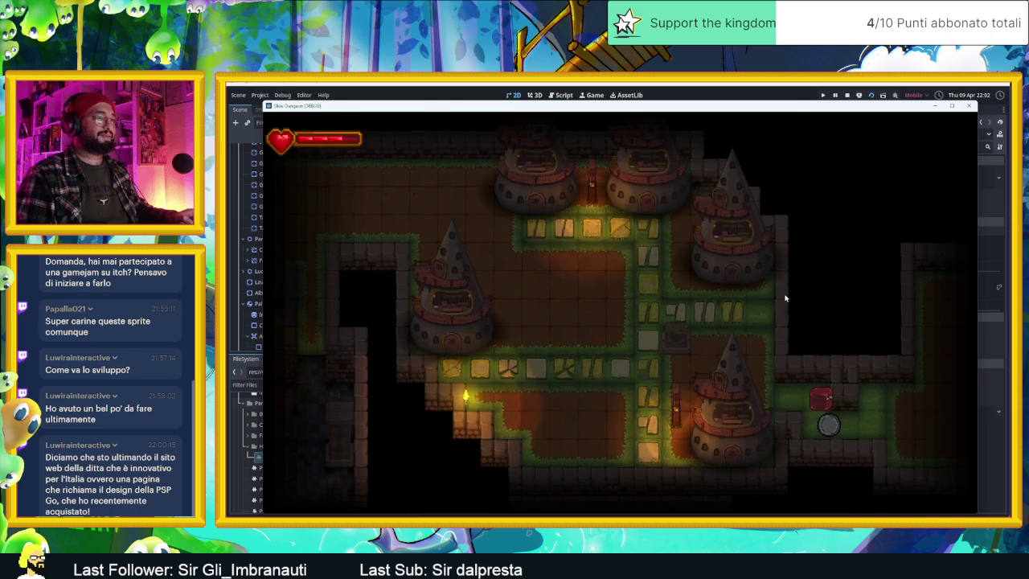
key(Down)
key(Right)
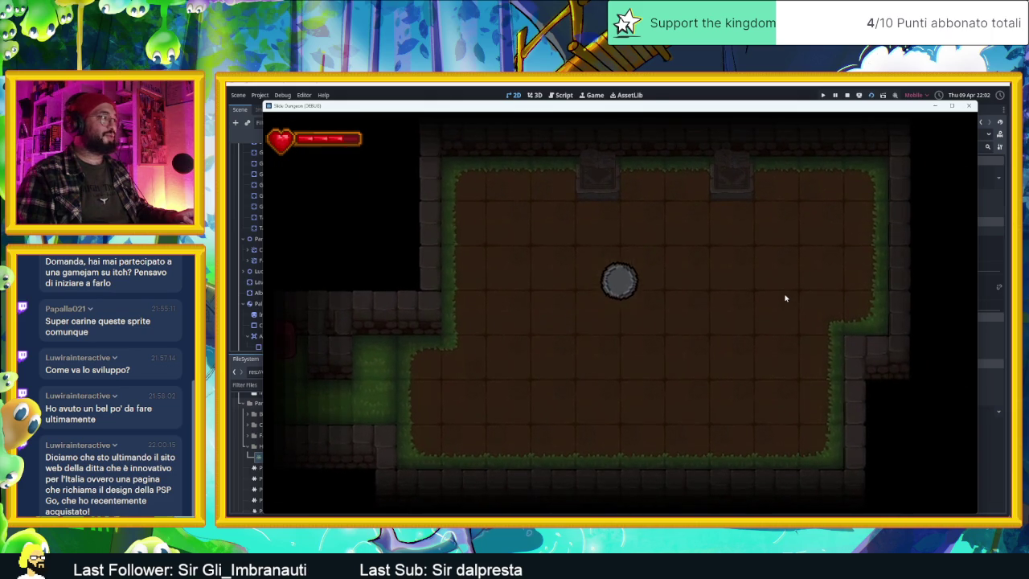
Step: Bring the slime through the tower room and corridors to the statue plaza, then close the game
key(Left)
key(Right)
key(Up)
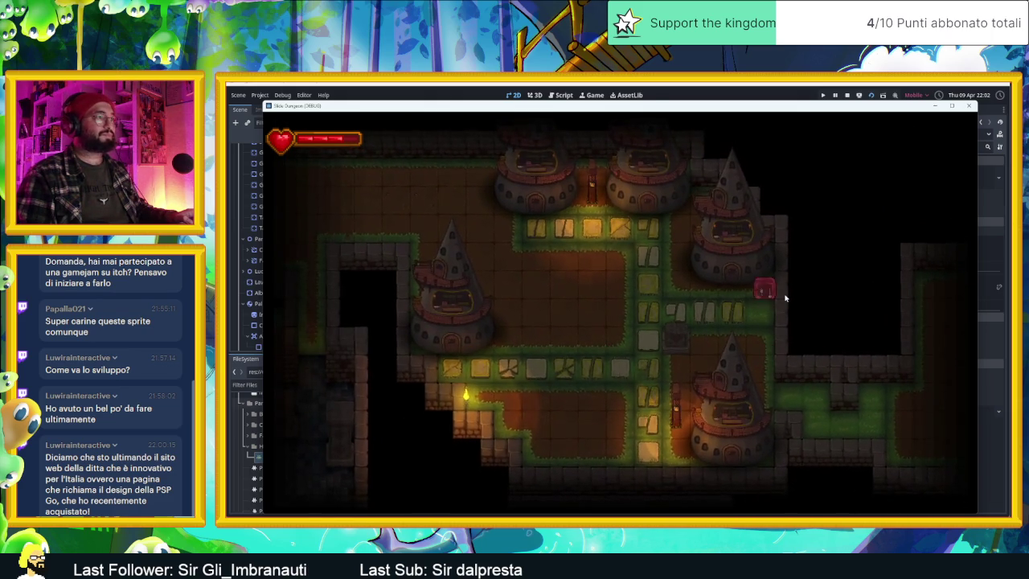
key(Down)
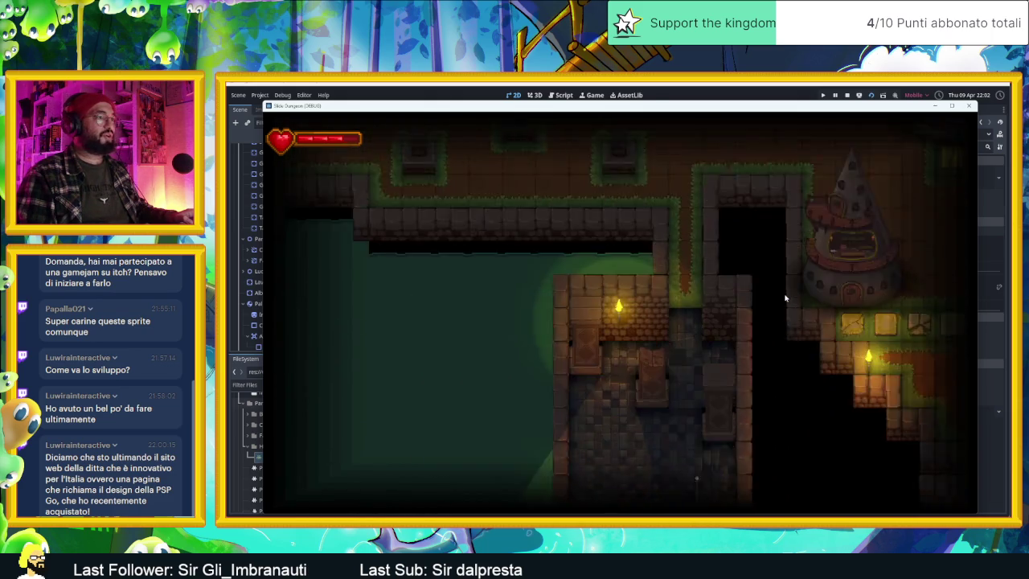
key(Right)
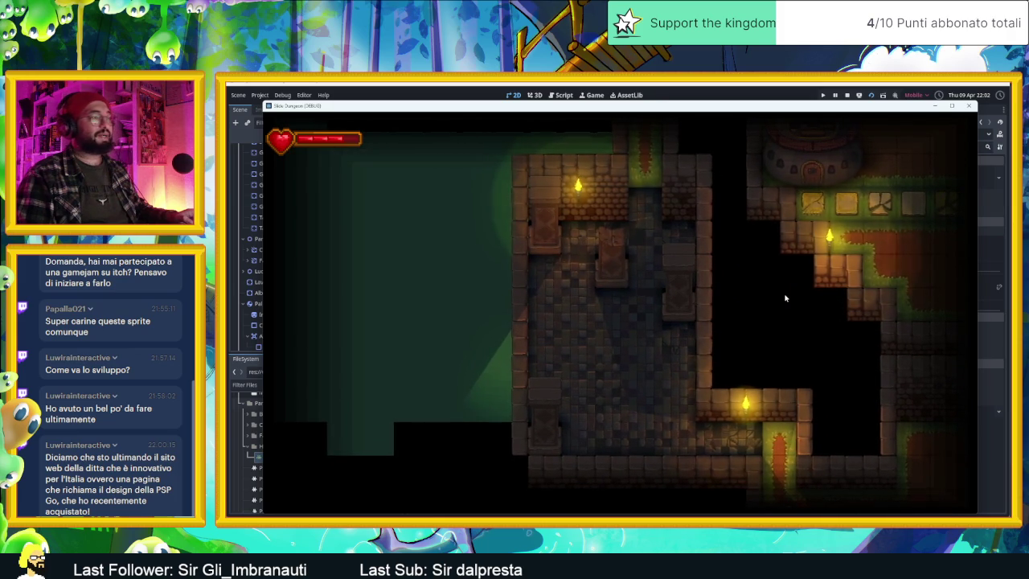
key(Left)
key(Up)
key(Right)
key(Up)
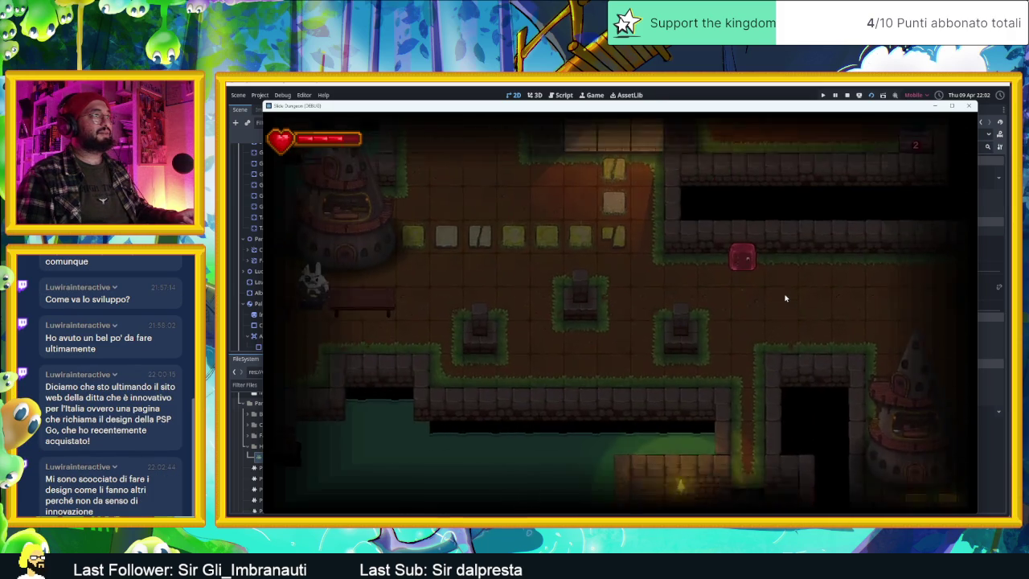
key(Left)
key(Up)
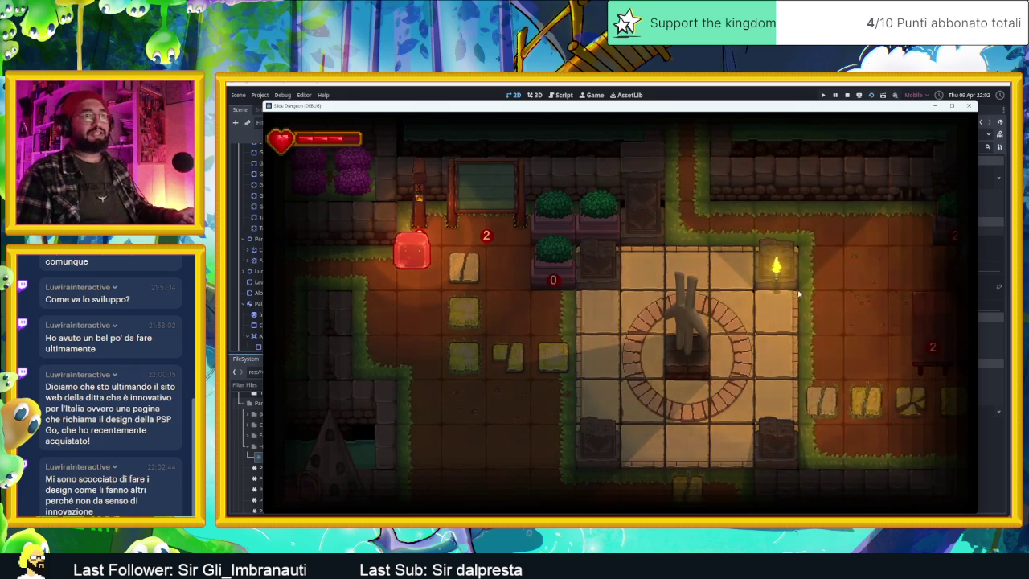
click(968, 107)
Step: Save and run the AreaInizio scene, then start collecting coins with the red slime
click(633, 109)
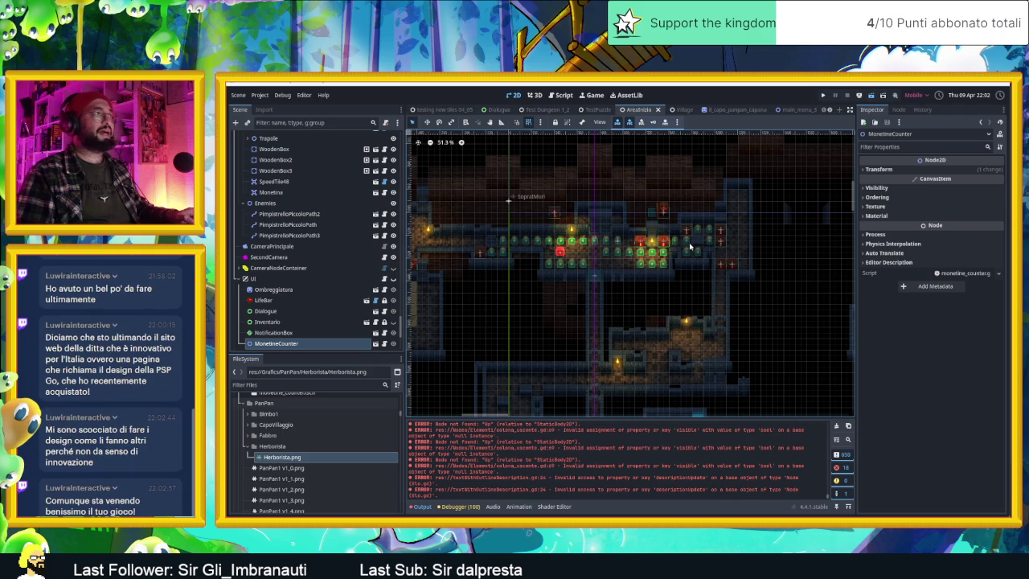
key(ctrl+s)
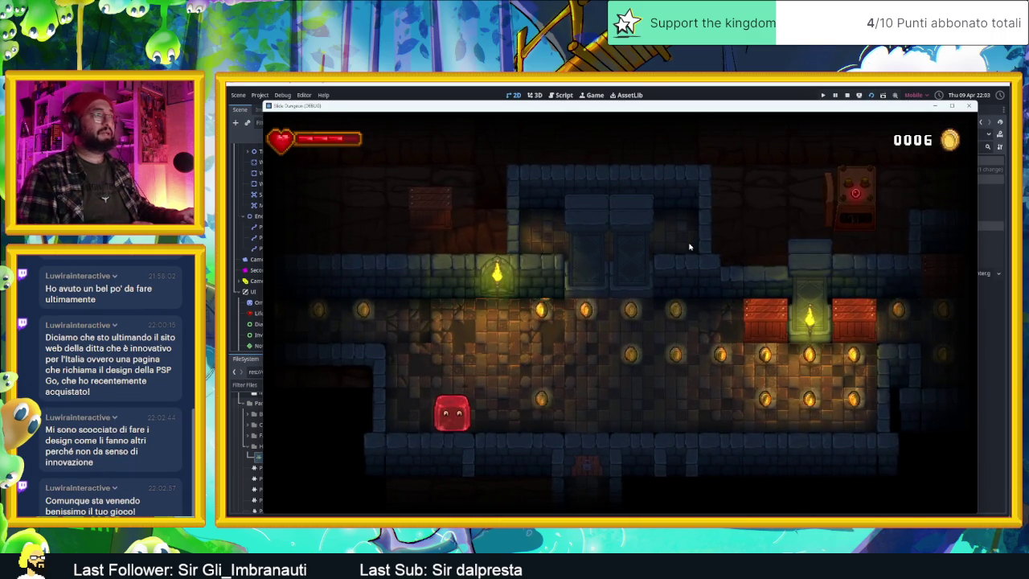
key(Right)
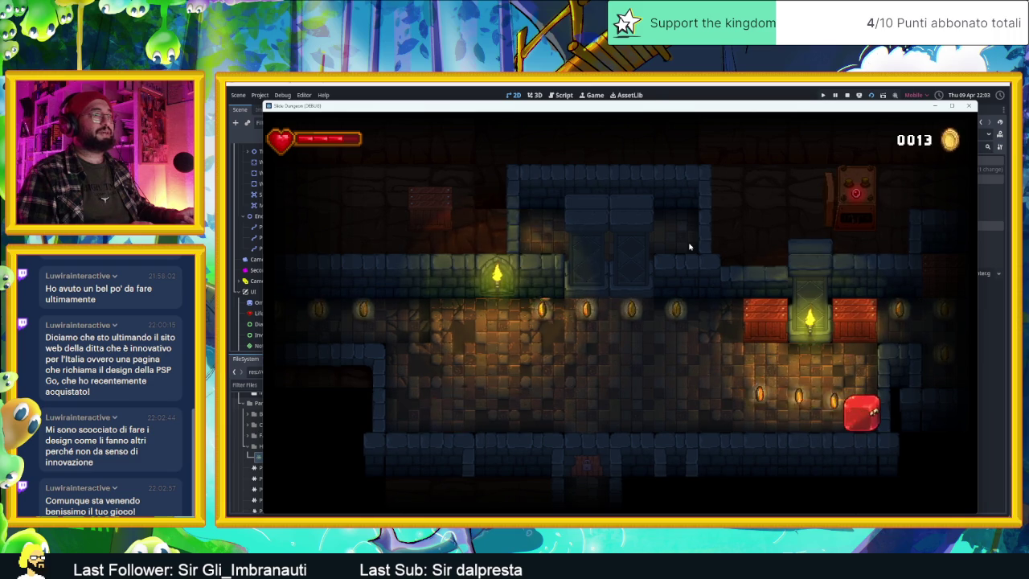
key(Left)
key(Up)
key(Right)
key(Down)
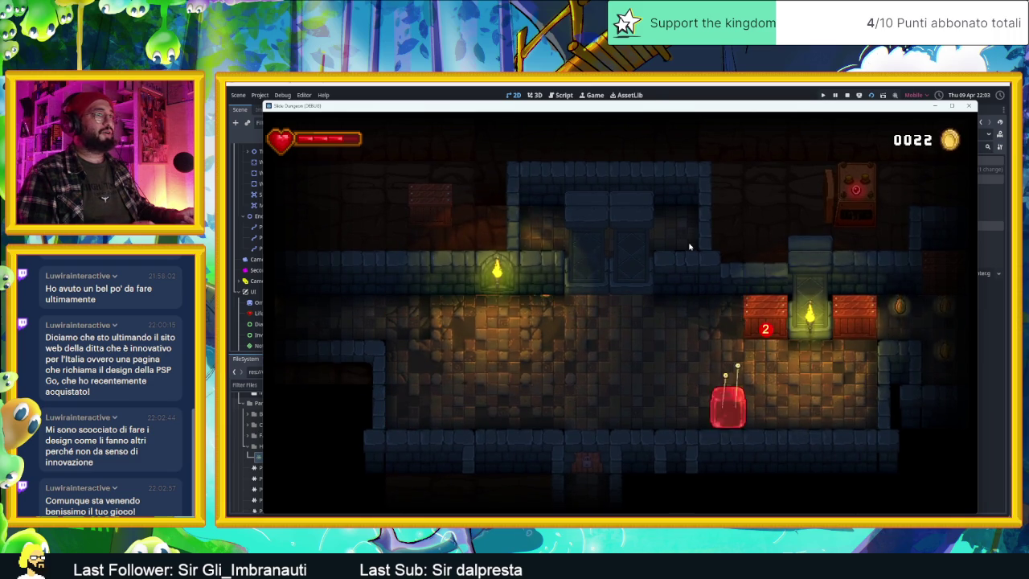
key(Right)
key(Up)
Step: Move the slime up and down, then through more rooms and along the corridor collecting coins
key(Down)
key(Up)
key(Down)
key(Up)
key(Right)
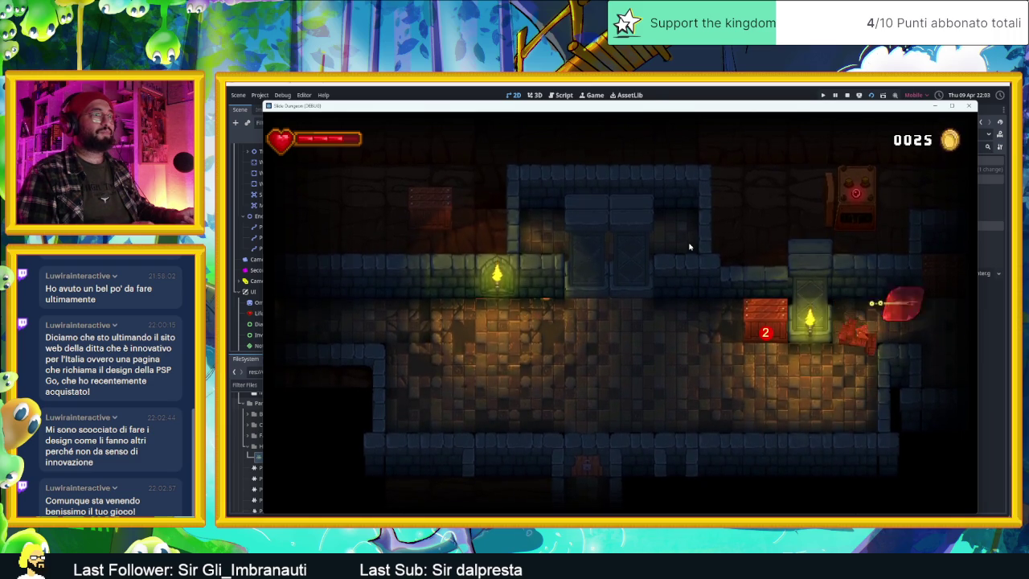
key(Down)
key(Right)
key(Left)
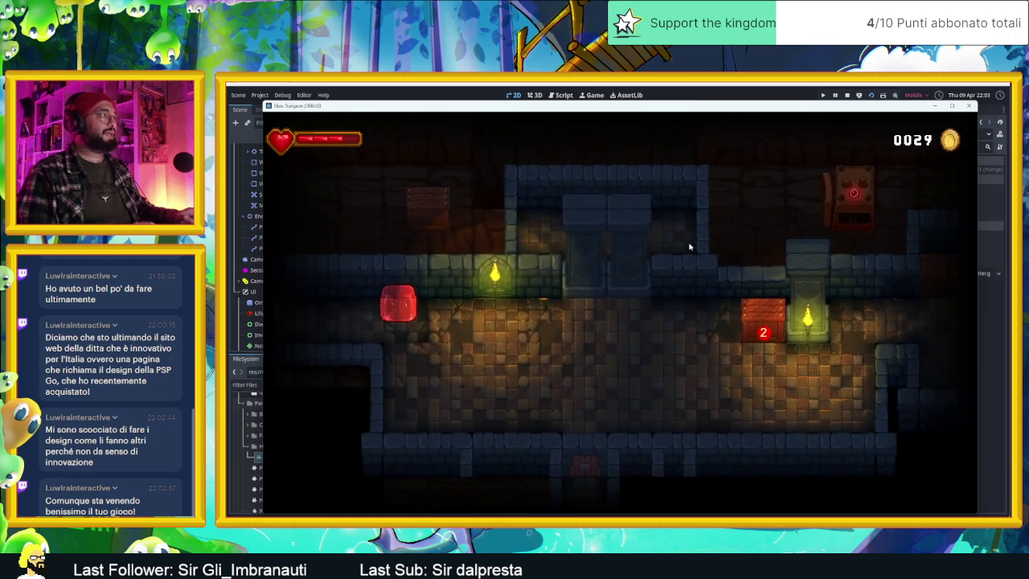
key(Right)
key(Down)
key(Right)
Step: Drop the slime through lower rooms, damage the crate, and close the game at 0033 coins
key(Down)
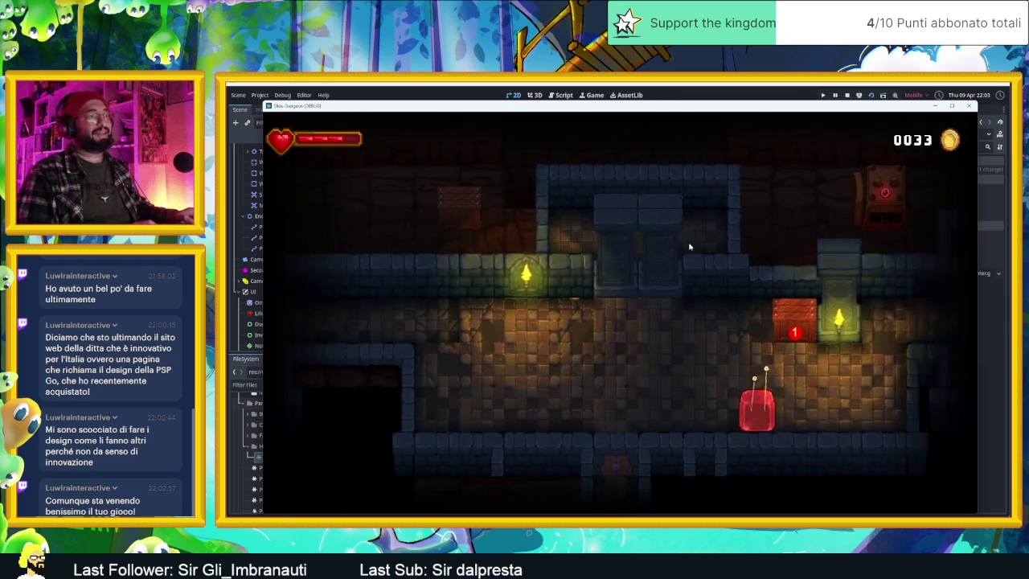
key(Up)
key(Left)
key(Right)
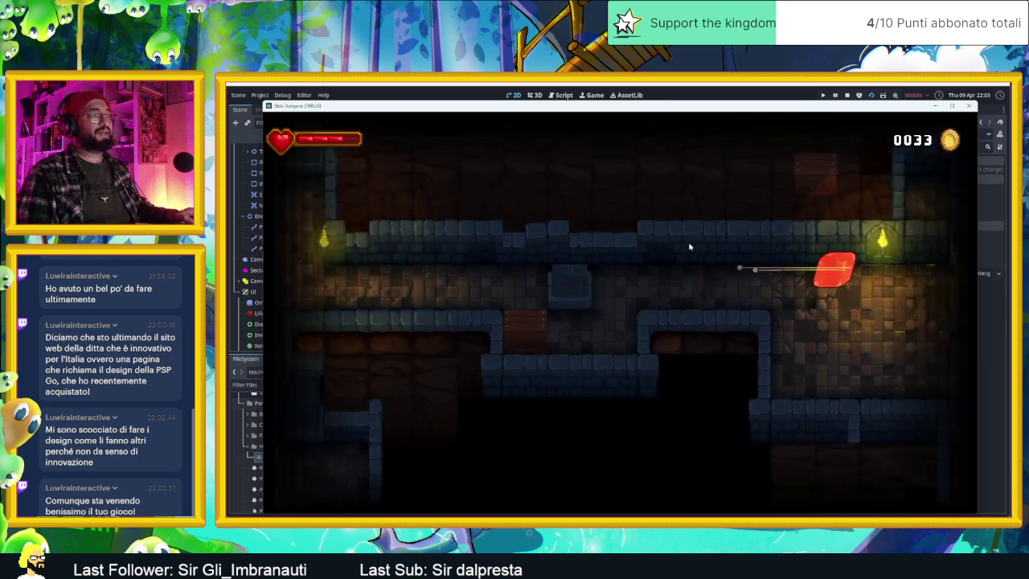
key(Down)
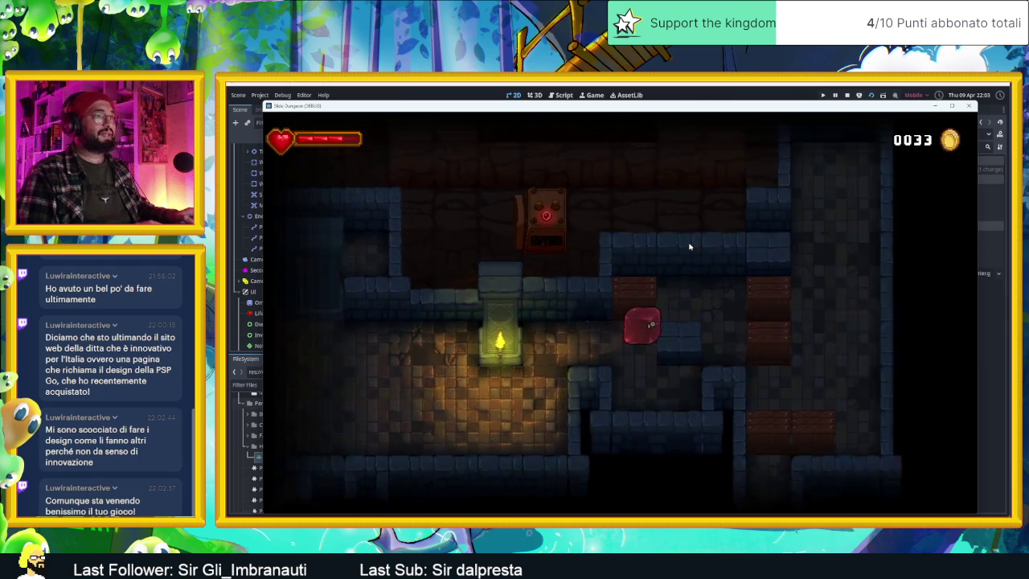
key(Down)
key(Up)
key(Down)
key(Up)
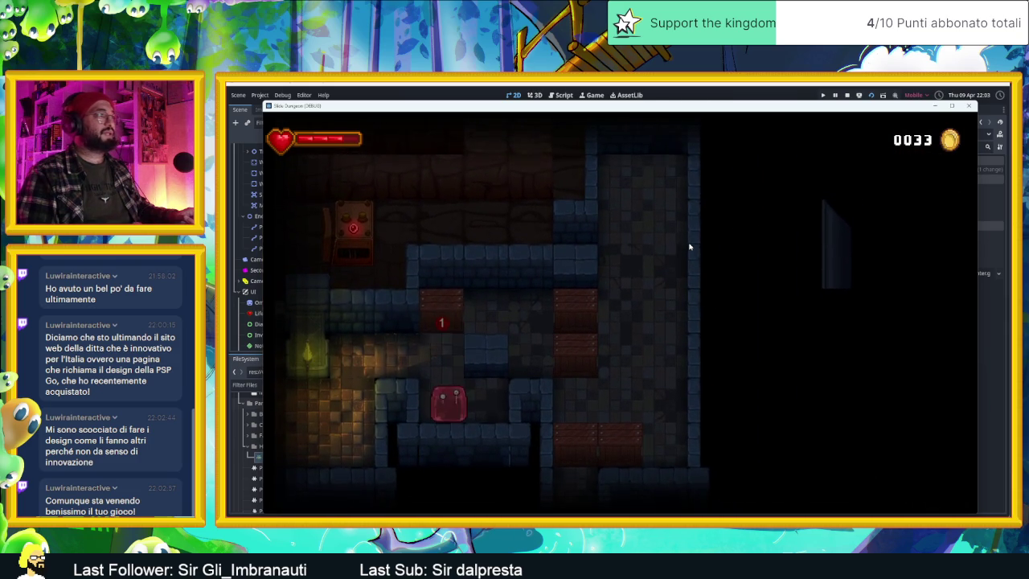
key(Right)
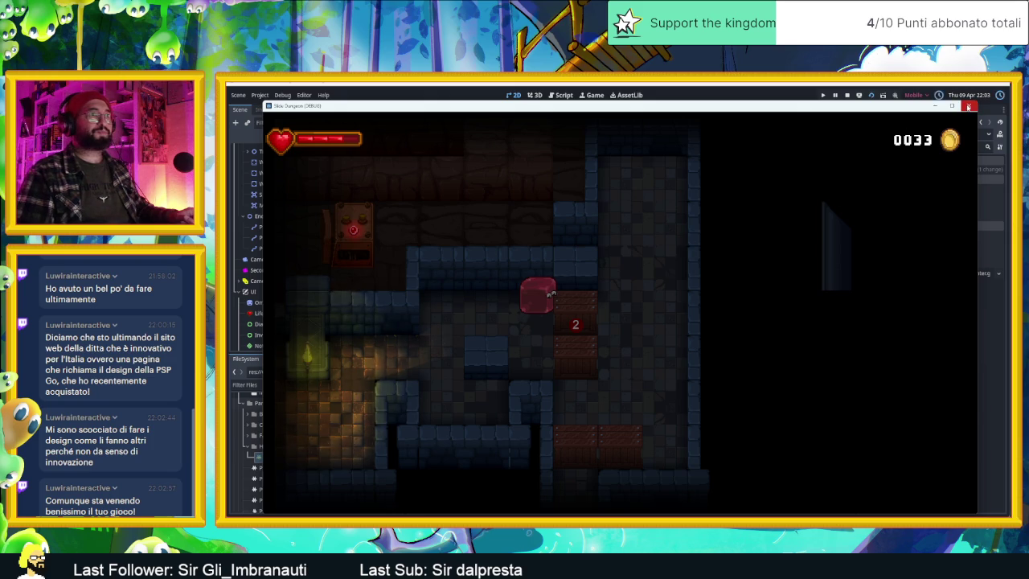
click(968, 106)
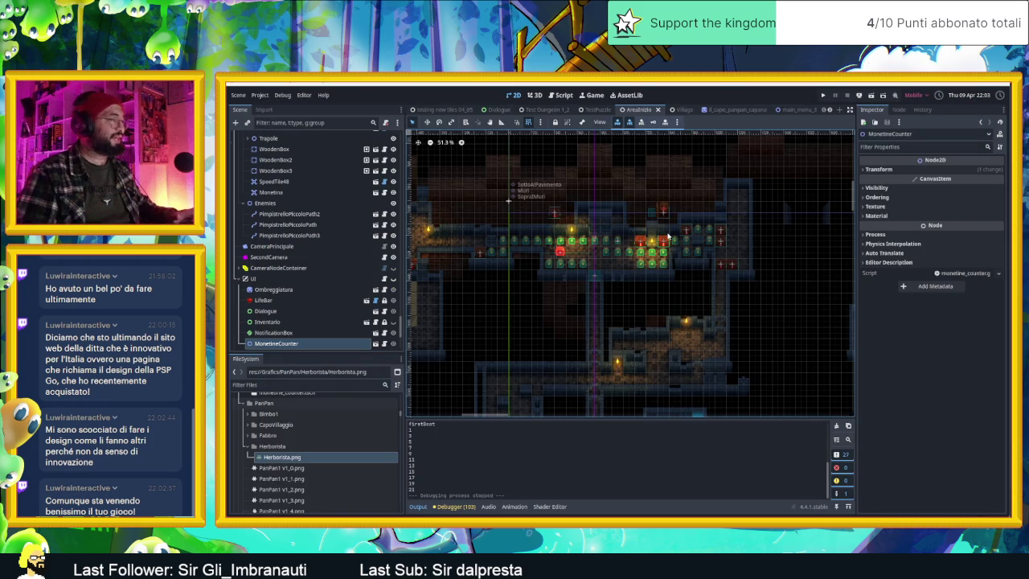
mouse_move(679, 109)
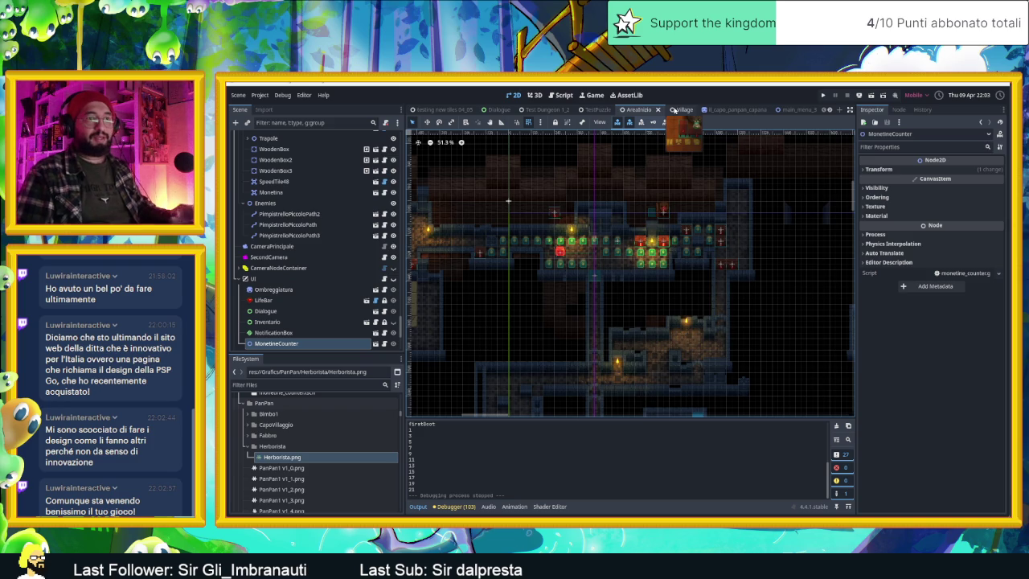
Step: Switch to the Village scene with Herborista and clear the Output log from its context menu
click(674, 110)
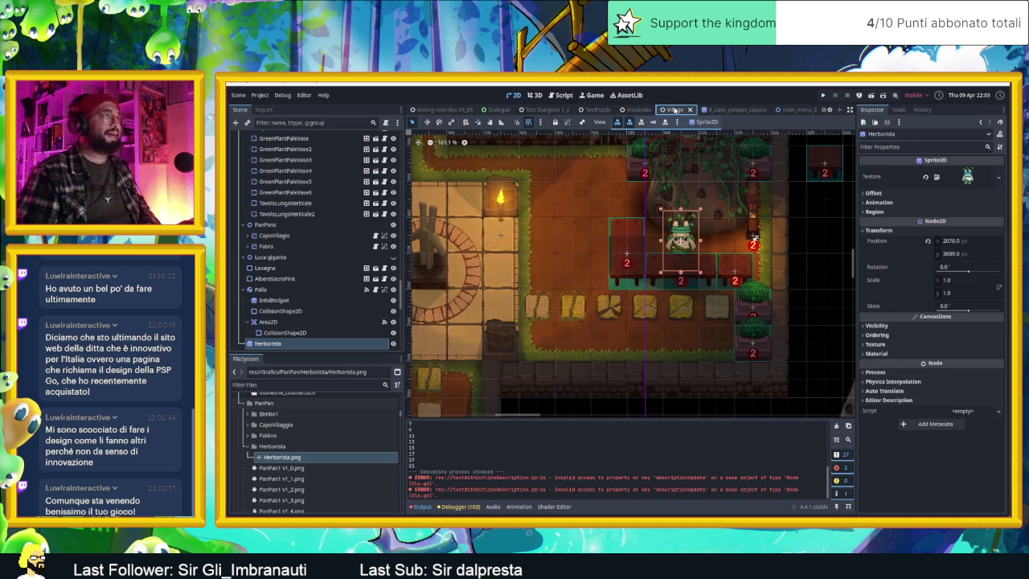
right_click(523, 277)
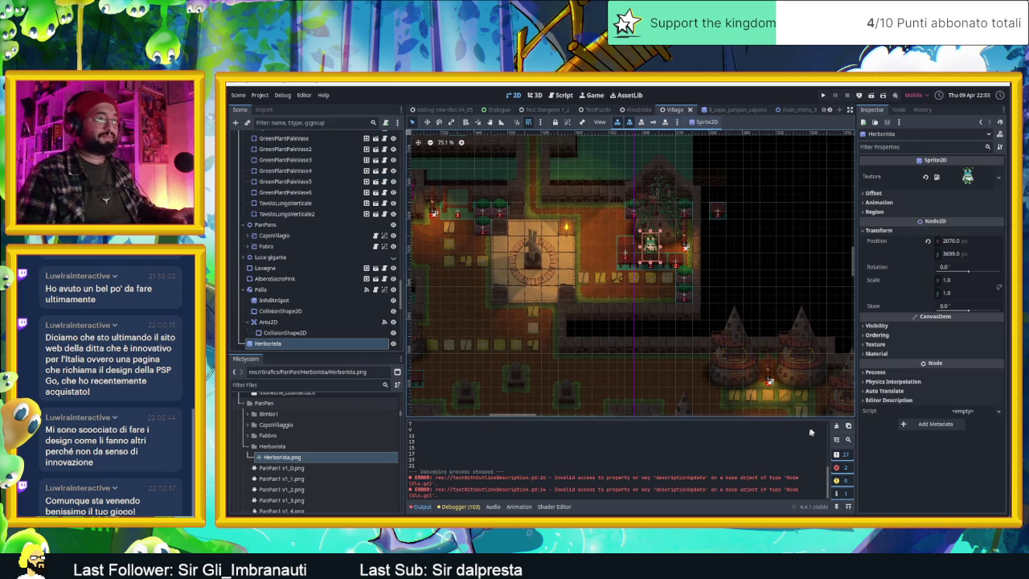
click(834, 426)
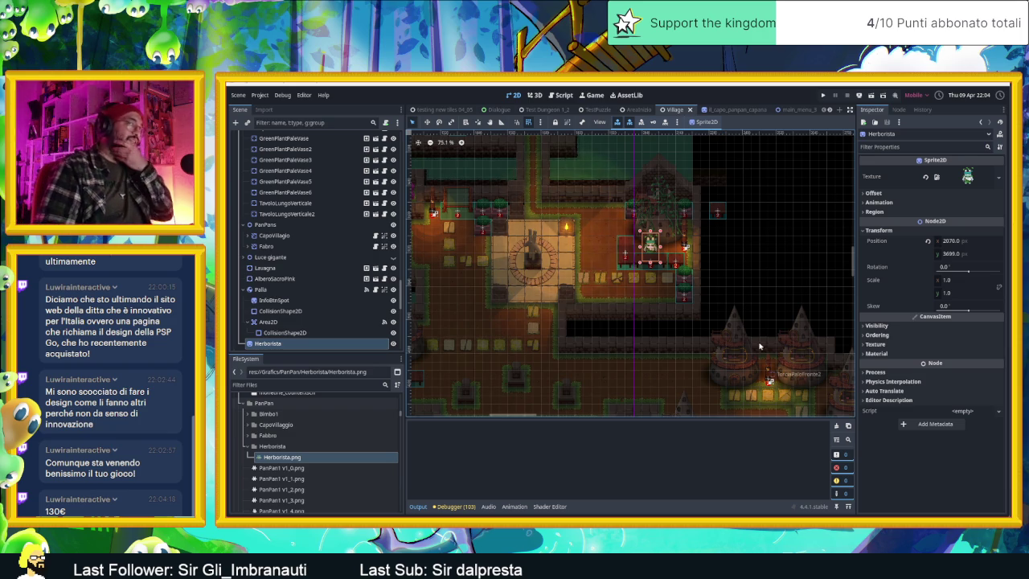
scroll(731, 333, down, 1)
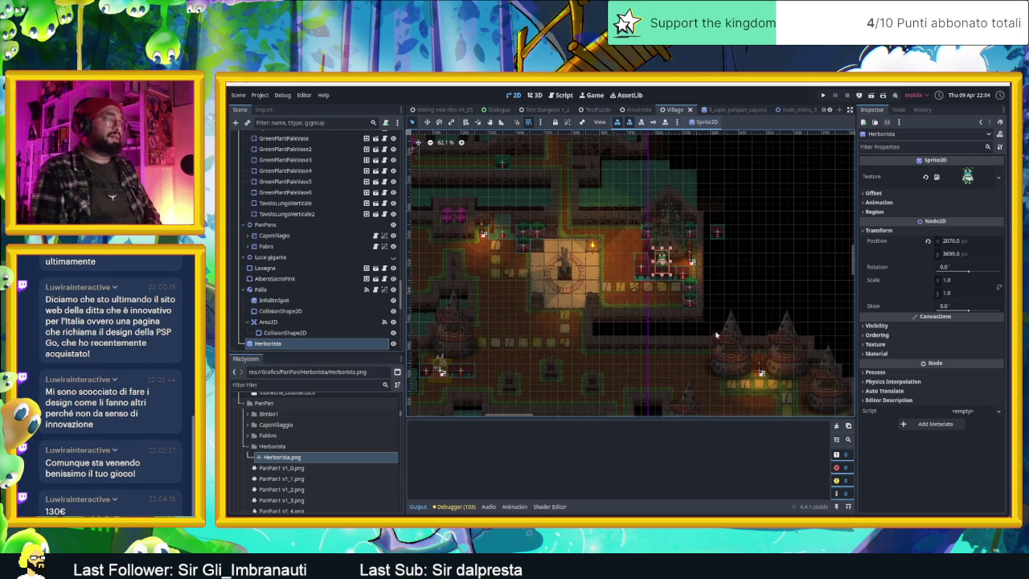
Step: Deselect Herborista, zoom the Village map out to 51.3% and pan, then switch to Chrome
click(738, 269)
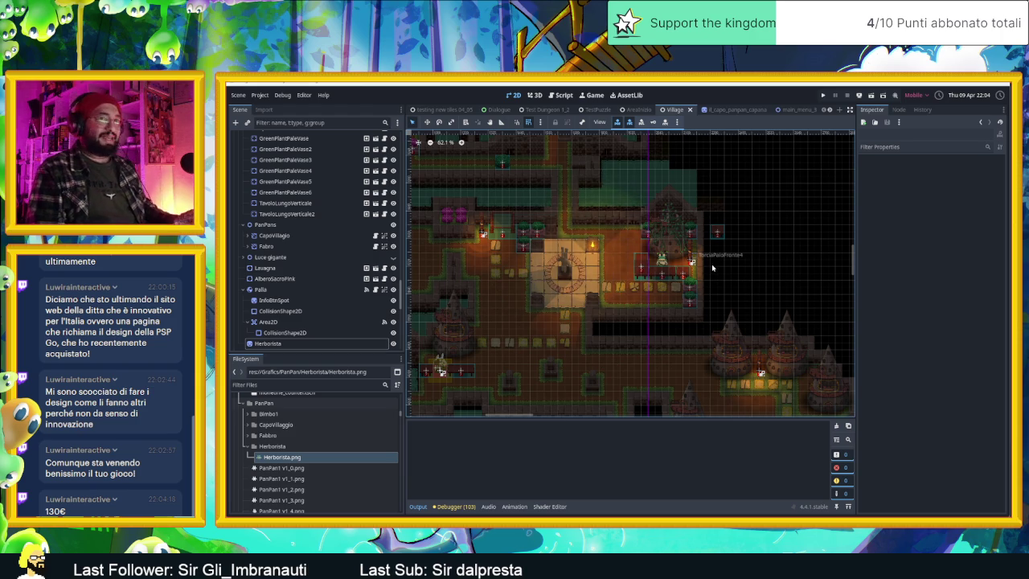
scroll(711, 268, down, 1)
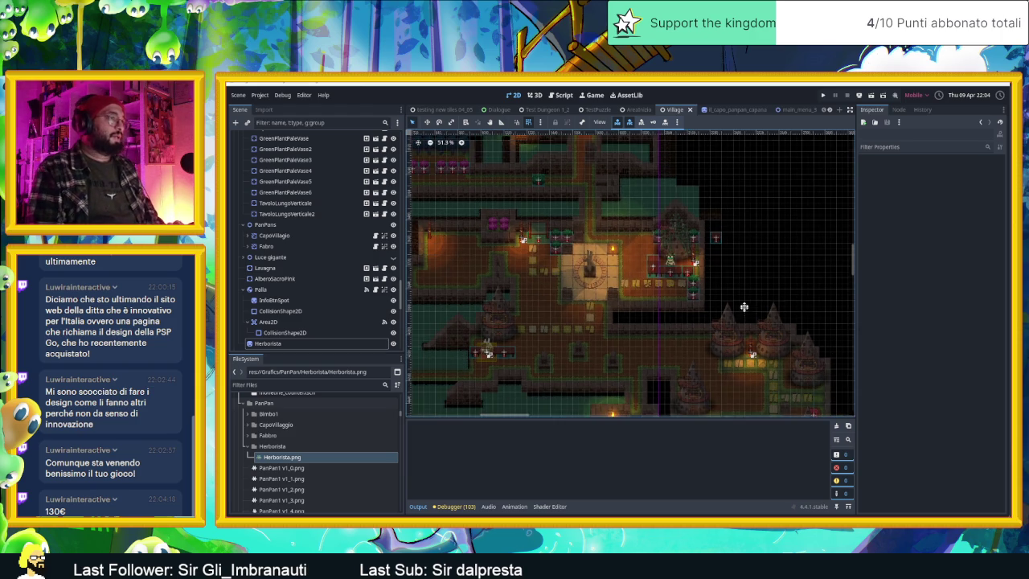
scroll(744, 306, down, 1)
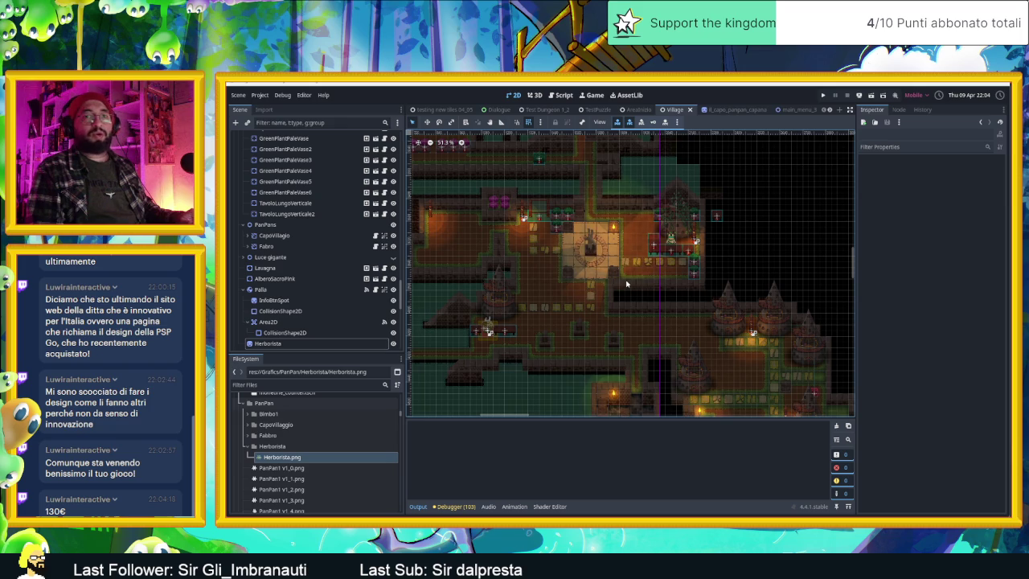
scroll(529, 300, left, 3)
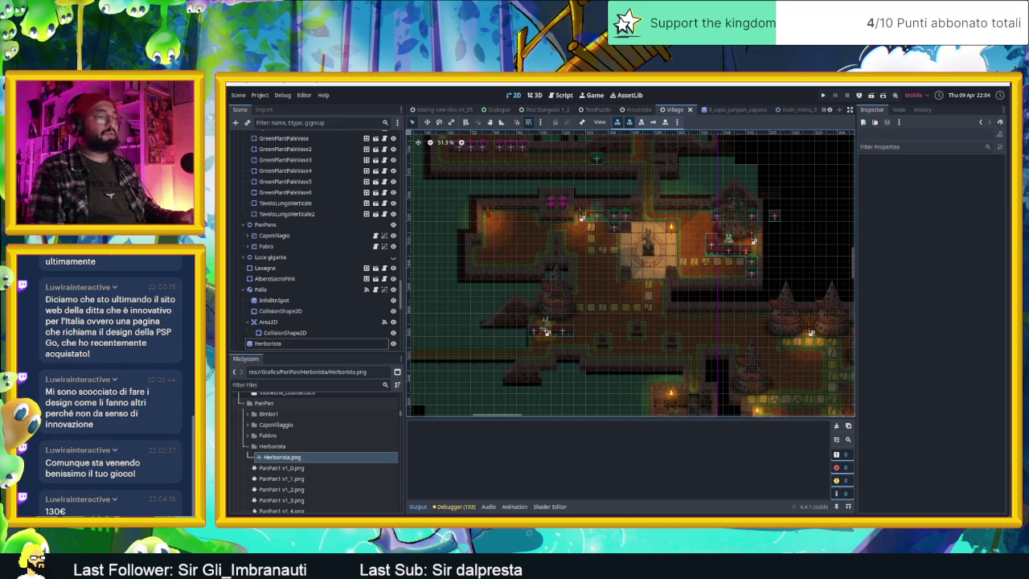
key(alt+Tab)
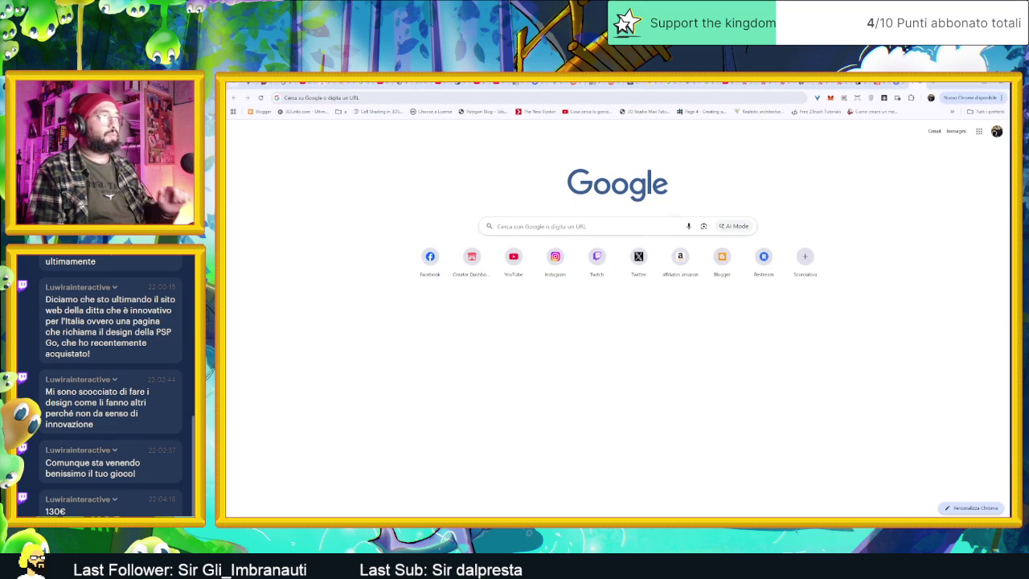
click(667, 226)
click(747, 201)
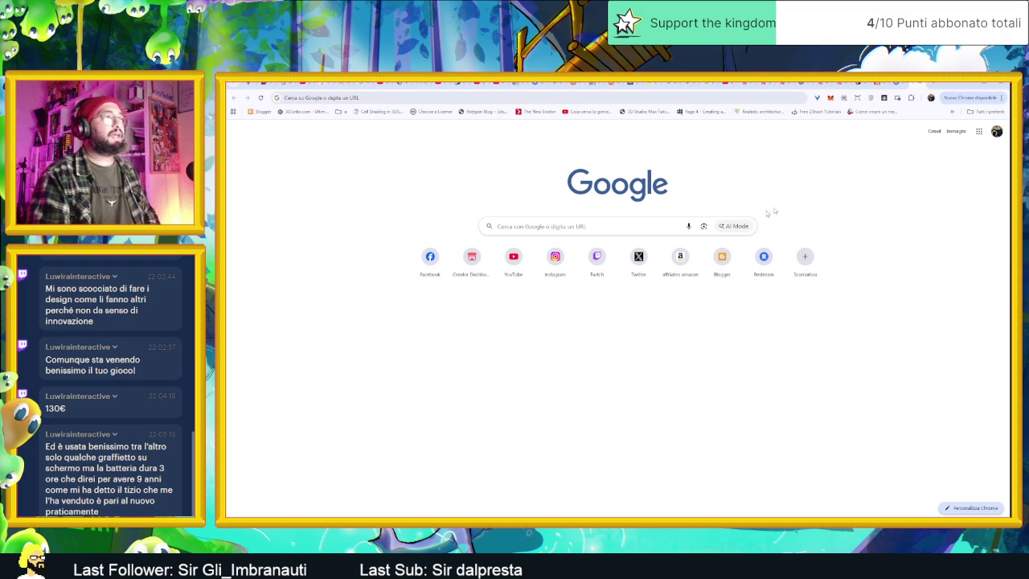
click(962, 86)
scroll(709, 307, up, 3)
scroll(709, 307, up, 3)
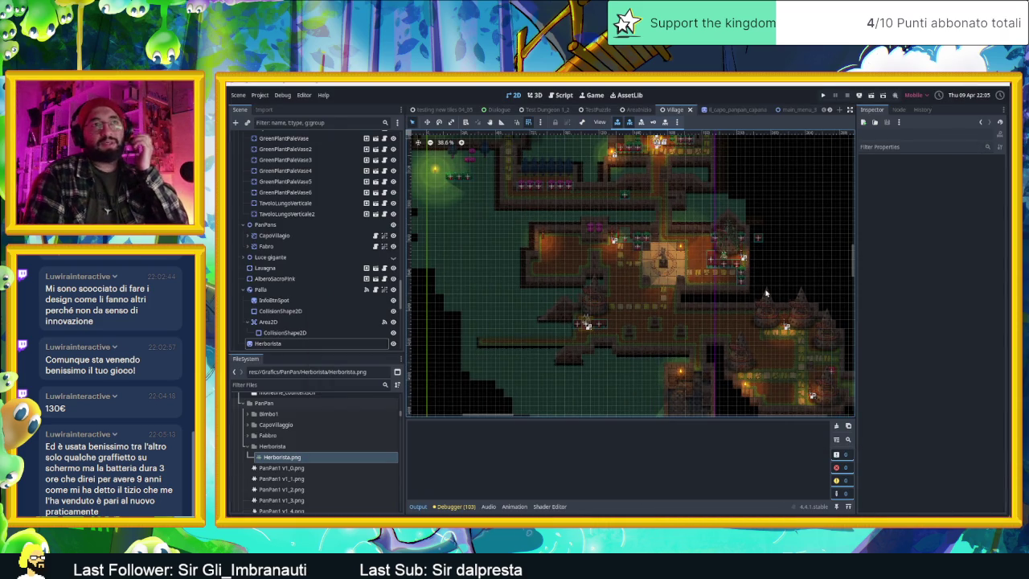
key(alt+Tab)
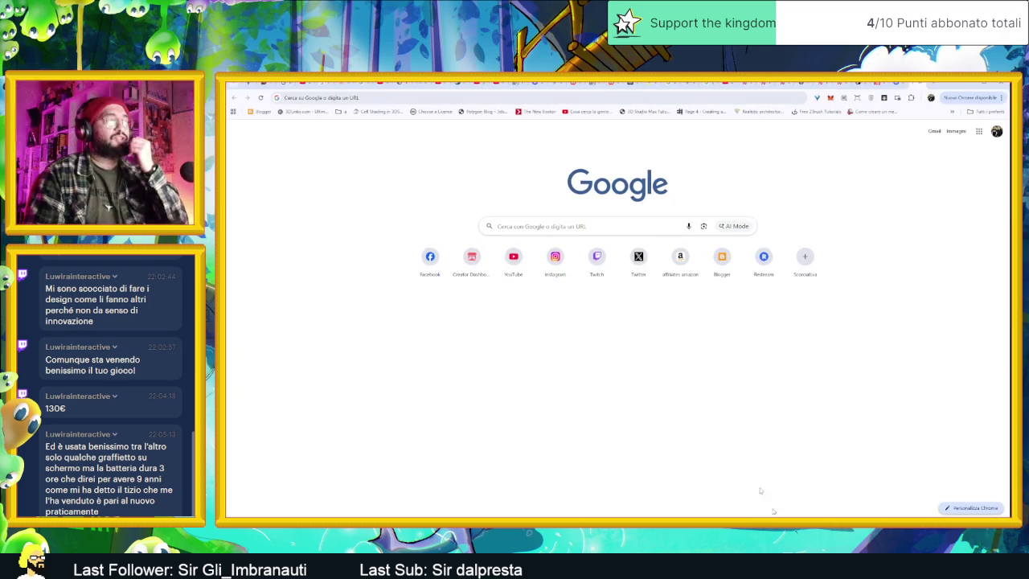
Step: Search Google for 'tiny thor', fixing the mistyped query
click(649, 228)
text(iny to)
key(BackSpace)
key(BackSpace)
key(BackSpace)
key(BackSpace)
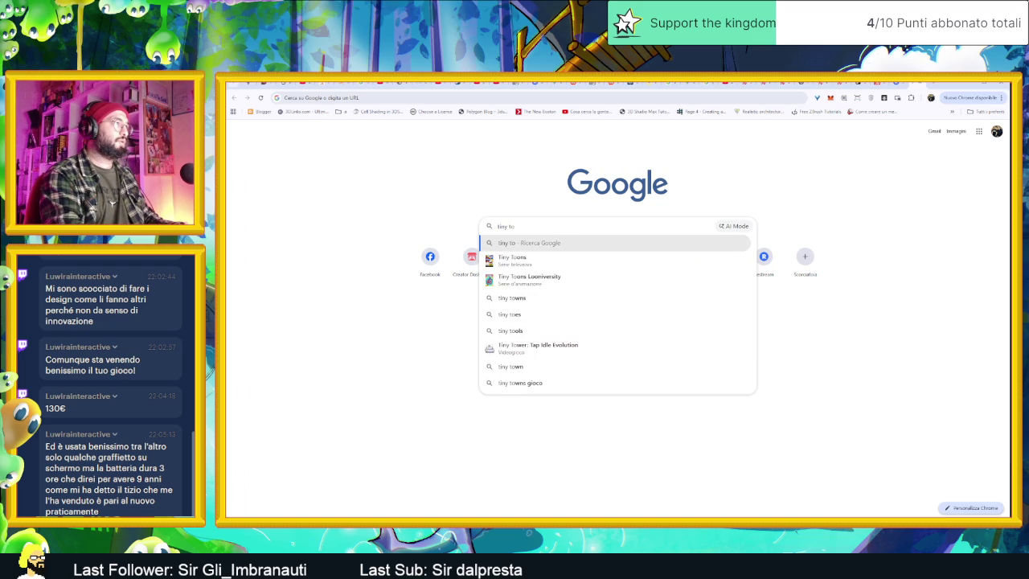
key(BackSpace)
key(BackSpace)
key(BackSpace)
text(atiny thor)
key(Return)
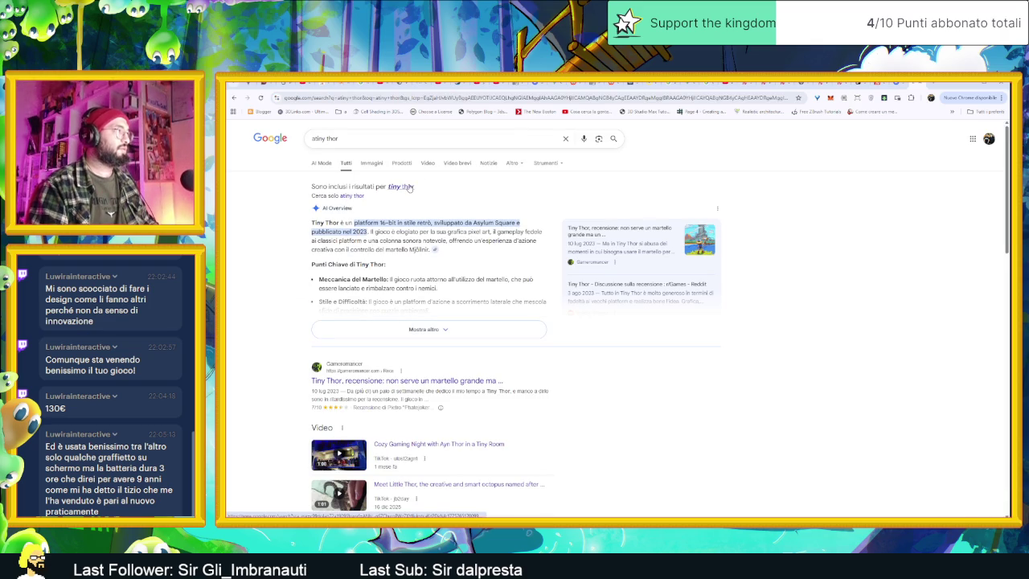
Step: Accept the 'tiny thor' spelling and refine the search to 'tiny thor console'
click(409, 186)
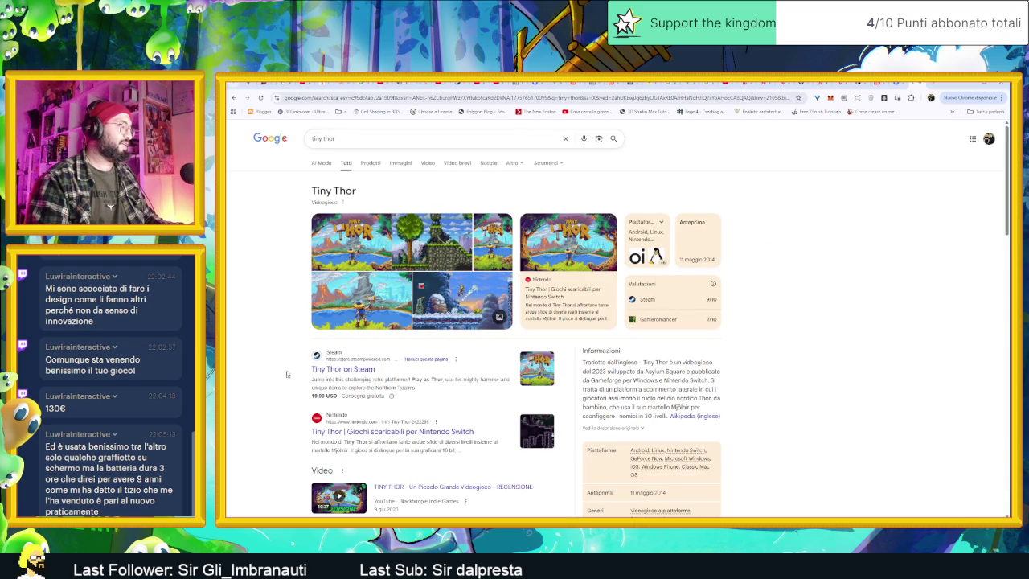
click(361, 138)
text(c)
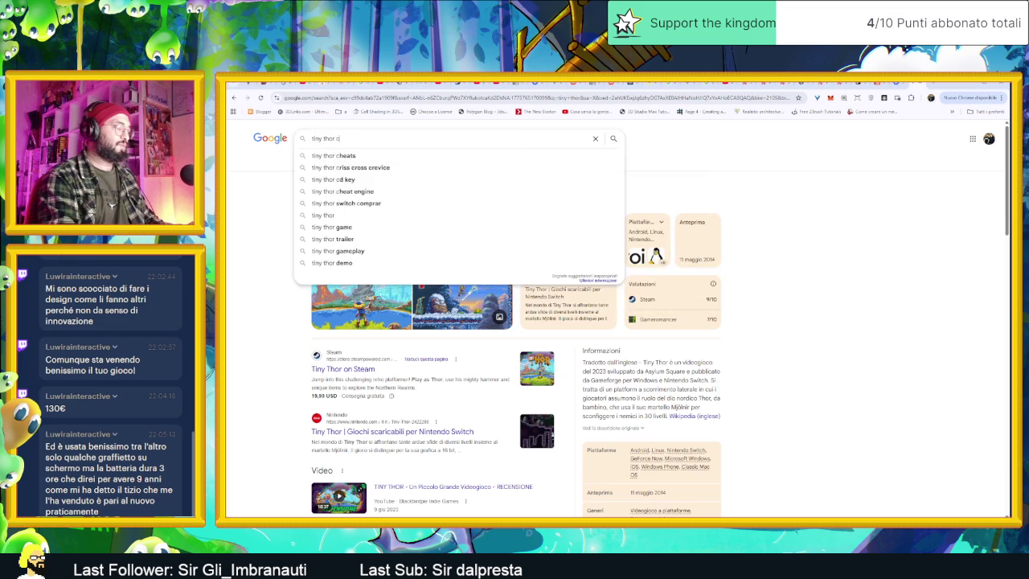
text(onsole)
key(Return)
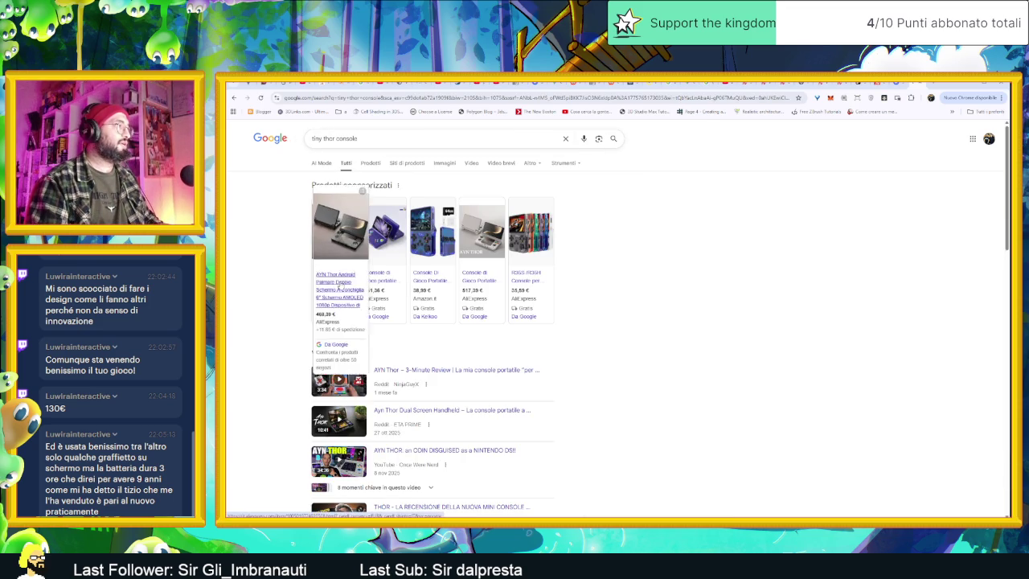
mouse_move(340, 233)
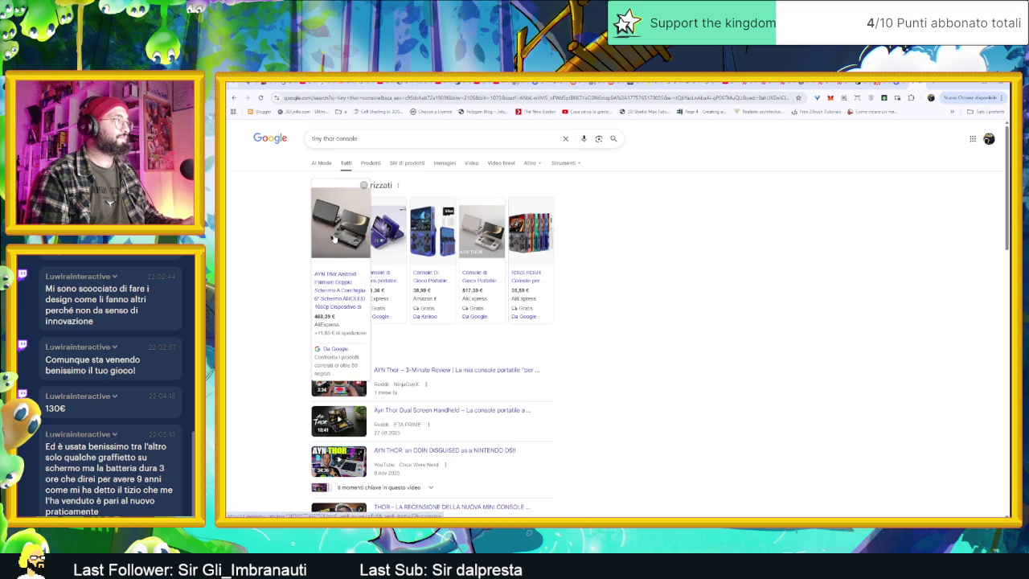
Step: Open the AYN Thor AliExpress listing, browse its photos, and compare Max 16-1T with Base 8-128 (371,39€)
click(319, 265)
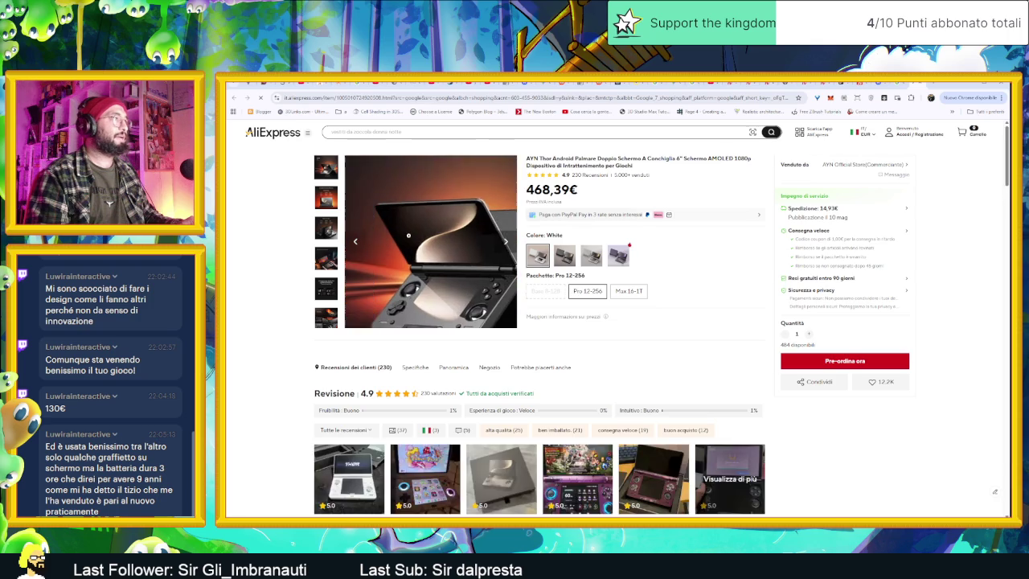
click(506, 241)
click(507, 242)
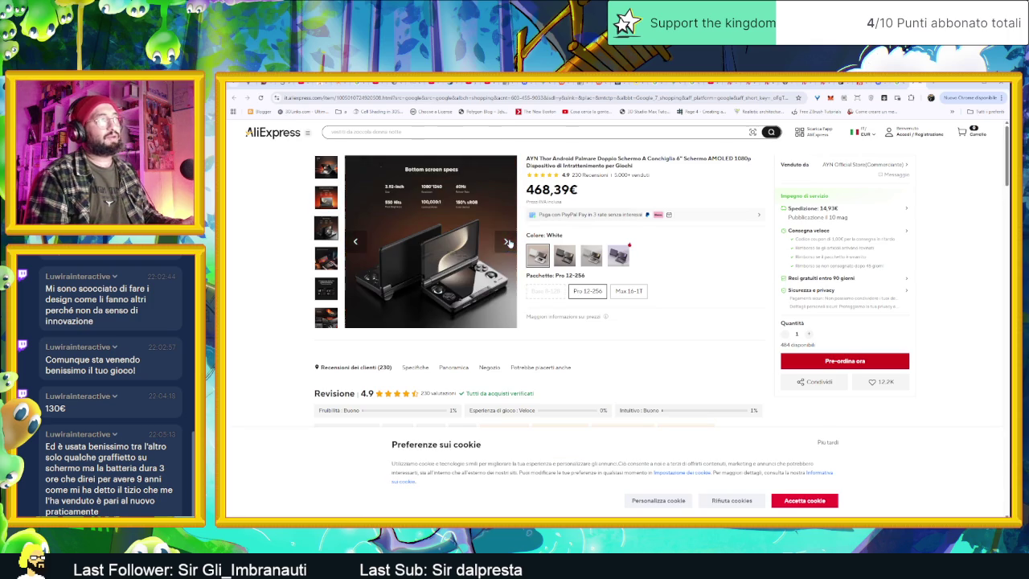
click(623, 293)
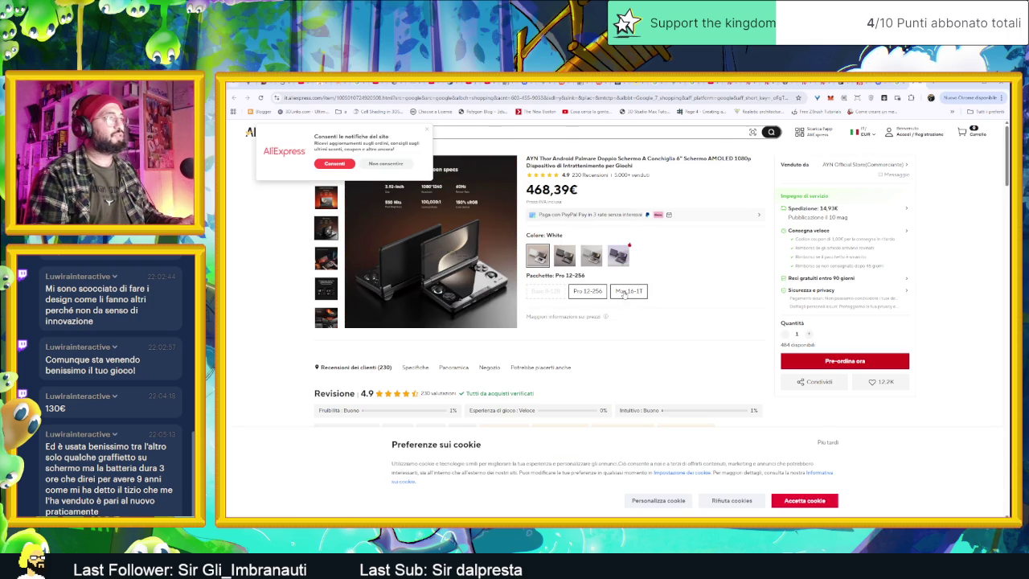
click(556, 292)
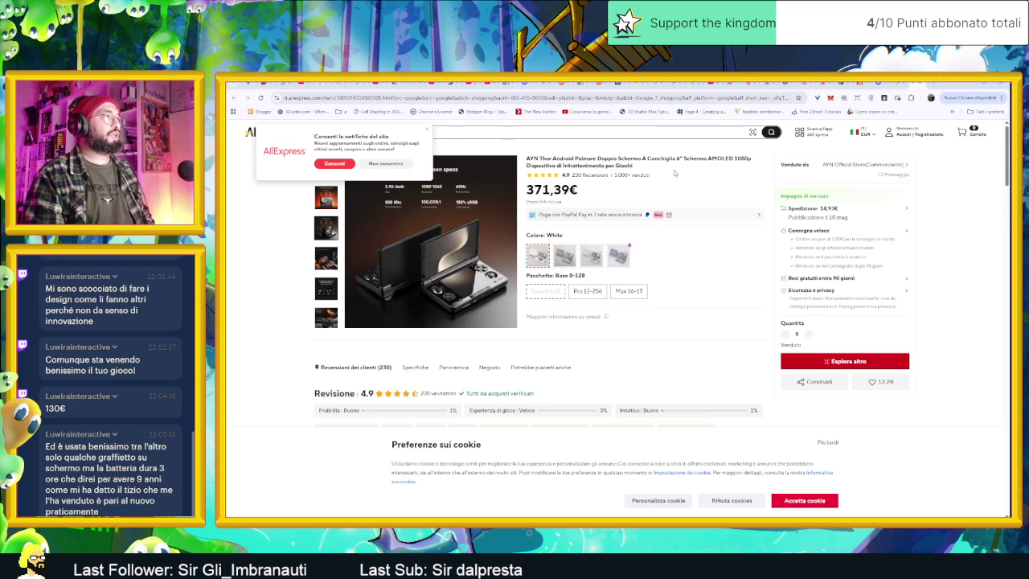
click(426, 128)
key(alt+Tab)
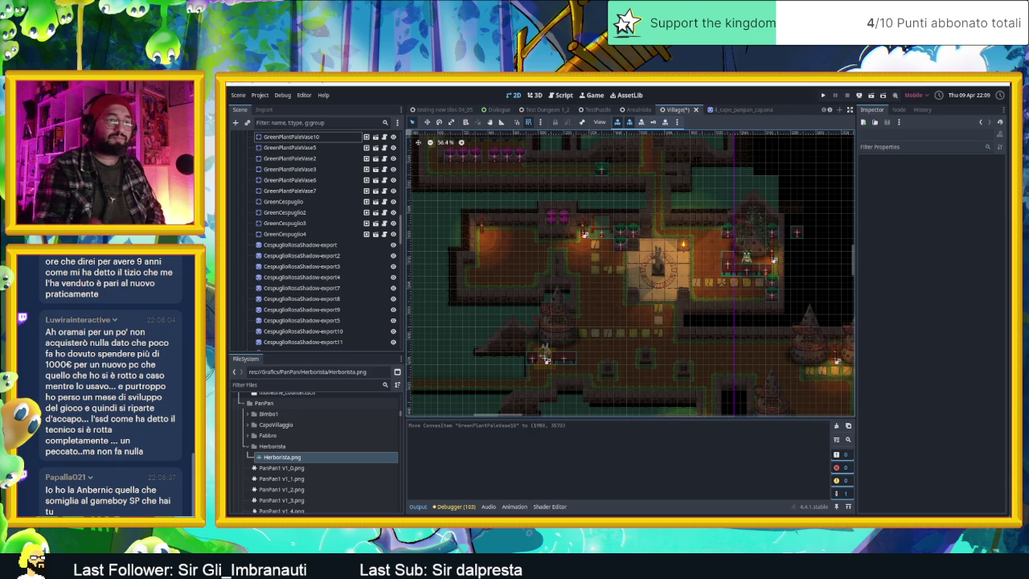
Step: Return to Chrome's 'tiny thor console' Google results
key(alt+Tab)
key(Return)
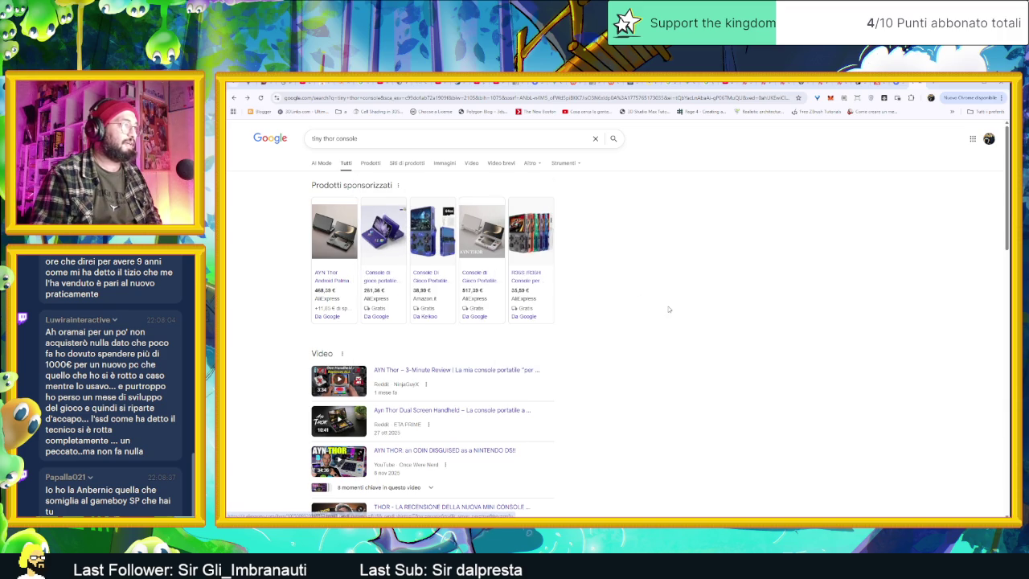
Step: Check the R36S handheld AliExpress listing at 26,97€, then go back to the Google results
click(547, 285)
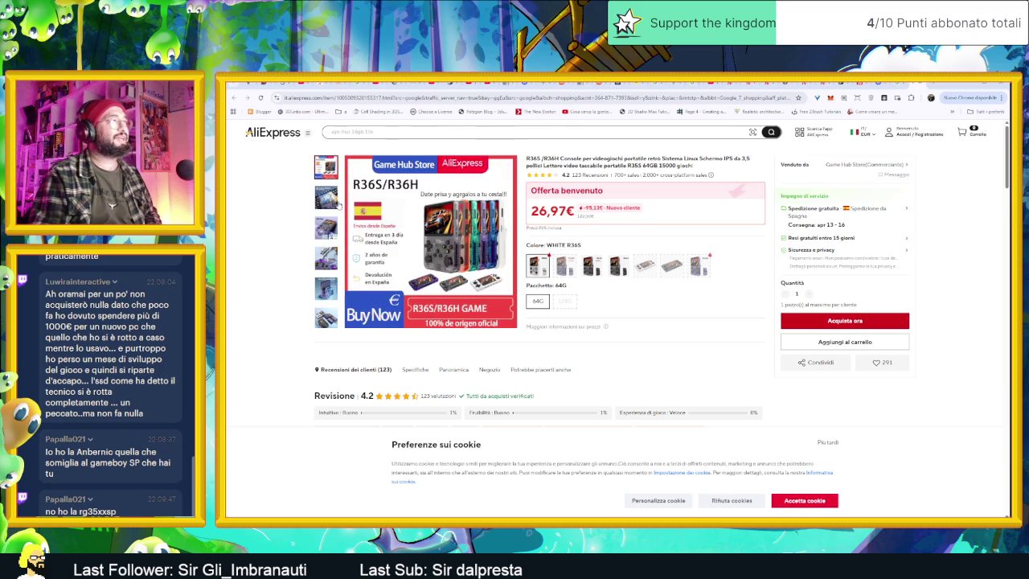
mouse_move(327, 258)
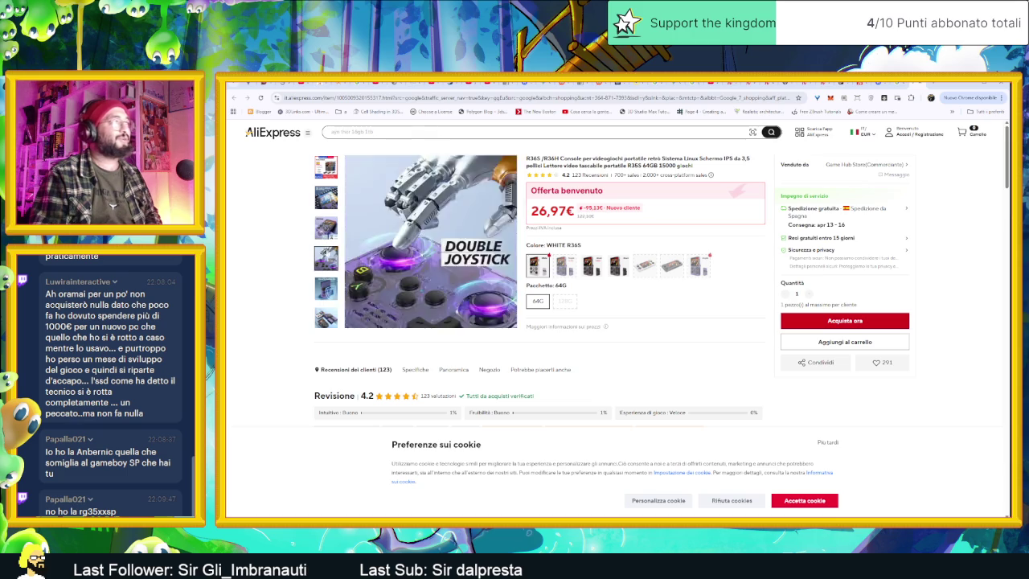
click(917, 84)
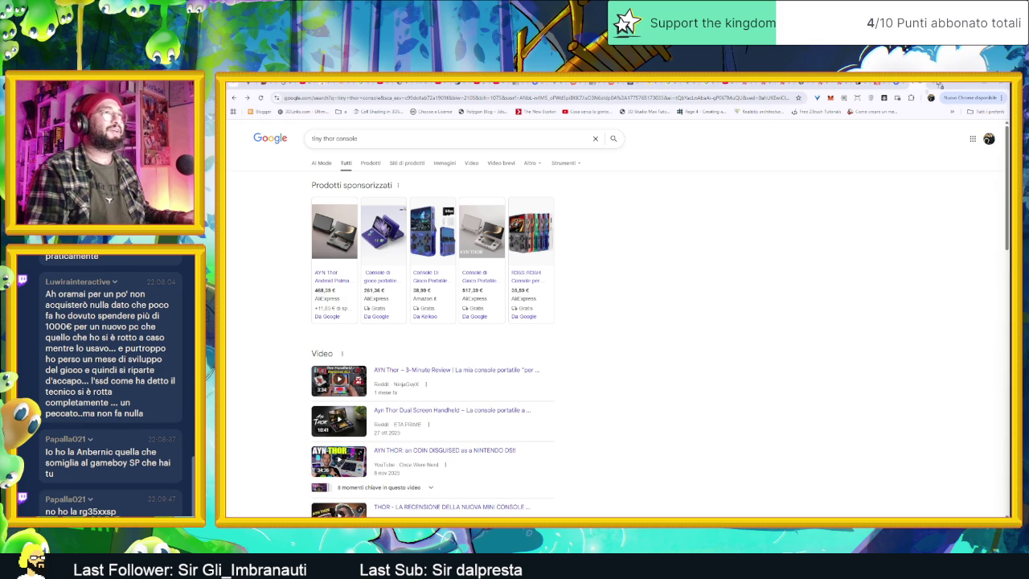
Step: Search for rg35xxsp and view its 53,29€ AliExpress listing, then return to the results
text(rg35xxsp)
key(Return)
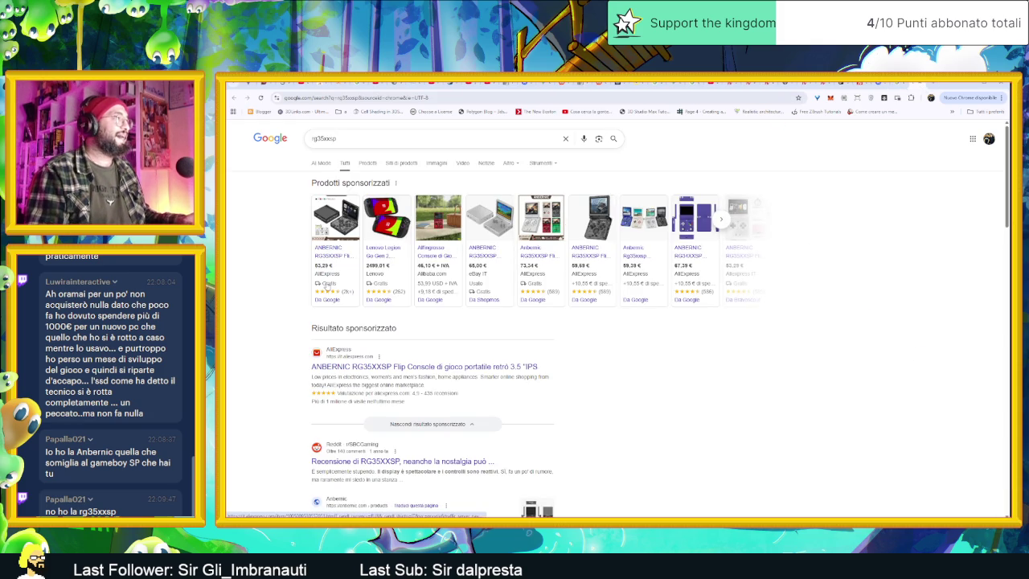
click(336, 262)
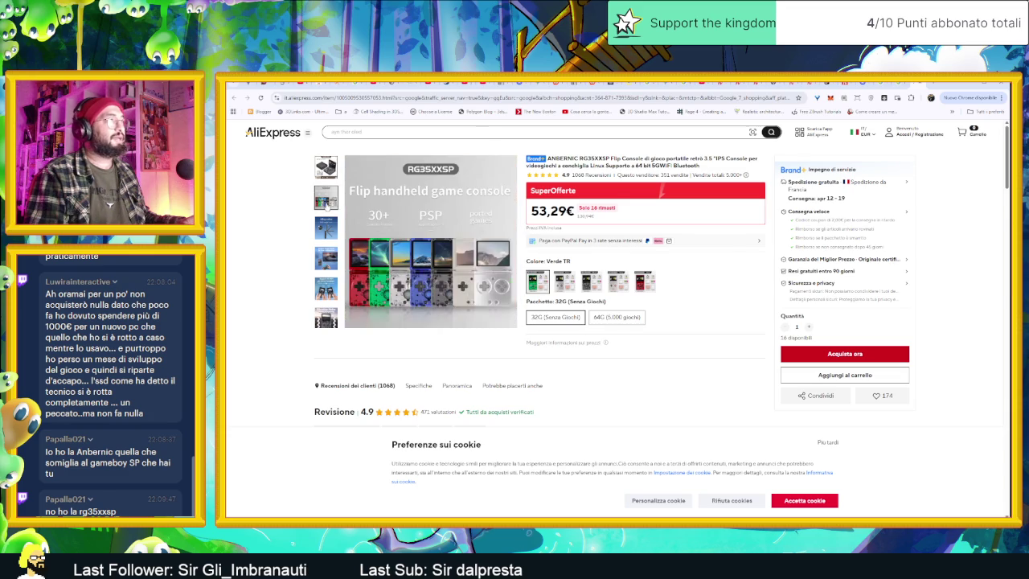
mouse_move(325, 258)
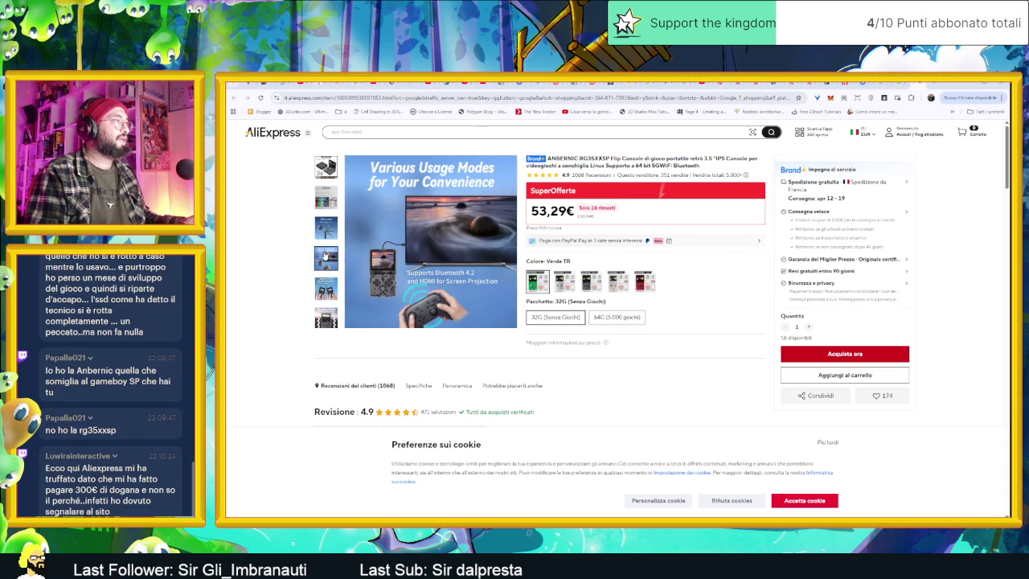
mouse_move(325, 316)
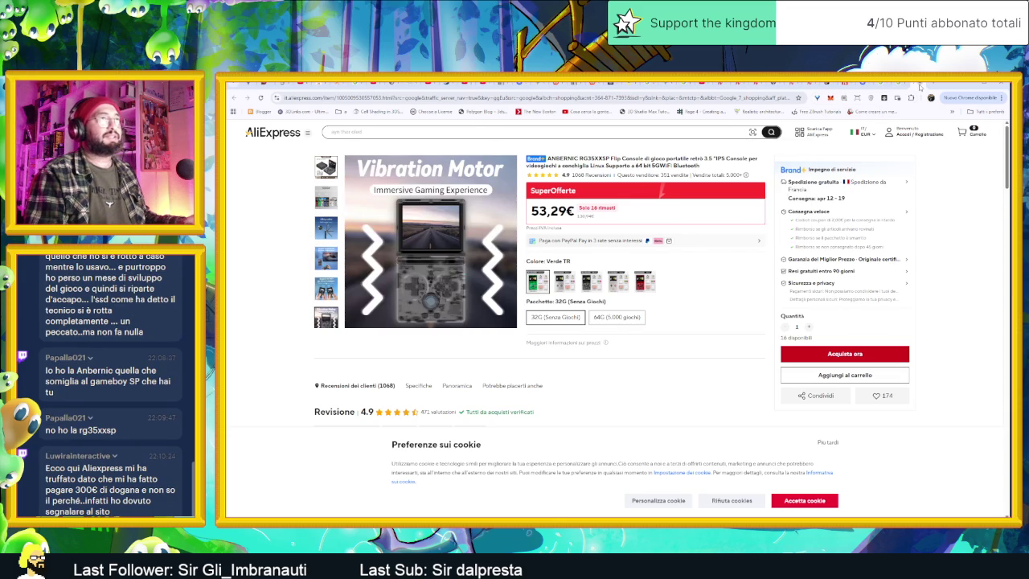
click(946, 84)
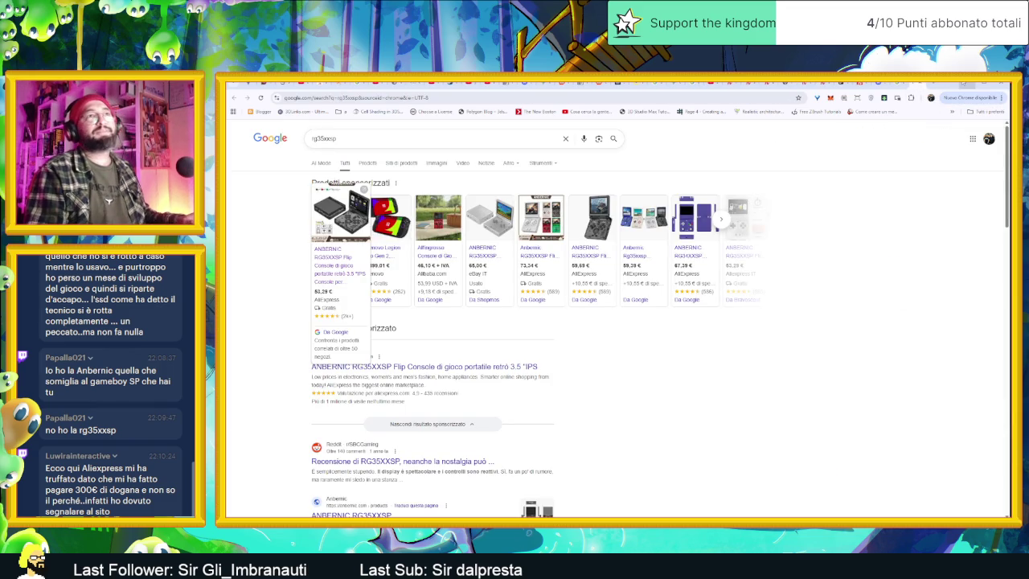
Step: Open YouTube's home page in a new browser tab and bring up the account menu
key(alt+Tab)
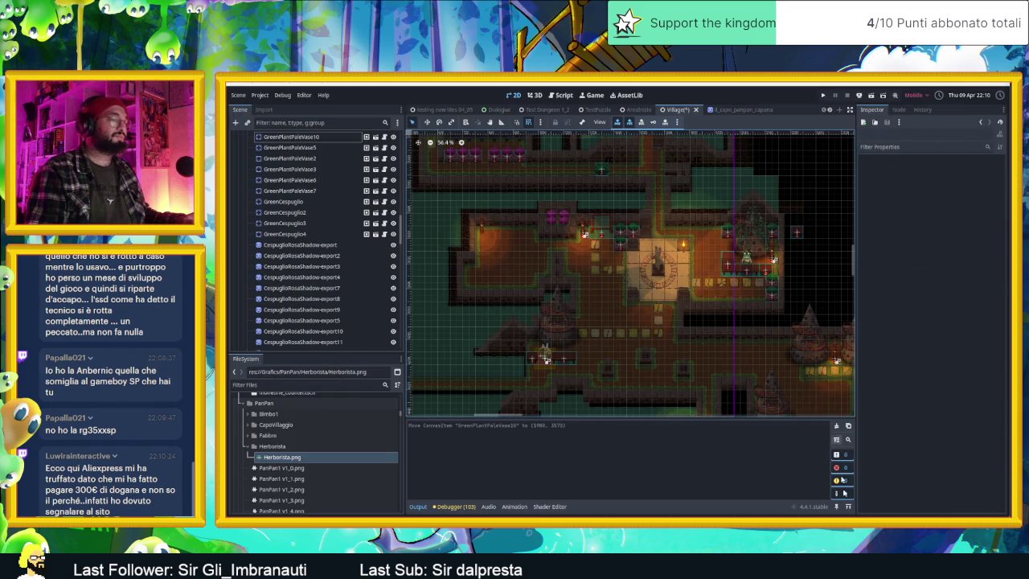
key(alt+Tab)
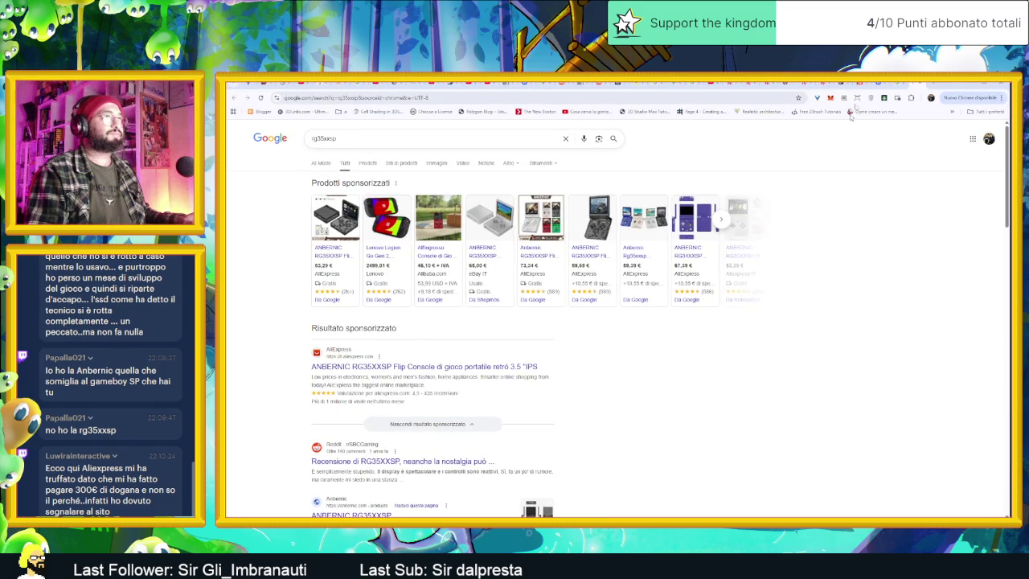
click(933, 84)
click(522, 255)
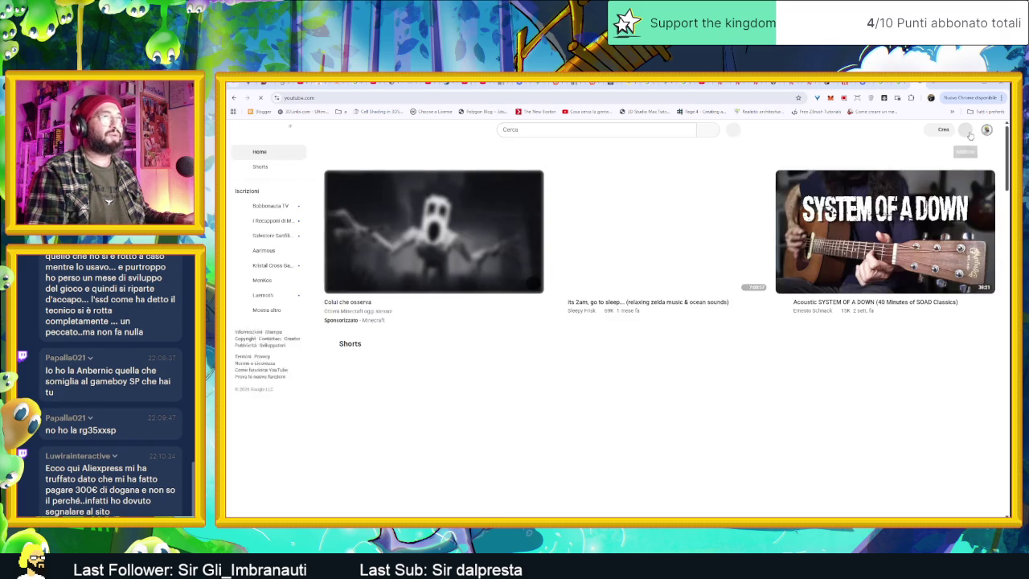
click(986, 130)
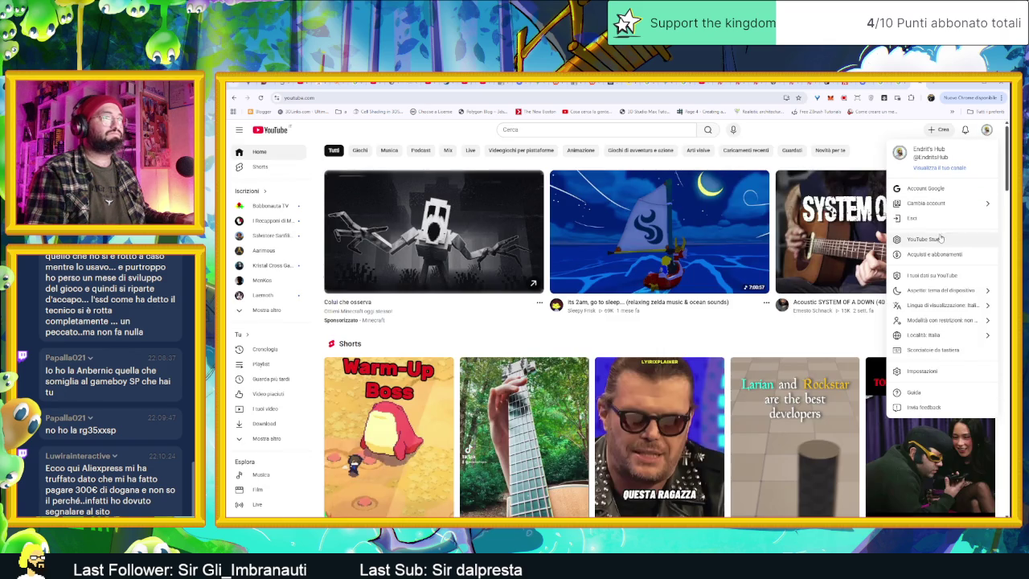
Step: Go to YouTube Studio's video list and open 'RetroConsole sorprendente prezzo basso' on its watch page
click(924, 238)
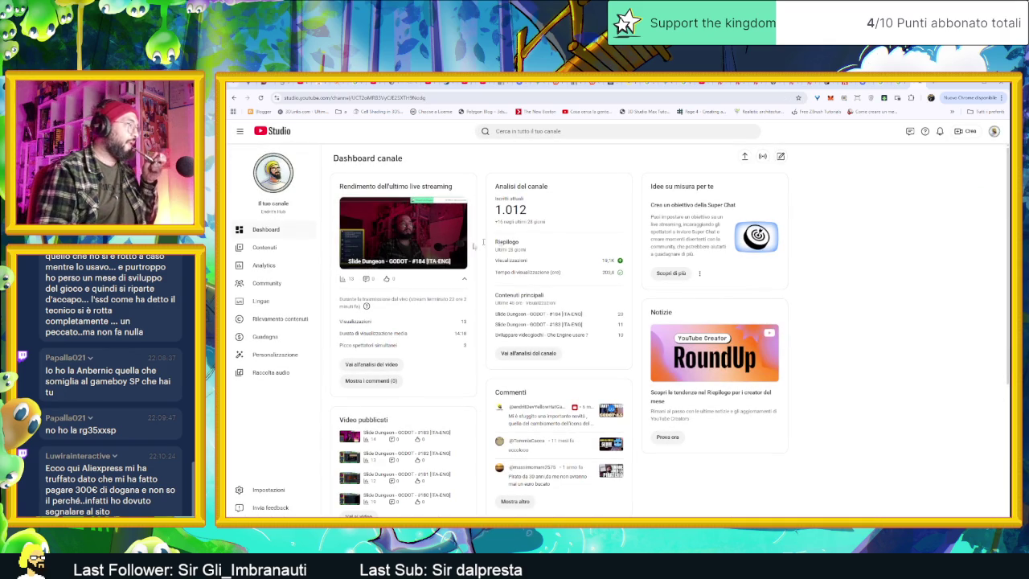
click(297, 249)
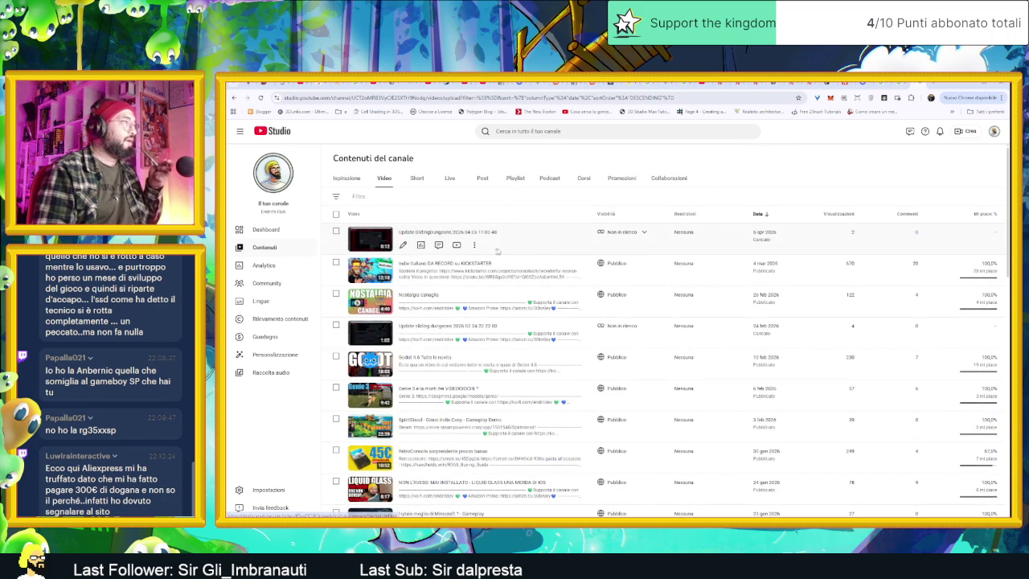
mouse_move(536, 274)
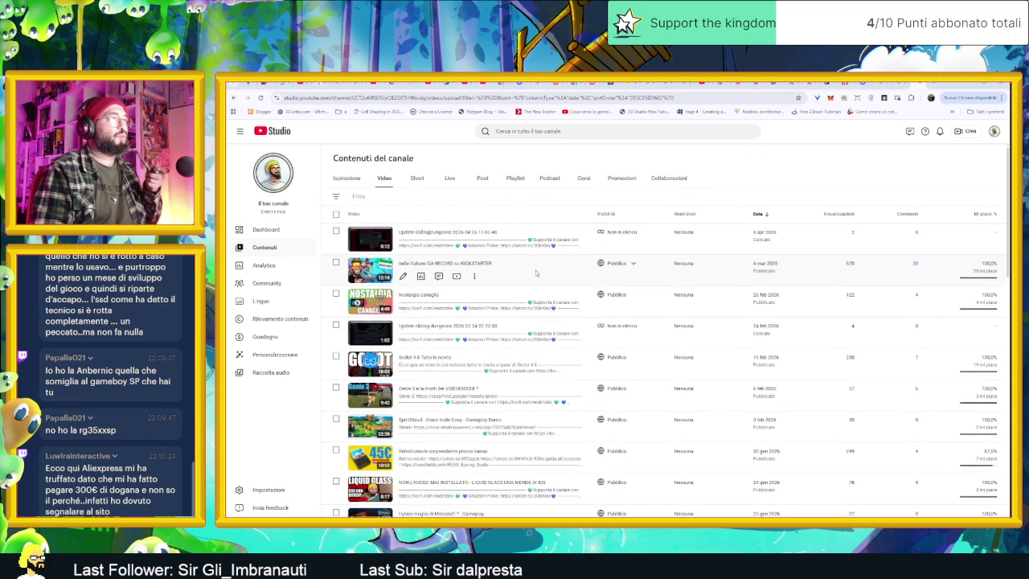
scroll(536, 273, down, 1)
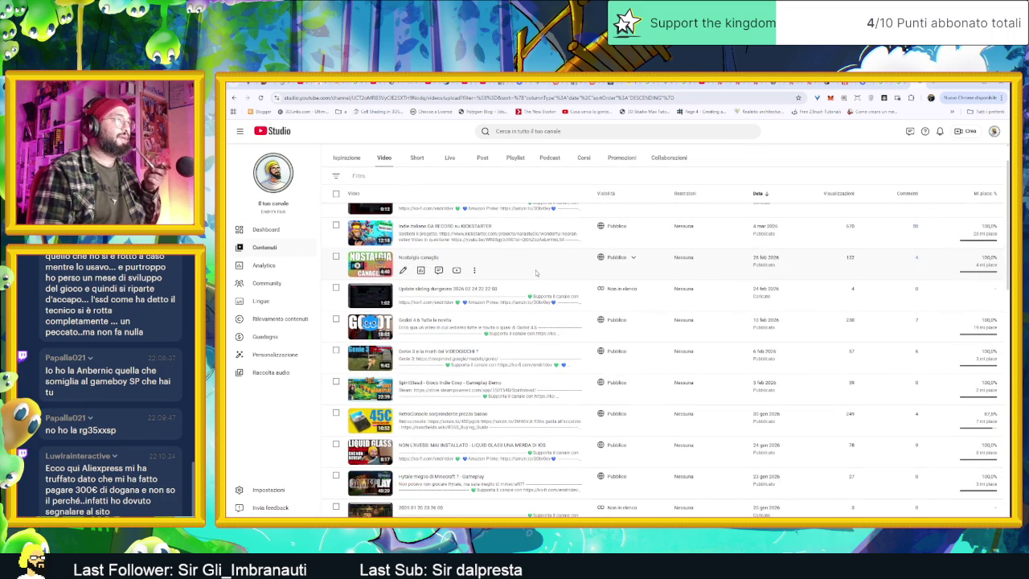
scroll(536, 273, down, 1)
scroll(542, 289, down, 1)
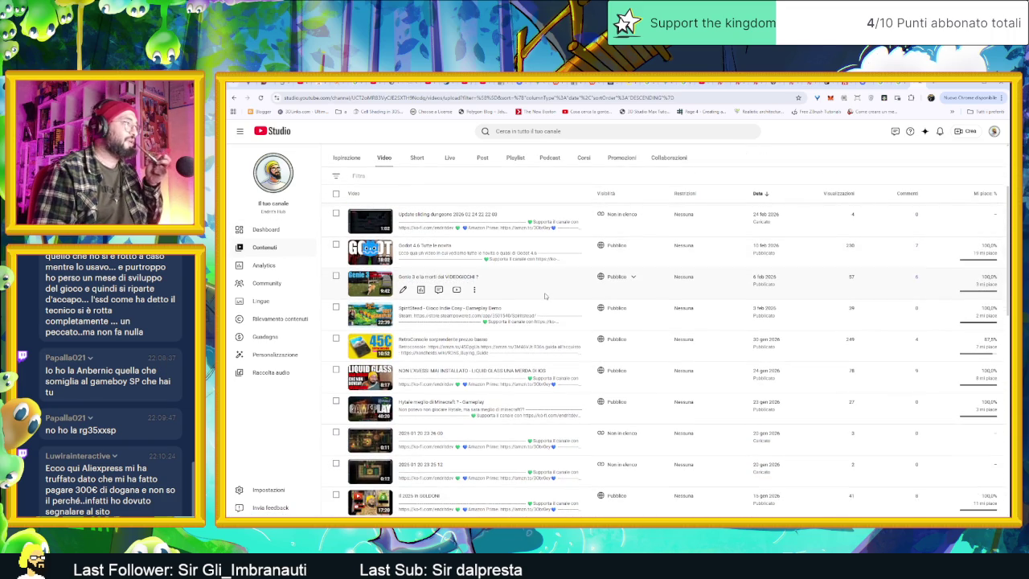
mouse_move(482, 346)
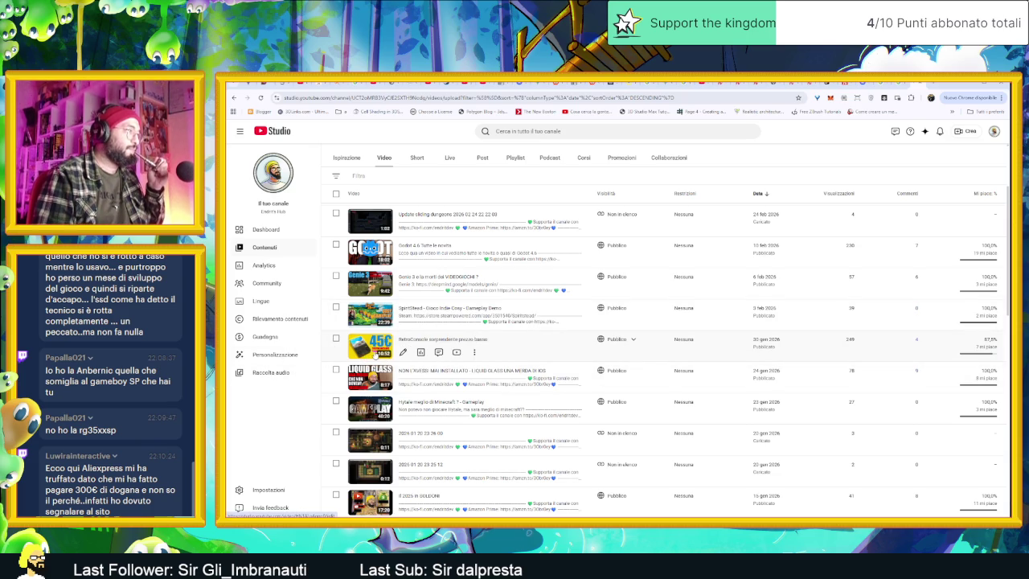
click(456, 352)
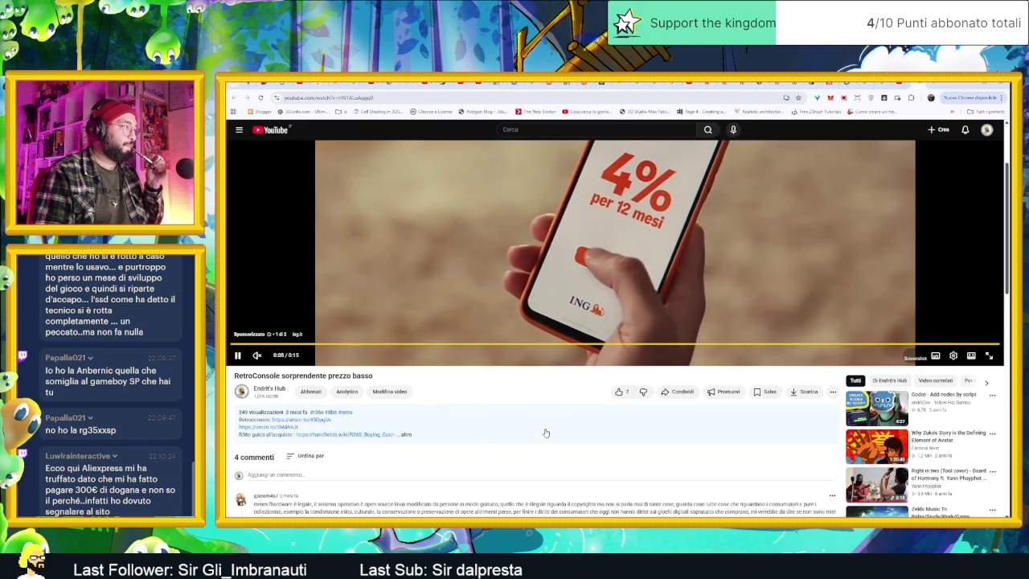
Step: Skip the ad, jump ahead in the RetroConsole video, pause at 2:58, and return to Studio
scroll(542, 432, down, 1)
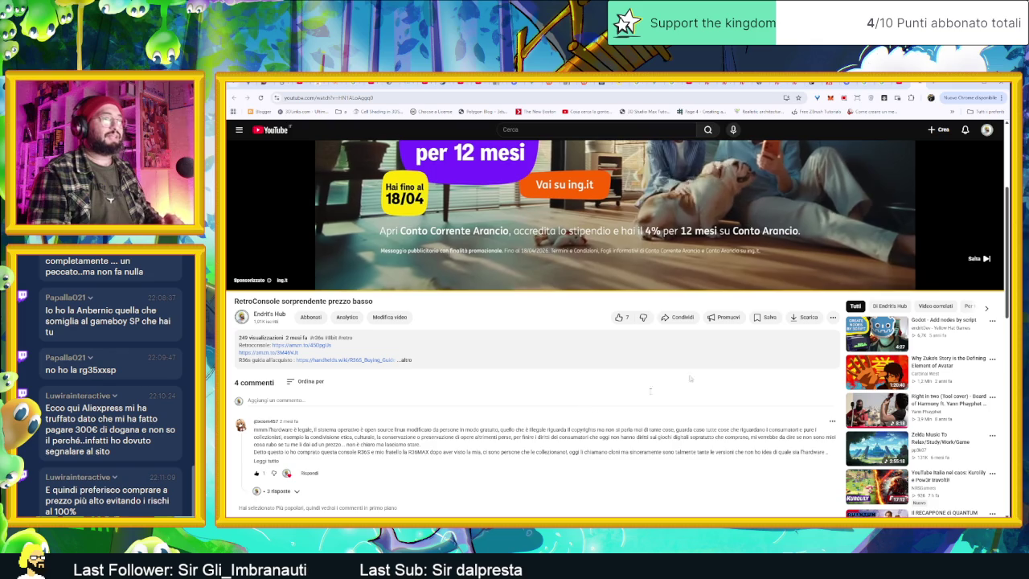
click(987, 259)
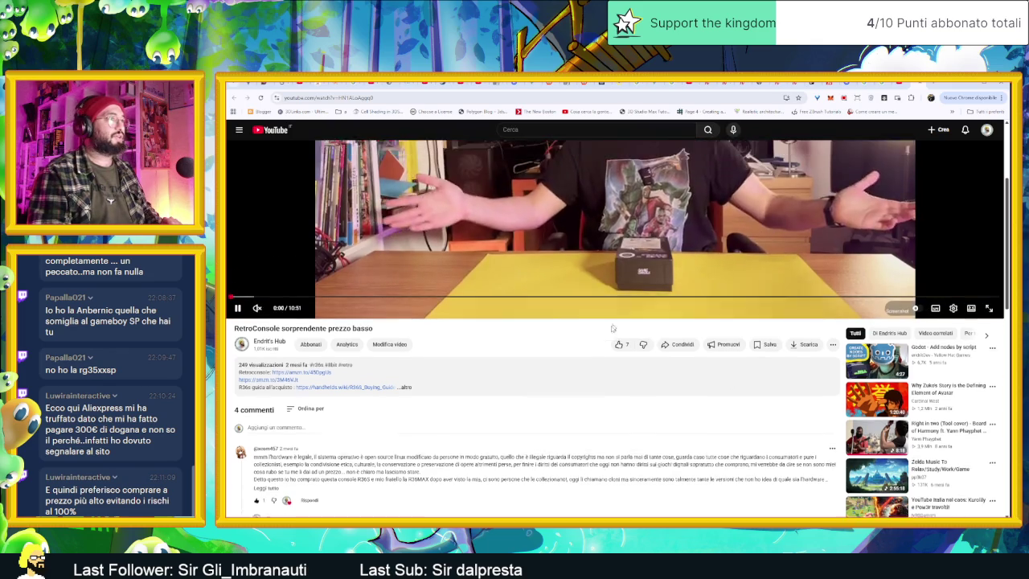
scroll(277, 442, up, 5)
drag(277, 457, 438, 463)
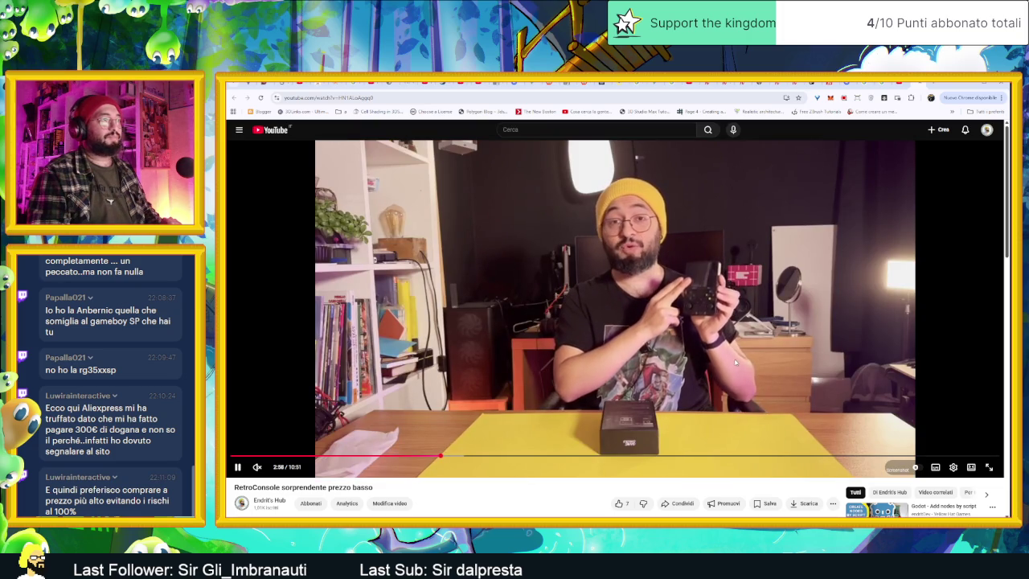
click(735, 315)
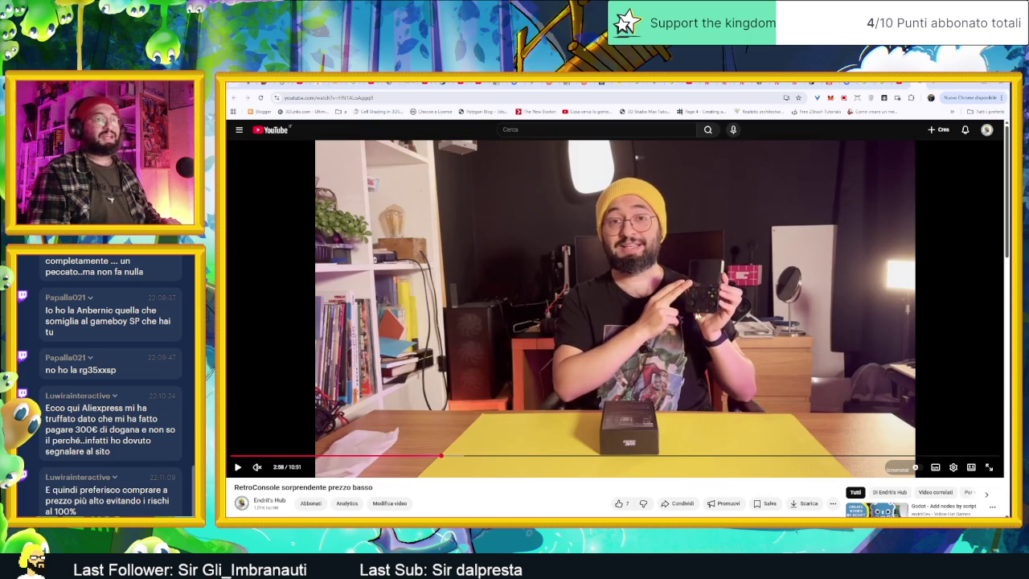
key(ctrl+Tab)
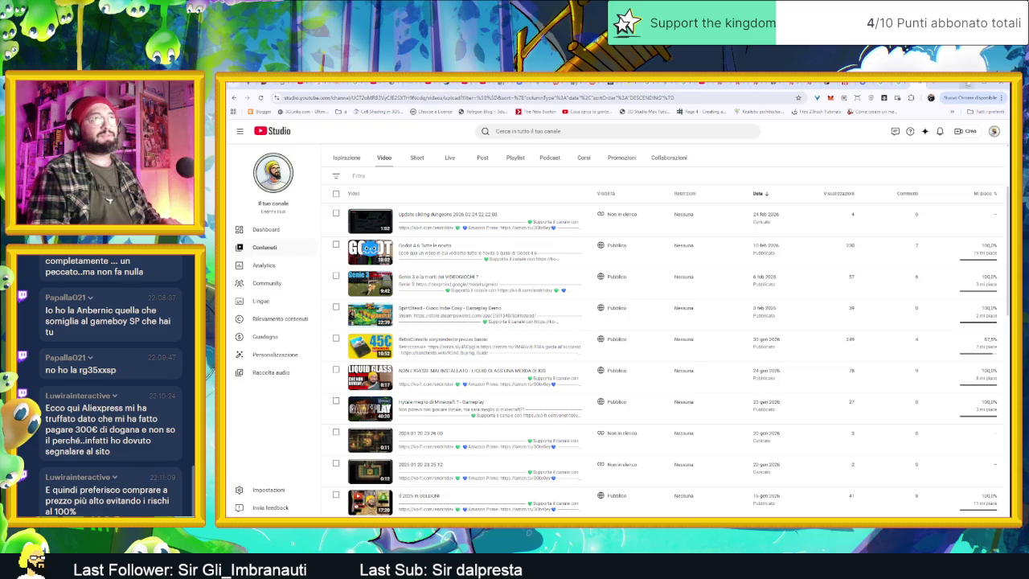
Step: Switch through Godot to the Herborista.aseprite sprite in Aseprite
key(alt+Tab)
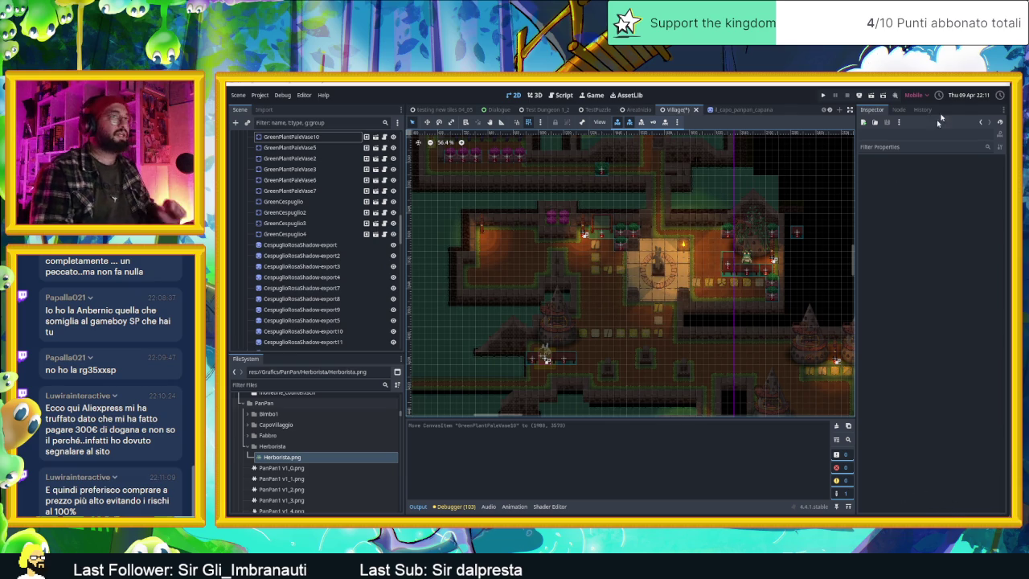
key(alt+Tab)
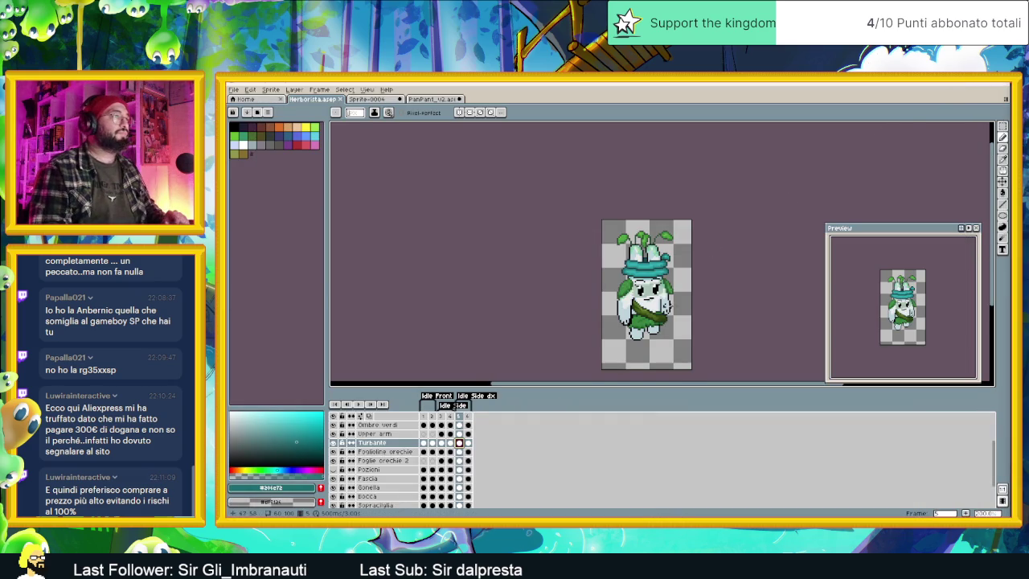
Step: On the Ombre verdi layer, sample the sprite's light green, pick a darker green, and save
scroll(631, 213, up, 1)
scroll(631, 209, up, 1)
scroll(630, 193, up, 1)
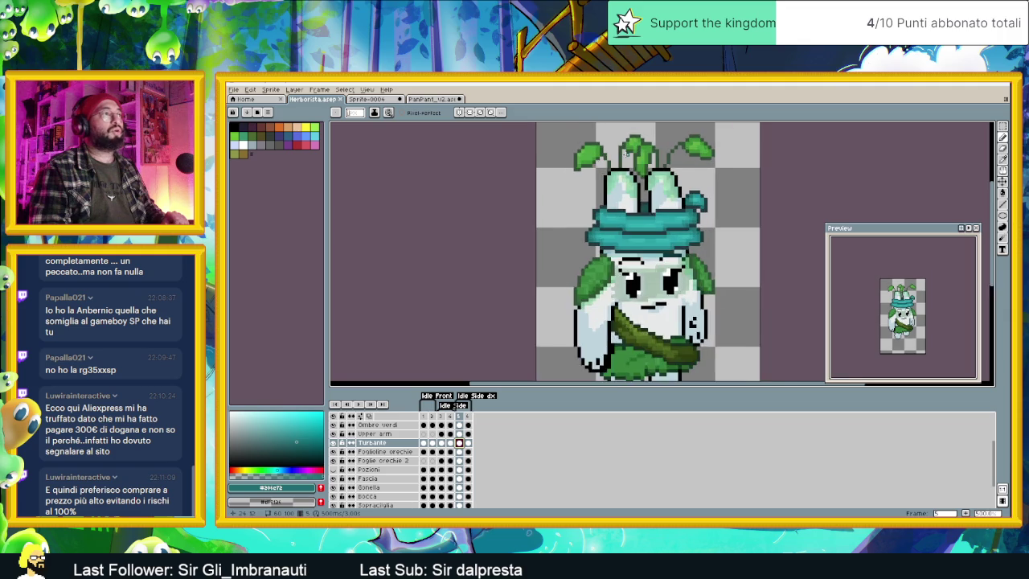
scroll(628, 182, up, 2)
scroll(649, 212, up, 1)
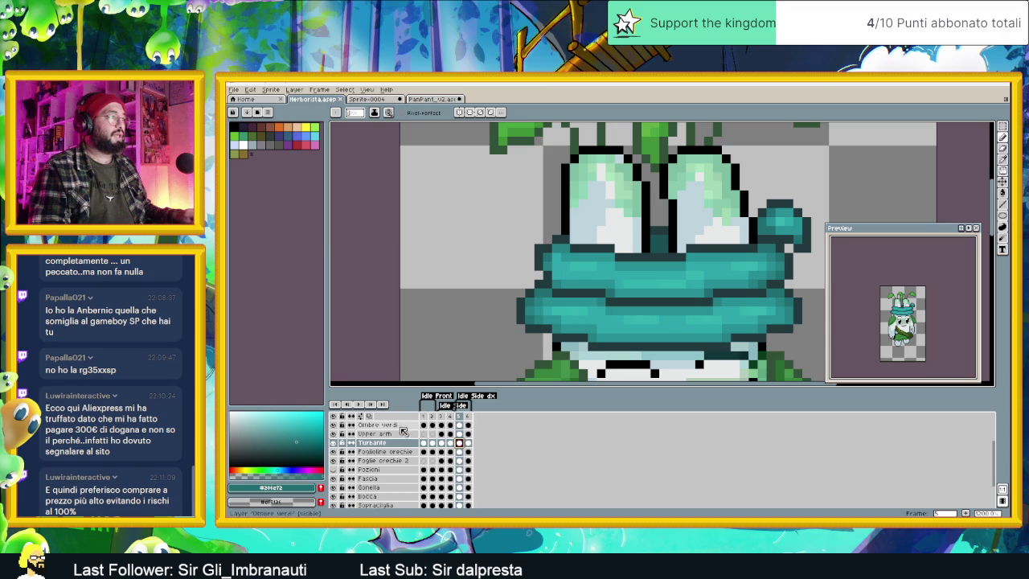
click(396, 424)
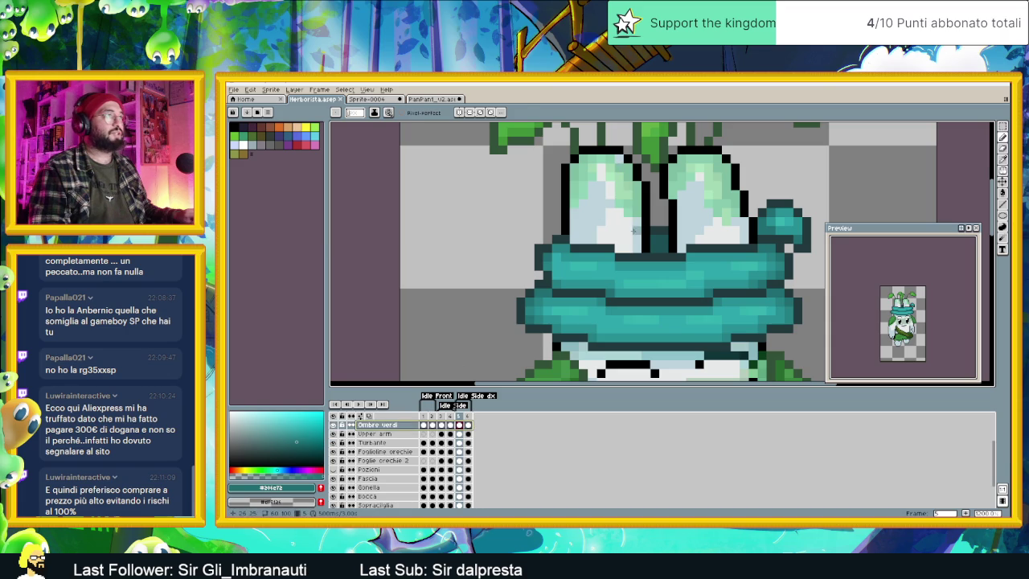
alt+click(620, 159)
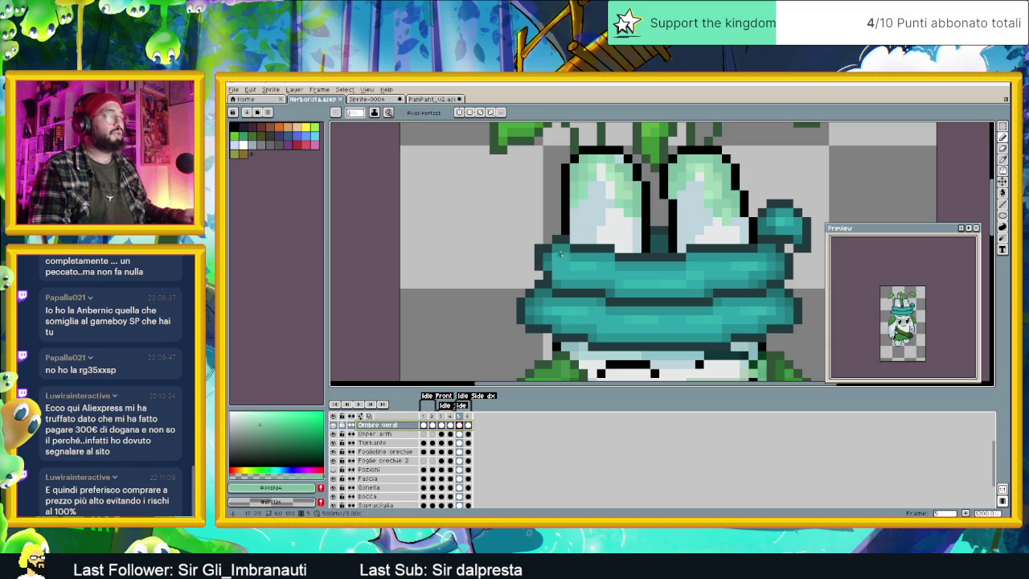
click(288, 436)
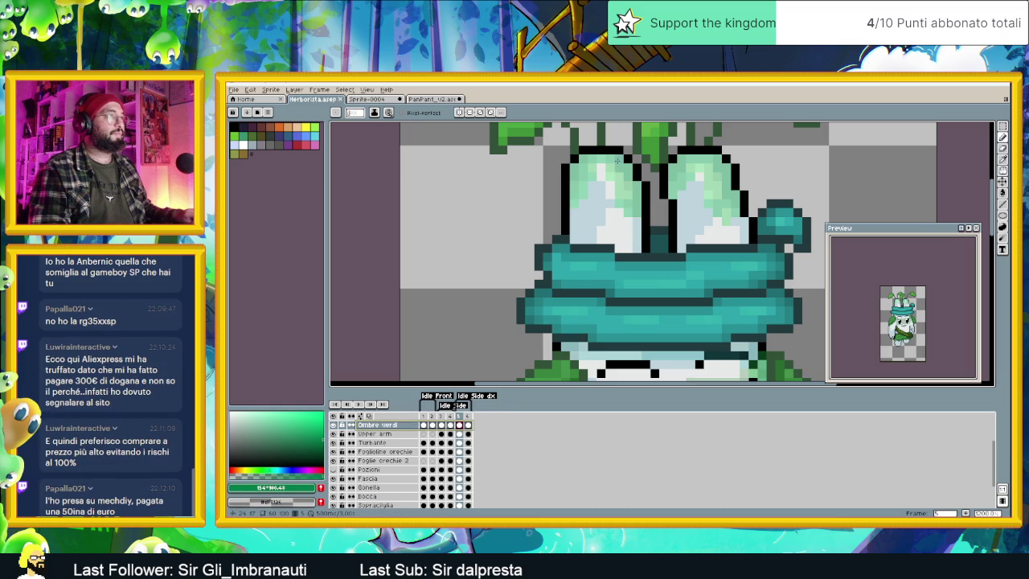
scroll(704, 241, down, 2)
drag(751, 231, 700, 225)
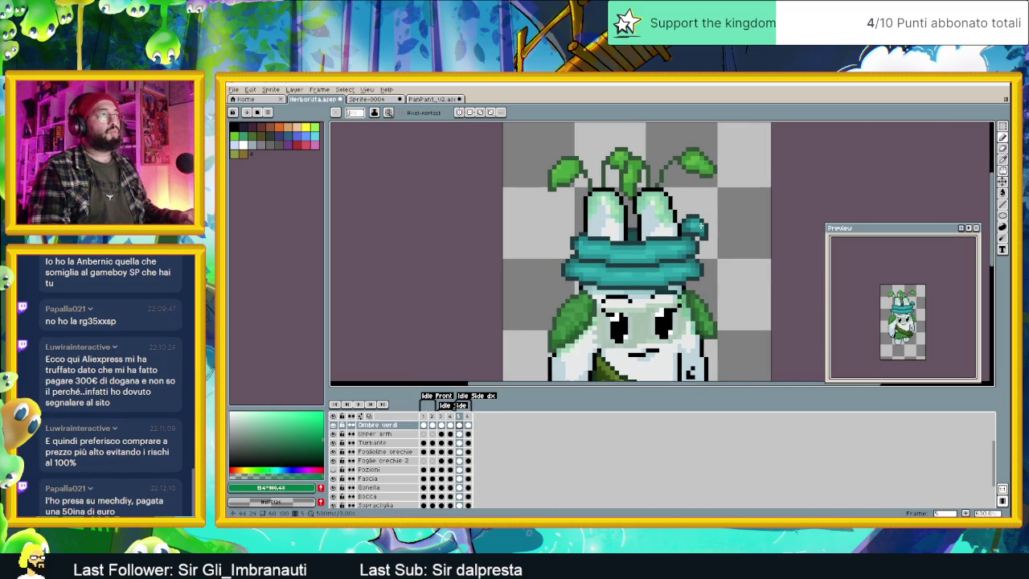
key(ctrl+s)
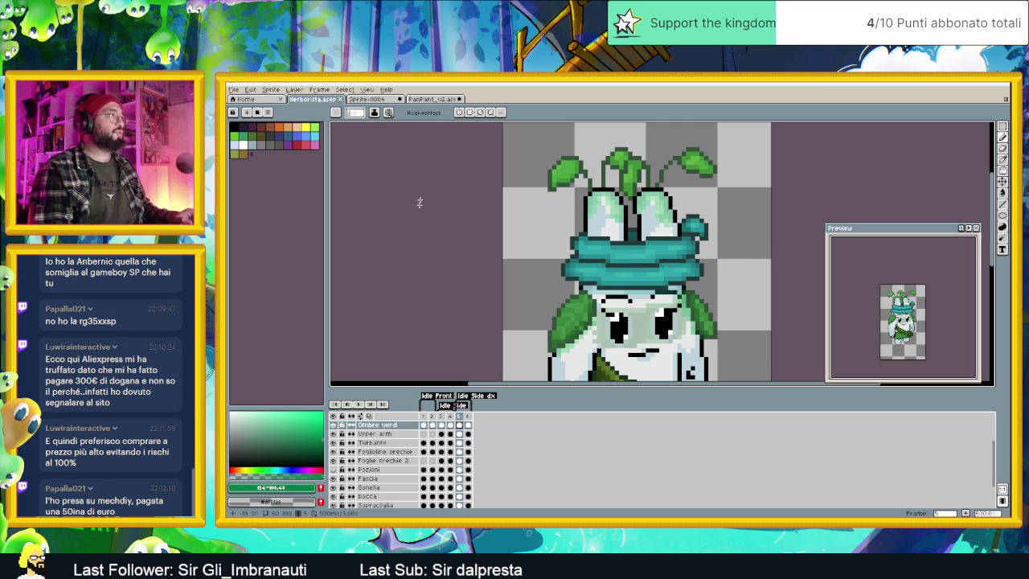
Step: Review frames 6, the front view and 5, then unhide the Pozioni potion bottles layer
key(ctrl+s)
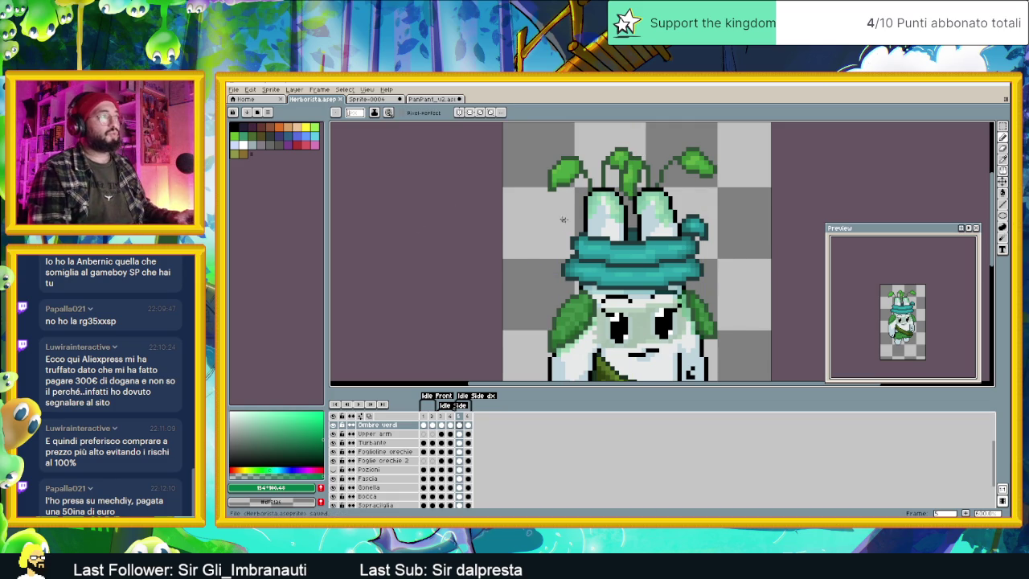
scroll(574, 219, down, 1)
scroll(639, 253, down, 1)
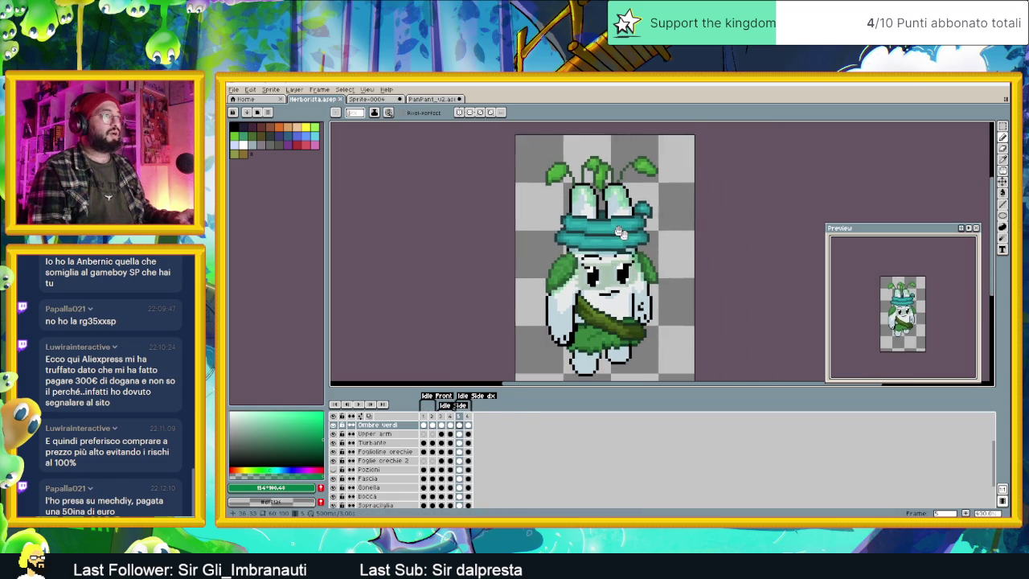
click(468, 419)
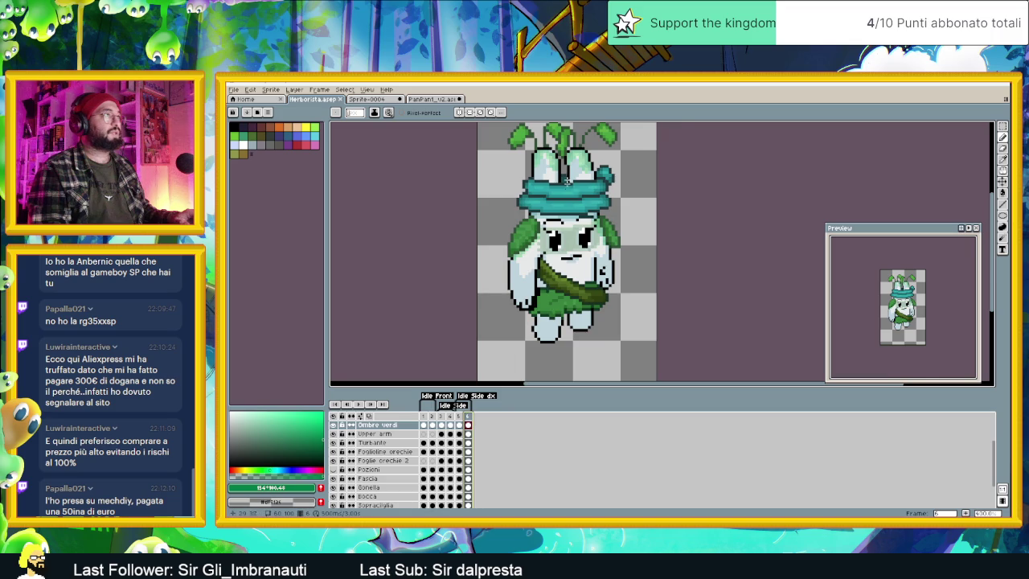
scroll(539, 140, up, 2)
scroll(720, 241, down, 2)
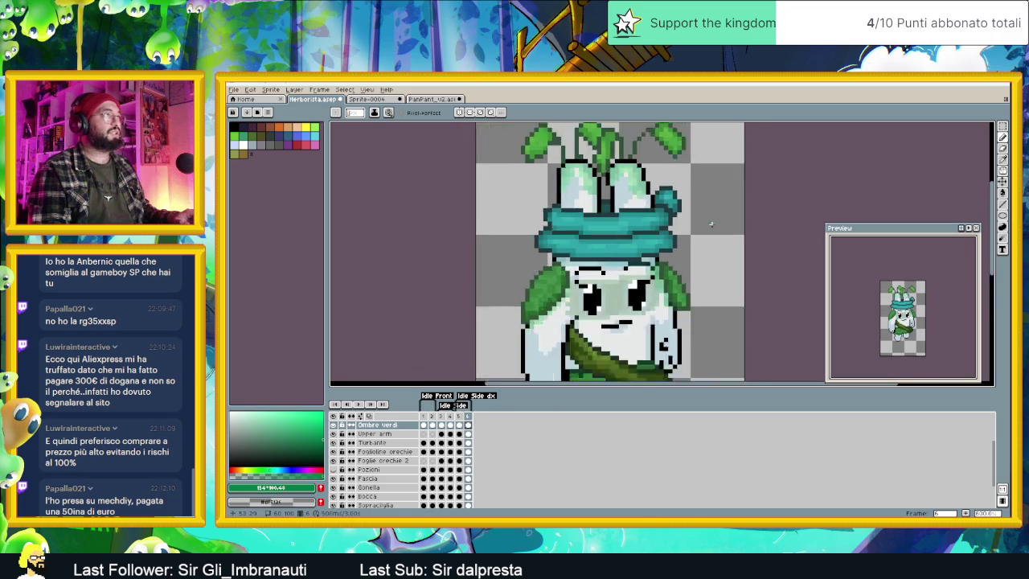
scroll(720, 240, down, 1)
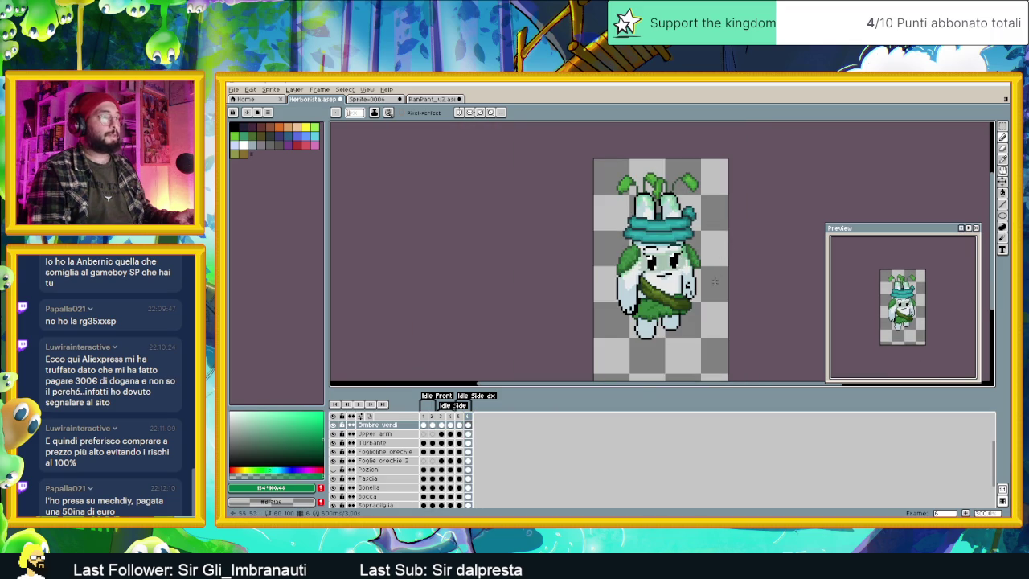
scroll(709, 270, up, 1)
scroll(704, 283, up, 1)
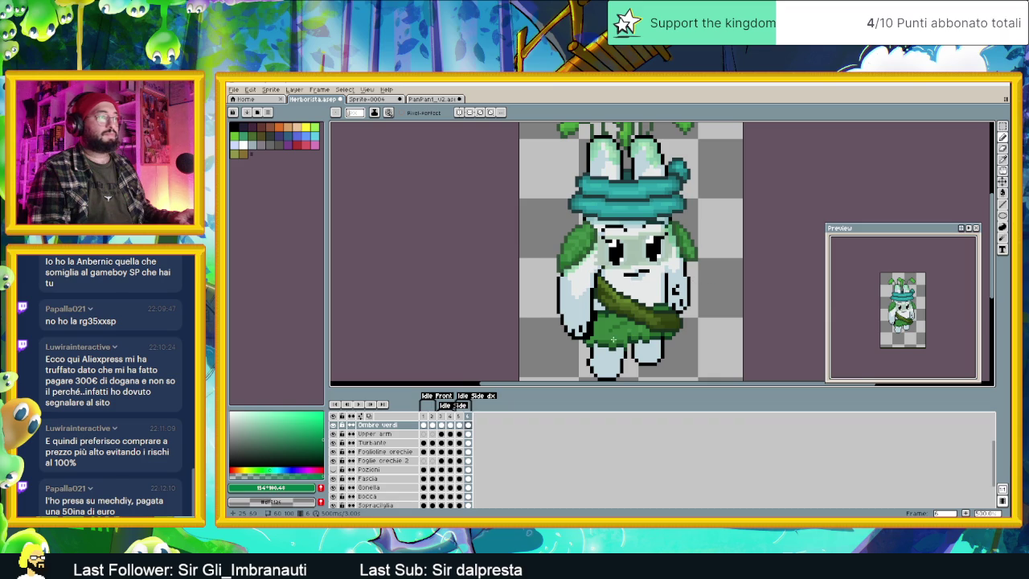
scroll(612, 341, up, 1)
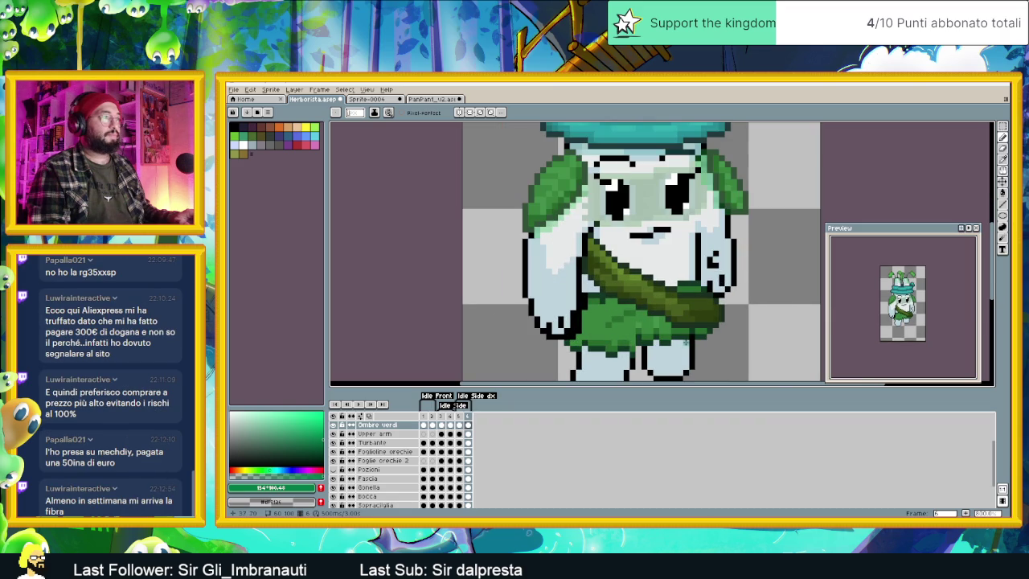
click(429, 419)
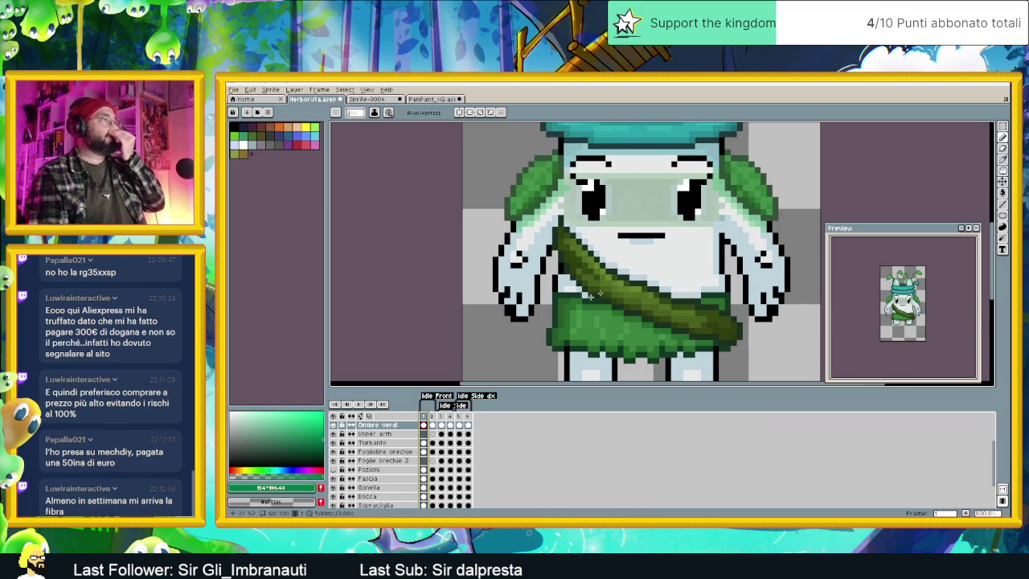
click(462, 418)
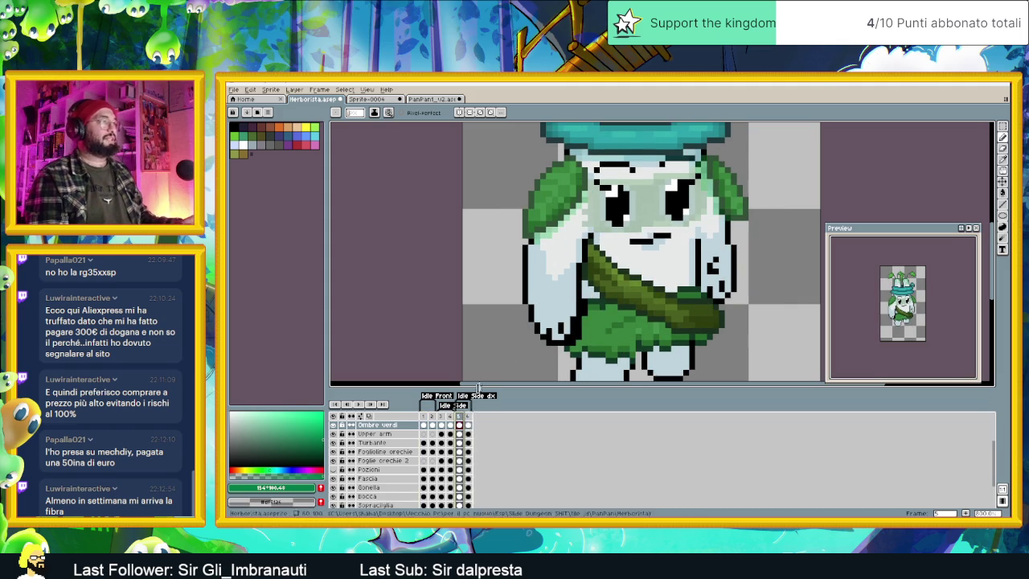
click(334, 470)
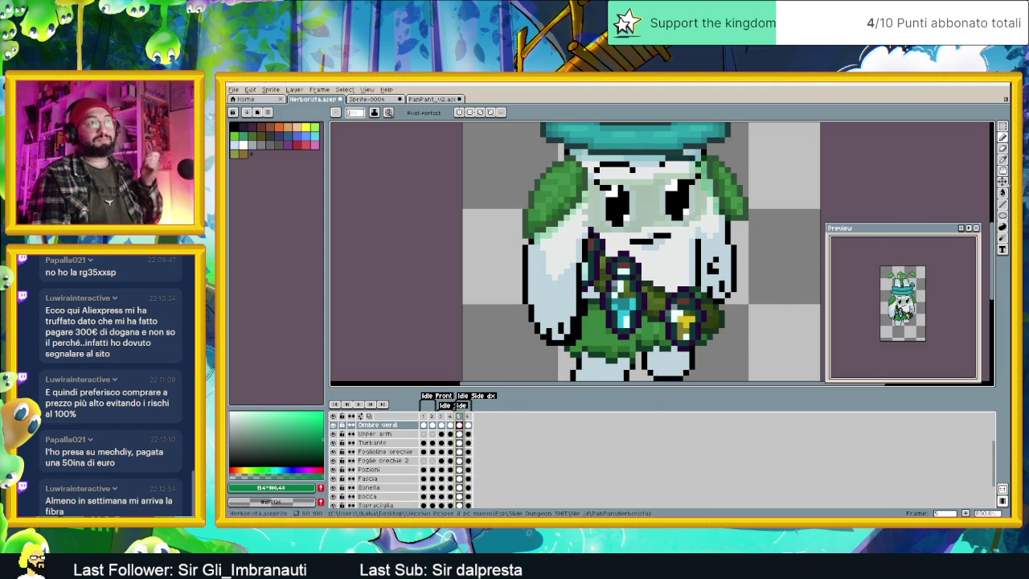
Step: With the Move tool, nudge the Pozioni potion bottles into place on frame 5
click(1002, 181)
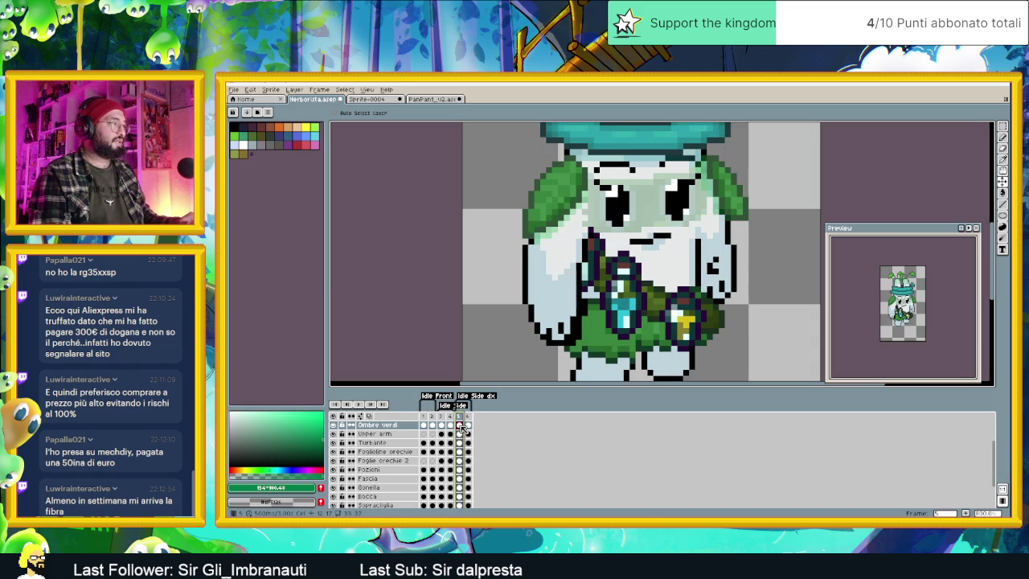
click(450, 470)
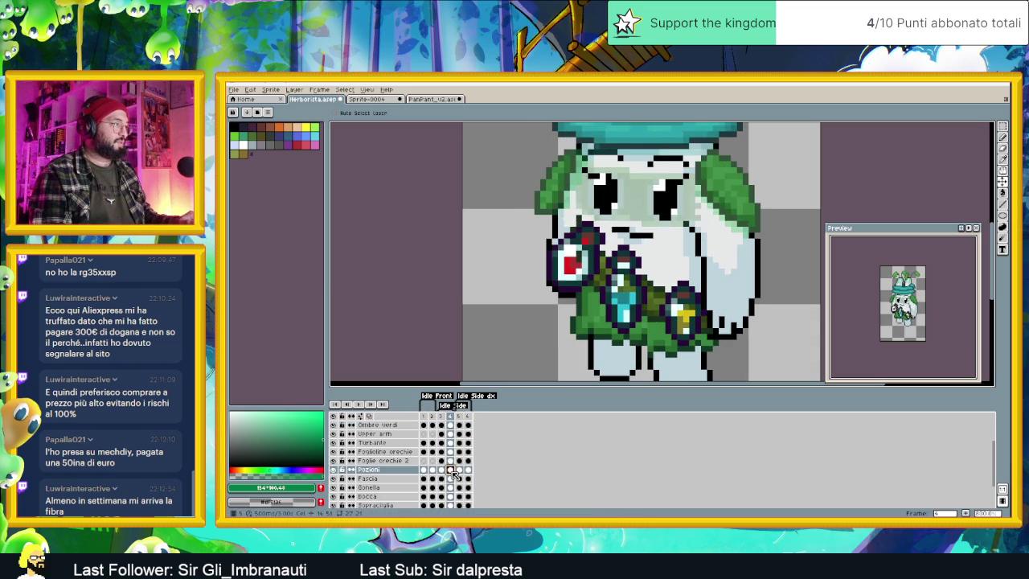
click(459, 470)
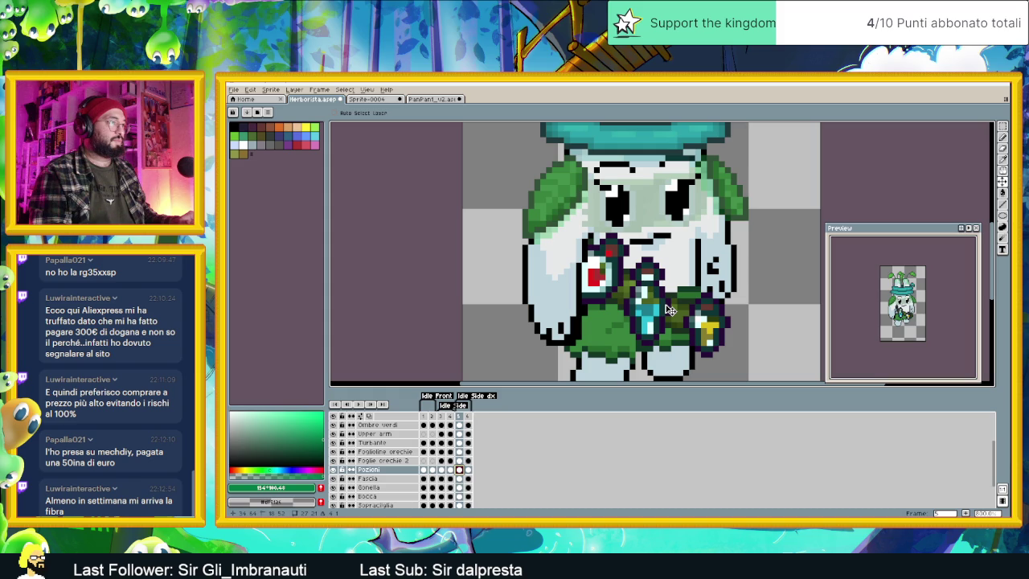
drag(670, 310, 673, 311)
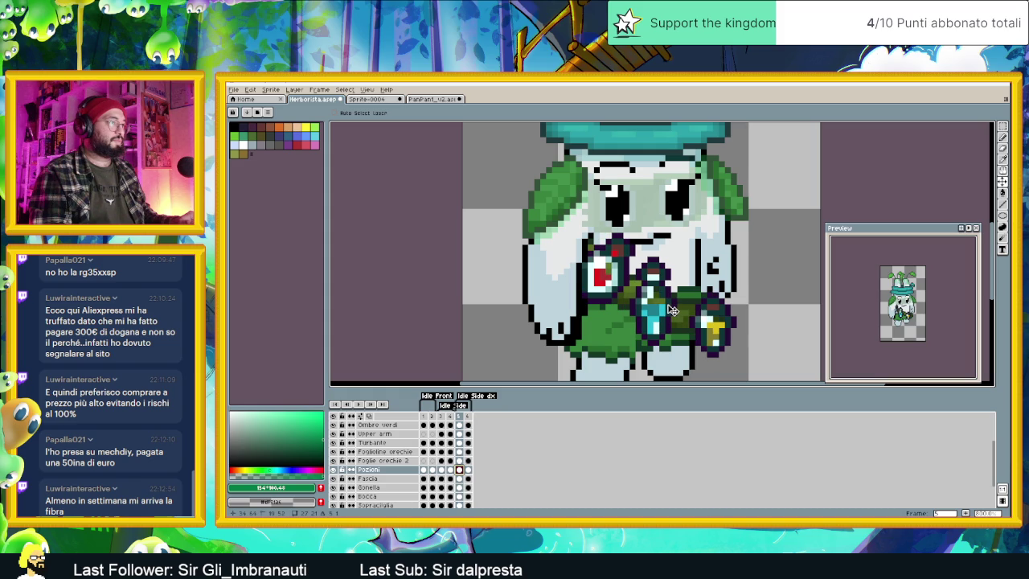
key(Left)
key(Up)
drag(671, 308, 668, 313)
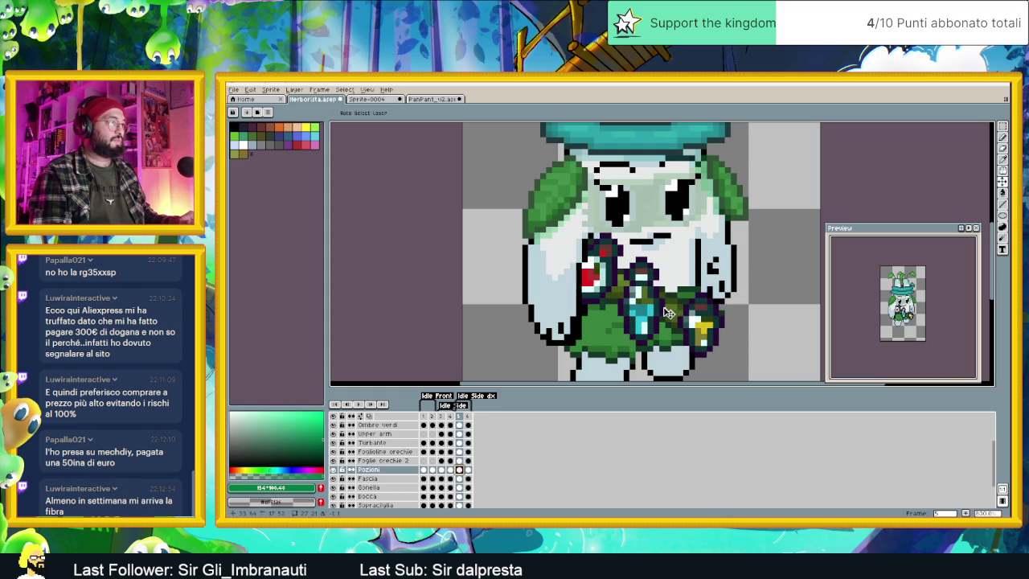
key(Left)
key(Down)
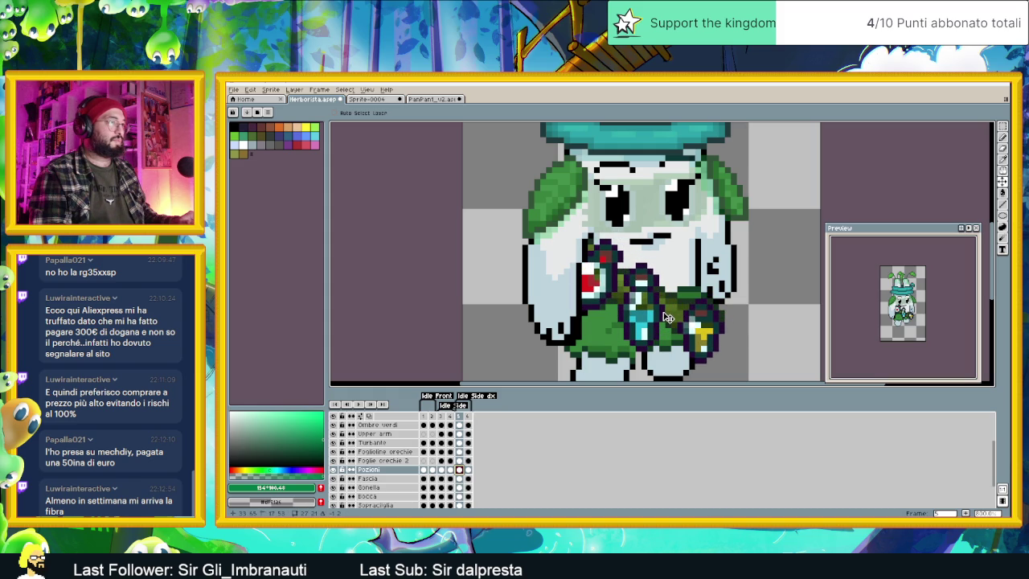
drag(666, 315, 670, 318)
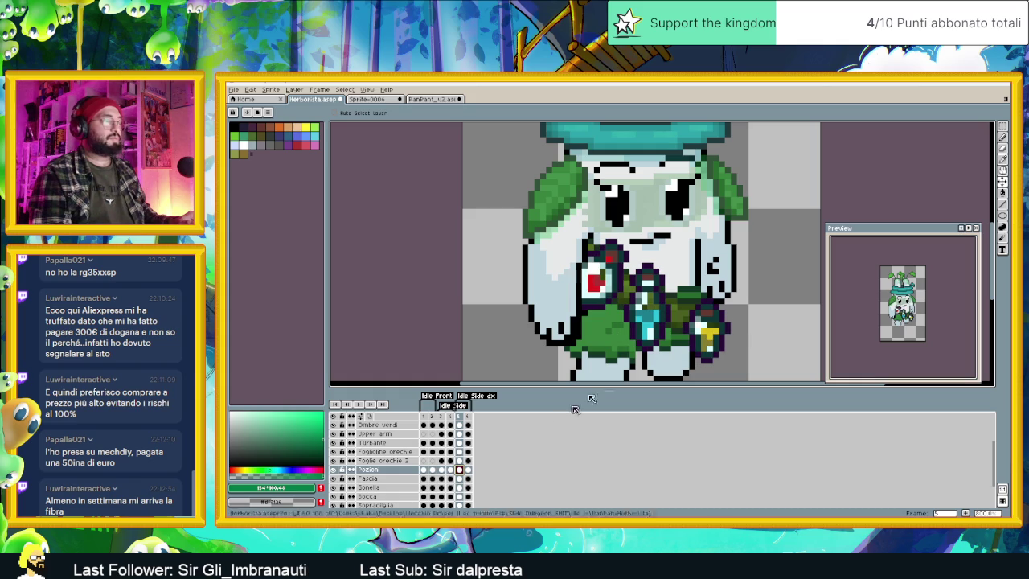
Step: Rearrange the potions on frame 6 and play the idle animation to check them
click(469, 470)
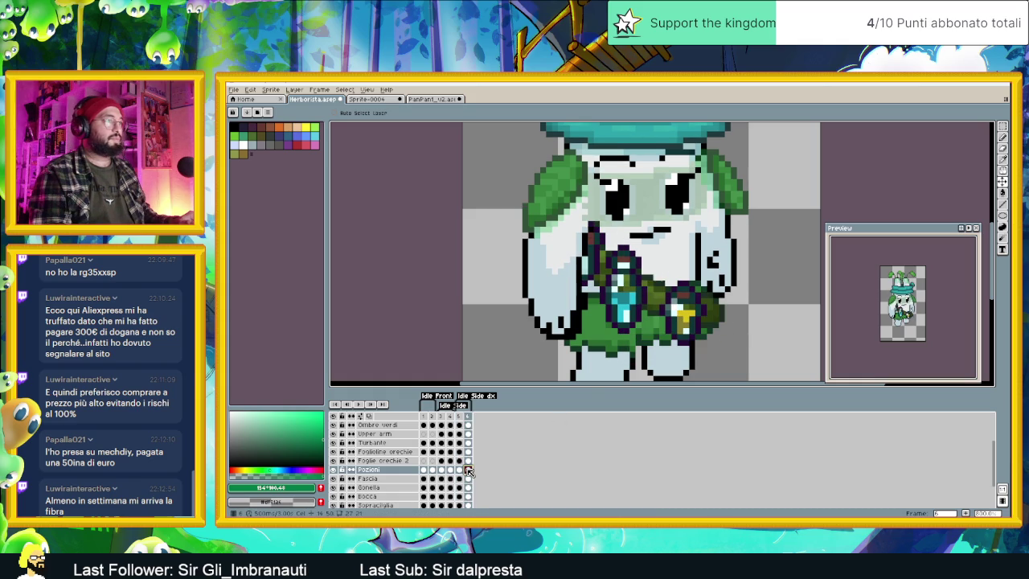
key(Left)
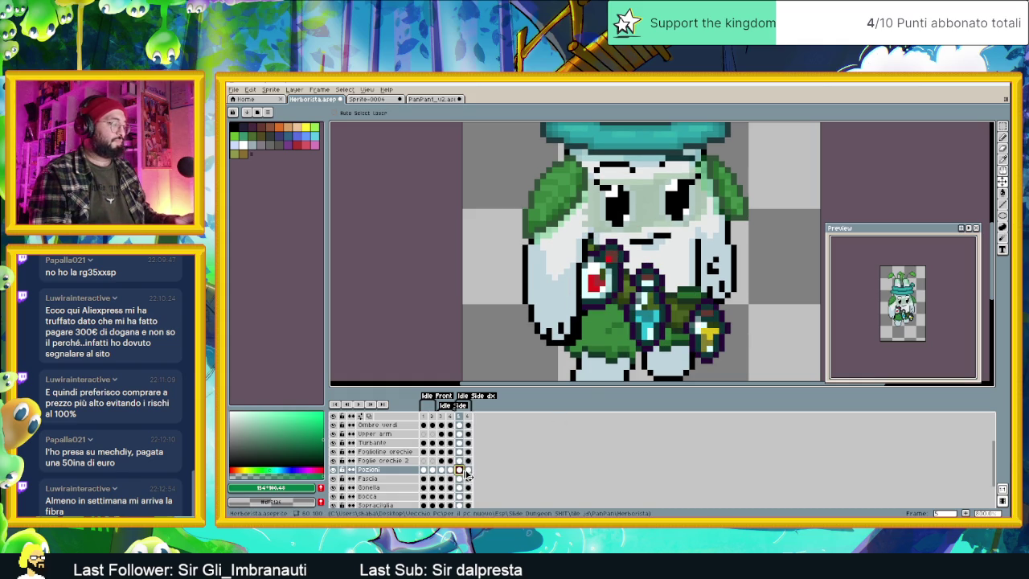
click(468, 471)
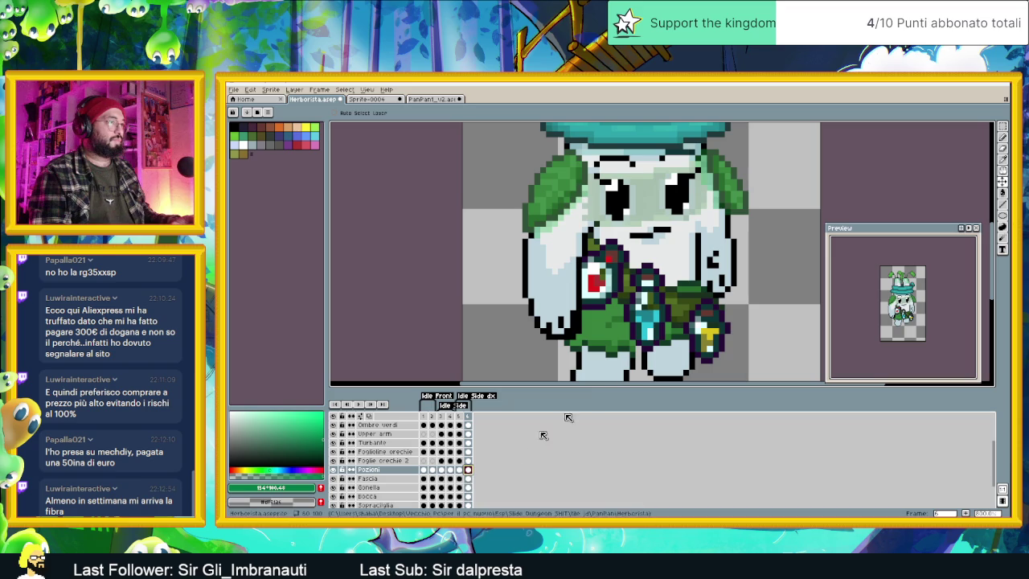
key(ctrl+v)
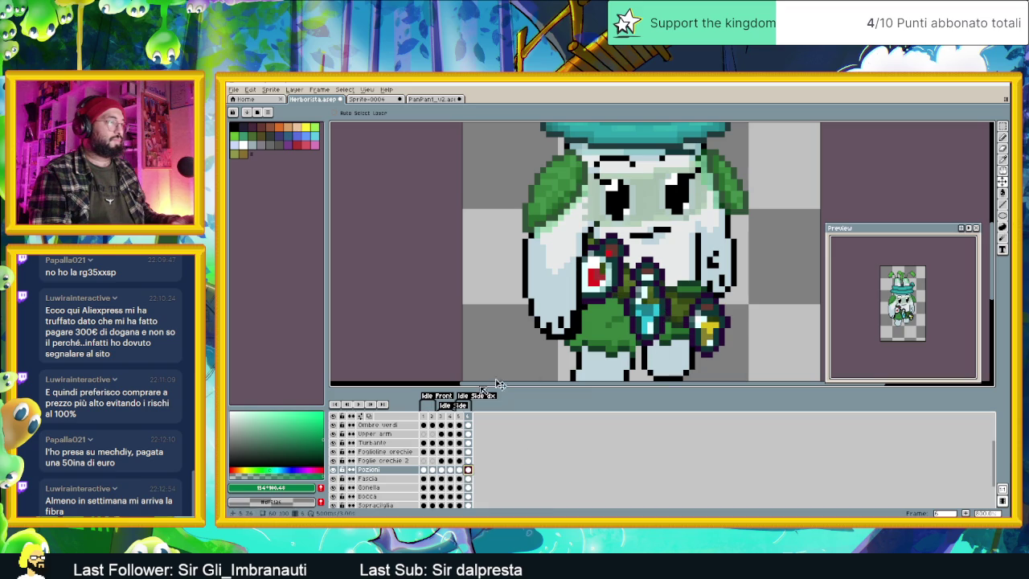
click(366, 408)
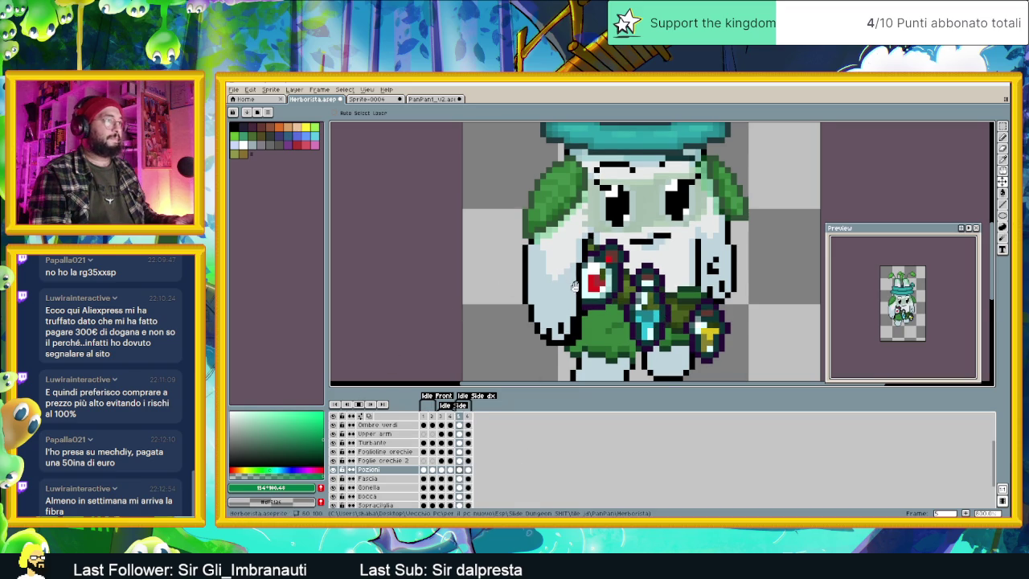
scroll(494, 329, down, 2)
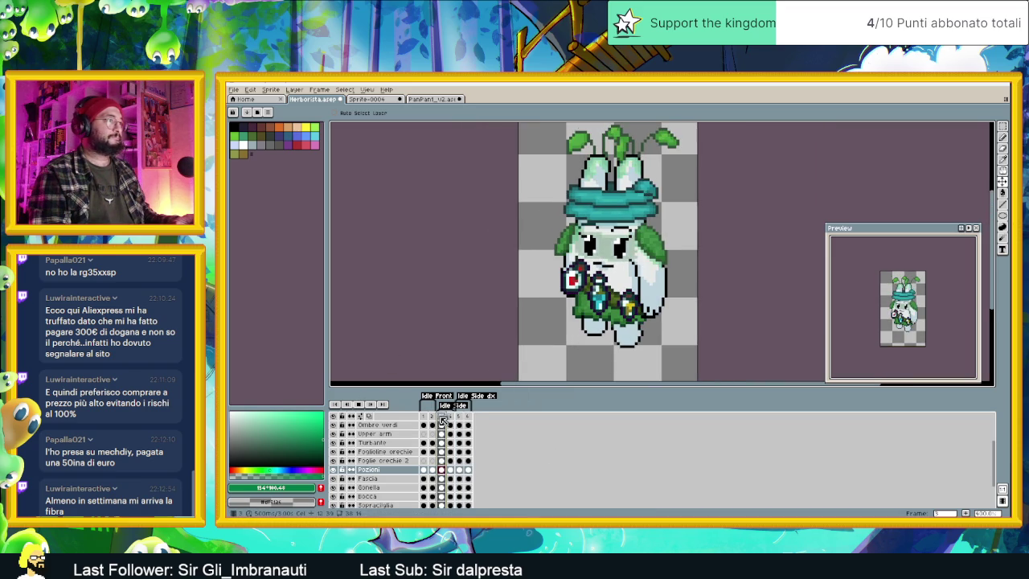
Step: Stop playback on frame 5 and make a first marquee selection around the belt potions
click(460, 417)
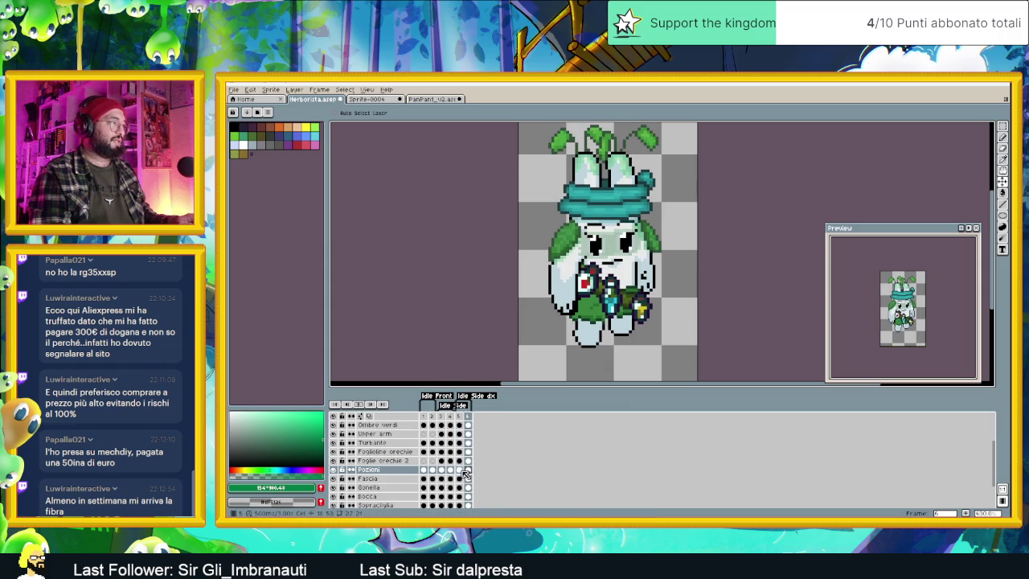
scroll(641, 309, up, 2)
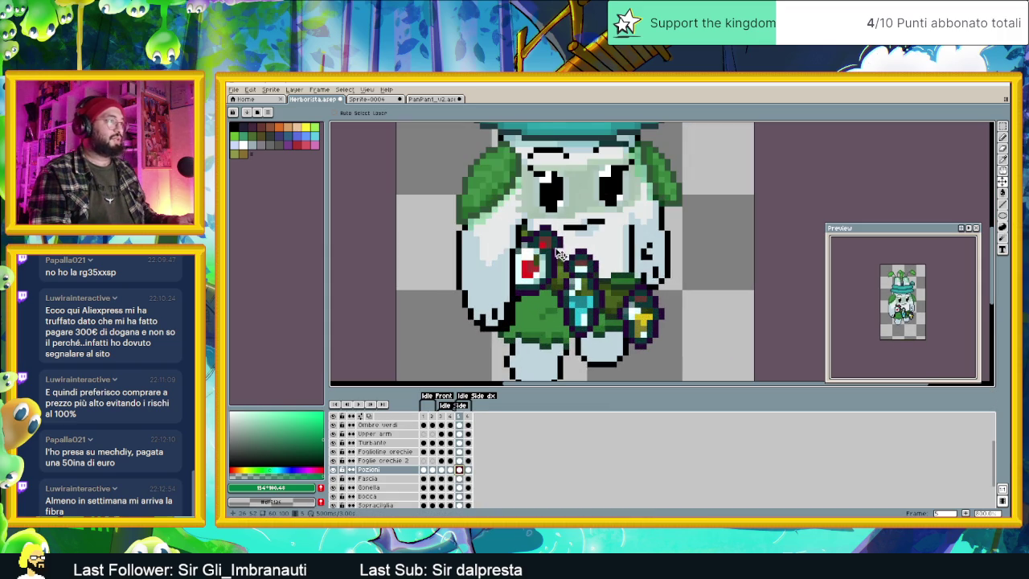
key(shift+m)
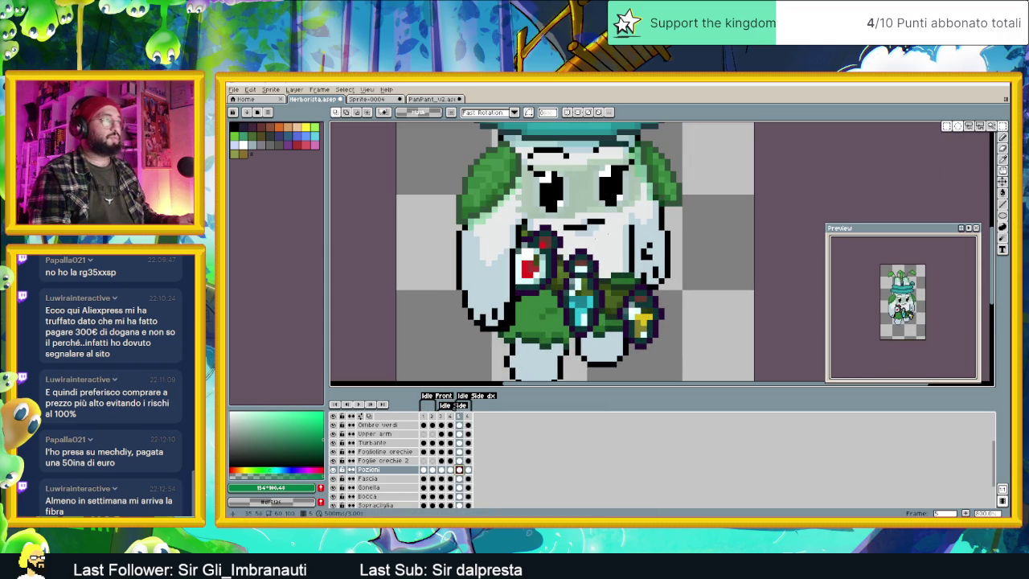
mouse_move(562, 240)
mouse_down()
mouse_move(610, 344)
mouse_move(591, 302)
mouse_move(607, 308)
mouse_up()
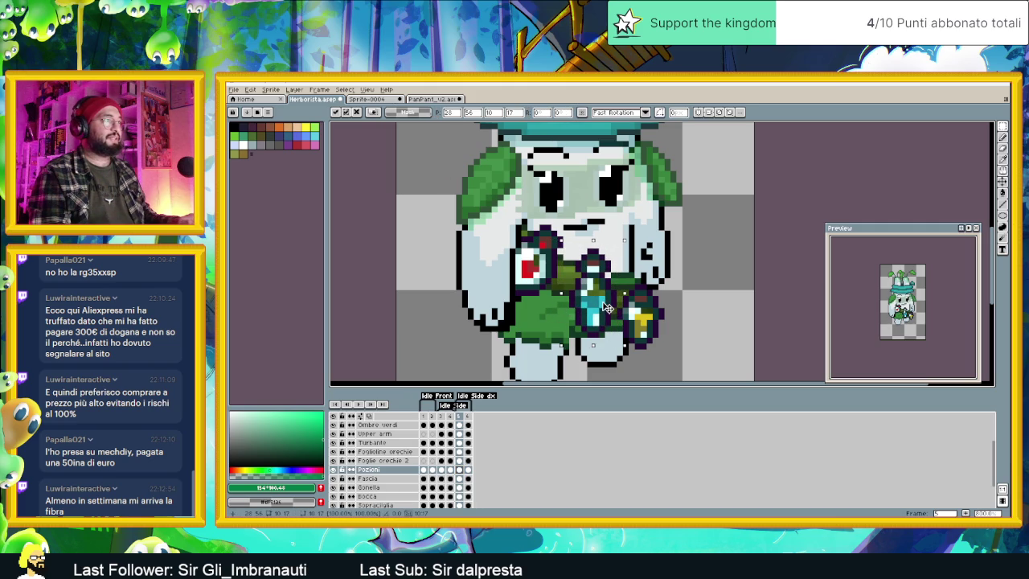
key(ctrl+d)
Step: Shift the selected frame 5 potions one pixel to the right and deselect
drag(475, 207, 567, 315)
click(549, 273)
drag(550, 273, 561, 274)
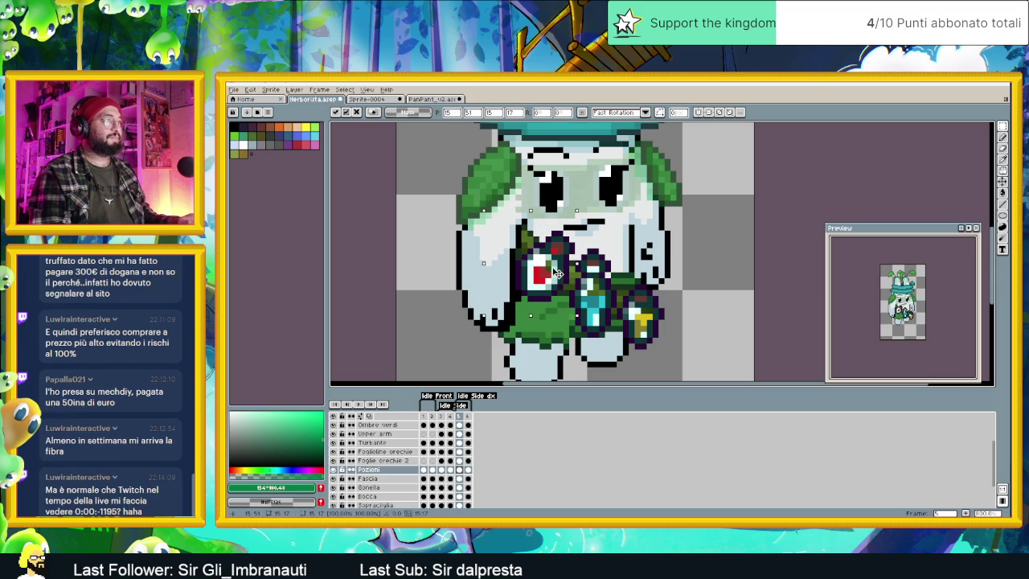
key(ctrl+d)
Step: Go to frame 6 of the Pozioni layer with the Move tool active
scroll(684, 293, down, 1)
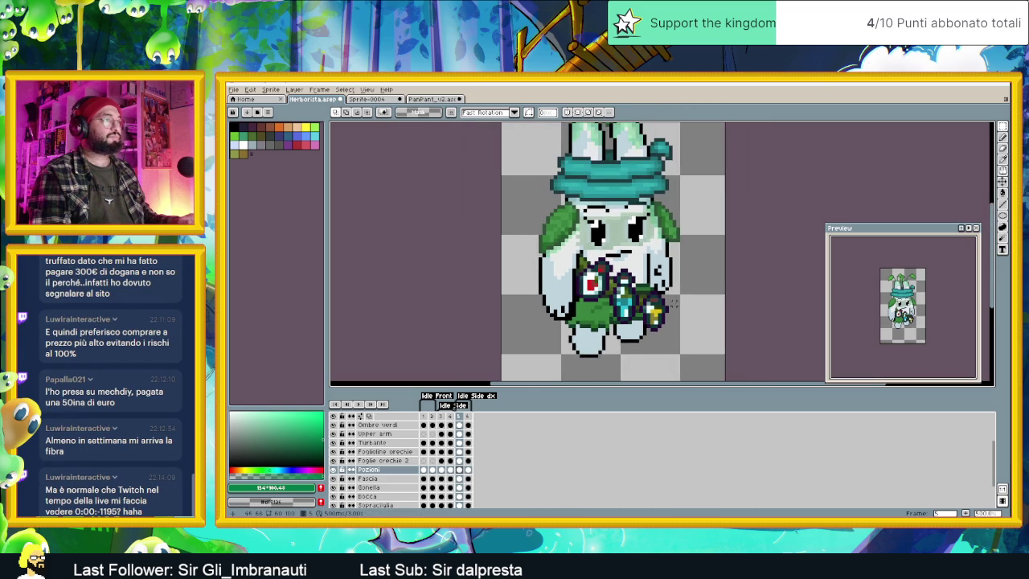
click(461, 470)
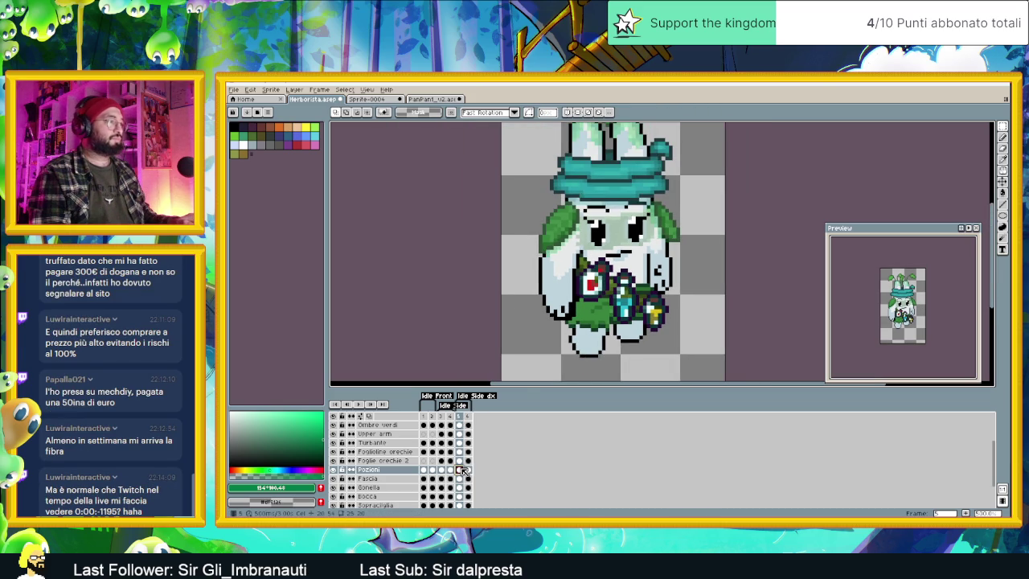
click(468, 470)
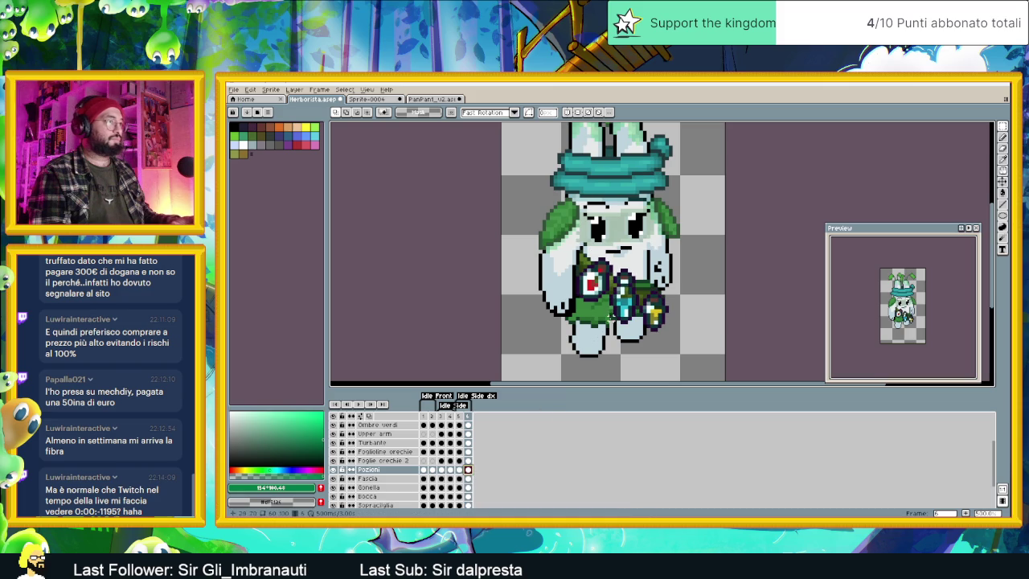
click(1002, 182)
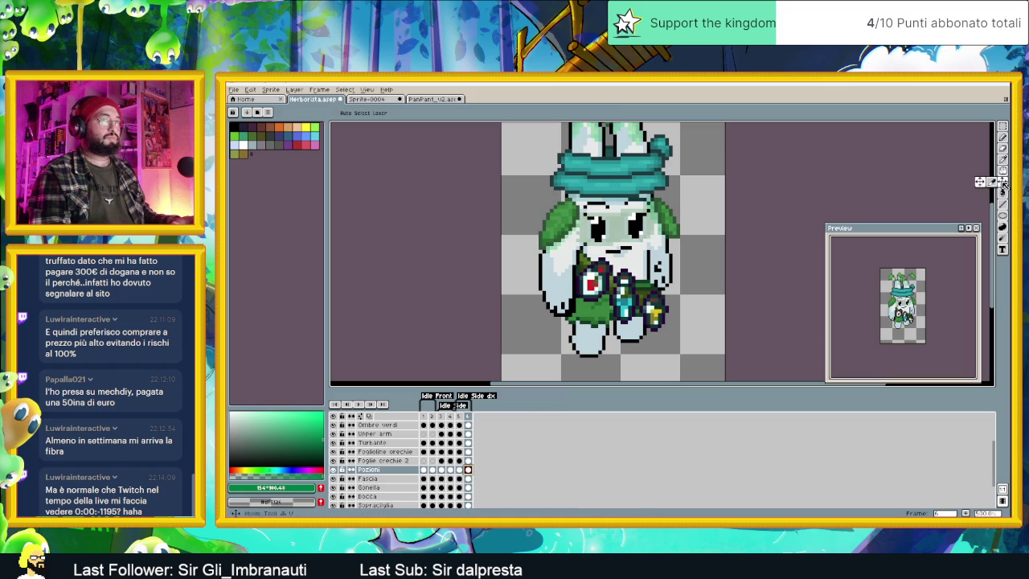
Step: Raise the frame 6 potions slightly and compare them against frame 5
drag(612, 285, 616, 286)
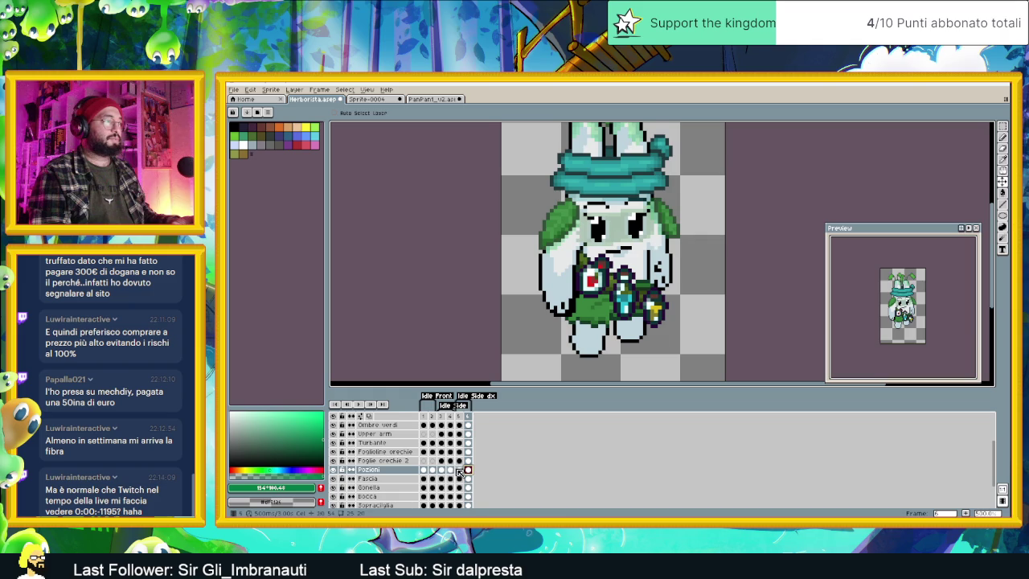
click(458, 470)
click(468, 470)
Step: Review the idle animation across its frames, then save Herborista.aseprite
click(359, 405)
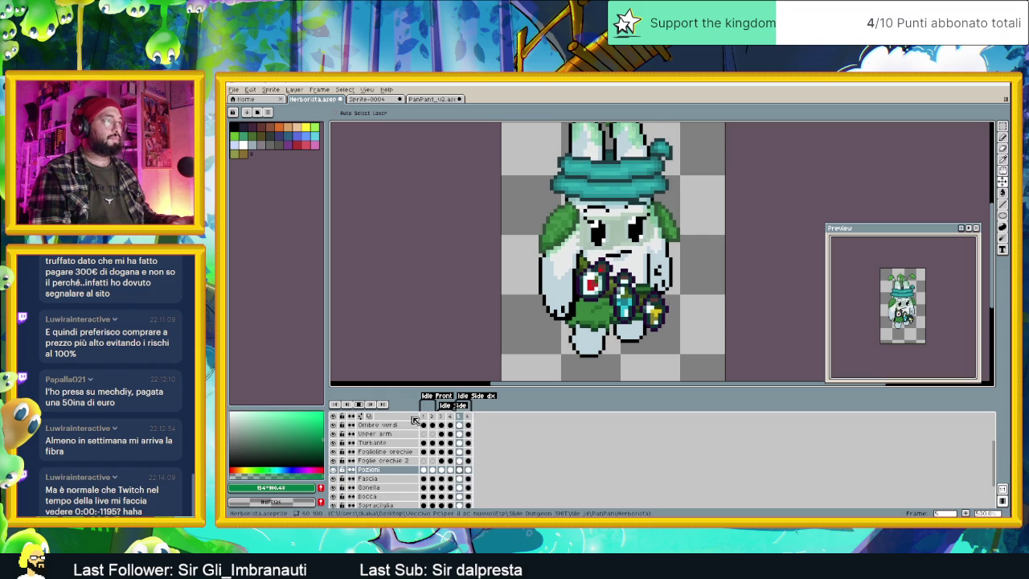
scroll(611, 274, down, 1)
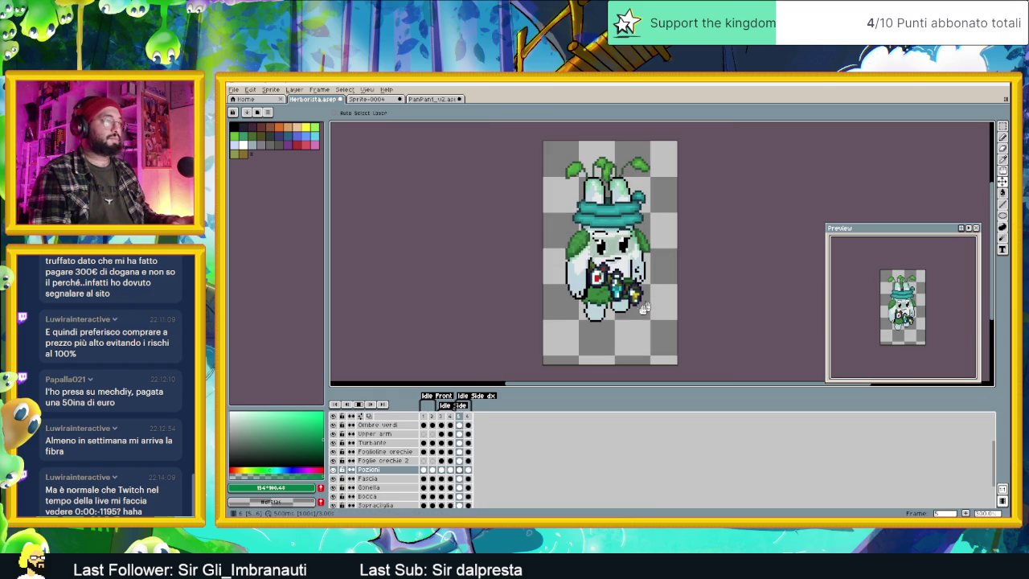
key(Return)
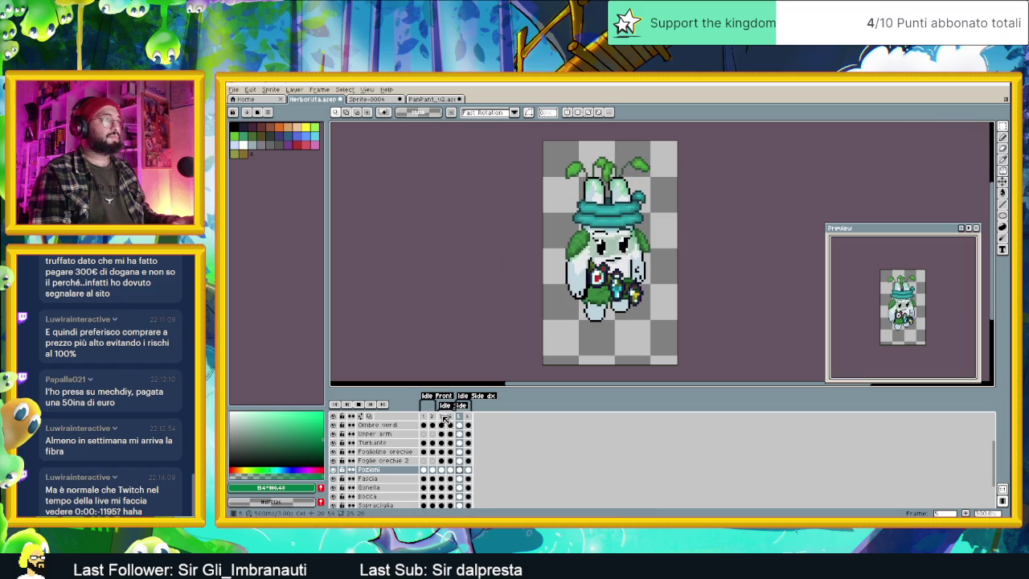
click(440, 416)
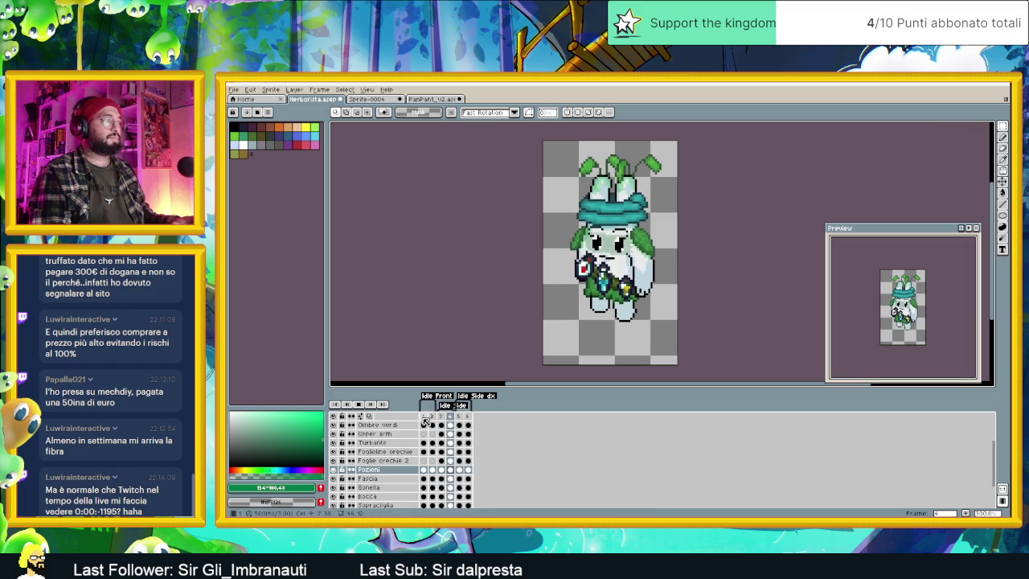
click(421, 415)
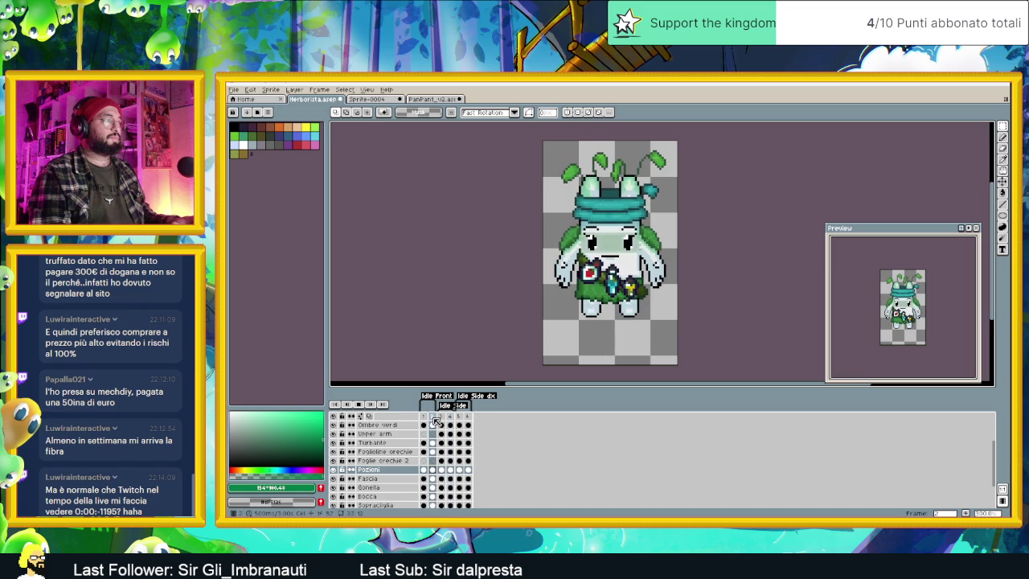
click(442, 417)
key(Return)
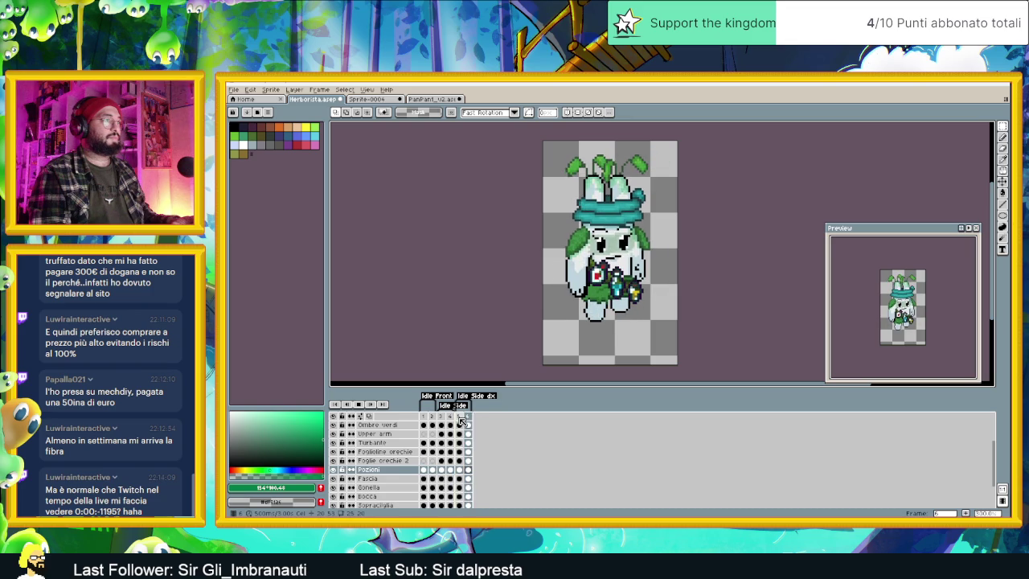
key(ctrl+s)
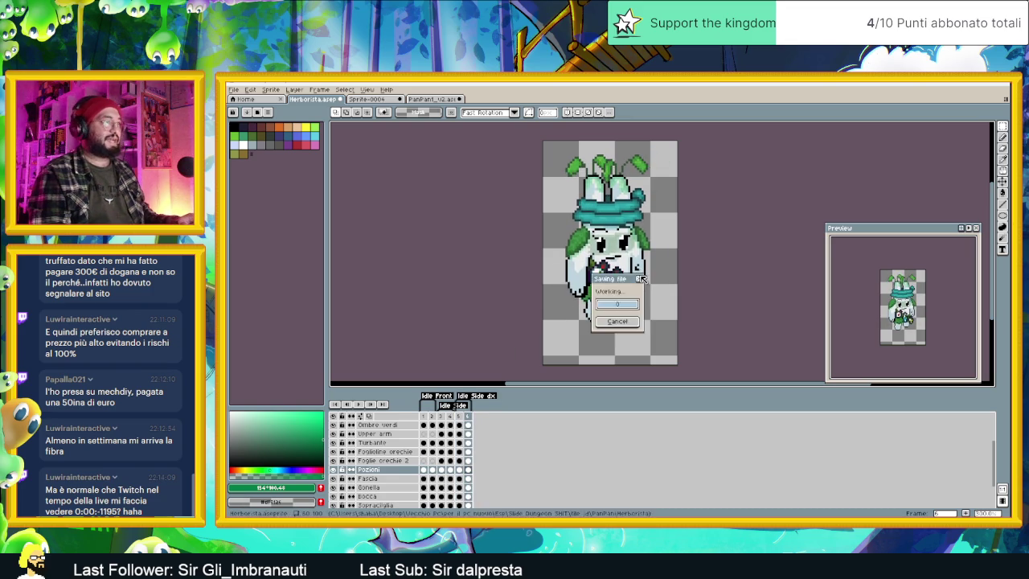
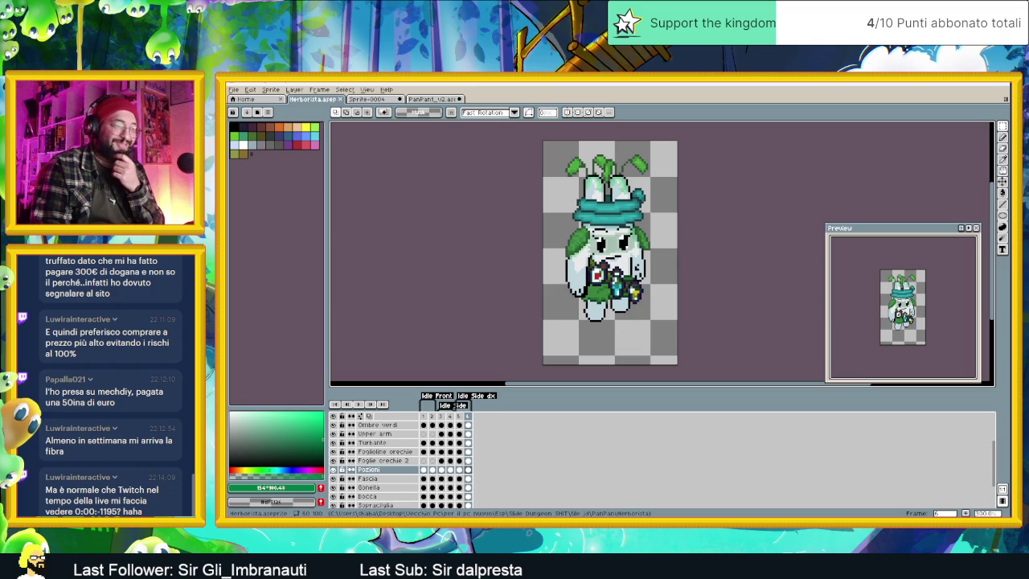
Step: Open the streamer's own Twitch channel page from a new Chrome tab
key(alt+Tab)
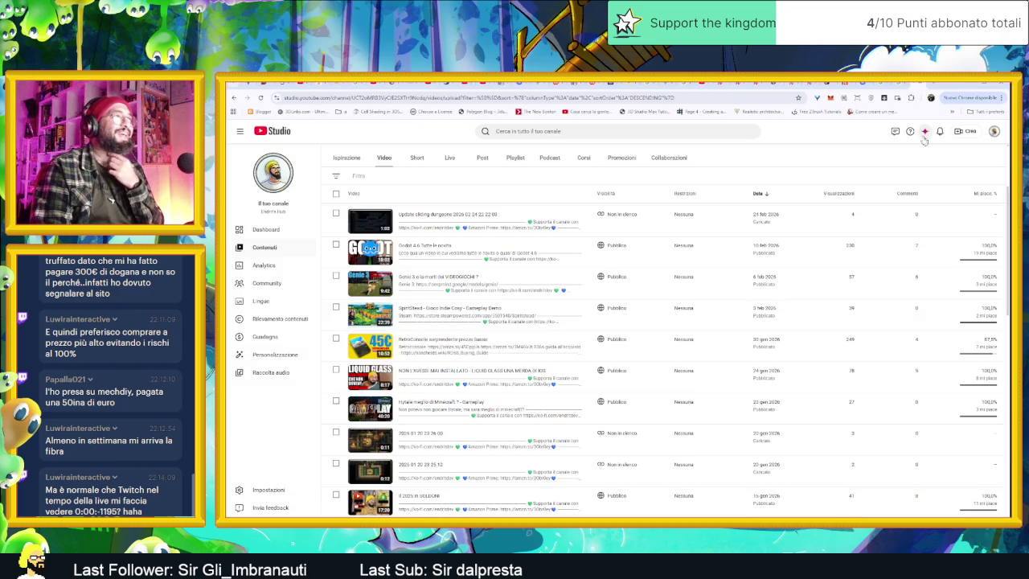
click(932, 84)
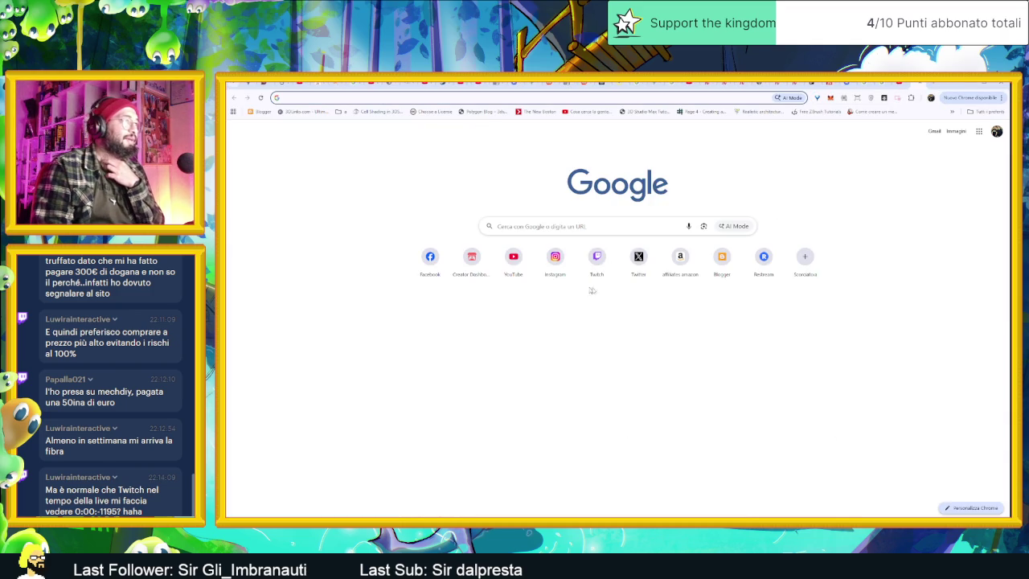
click(586, 260)
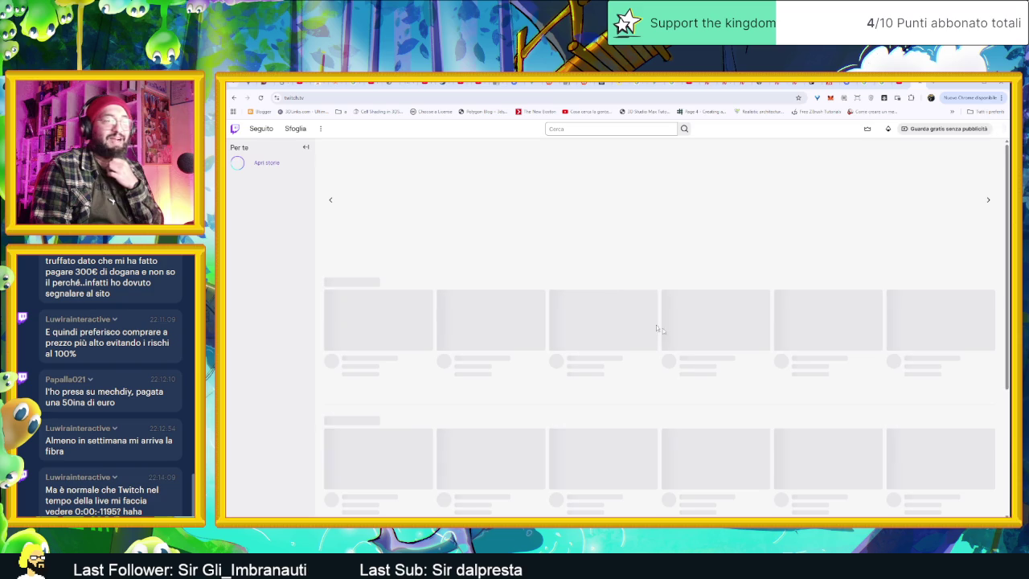
click(1001, 128)
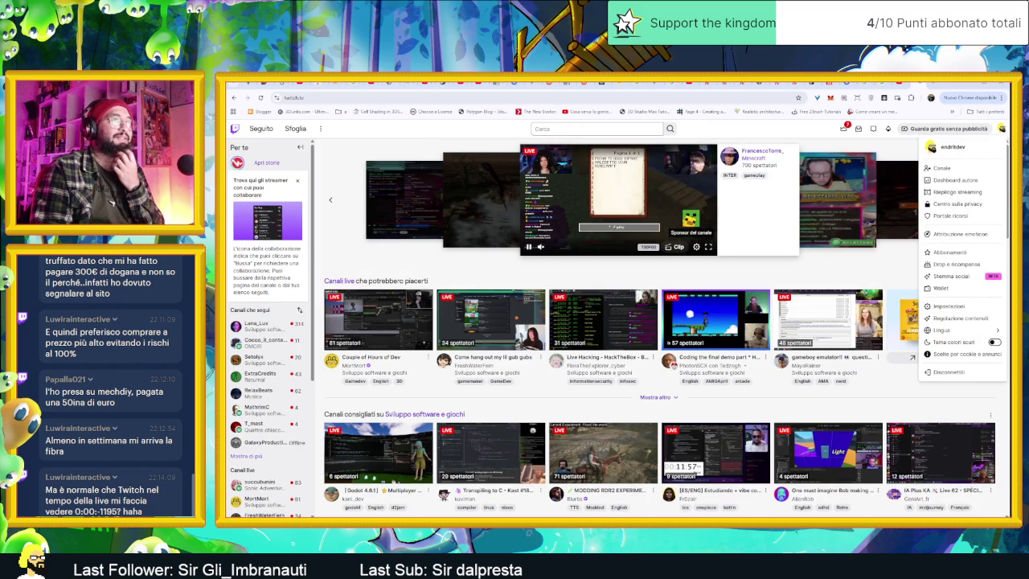
click(937, 169)
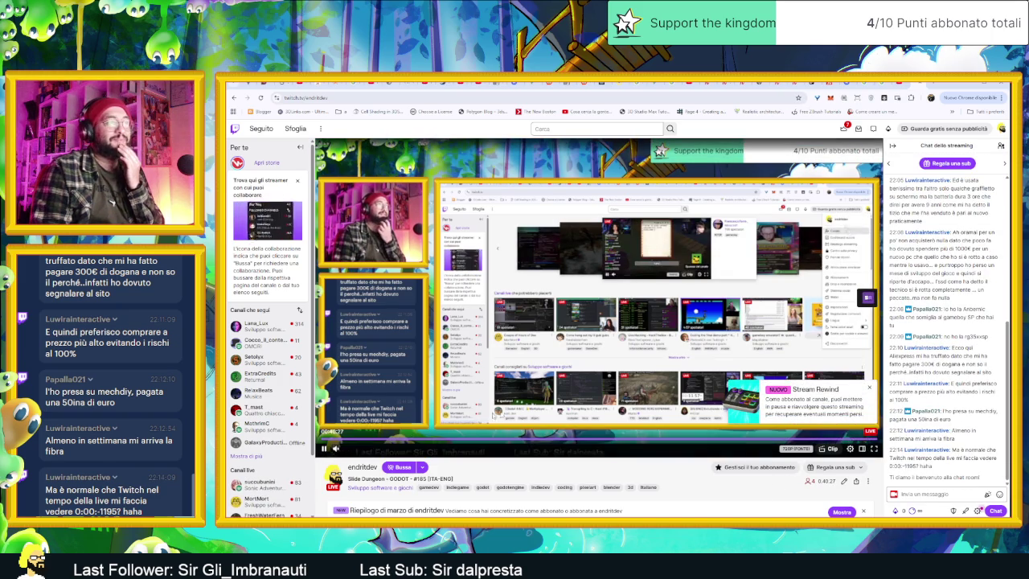
Step: Scroll through the channel's About panels, then return to the sprite editor
scroll(559, 476, down, 2)
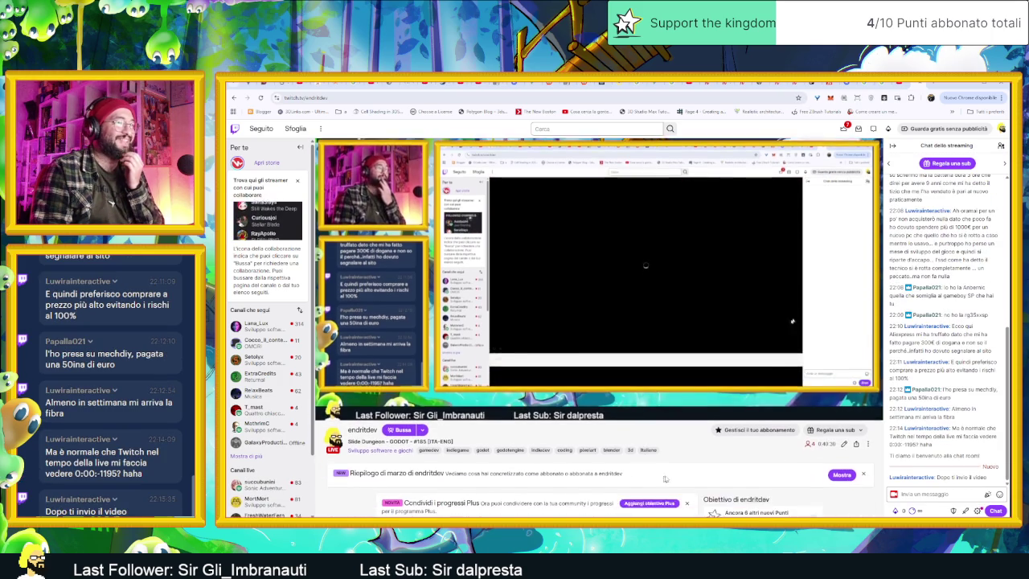
scroll(769, 446, down, 1)
scroll(769, 446, down, 1)
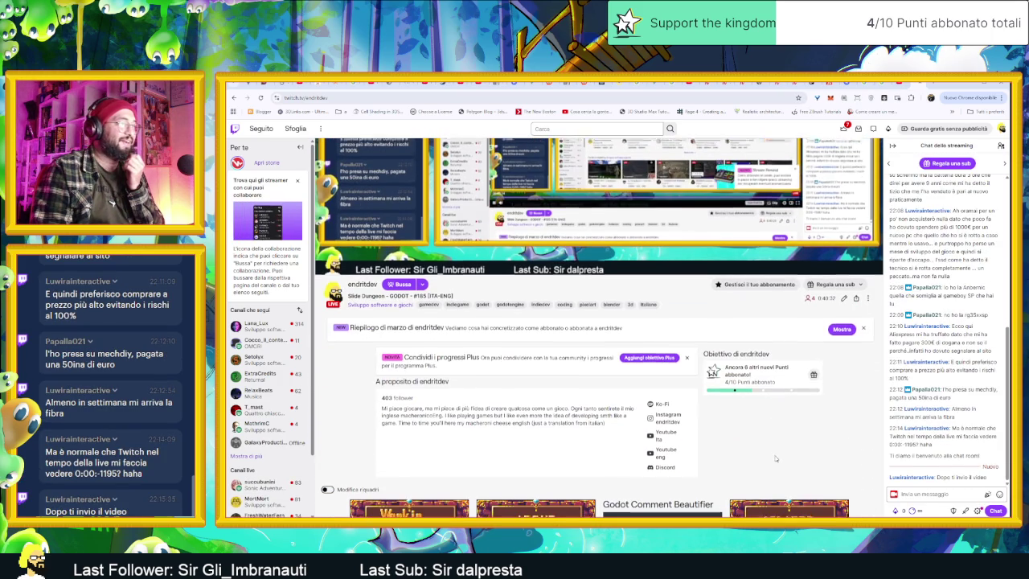
scroll(804, 439, down, 1)
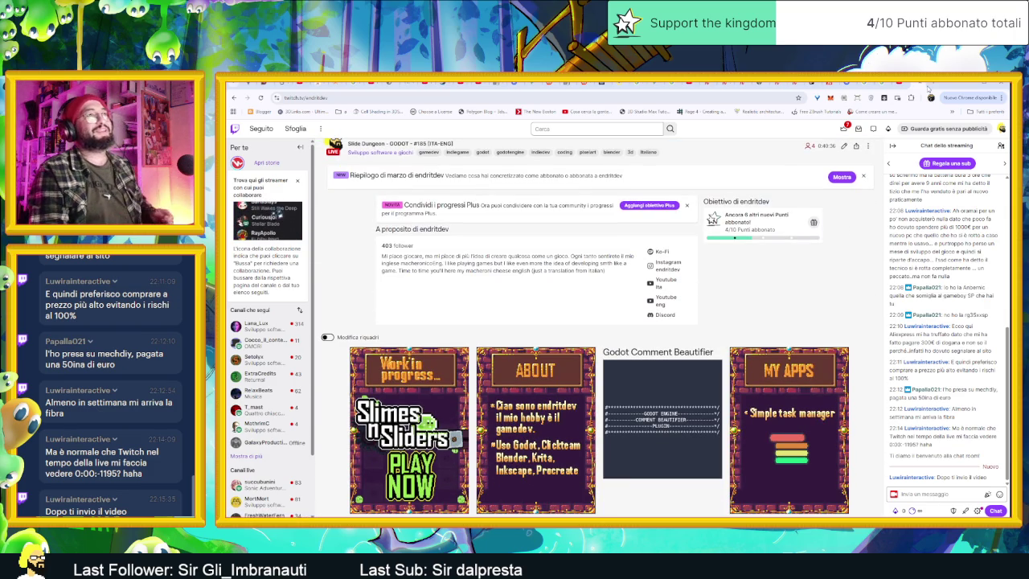
key(alt+Tab)
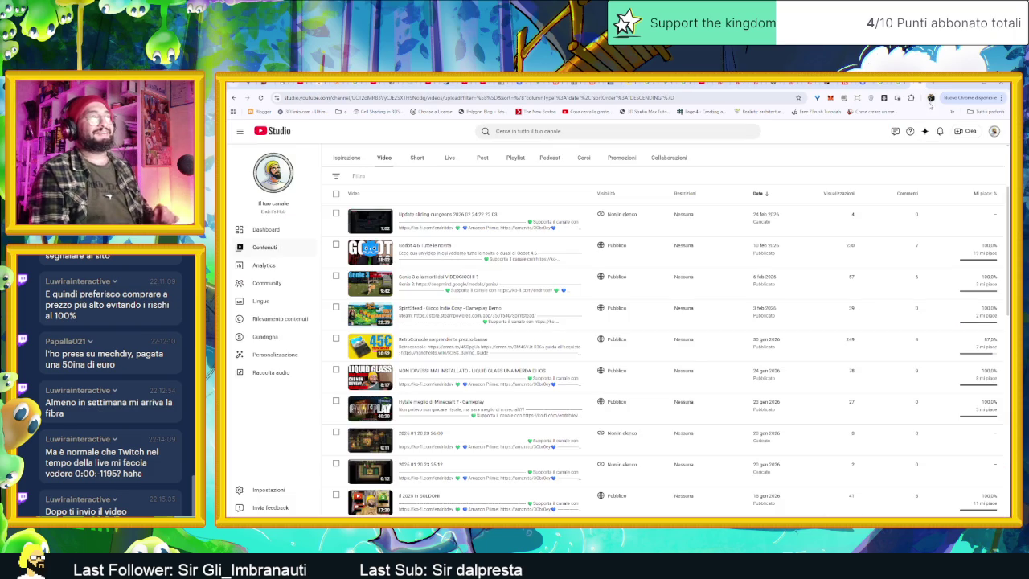
key(alt+Tab)
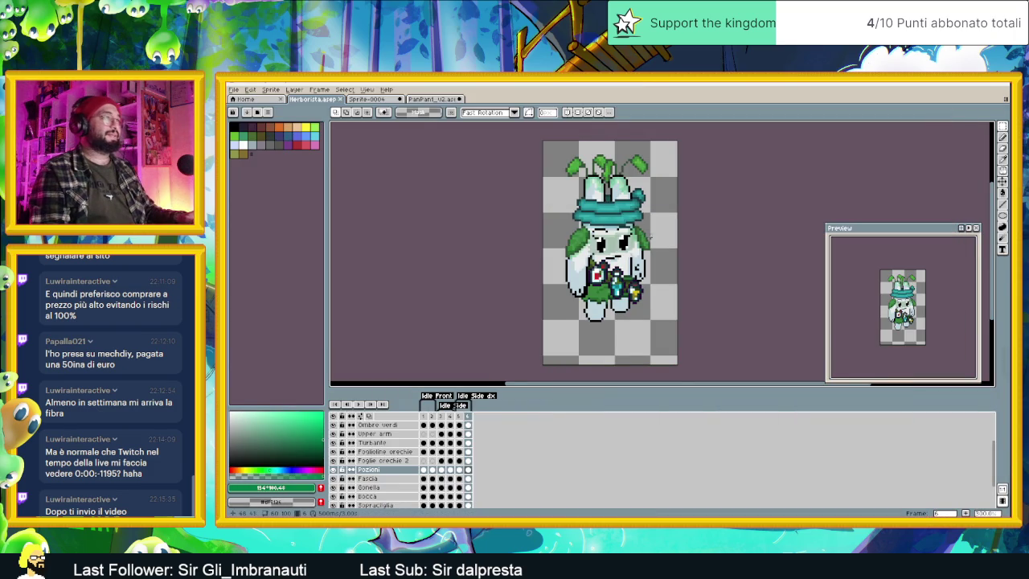
Step: Add a new frame 7 after frame 6 in the herbalist timeline
scroll(657, 249, up, 1)
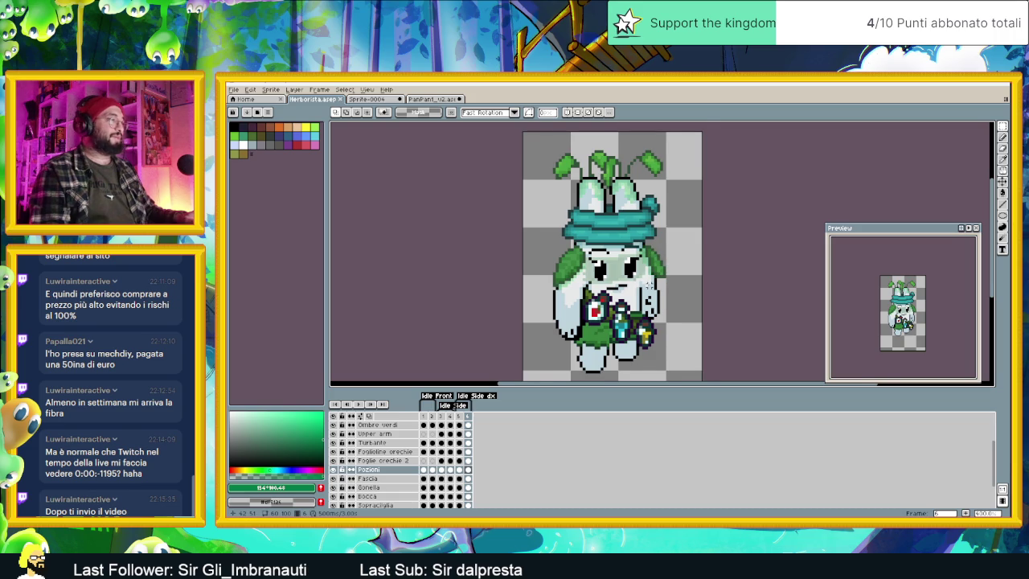
drag(649, 283, 659, 275)
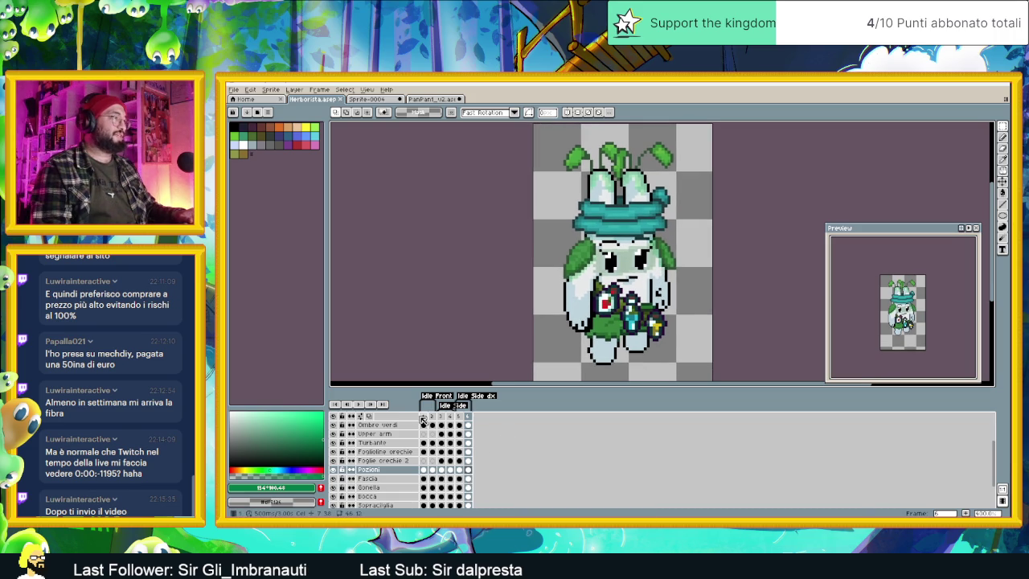
drag(423, 417, 432, 418)
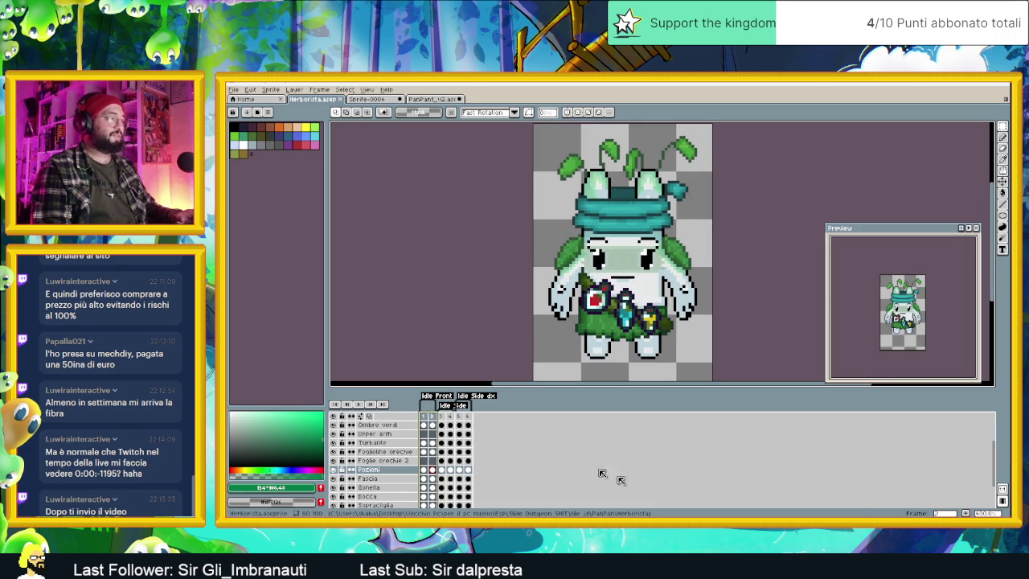
click(469, 416)
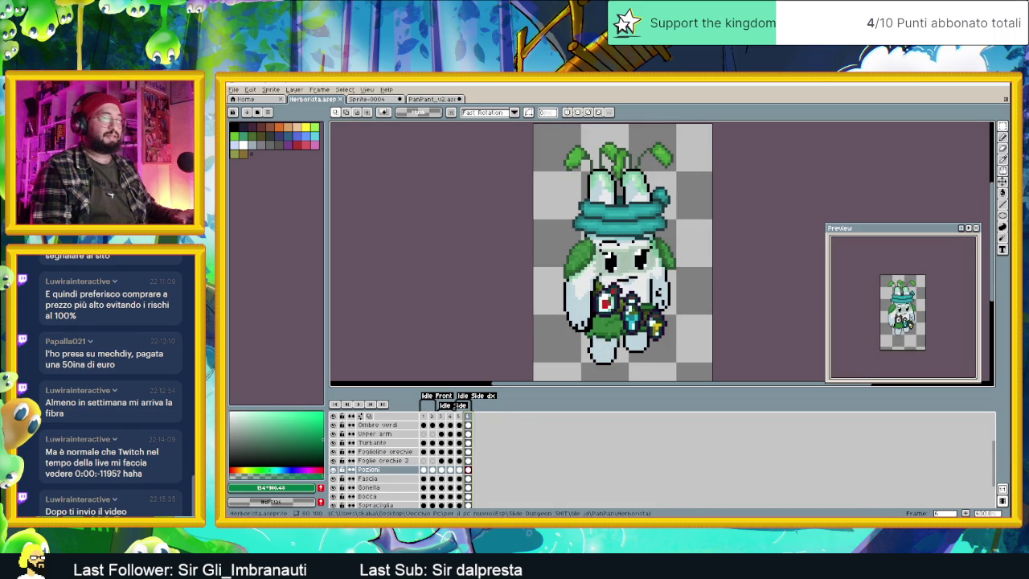
click(971, 513)
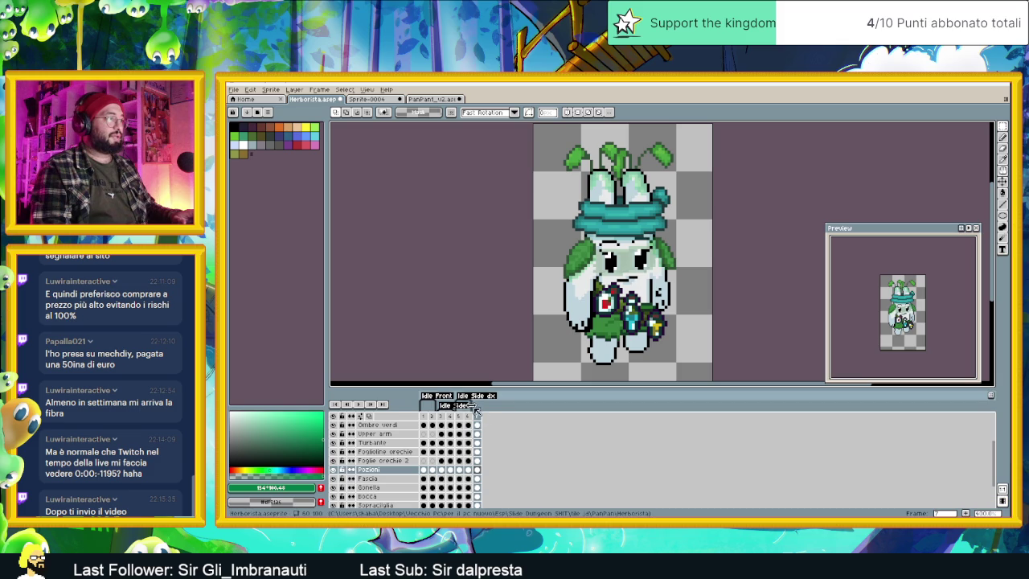
Step: Delete the FoglieSpalla leaves cel on frame 7, then go back to frame 1
click(482, 420)
scroll(476, 458, down, 3)
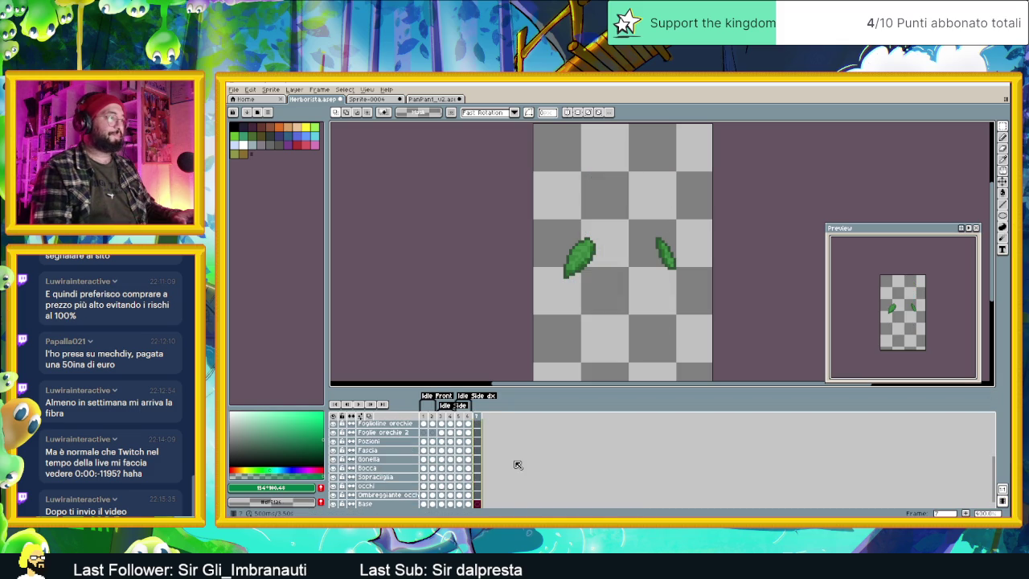
scroll(486, 466, up, 3)
scroll(486, 466, up, 2)
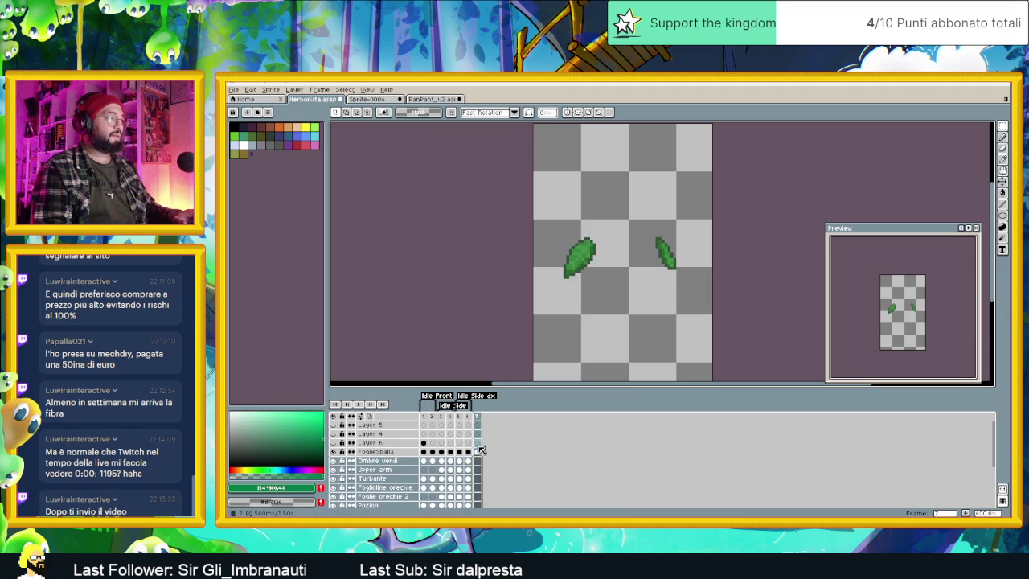
click(478, 452)
key(Delete)
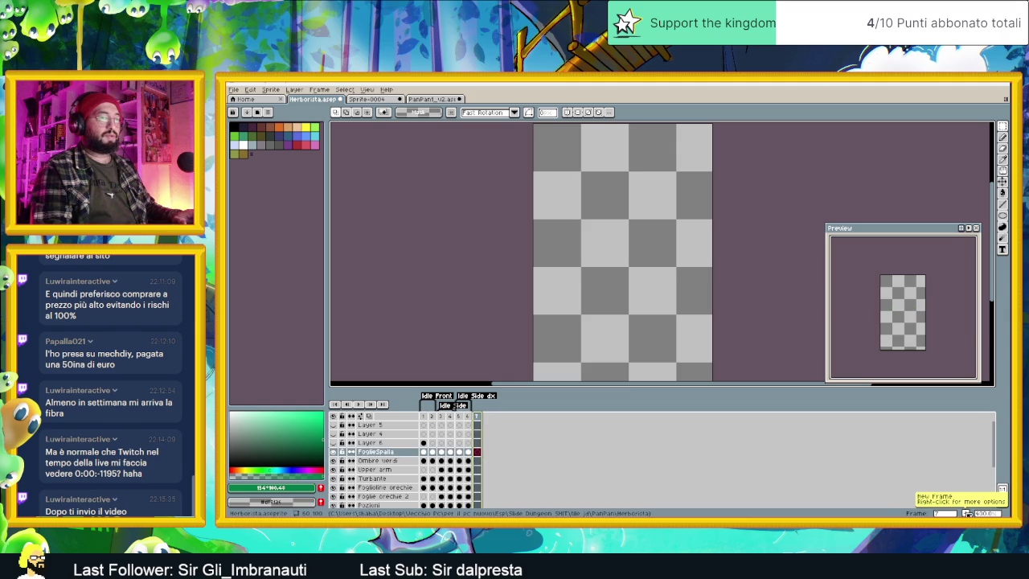
click(425, 416)
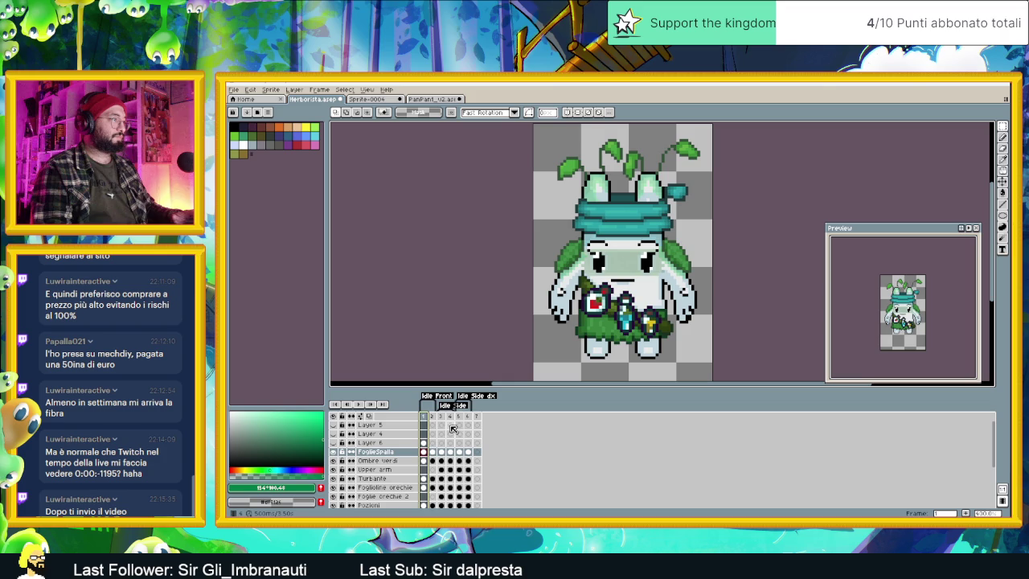
Step: Copy frame 1's pose into frame 7 and add a layer named Mortaio above FoglieSpalla
drag(424, 417, 482, 416)
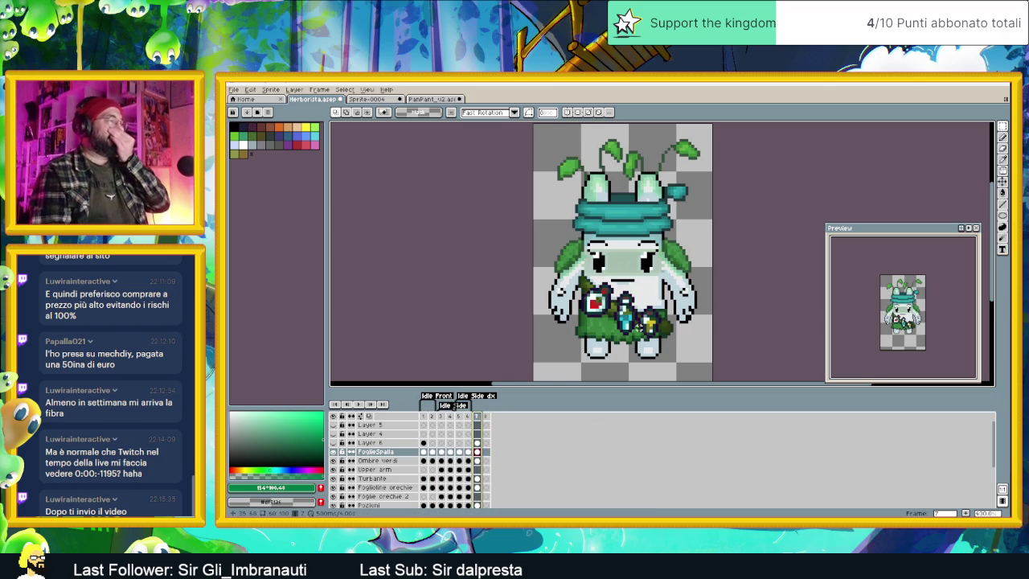
scroll(563, 281, right, 2)
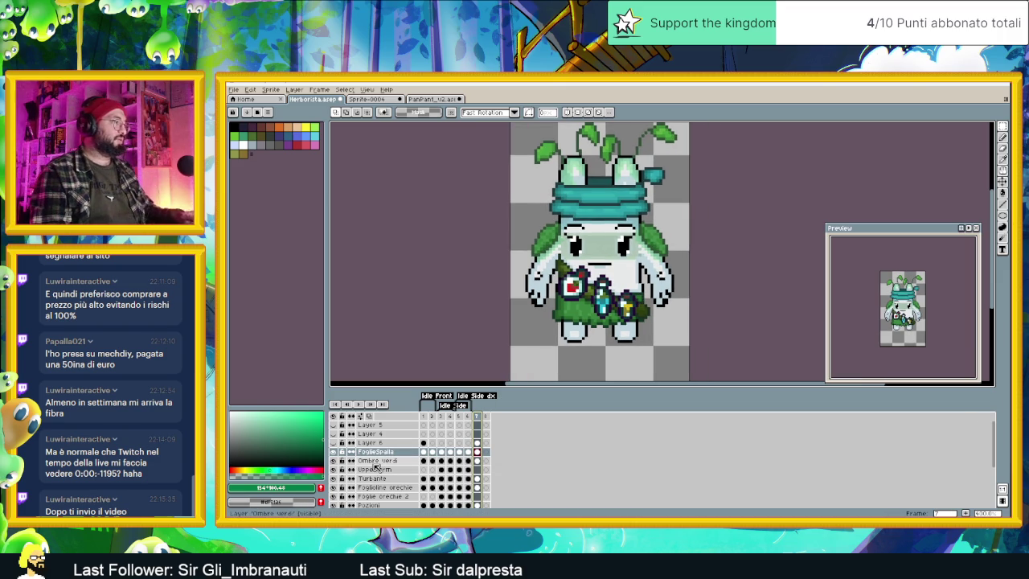
right_click(382, 459)
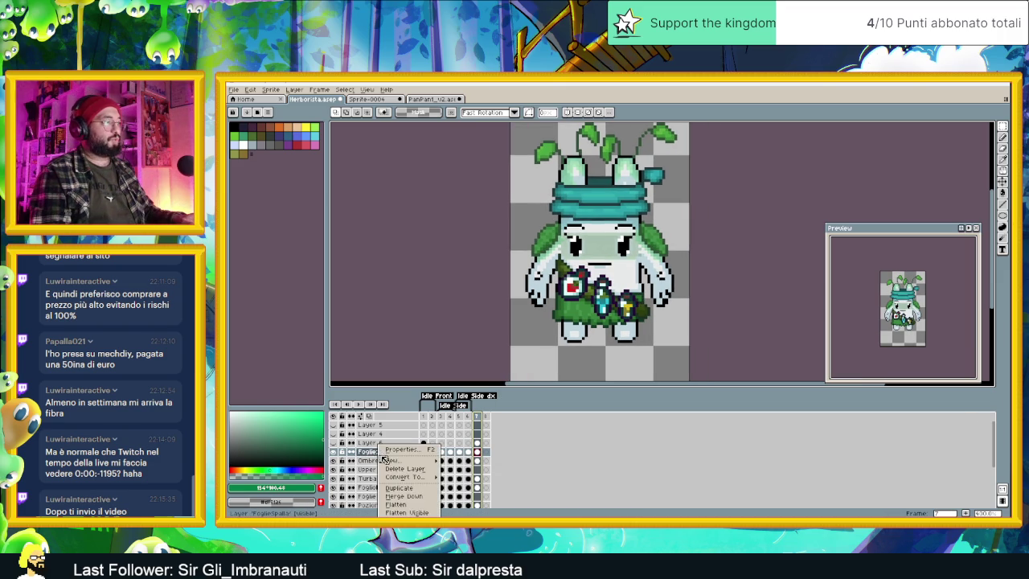
click(490, 463)
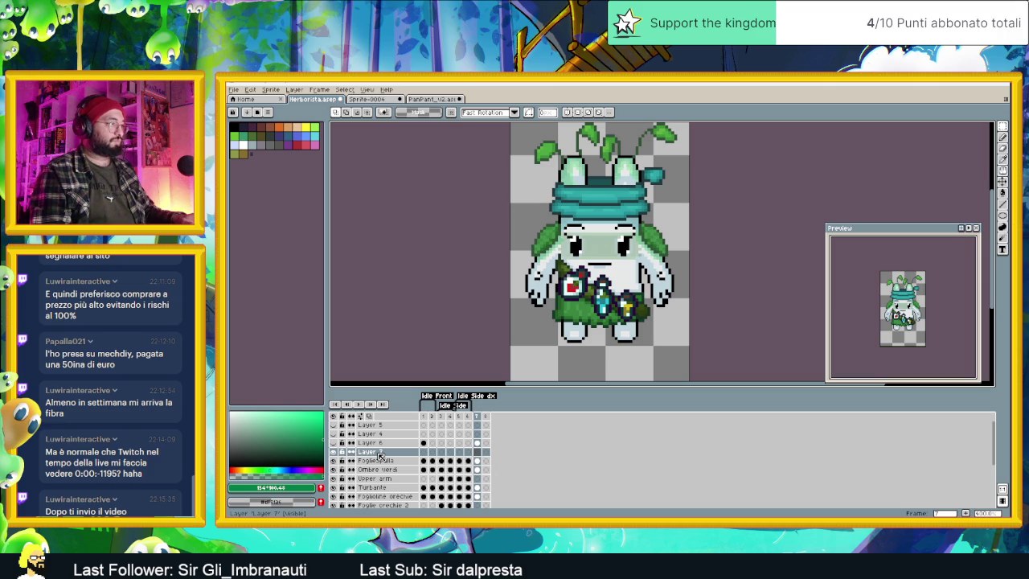
double_click(371, 454)
text(Hort)
key(Return)
scroll(608, 305, up, 1)
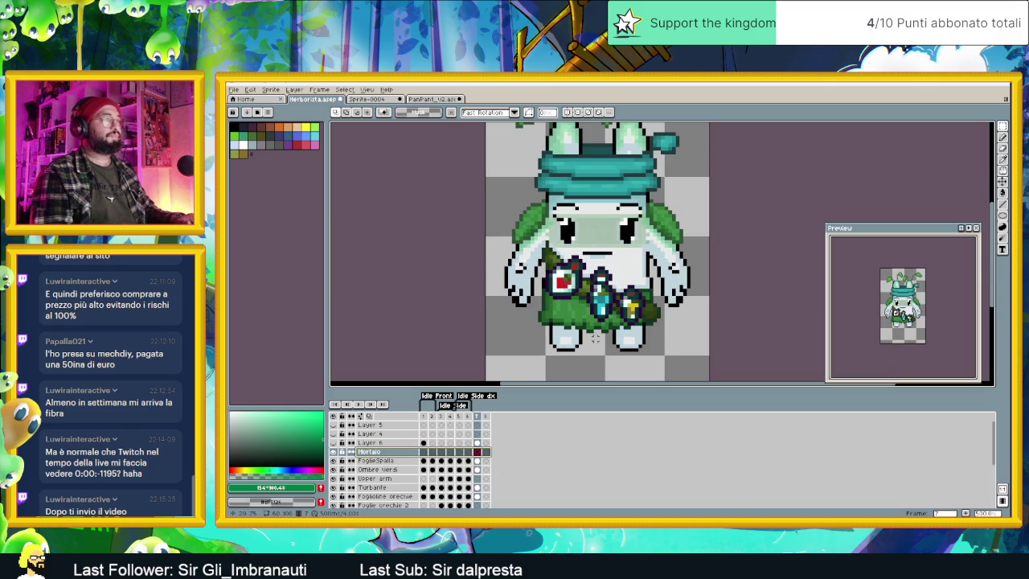
Step: Sketch a dark red ellipse over the mortar area, then undo the stray stroke
scroll(608, 313, up, 1)
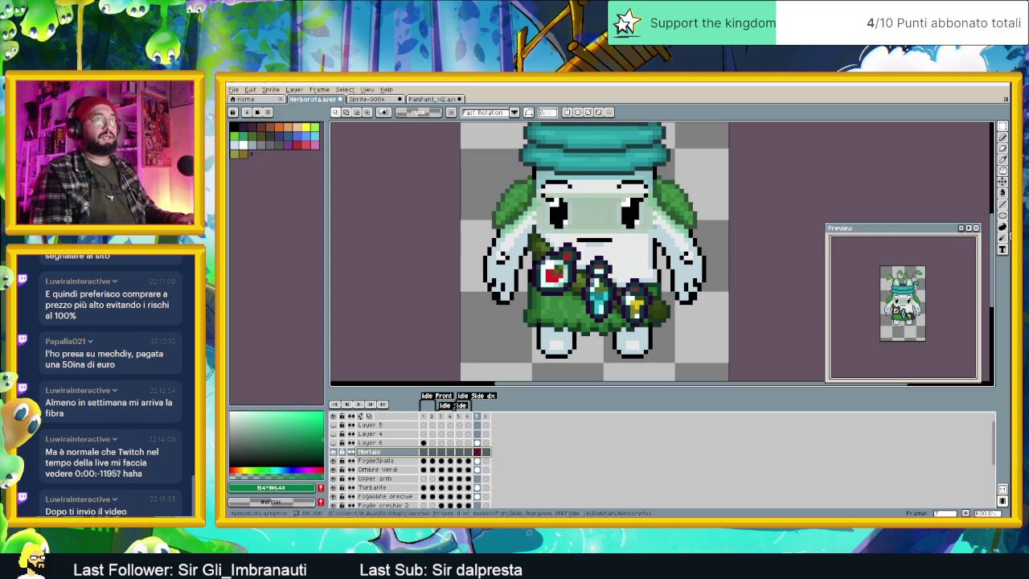
click(1001, 218)
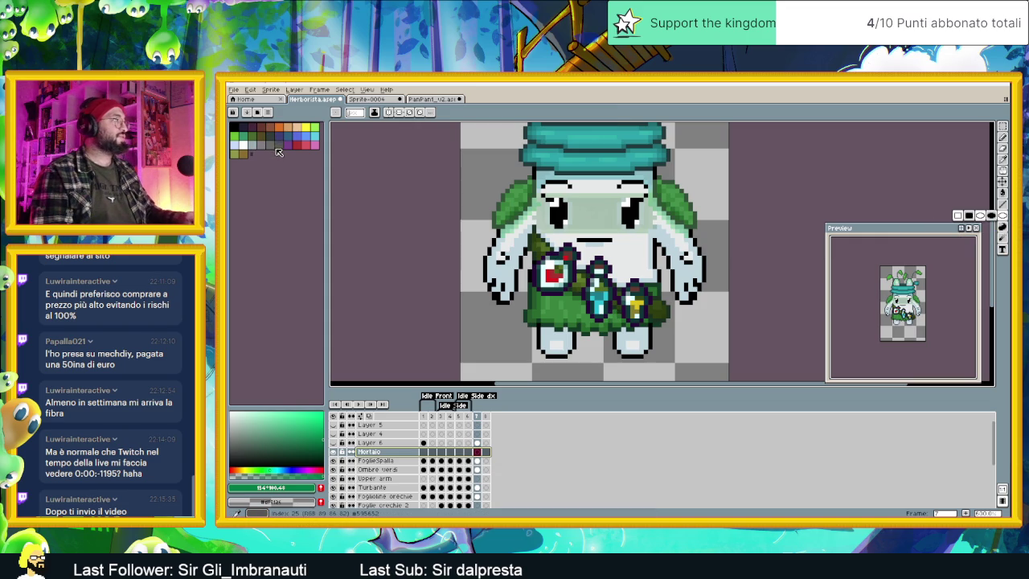
click(260, 127)
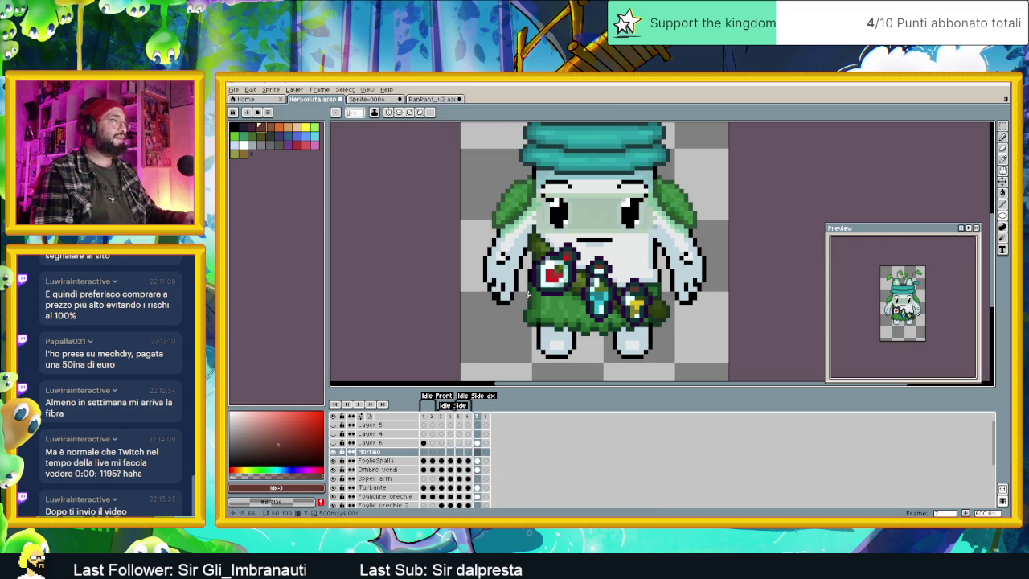
drag(573, 298, 662, 319)
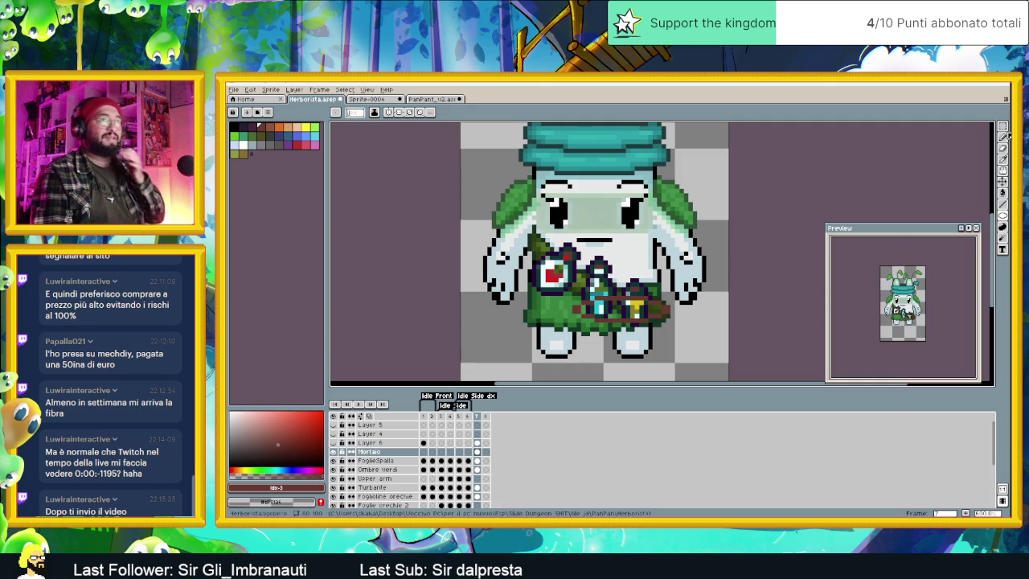
mouse_move(1002, 205)
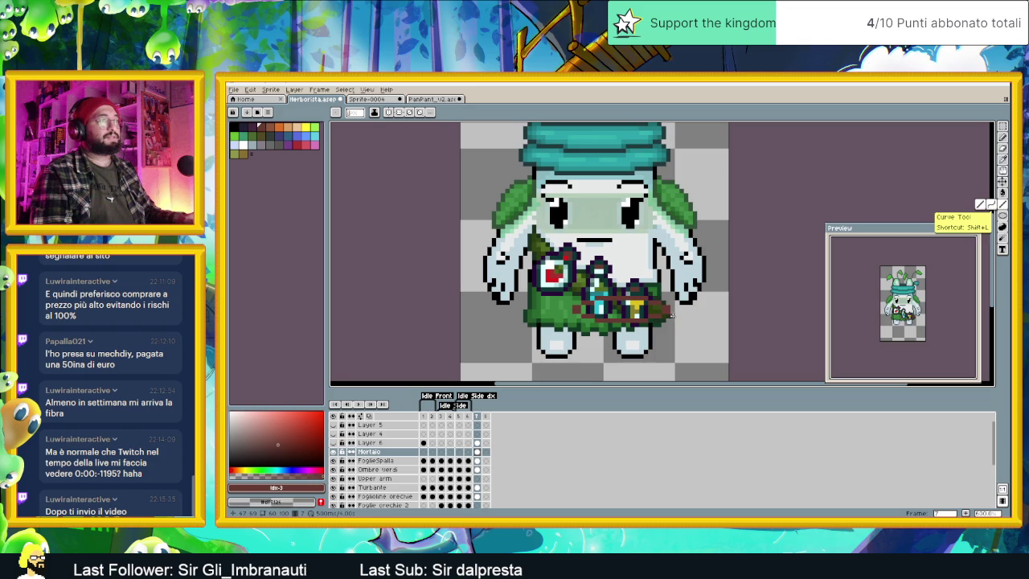
scroll(661, 310, up, 3)
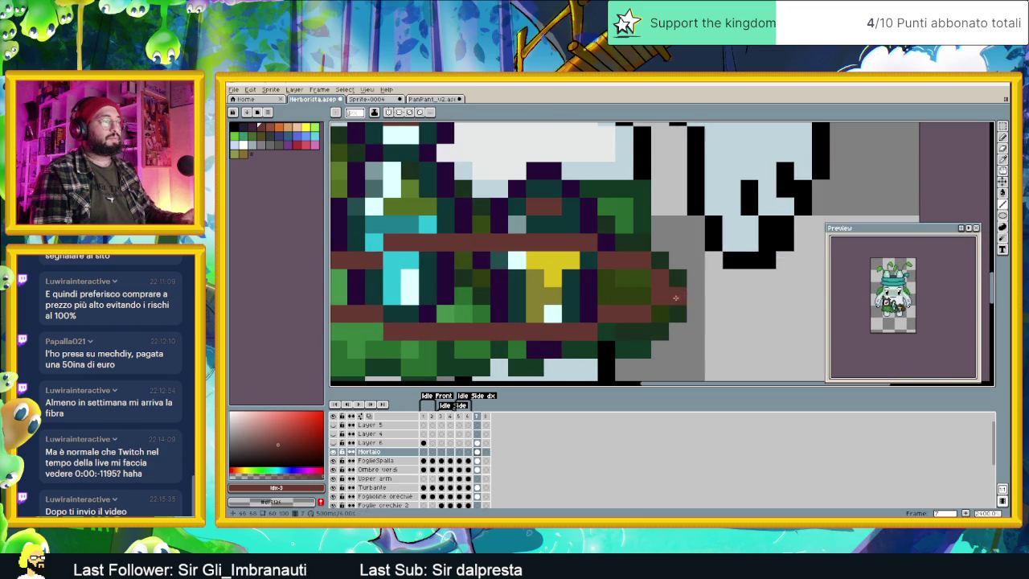
key(ctrl+z)
scroll(649, 300, down, 2)
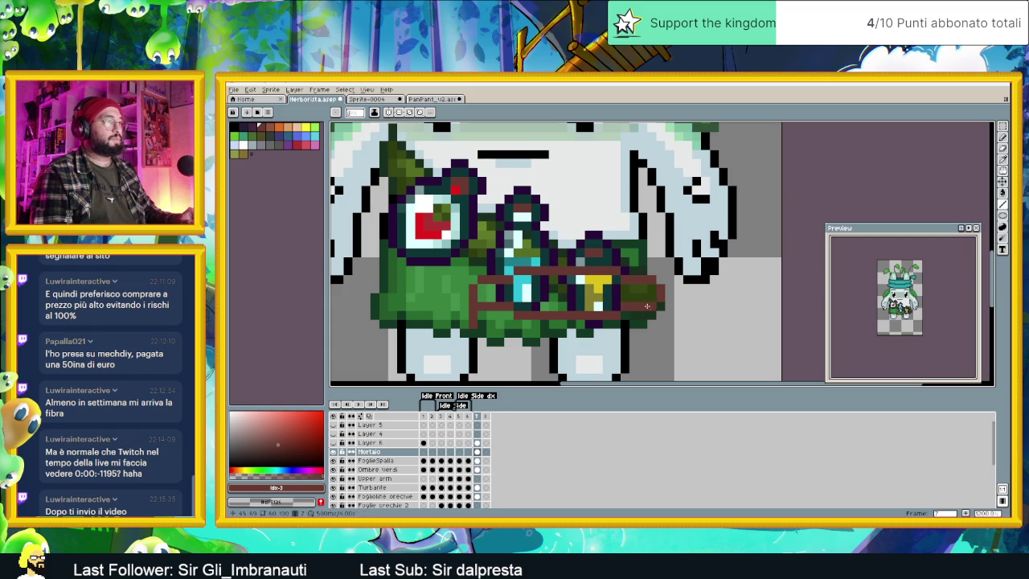
Step: Draw the bowl's brown bottom line and right edge beneath the rim
mouse_move(659, 306)
mouse_down()
mouse_move(660, 328)
mouse_move(534, 341)
mouse_up()
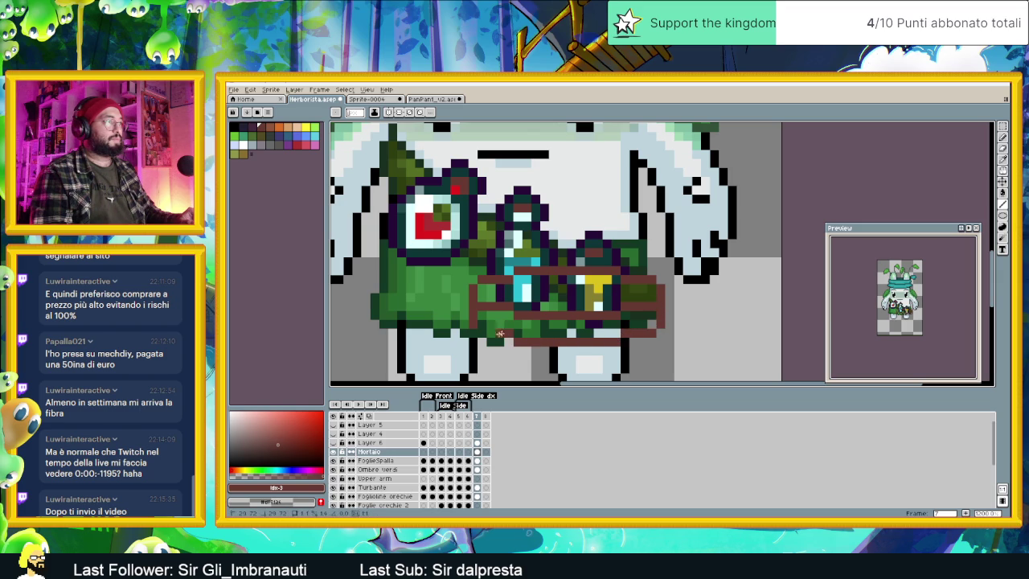
mouse_move(545, 345)
mouse_down()
mouse_move(512, 304)
mouse_move(465, 307)
mouse_up()
key(ctrl+z)
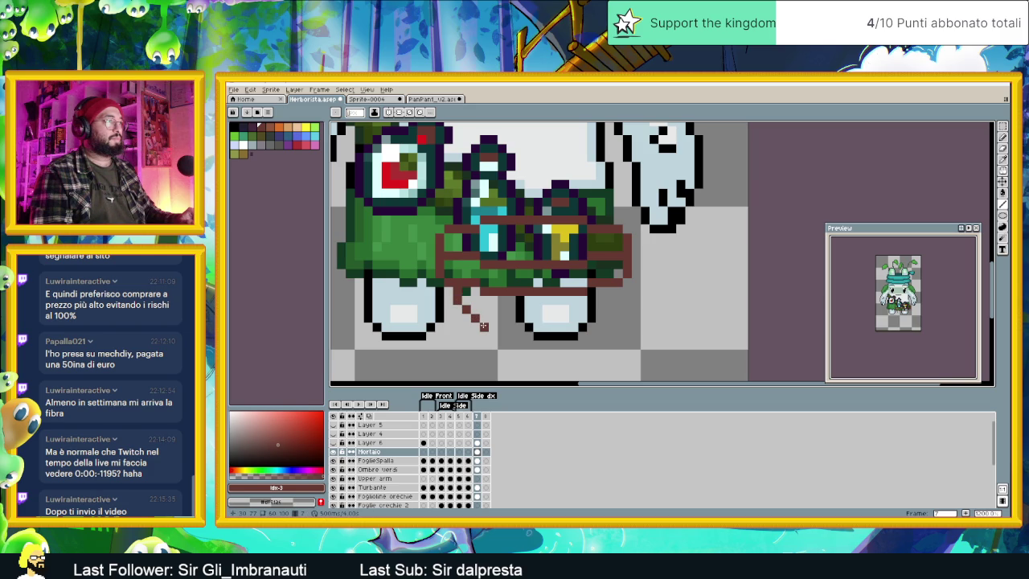
drag(483, 325, 576, 335)
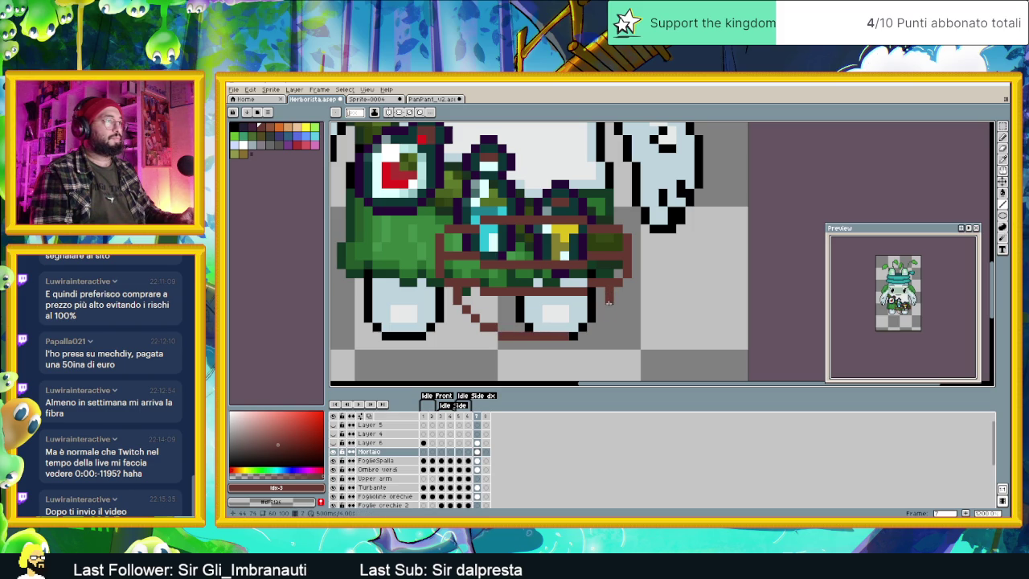
drag(602, 308, 595, 319)
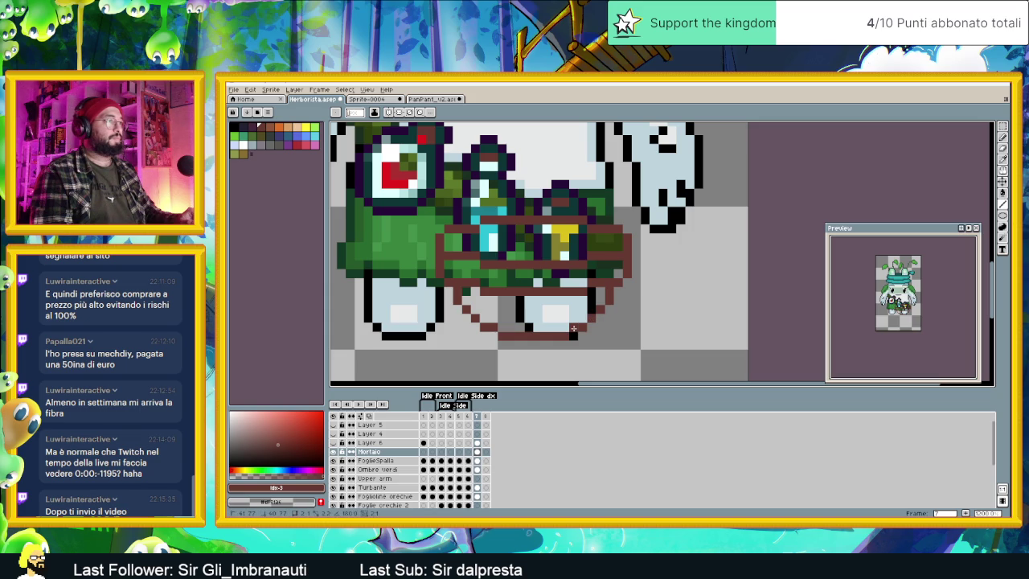
scroll(572, 344, down, 3)
scroll(483, 286, up, 1)
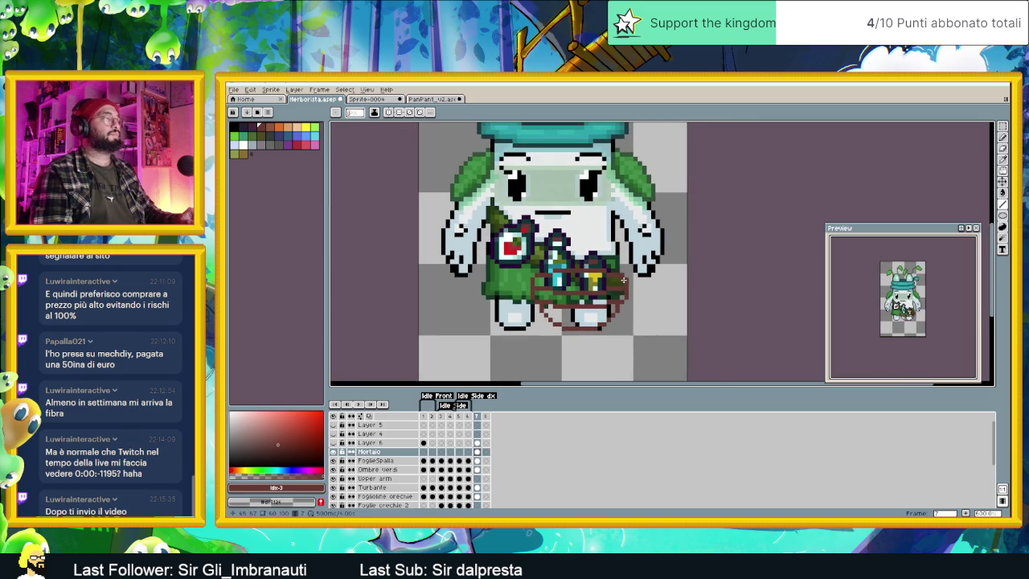
Step: Bucket-fill the bowl interior dark purple and its lower band orange-brown
scroll(582, 281, up, 1)
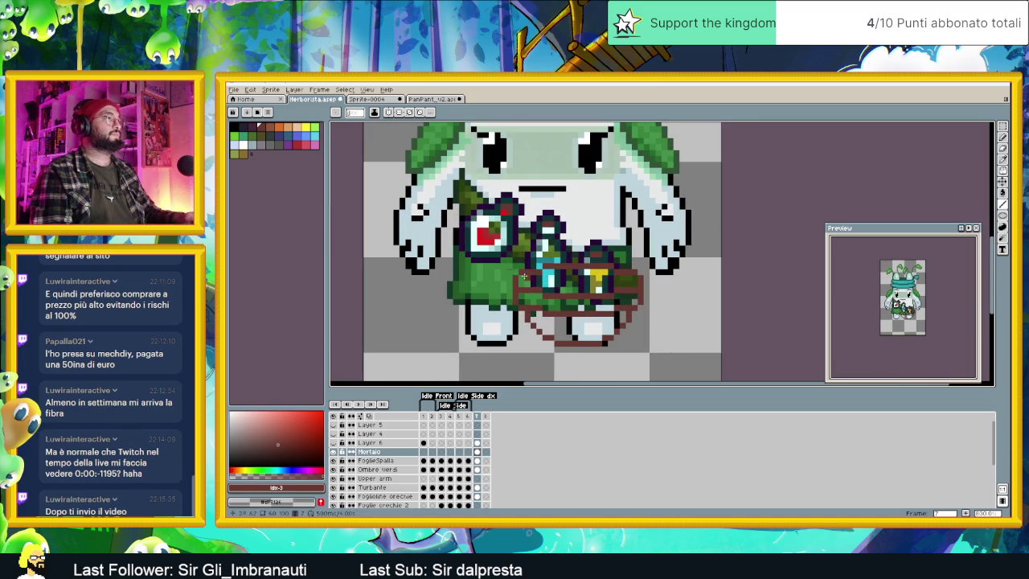
click(258, 128)
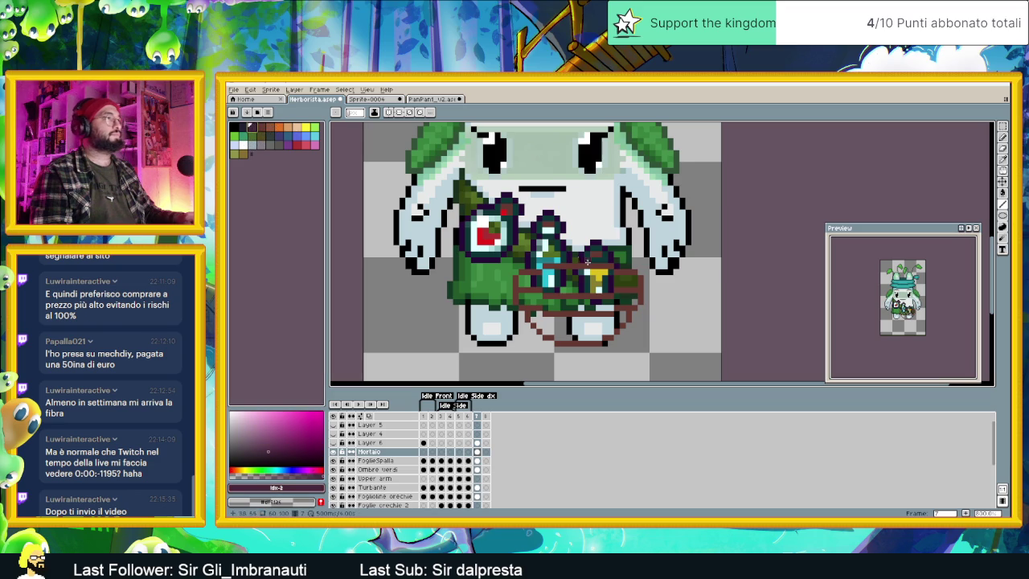
click(1002, 193)
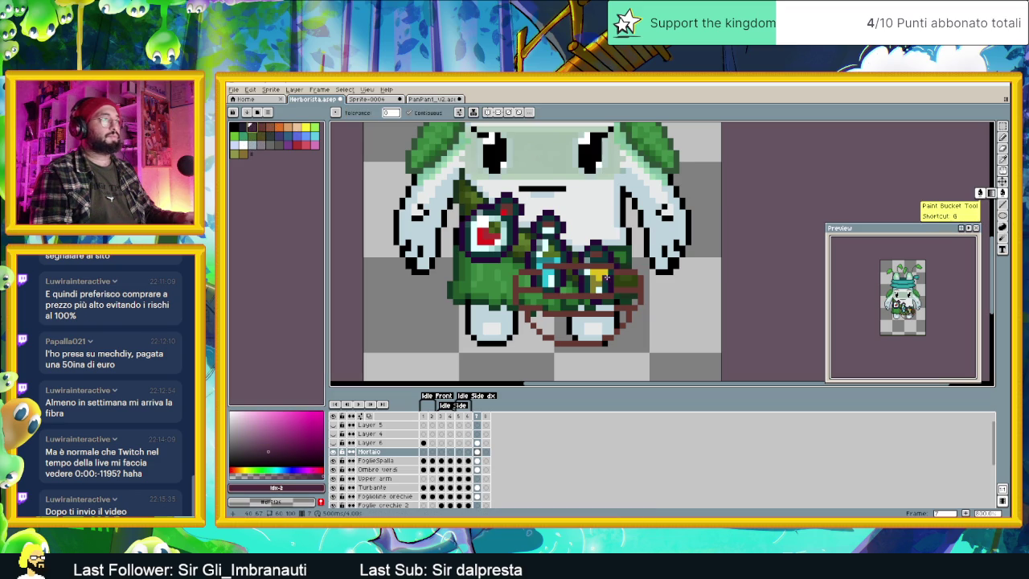
click(596, 283)
scroll(593, 306, up, 1)
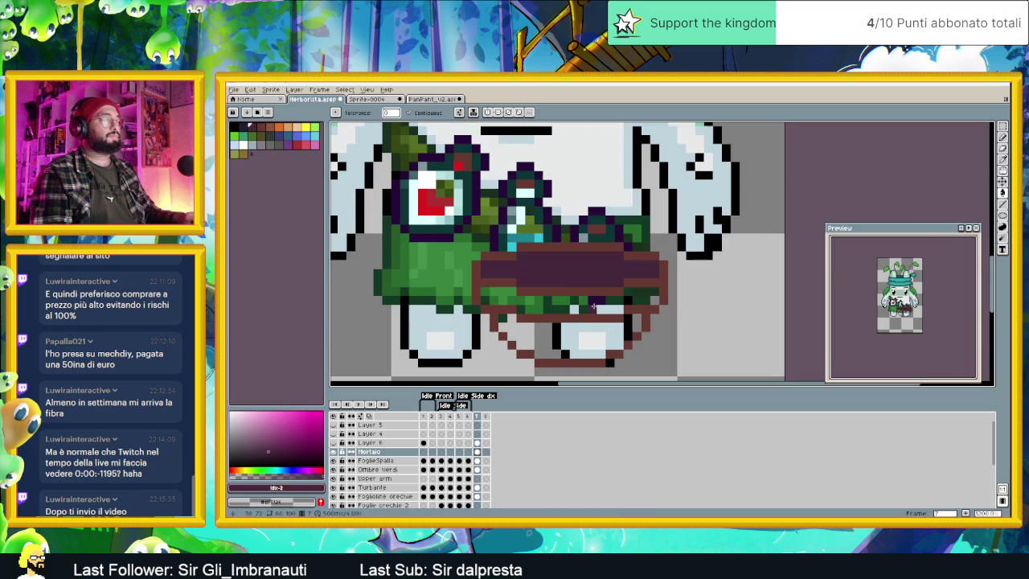
click(268, 129)
click(566, 312)
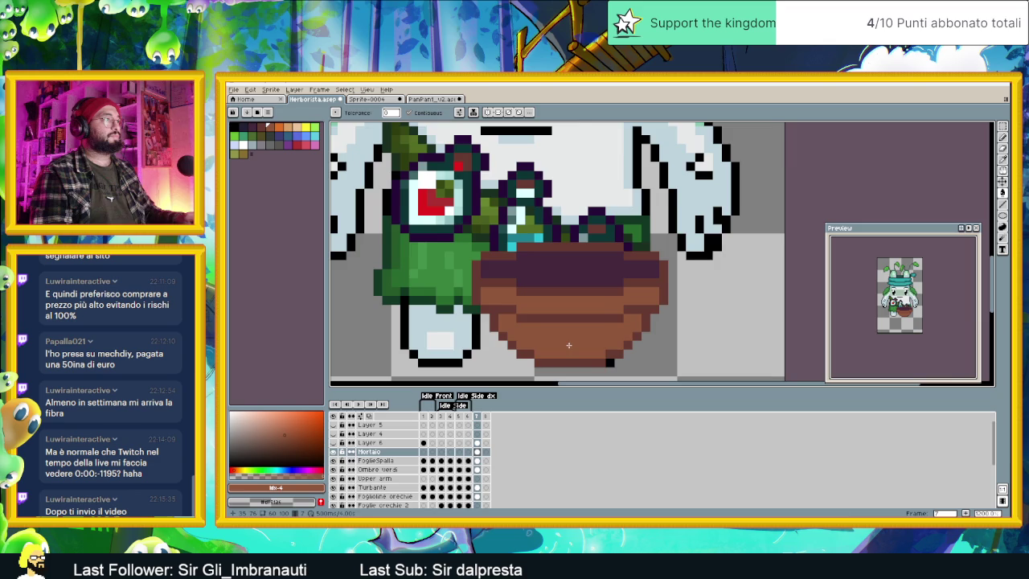
scroll(604, 320, down, 1)
scroll(604, 321, down, 1)
scroll(604, 321, up, 1)
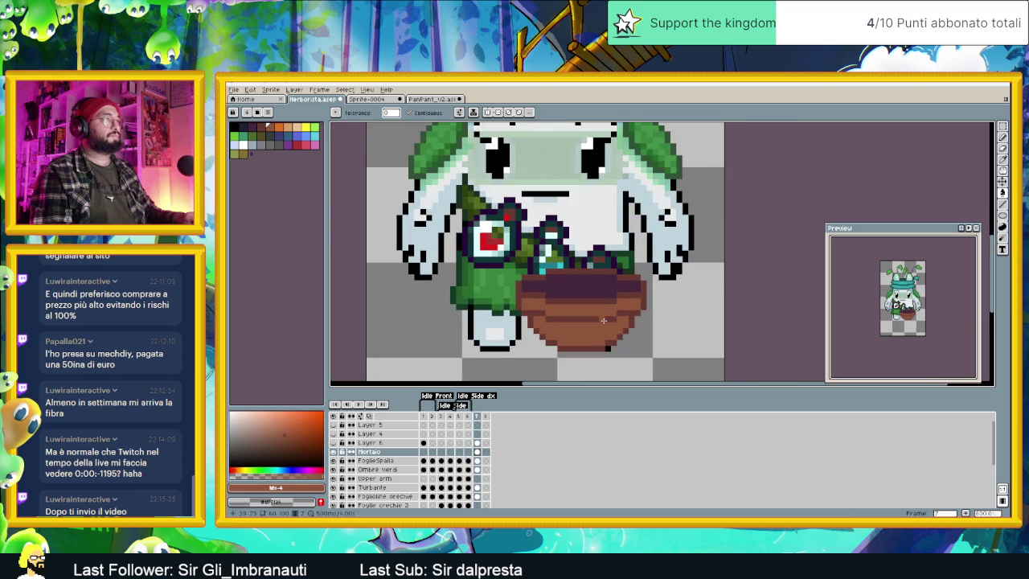
scroll(572, 317, up, 1)
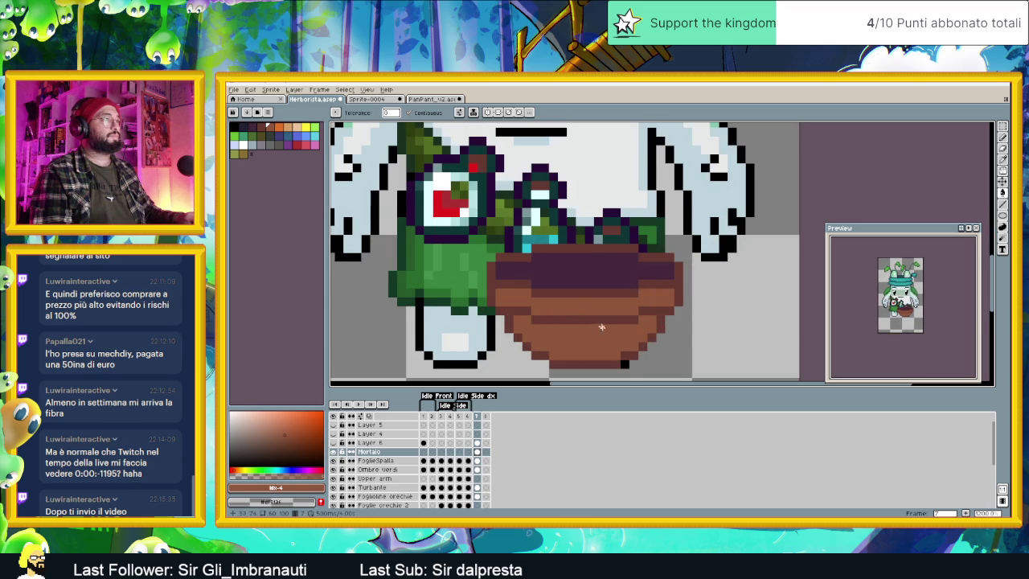
drag(601, 326, 557, 306)
Step: Adjust the brown to a darker, less saturated orange-brown and refill the bowl's lower bands
click(260, 126)
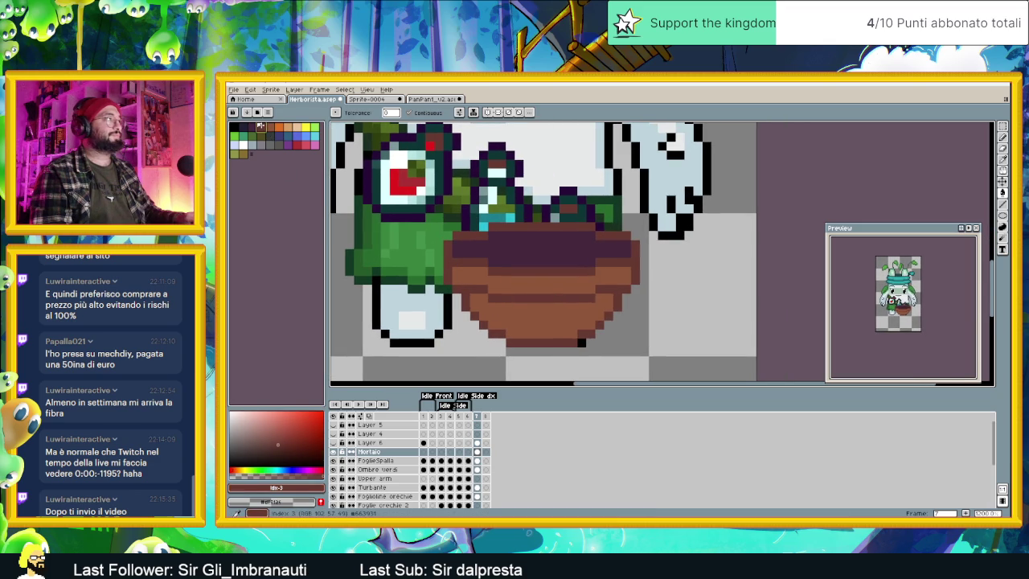
alt+click(474, 323)
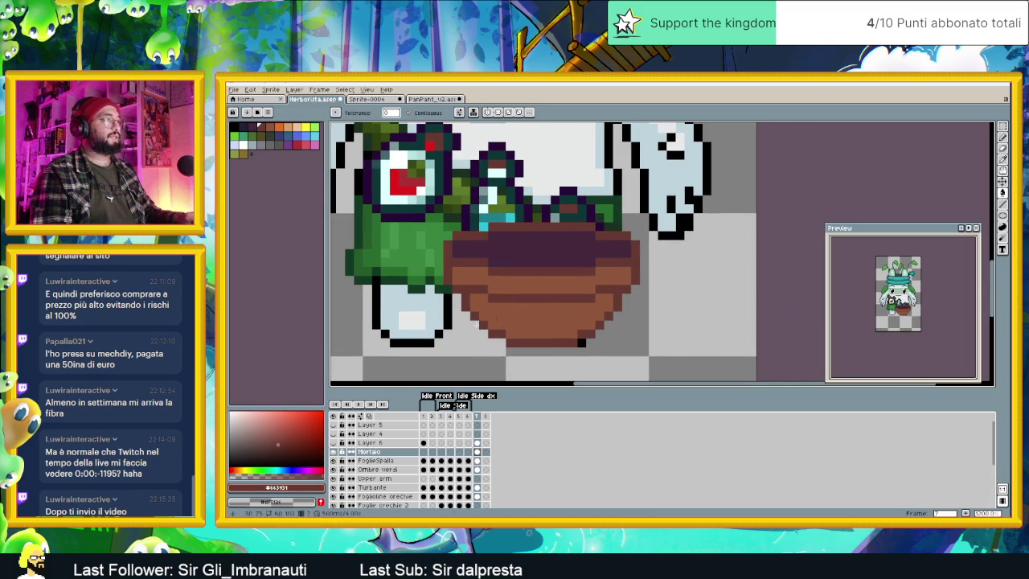
click(276, 432)
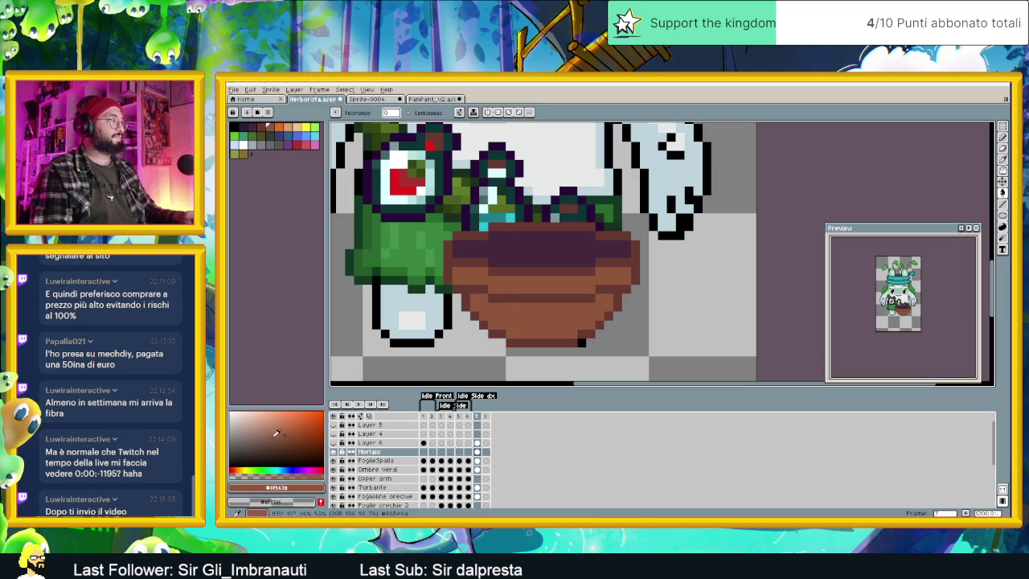
click(292, 433)
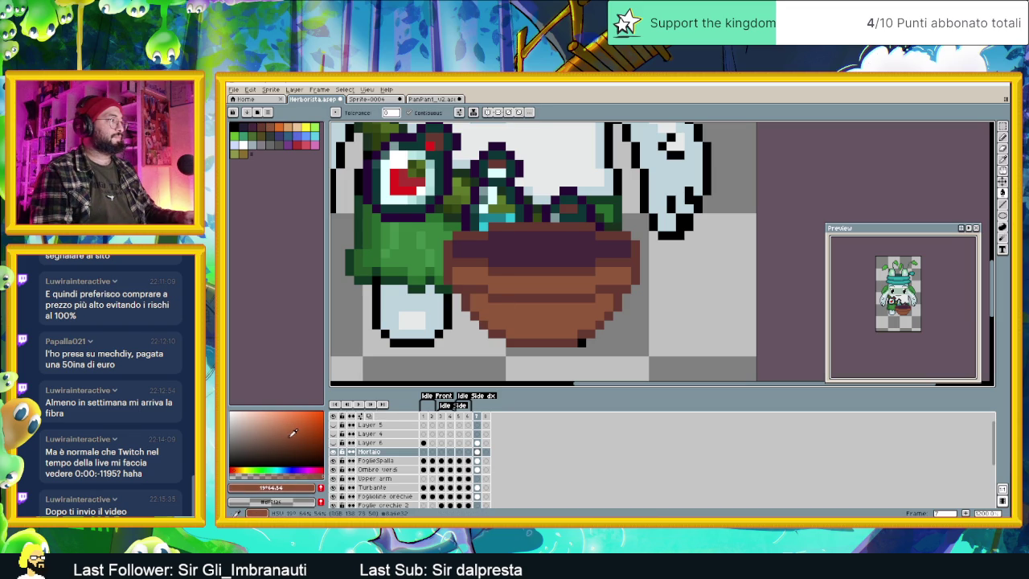
click(475, 299)
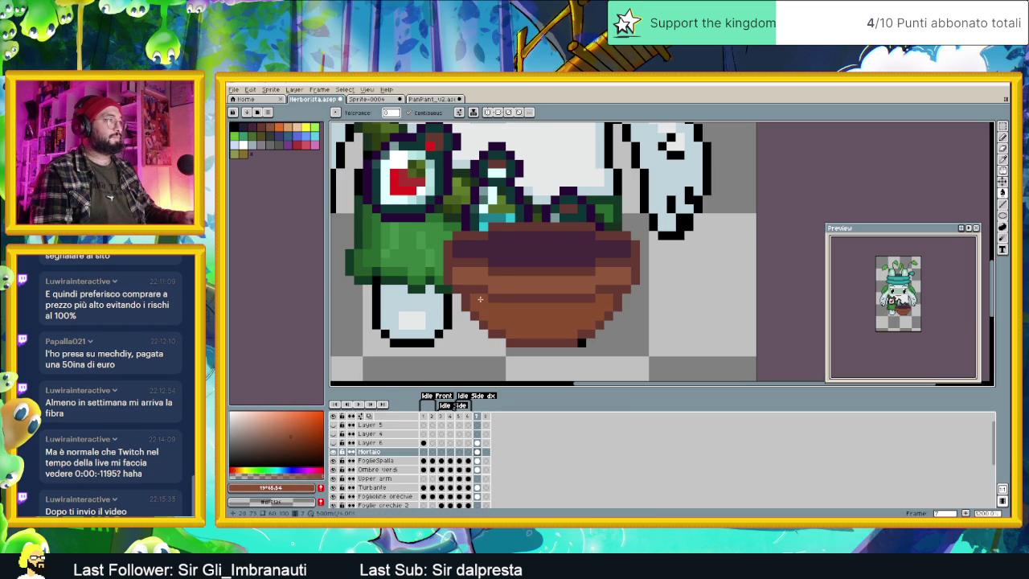
Step: Pencil darker brown shading lines across the bowl and sample its dark brown
key(b)
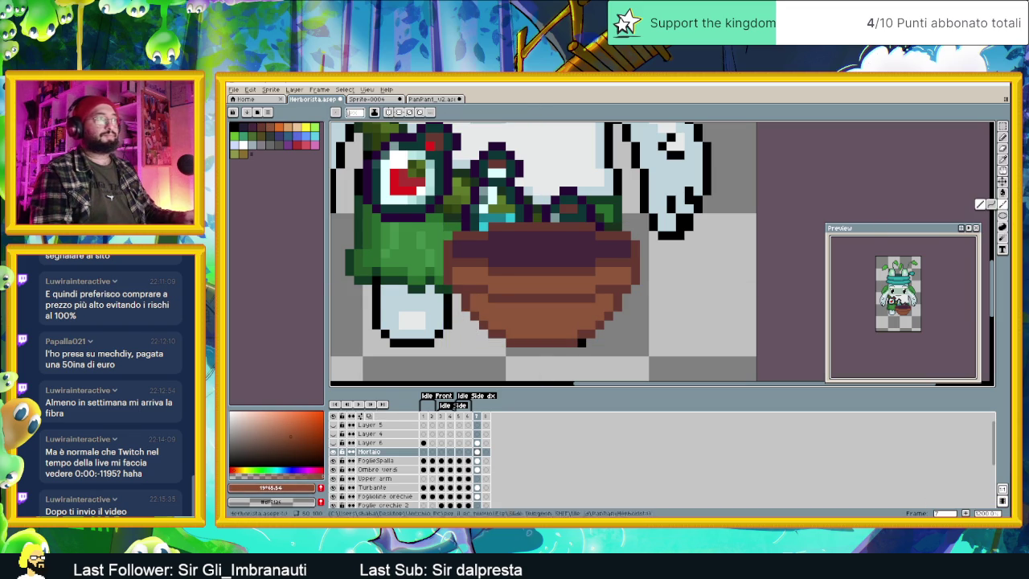
click(293, 438)
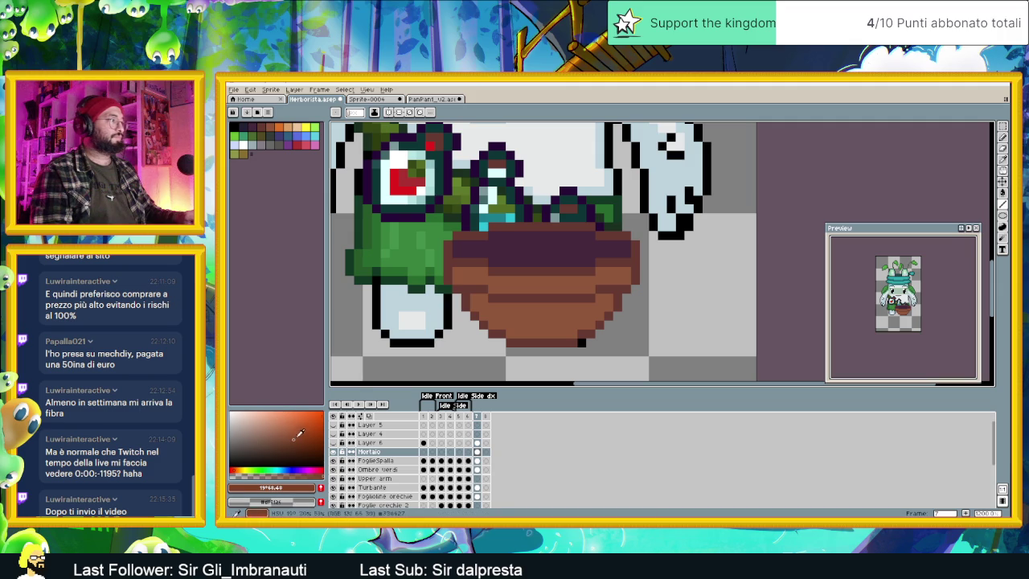
drag(494, 306, 576, 306)
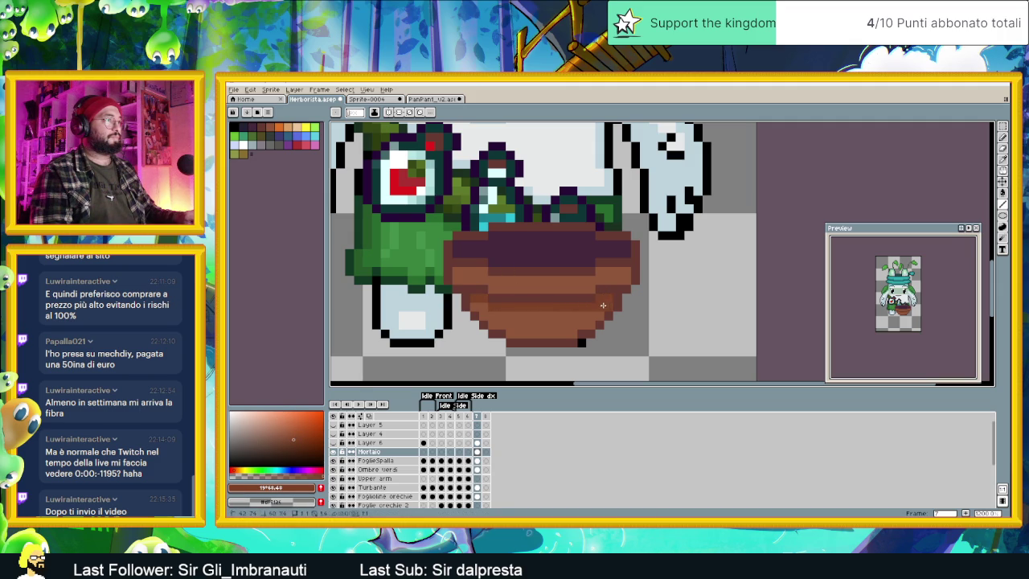
drag(570, 333, 565, 333)
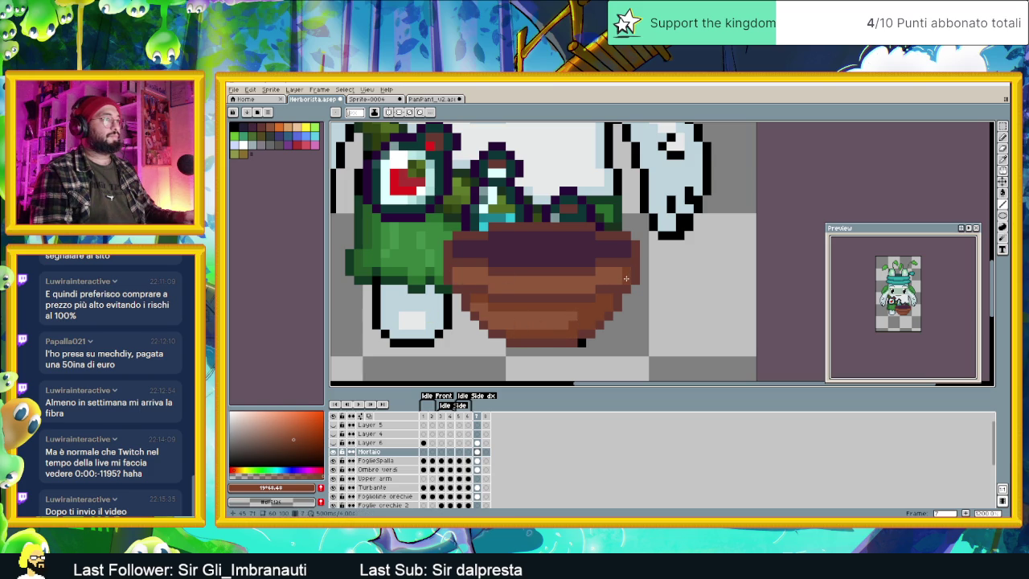
drag(603, 281, 463, 282)
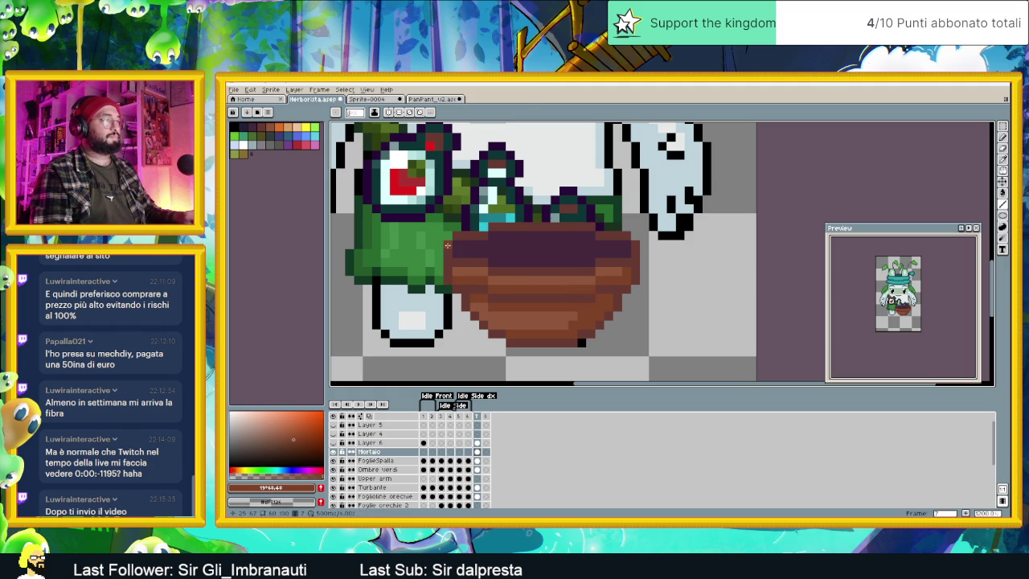
alt+click(452, 244)
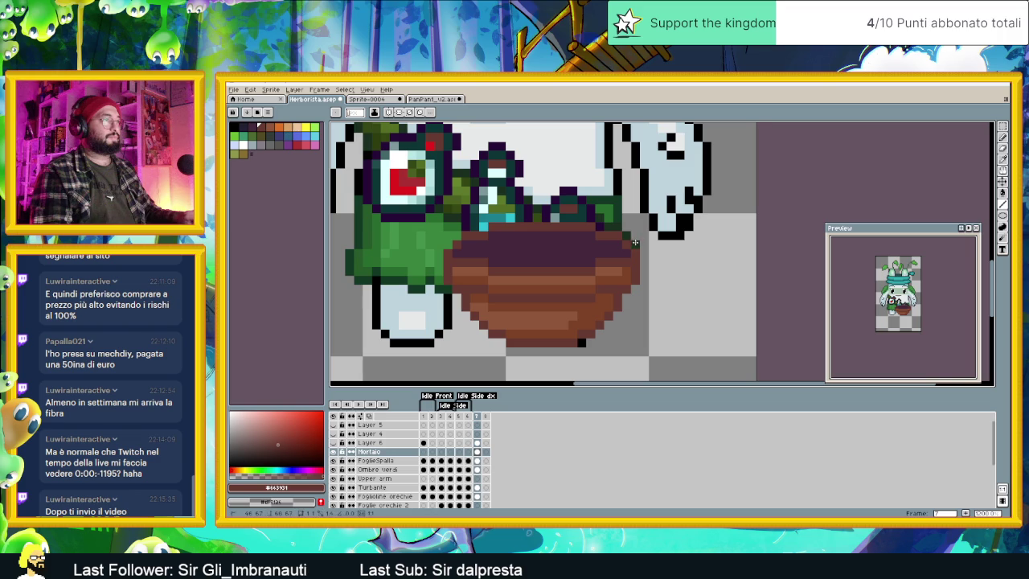
scroll(644, 245, down, 2)
scroll(668, 273, up, 1)
scroll(619, 267, up, 1)
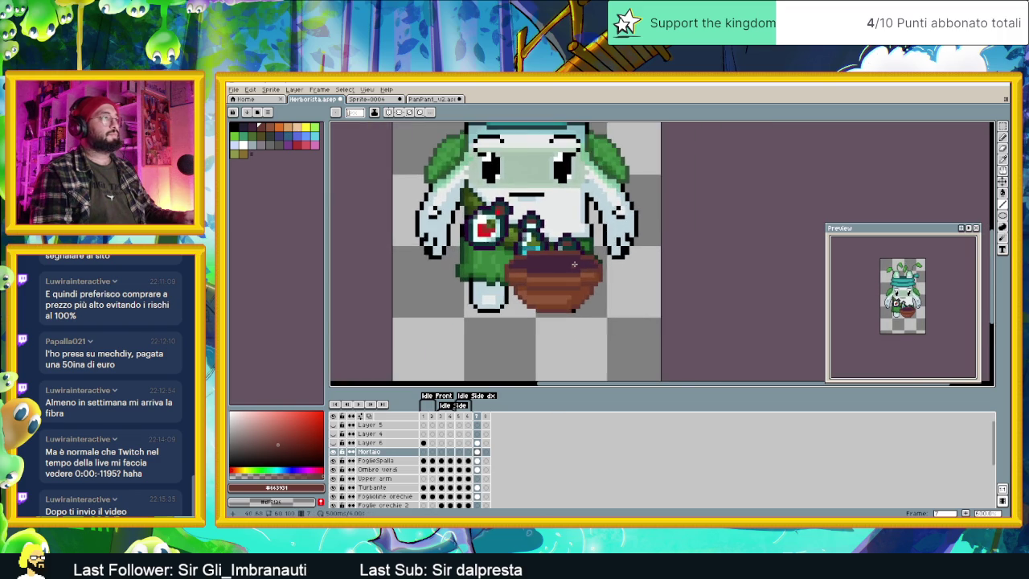
scroll(577, 264, up, 1)
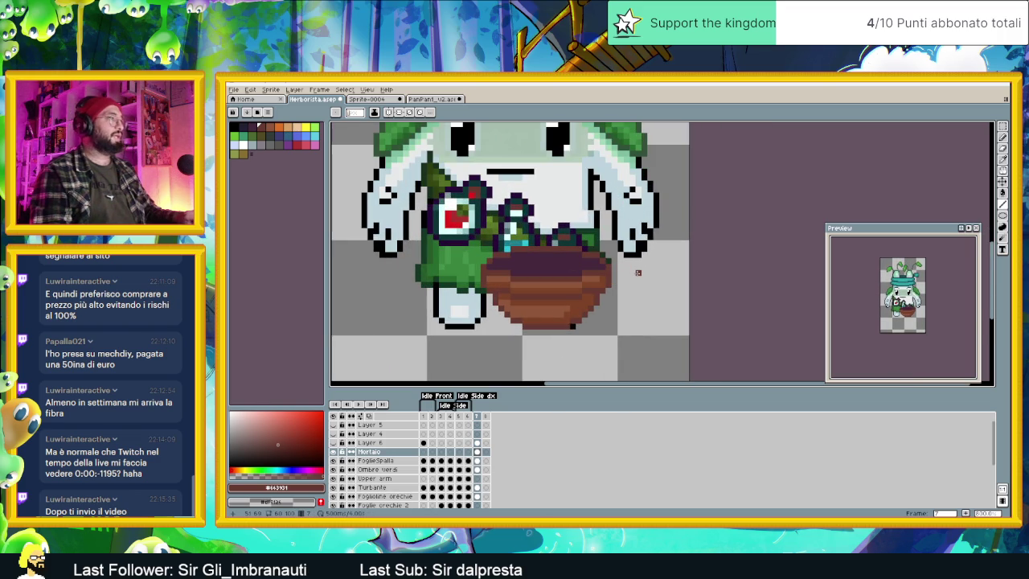
scroll(638, 272, down, 3)
scroll(633, 278, down, 1)
scroll(627, 285, up, 1)
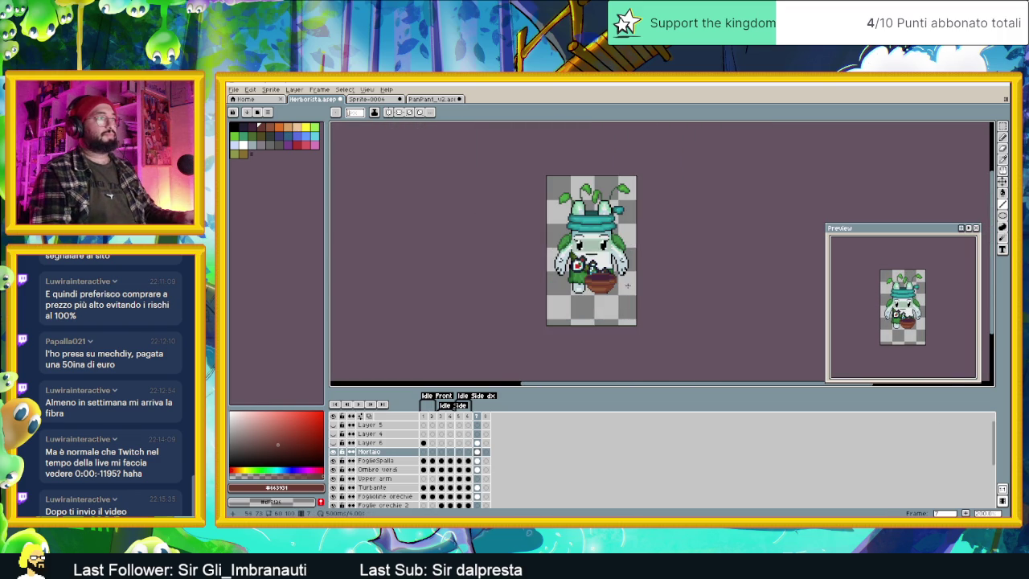
scroll(619, 284, up, 1)
scroll(614, 283, up, 1)
scroll(609, 282, up, 1)
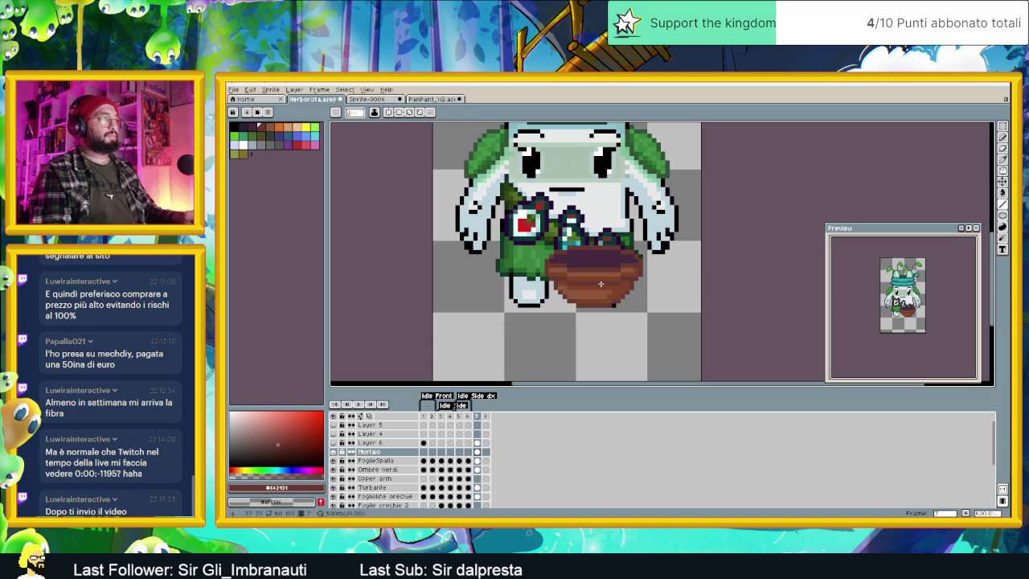
scroll(598, 271, up, 1)
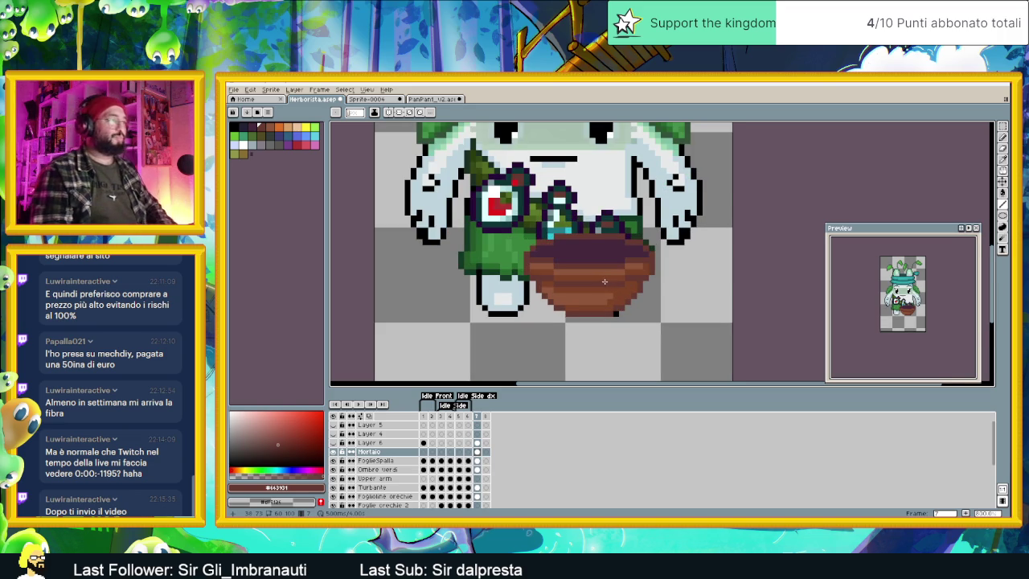
scroll(584, 255, up, 1)
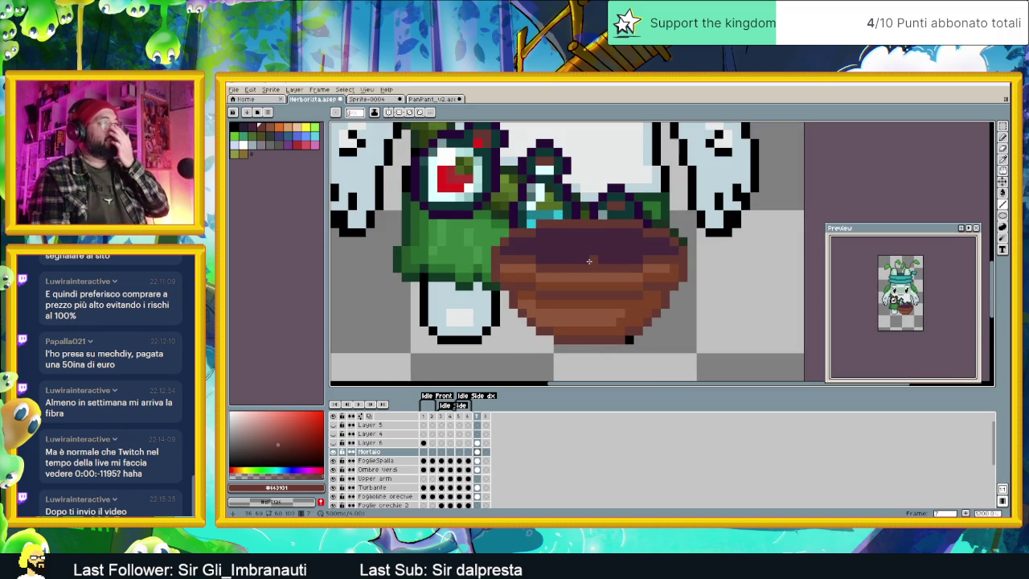
scroll(588, 262, up, 1)
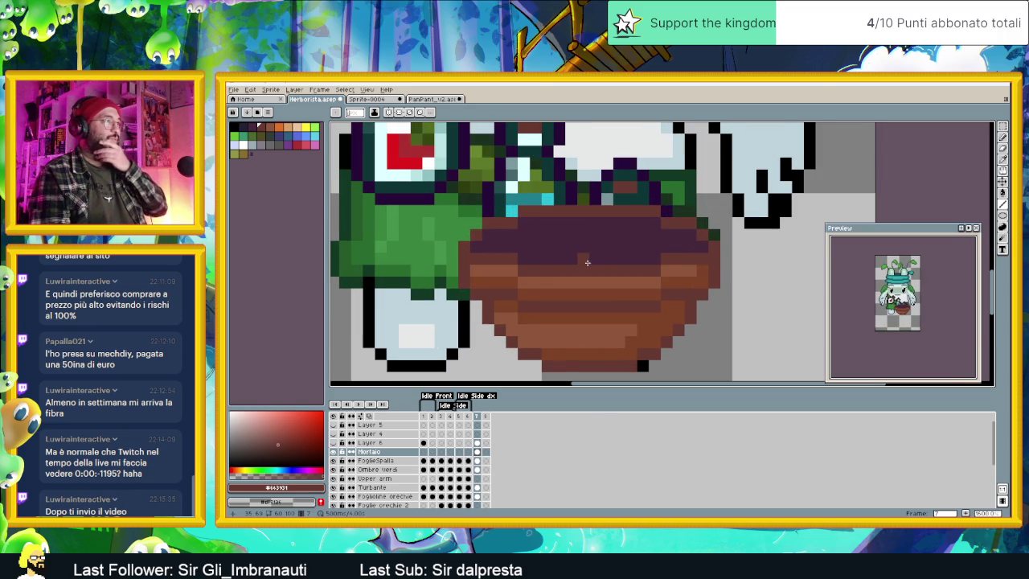
scroll(587, 262, down, 1)
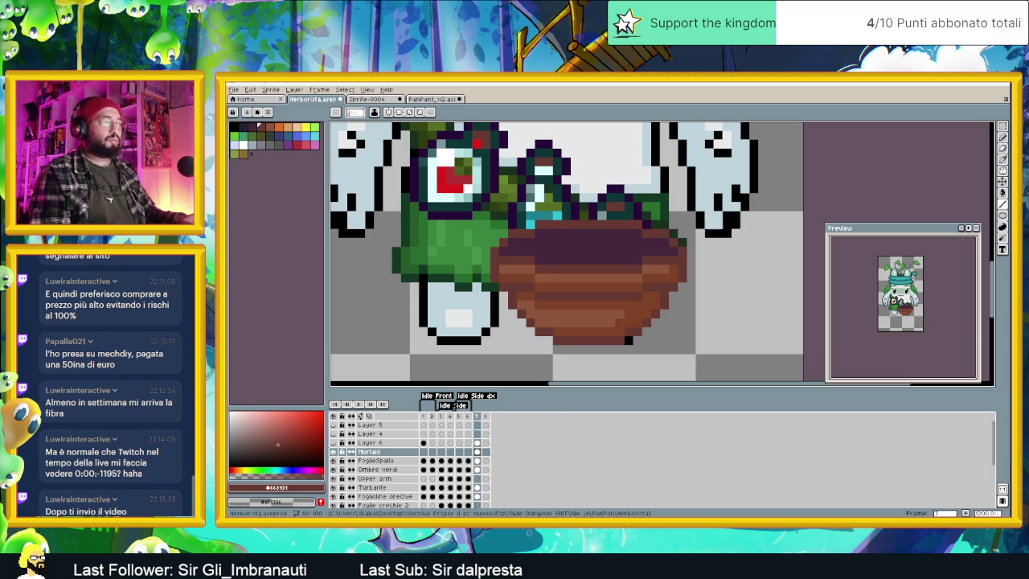
key(alt+Tab)
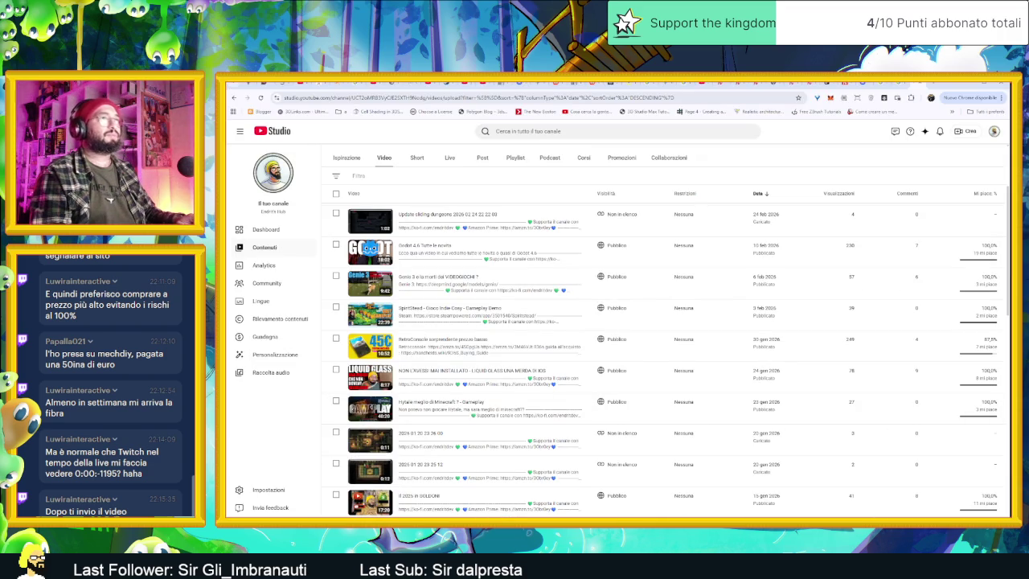
Step: Search Google for 'mortaio' mortar reference images, then minimize Chrome
click(722, 100)
text(m)
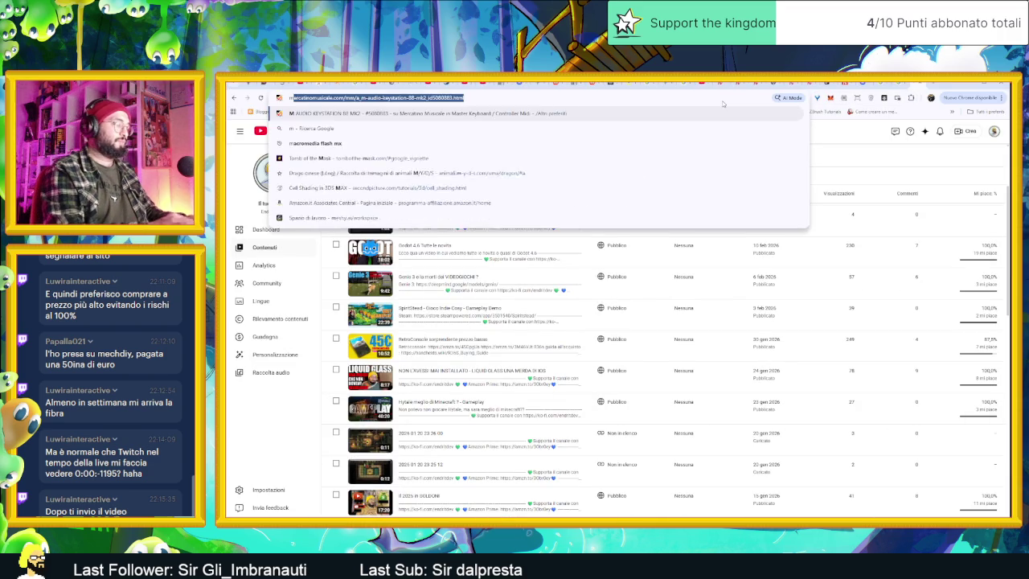
text(ortaio)
key(Return)
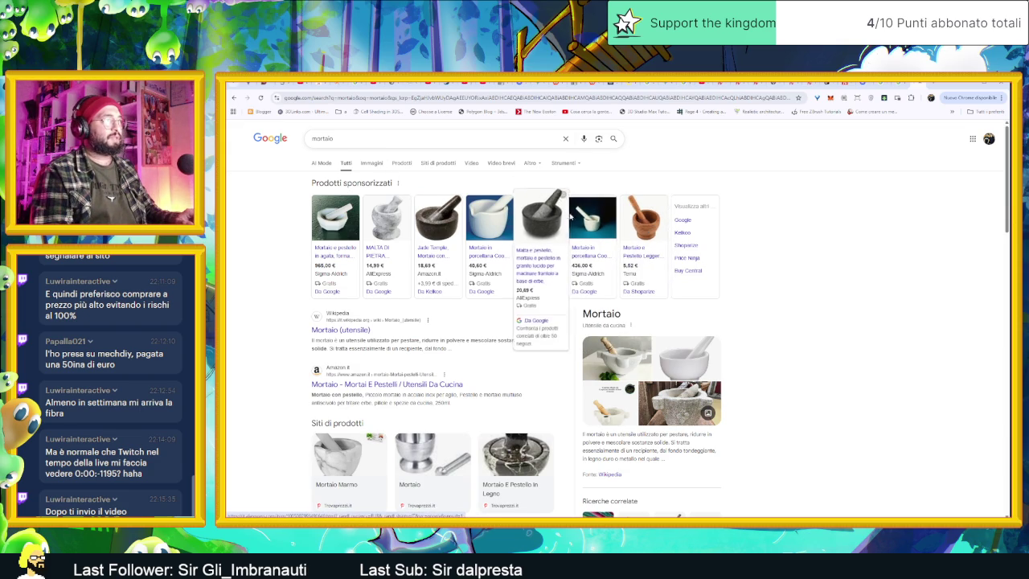
click(963, 85)
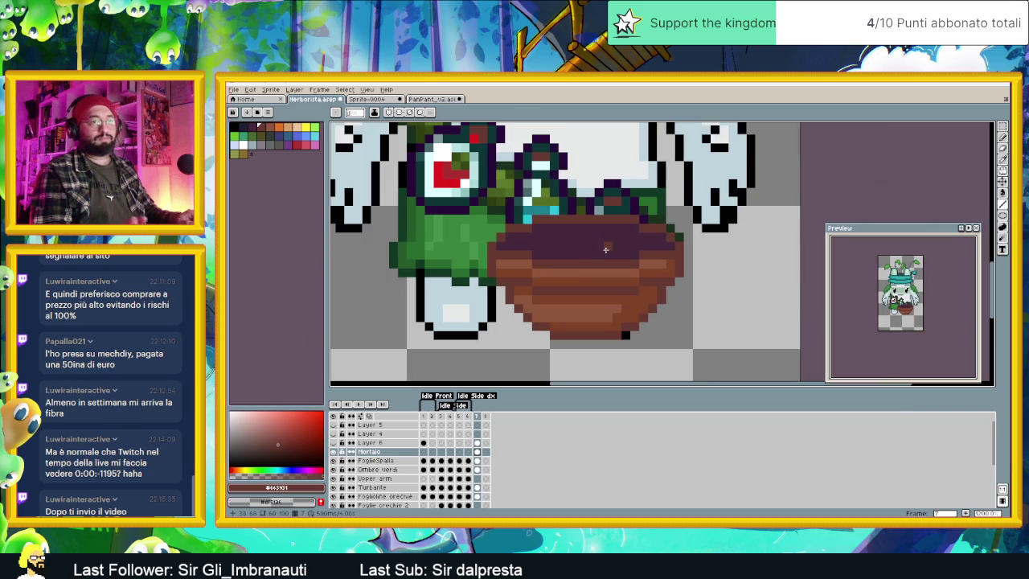
Step: Paint brown pixels along the bowl's upper-left rim
scroll(599, 251, up, 1)
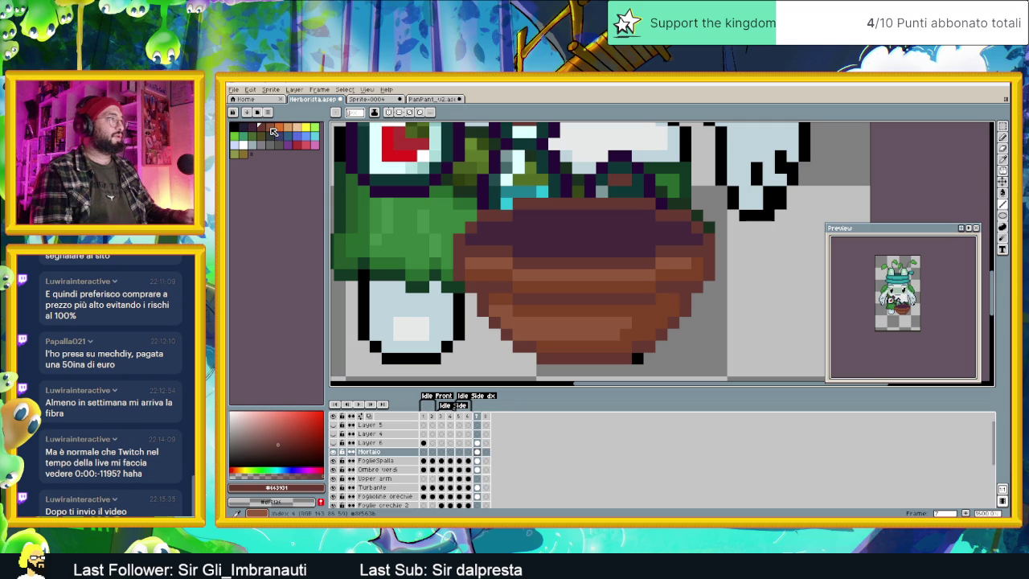
click(270, 128)
mouse_move(470, 239)
mouse_down()
mouse_move(530, 217)
mouse_move(672, 226)
mouse_up()
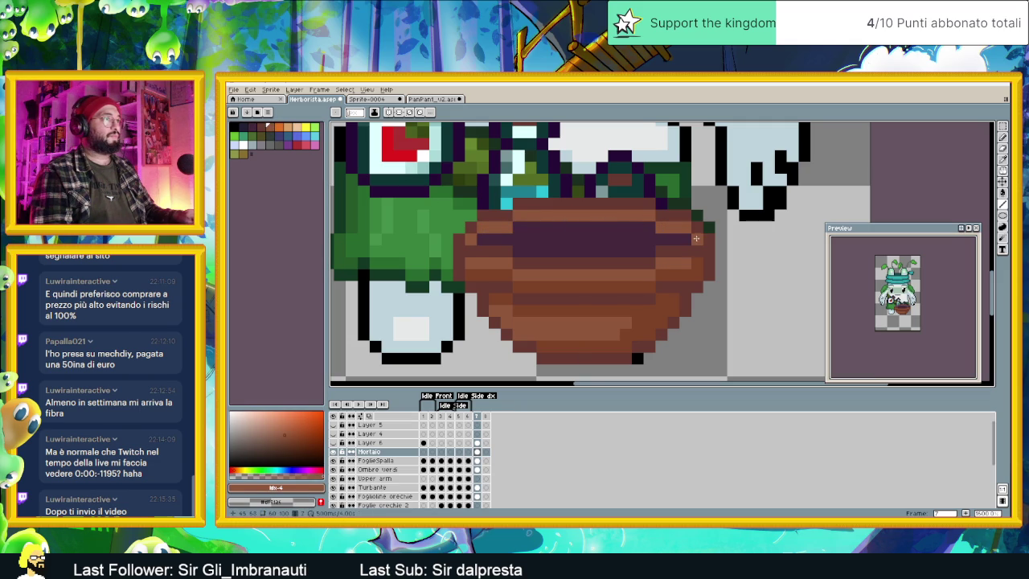
scroll(522, 287, down, 3)
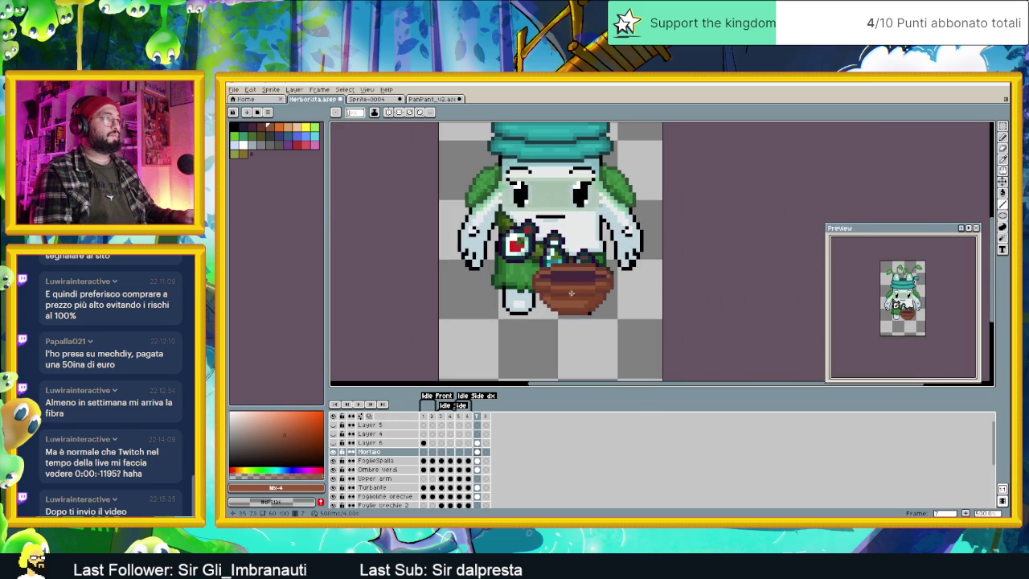
scroll(623, 309, up, 1)
scroll(611, 295, up, 2)
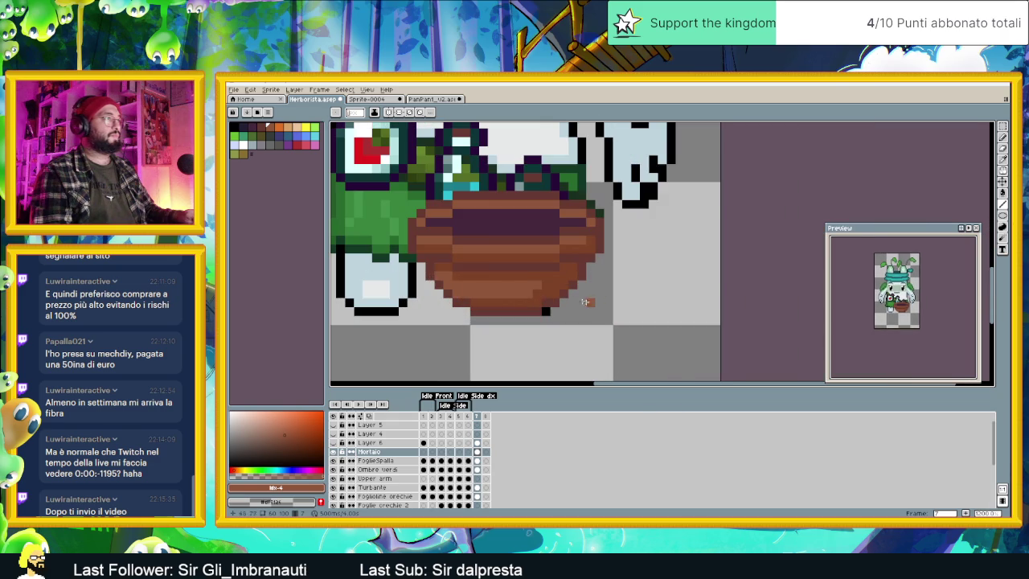
scroll(500, 263, down, 1)
scroll(500, 263, up, 1)
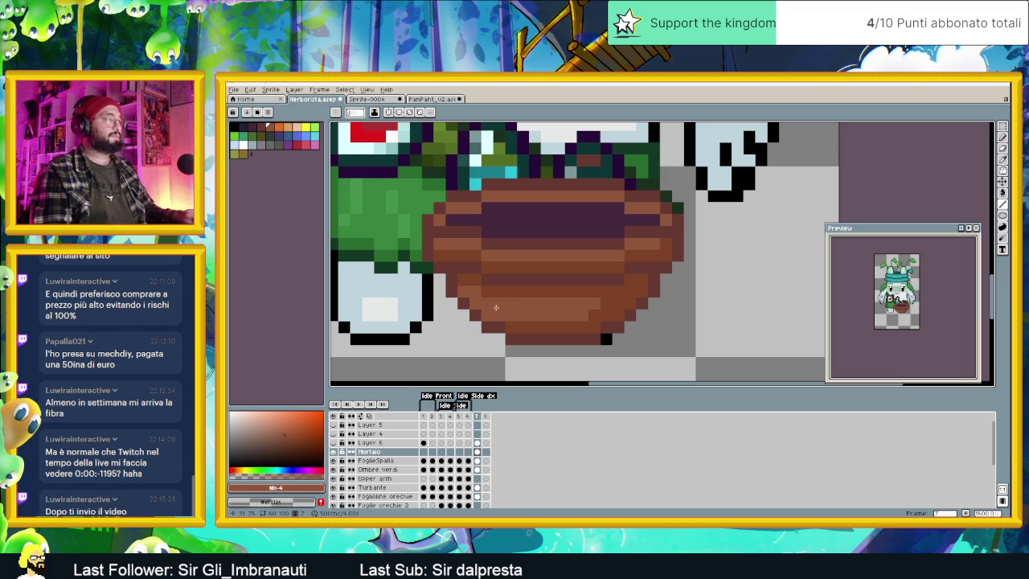
scroll(514, 312, down, 2)
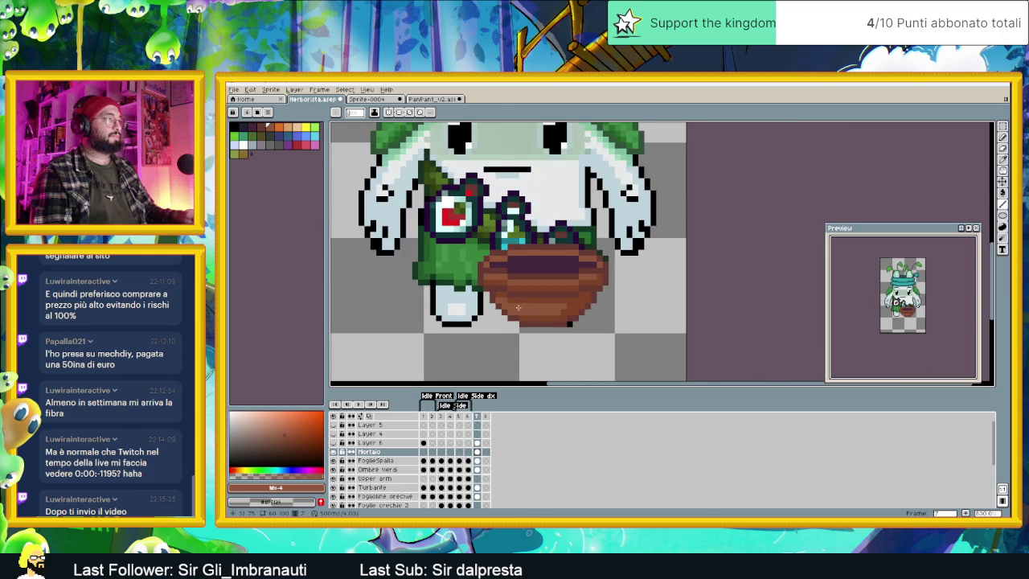
scroll(517, 307, up, 1)
scroll(498, 299, up, 1)
Step: Eyedrop brown #7c4227 and reshade the pixels along the bowl's lower-left edge
alt+click(480, 291)
click(494, 305)
click(495, 292)
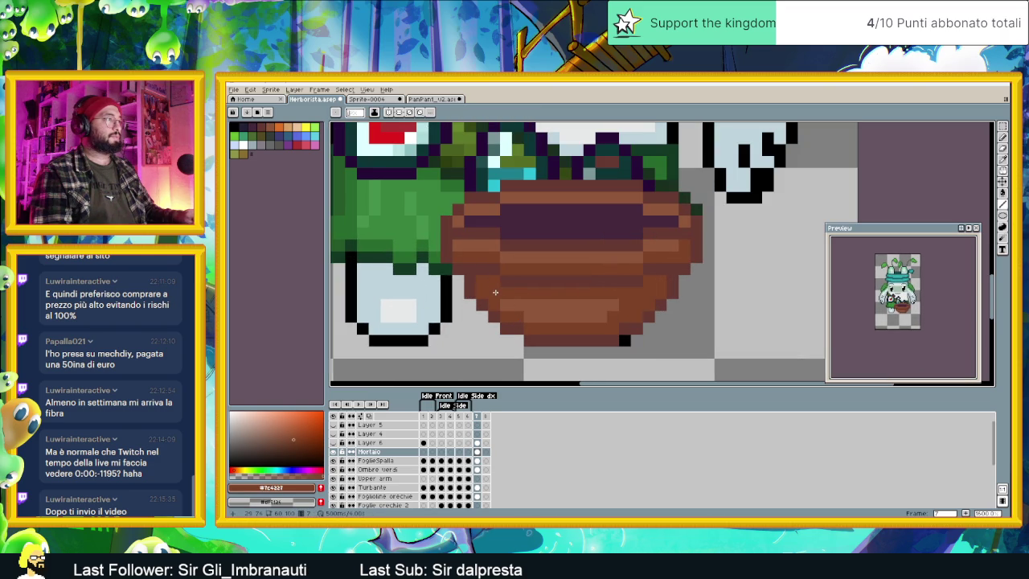
click(503, 306)
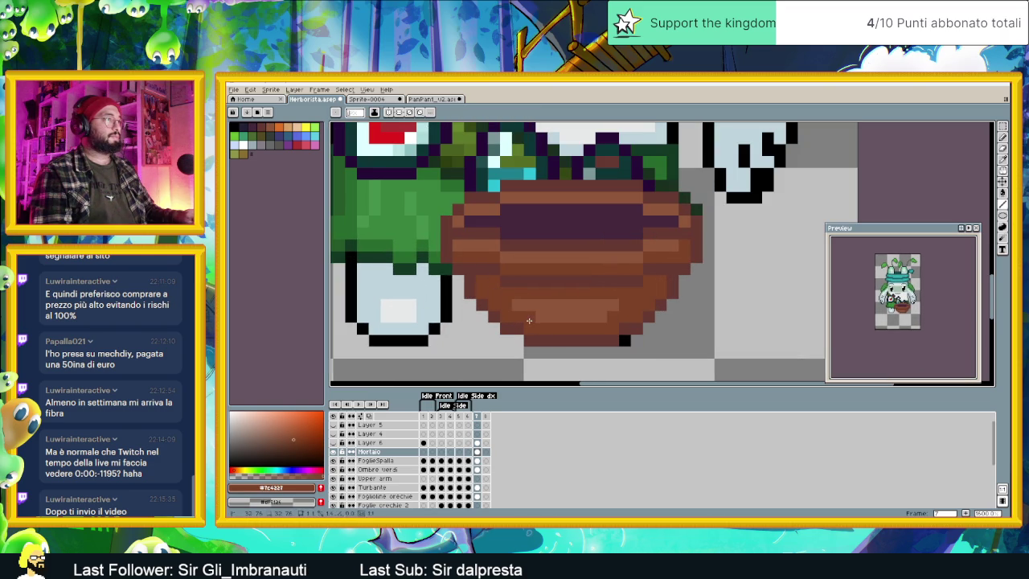
scroll(604, 310, down, 4)
scroll(578, 318, up, 3)
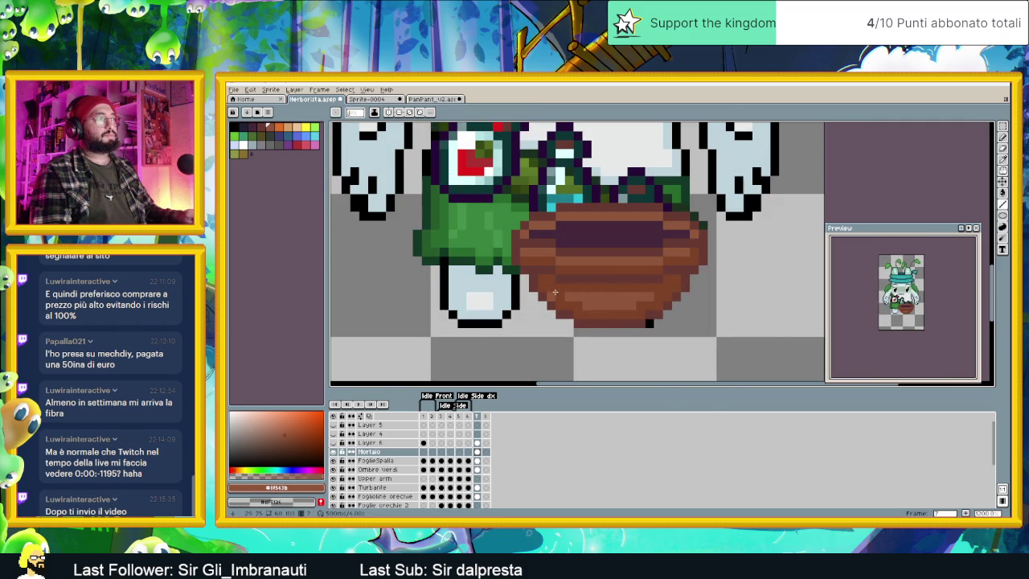
scroll(616, 266, up, 1)
scroll(571, 270, up, 1)
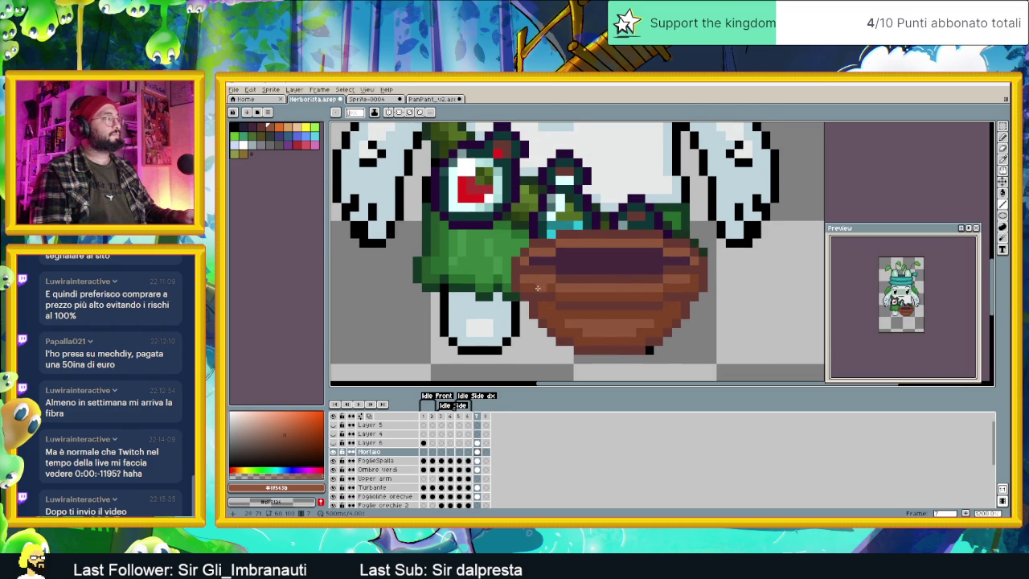
alt+click(671, 302)
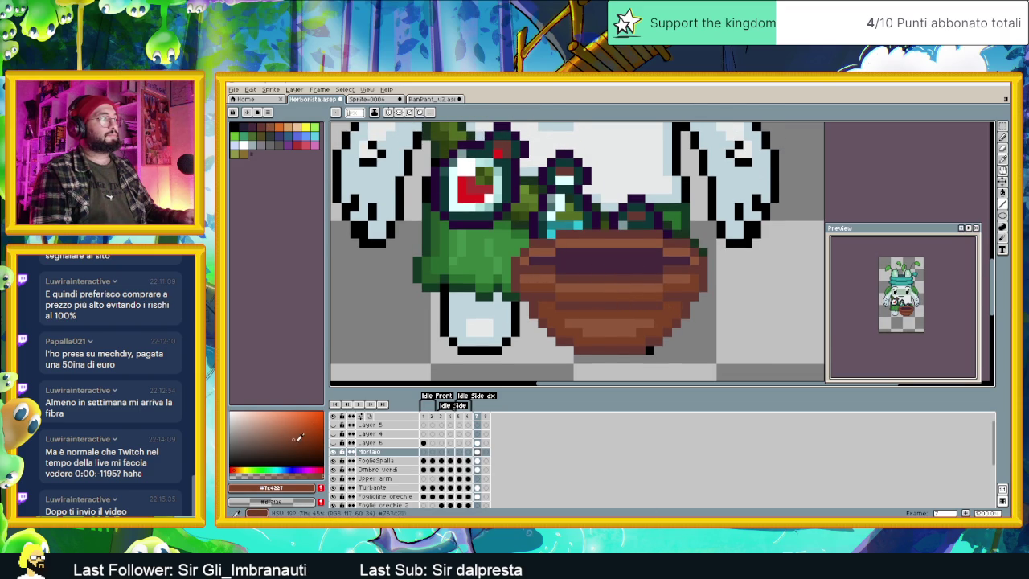
Step: Paint a lighter brown band across the bowl's interior
alt+click(626, 344)
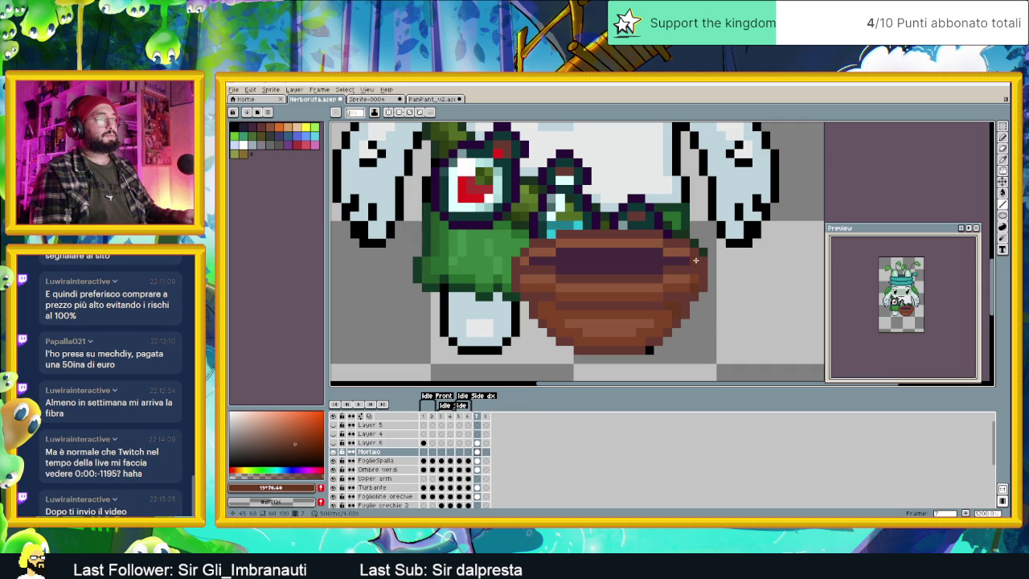
mouse_move(532, 262)
mouse_down()
mouse_move(673, 261)
mouse_move(558, 252)
mouse_move(652, 268)
mouse_up()
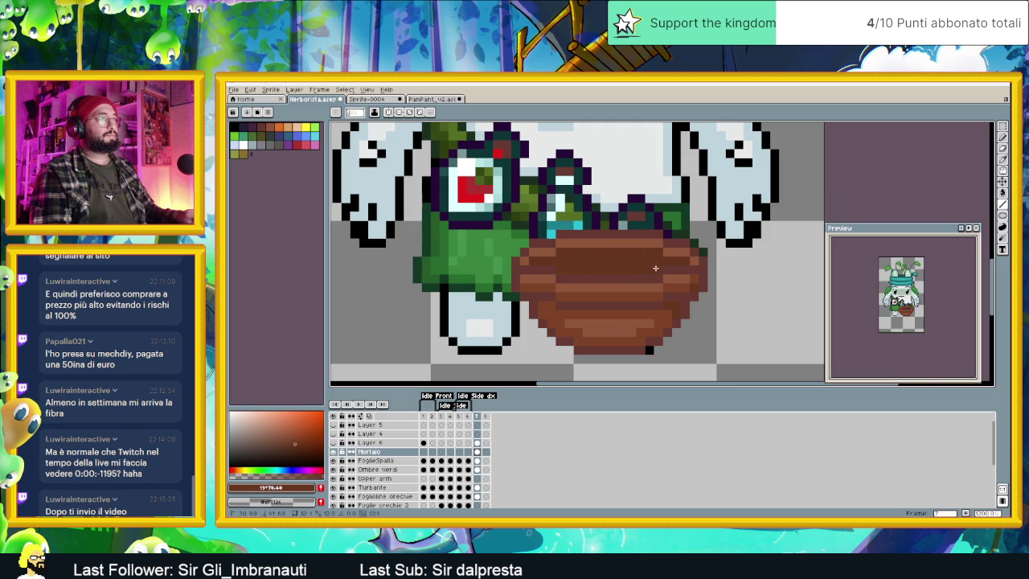
scroll(610, 268, down, 2)
scroll(562, 265, up, 1)
Step: Paint darker brown horizontal rows across the bowl's body
click(291, 447)
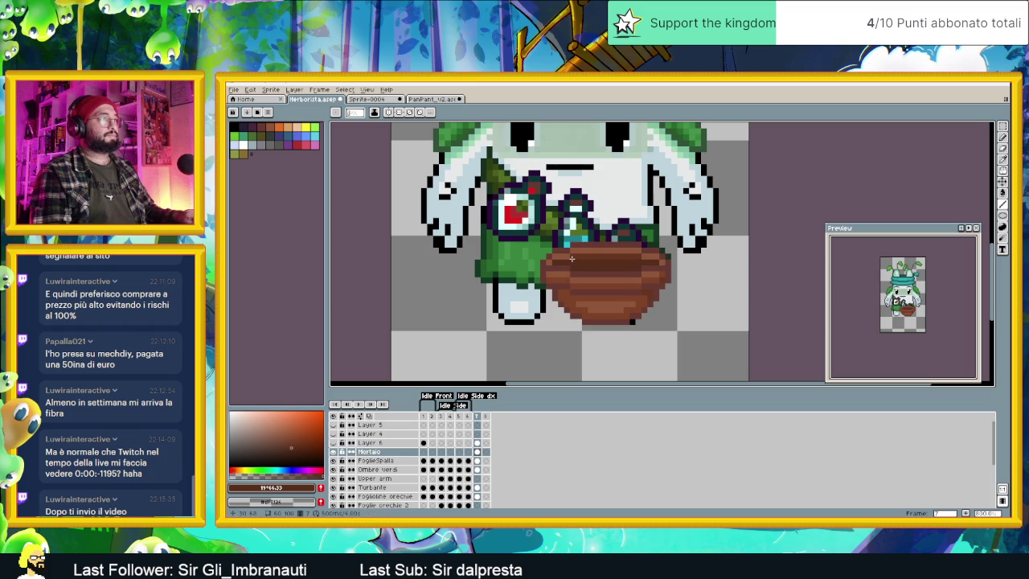
drag(595, 255, 635, 256)
scroll(632, 263, up, 2)
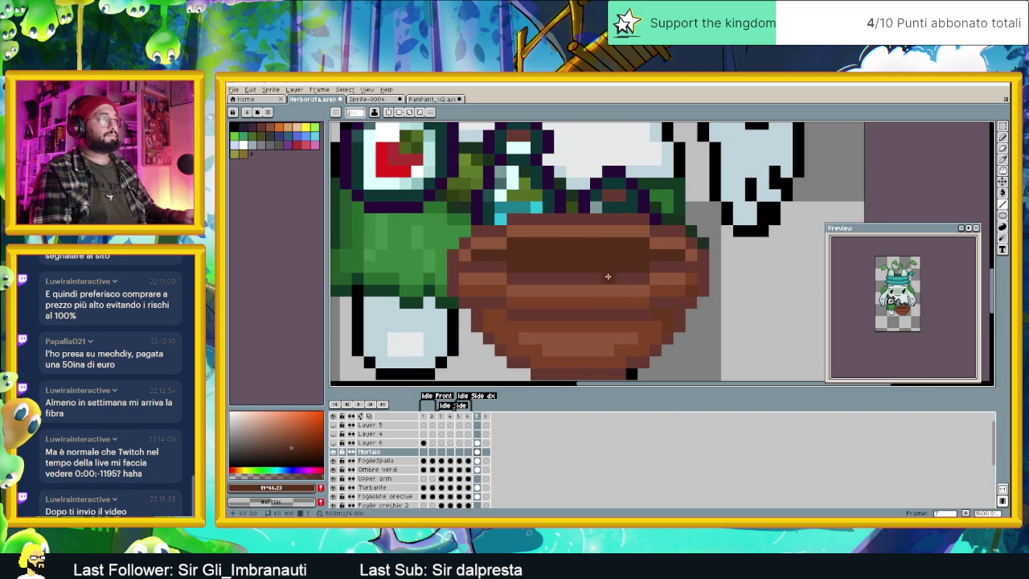
click(294, 451)
mouse_move(545, 267)
mouse_down()
mouse_move(622, 267)
mouse_move(646, 254)
mouse_up()
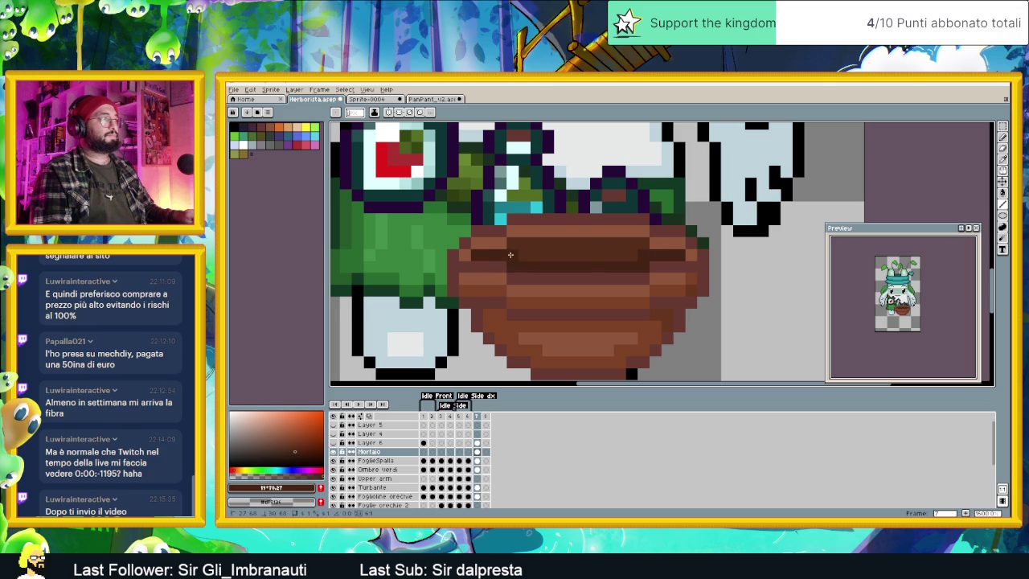
scroll(611, 291, down, 3)
scroll(623, 299, down, 1)
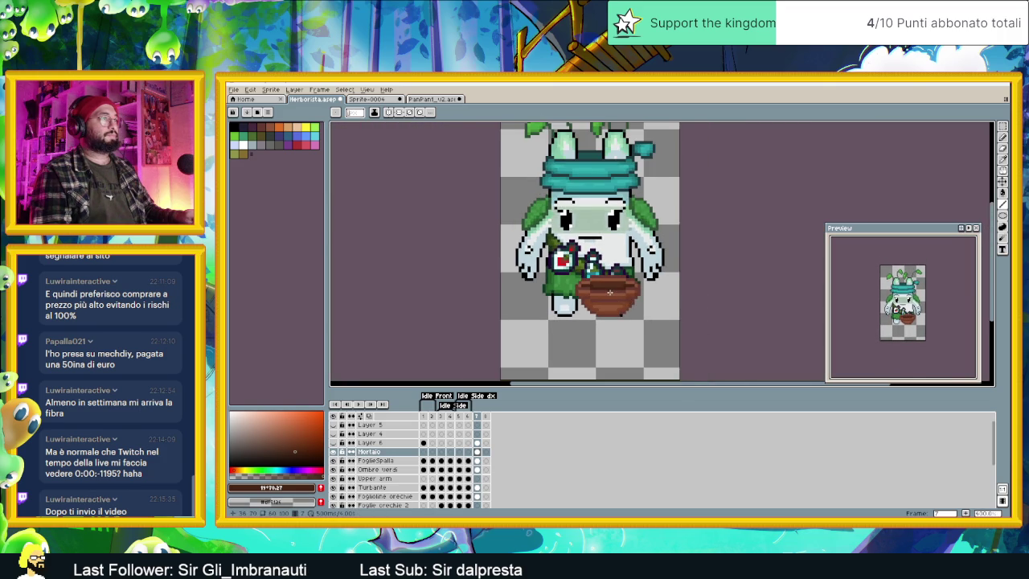
scroll(609, 291, up, 2)
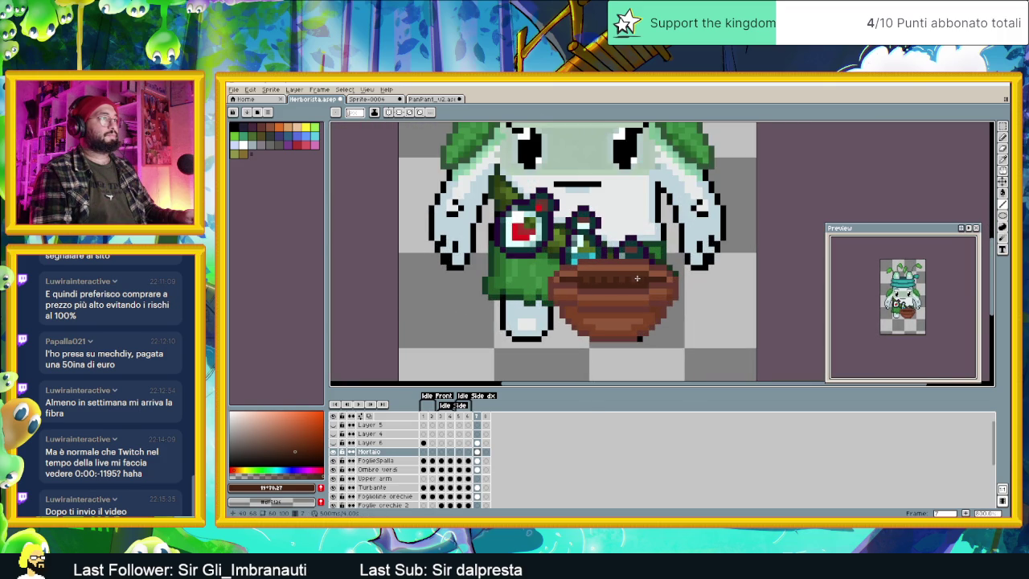
Step: Inspect the bowl's banding and sample its #442101 dark brown
scroll(555, 289, down, 3)
scroll(603, 305, down, 1)
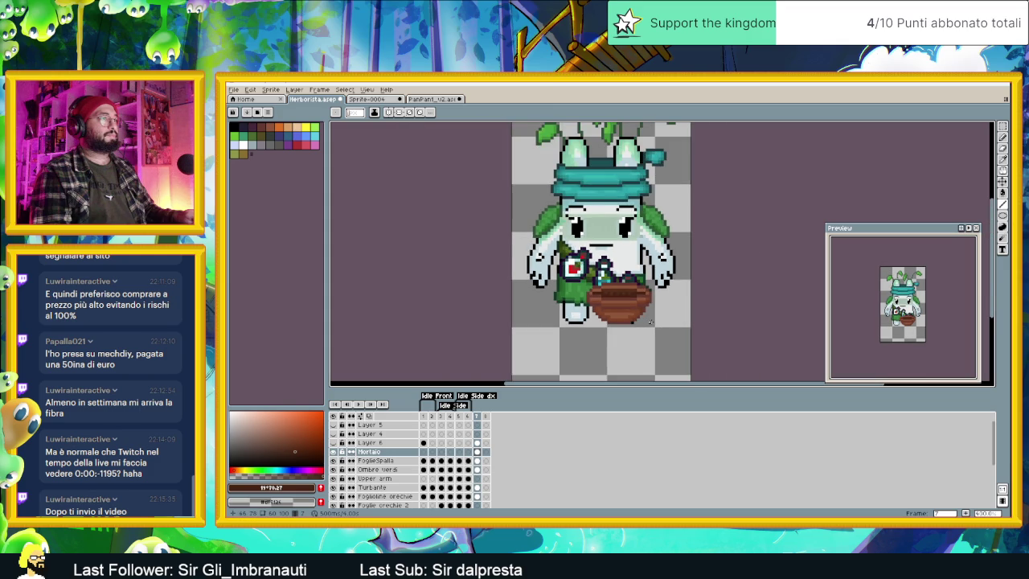
scroll(649, 320, down, 1)
scroll(640, 316, up, 2)
scroll(639, 315, up, 1)
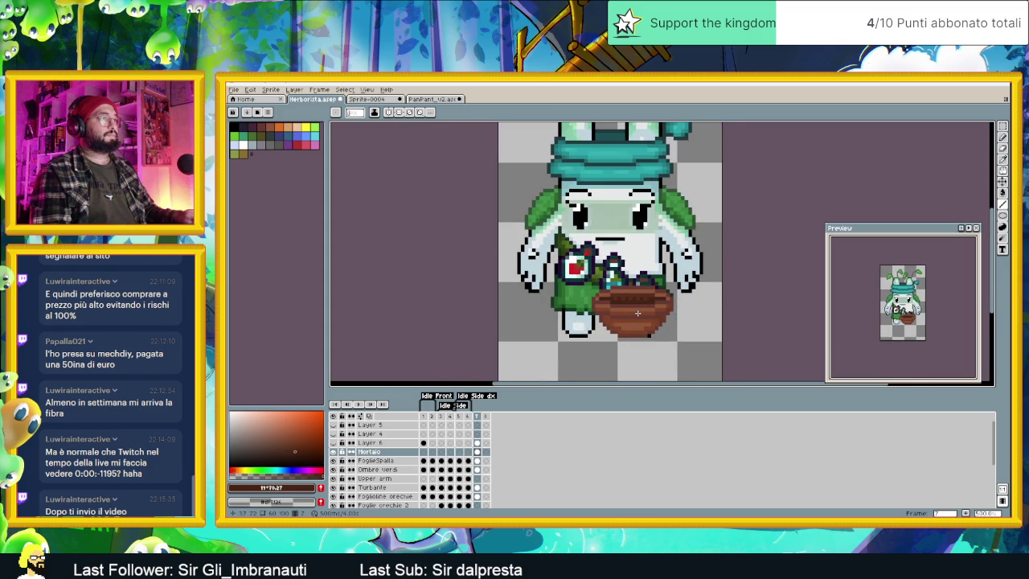
scroll(637, 312, up, 1)
scroll(637, 313, up, 2)
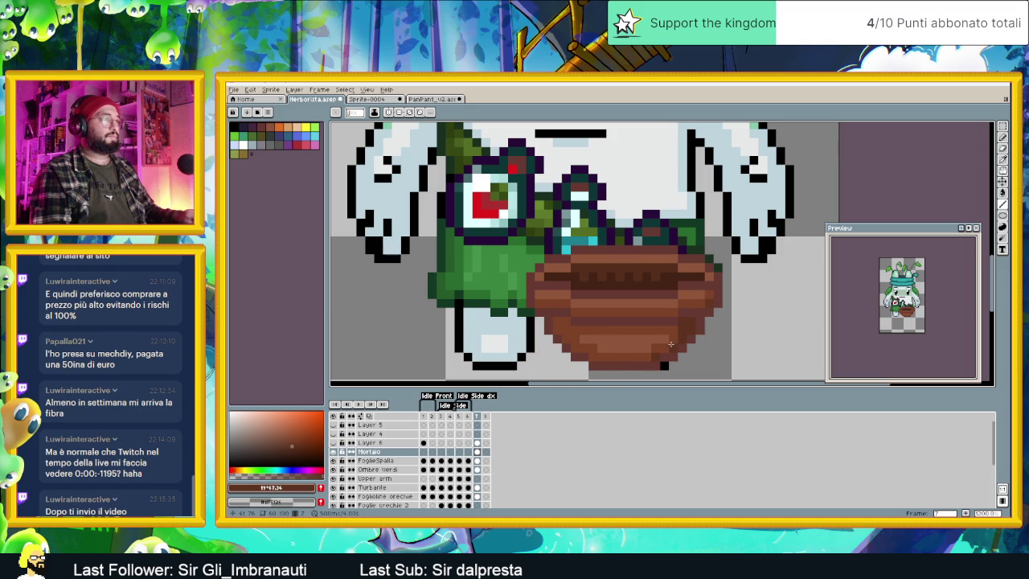
scroll(670, 344, down, 2)
scroll(604, 347, down, 1)
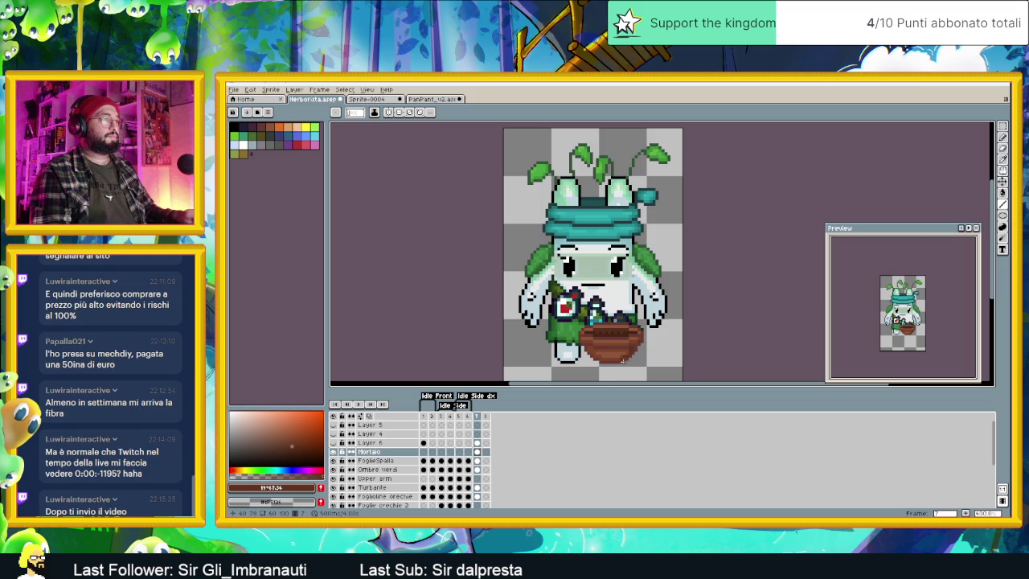
scroll(623, 360, up, 2)
scroll(576, 361, up, 2)
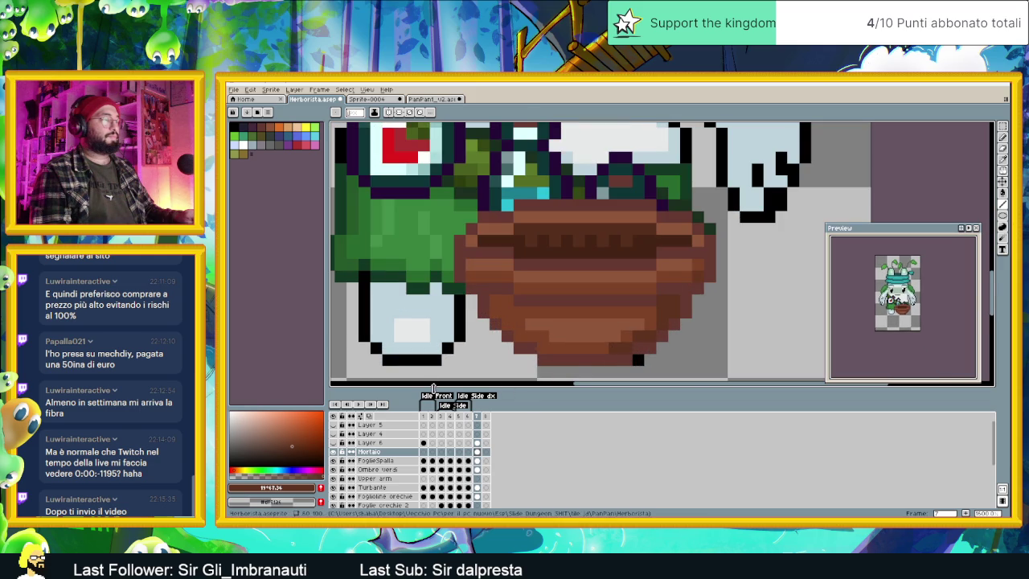
alt+click(576, 354)
Step: Replace the bowl's #442101 brown with a dark brown at saturation 29, then zoom out
key(shift+r)
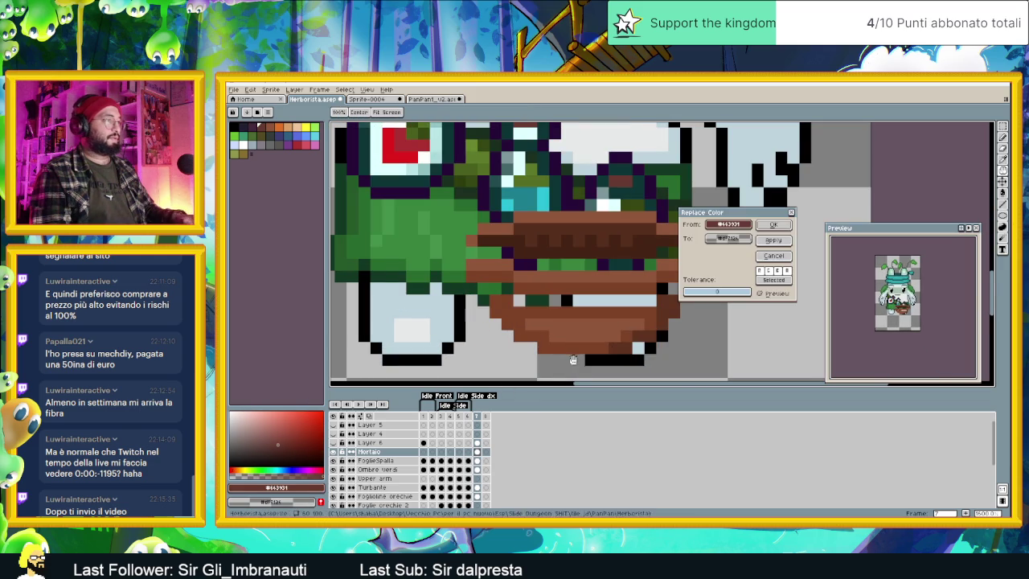
click(727, 238)
click(682, 235)
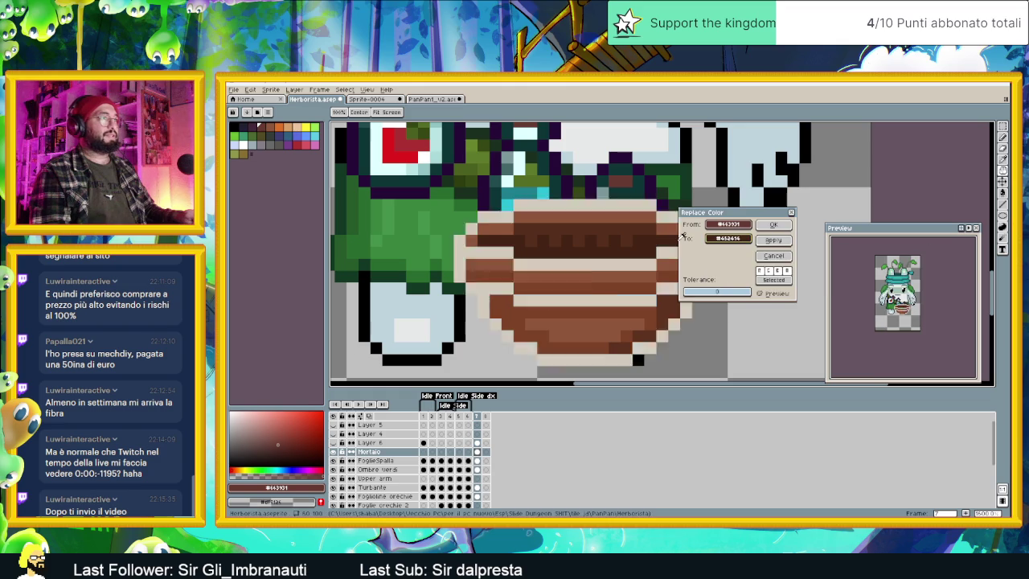
click(729, 239)
click(761, 253)
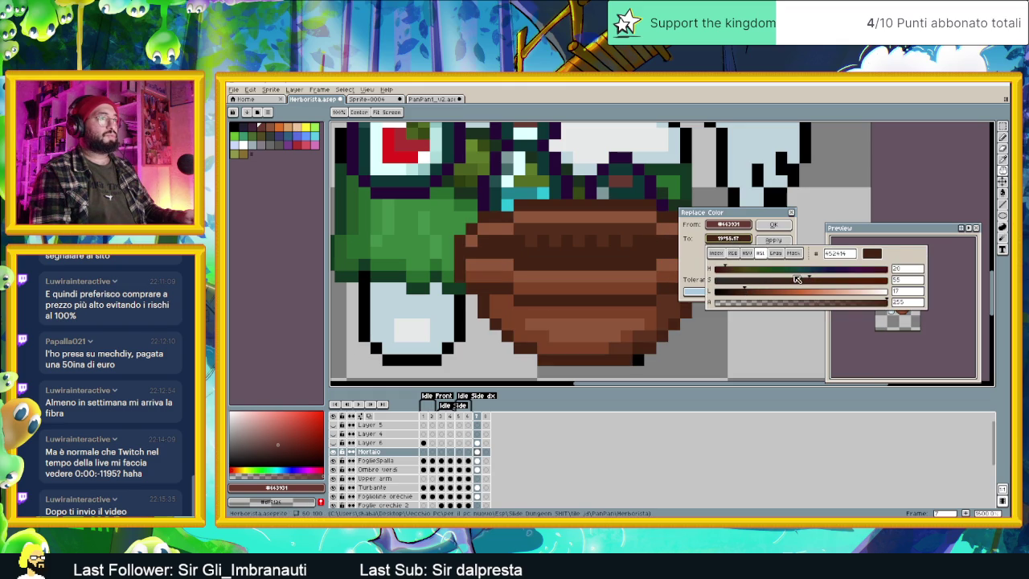
drag(802, 279, 772, 280)
click(888, 227)
drag(764, 213, 688, 212)
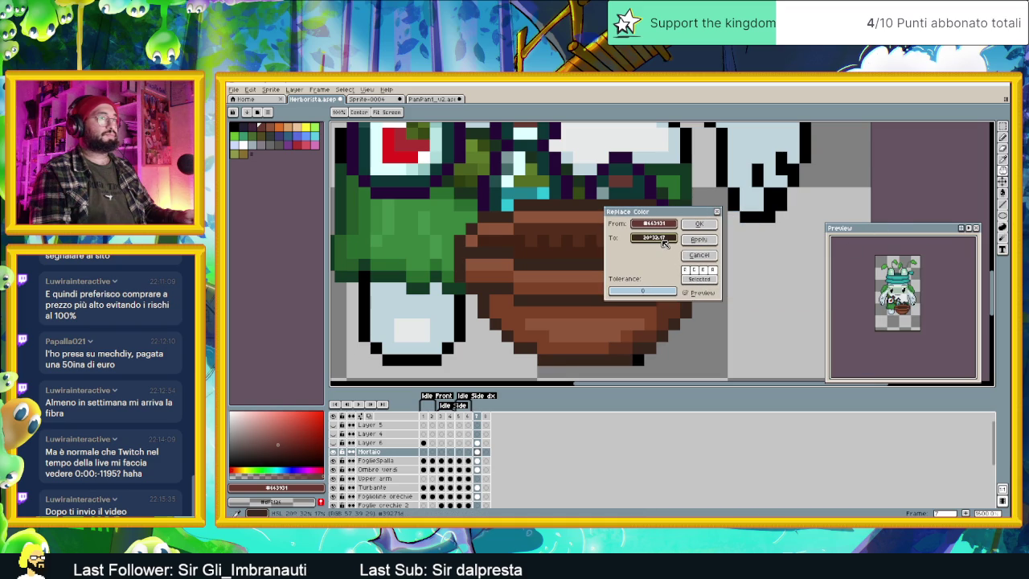
click(698, 223)
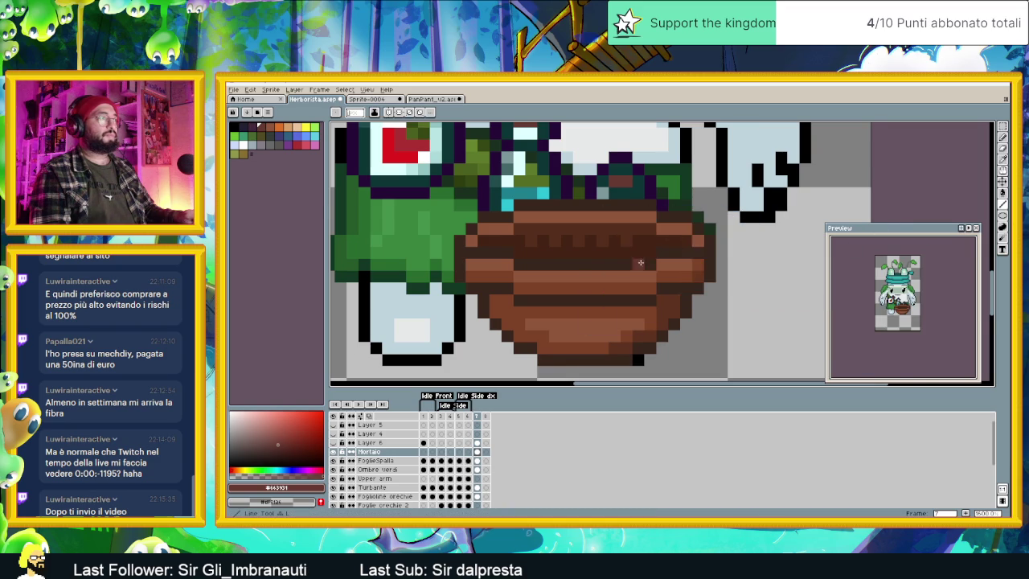
scroll(643, 265, down, 3)
scroll(643, 265, down, 1)
scroll(653, 281, down, 1)
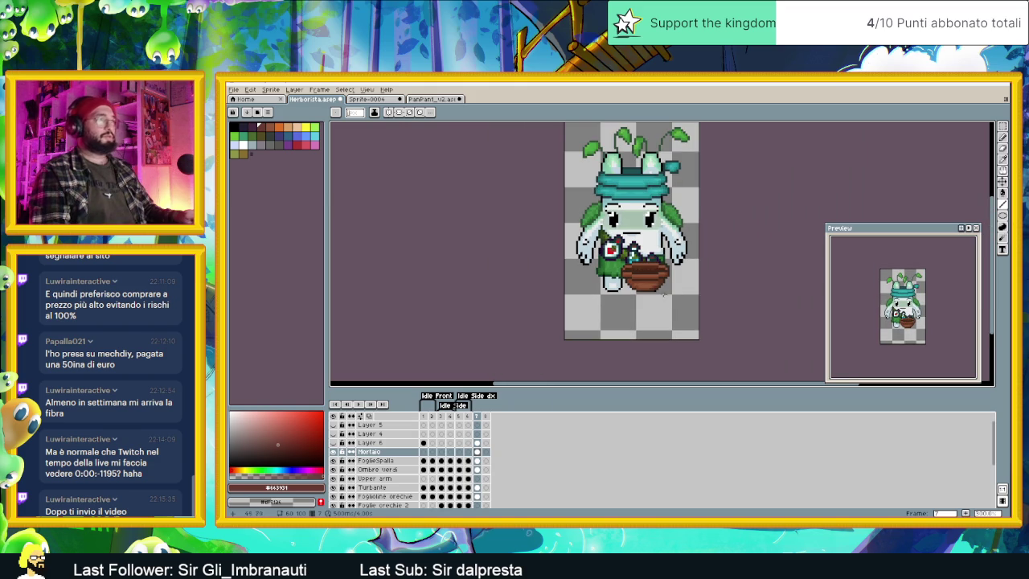
Step: Save the herbalist sprite
scroll(658, 296, up, 3)
scroll(638, 273, up, 2)
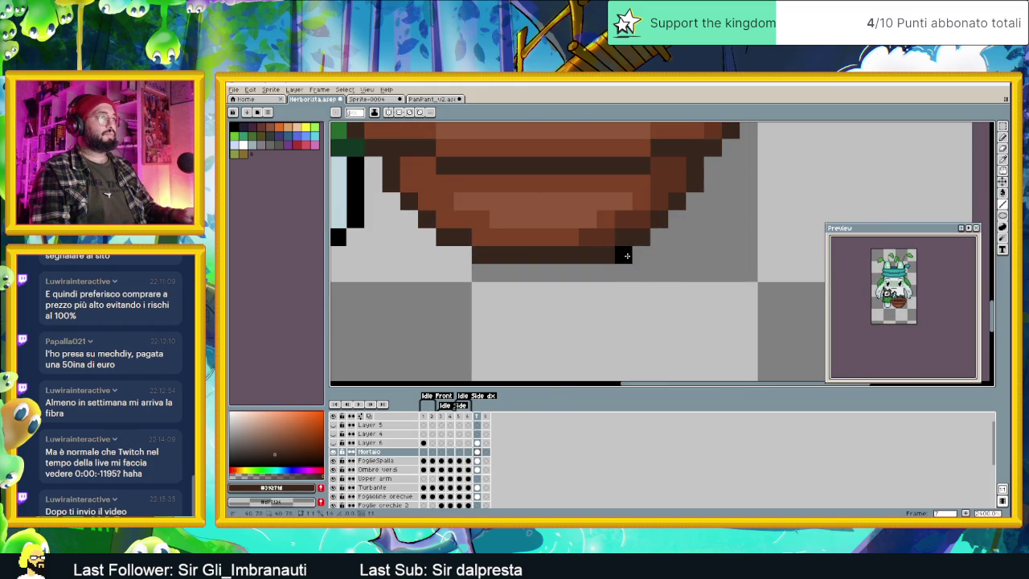
scroll(668, 277, down, 5)
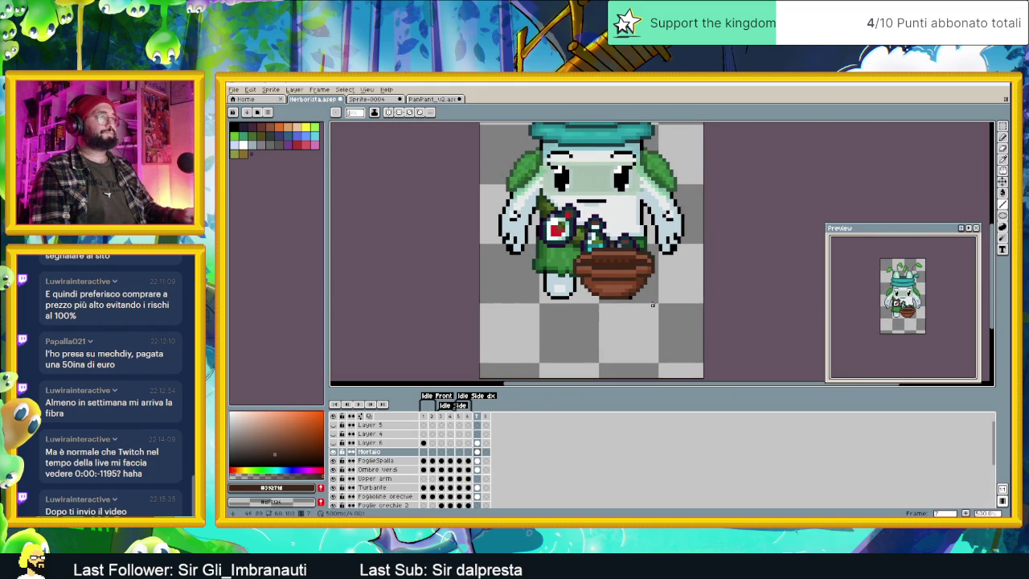
key(ctrl+s)
Step: Sample the bowl's browns and lighten the colour to a slightly darkened peach tone
scroll(599, 295, up, 3)
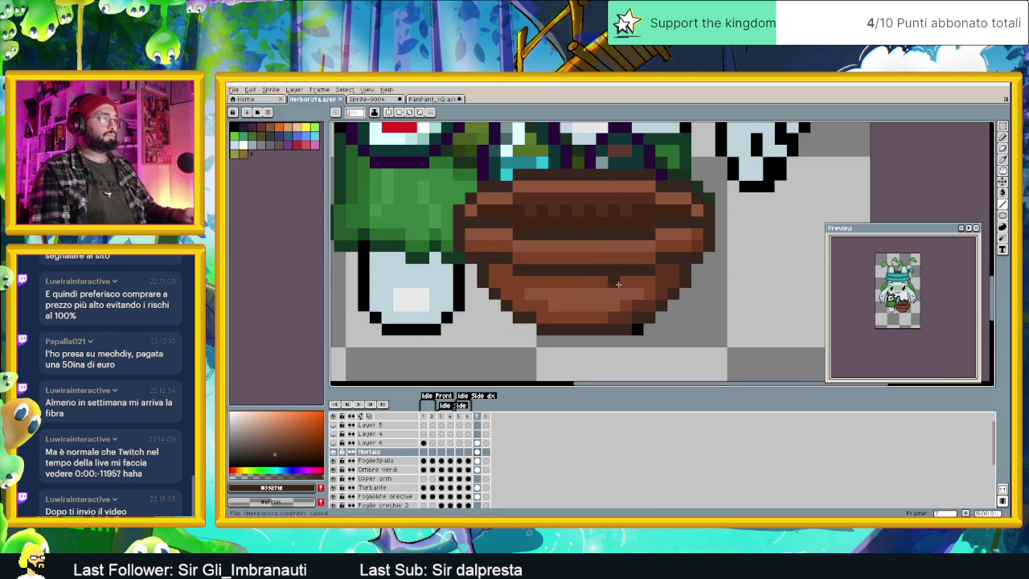
alt+click(544, 241)
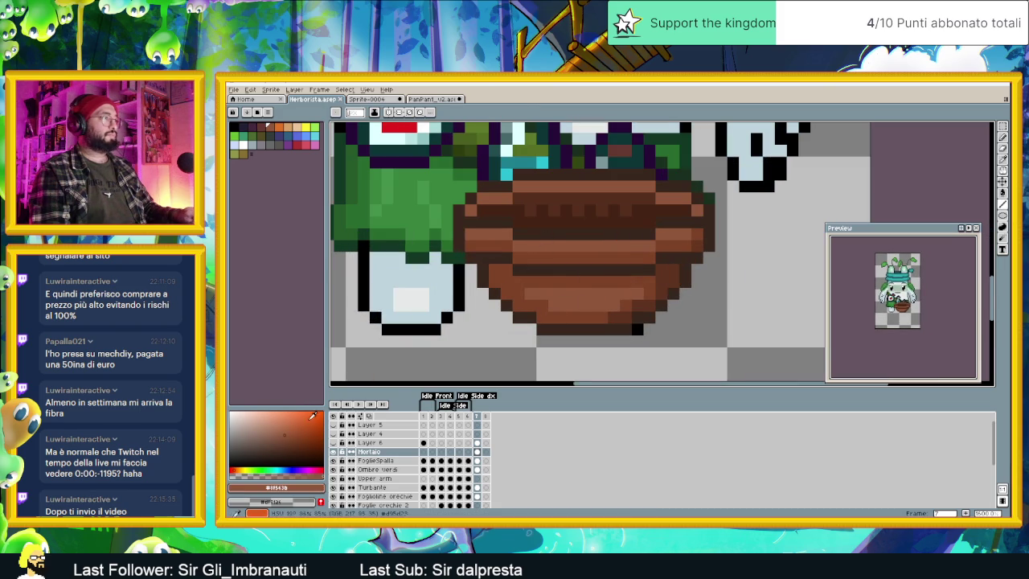
alt+click(530, 276)
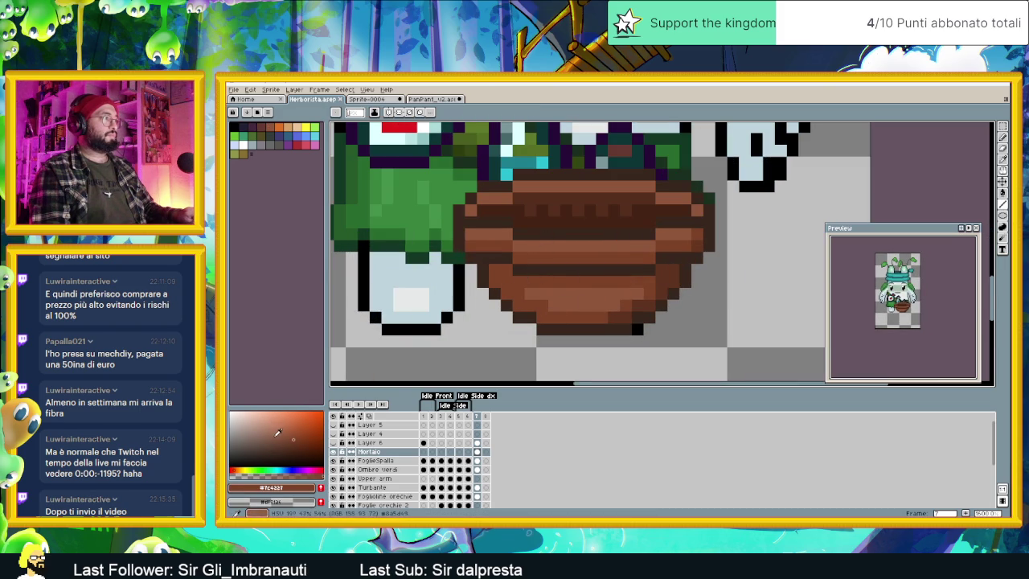
click(291, 422)
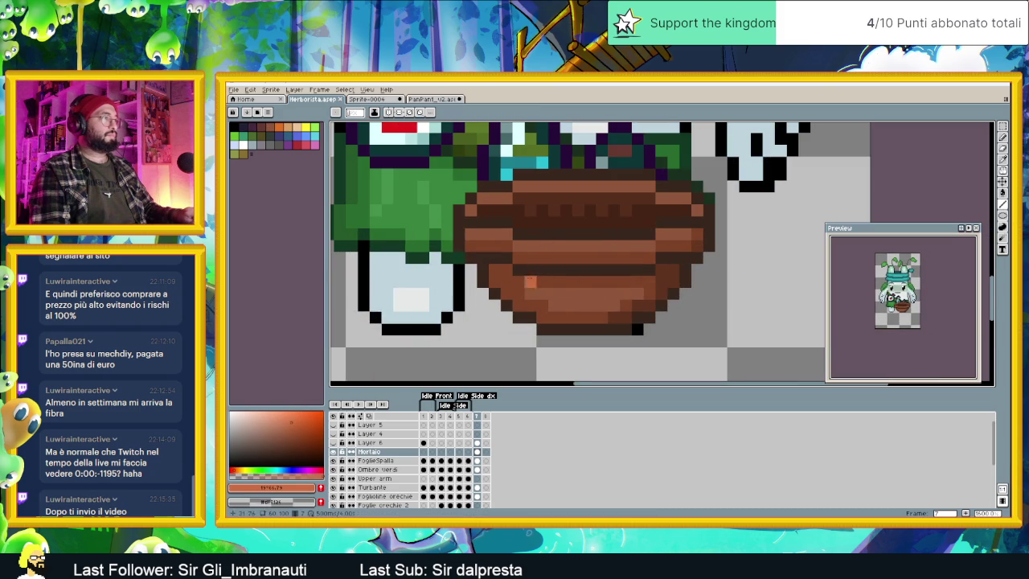
click(268, 421)
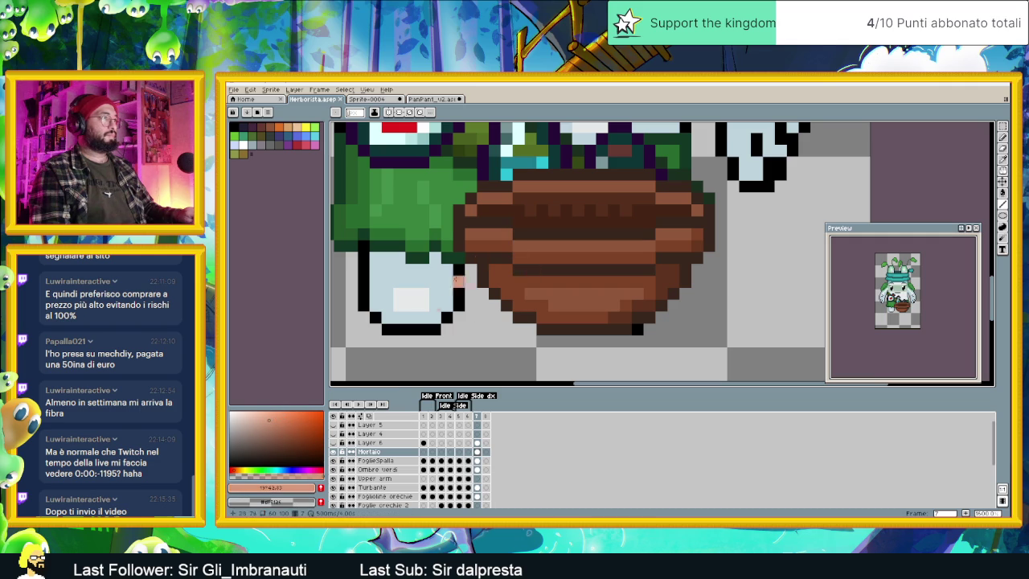
click(269, 427)
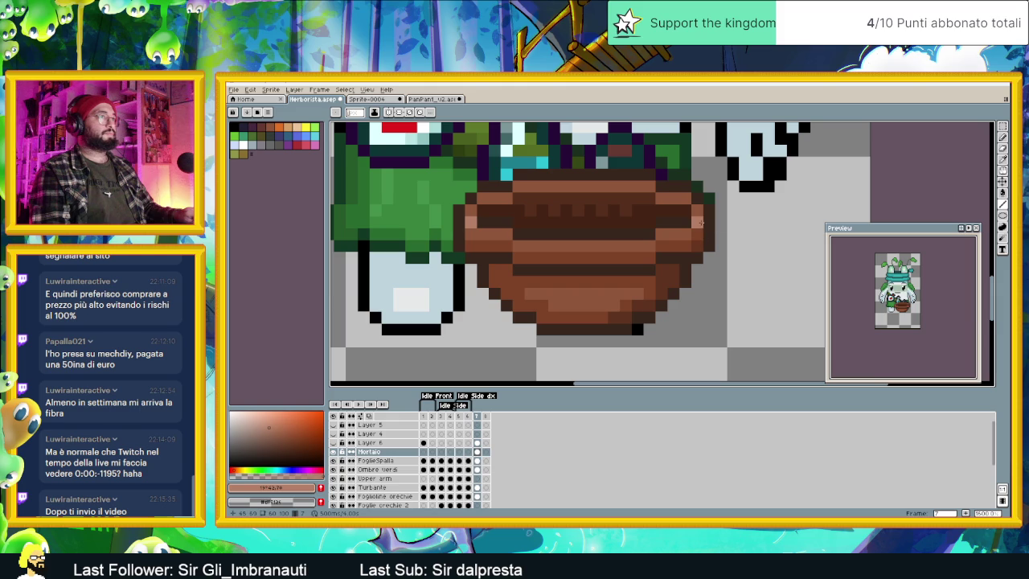
Step: Choose a light pinkish highlight colour for the bowl rim
scroll(594, 277, down, 5)
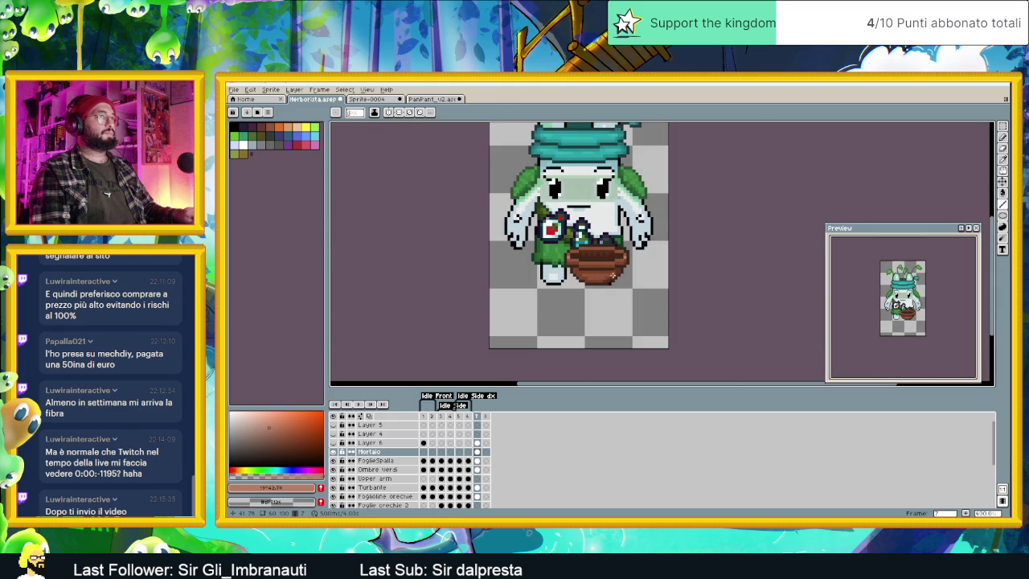
scroll(613, 276, up, 2)
scroll(563, 265, up, 3)
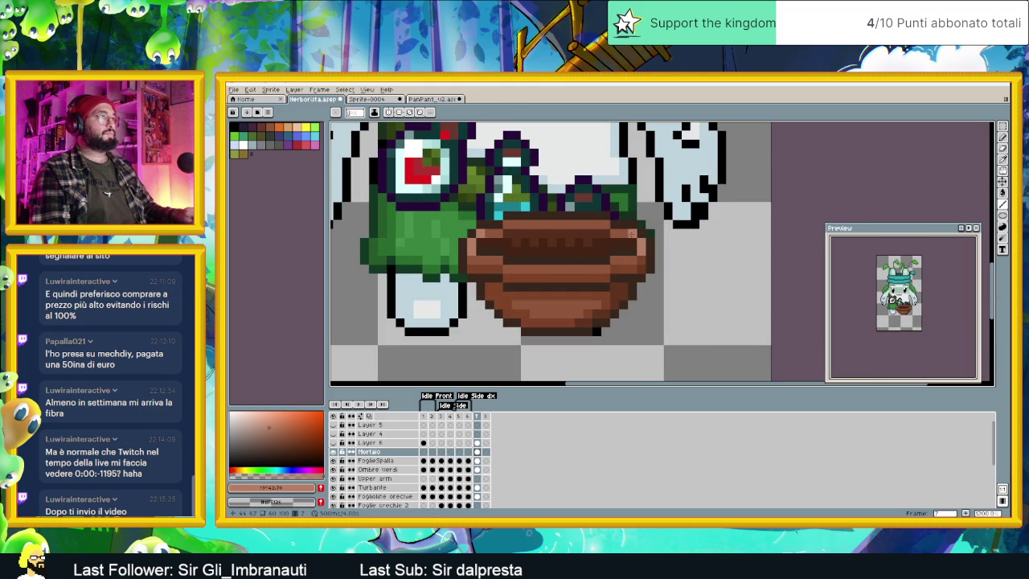
scroll(632, 233, down, 3)
scroll(667, 283, down, 1)
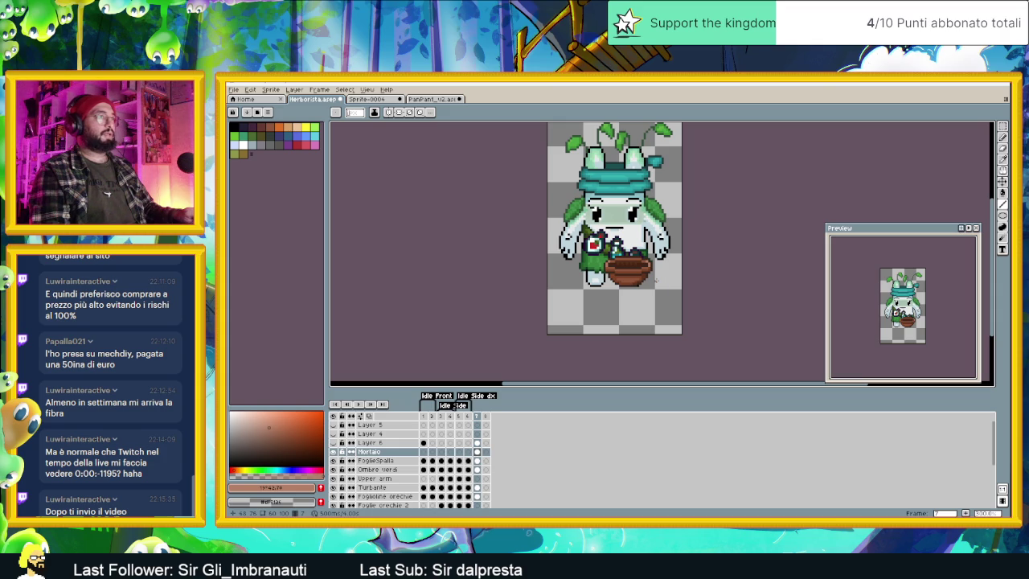
scroll(619, 260, up, 3)
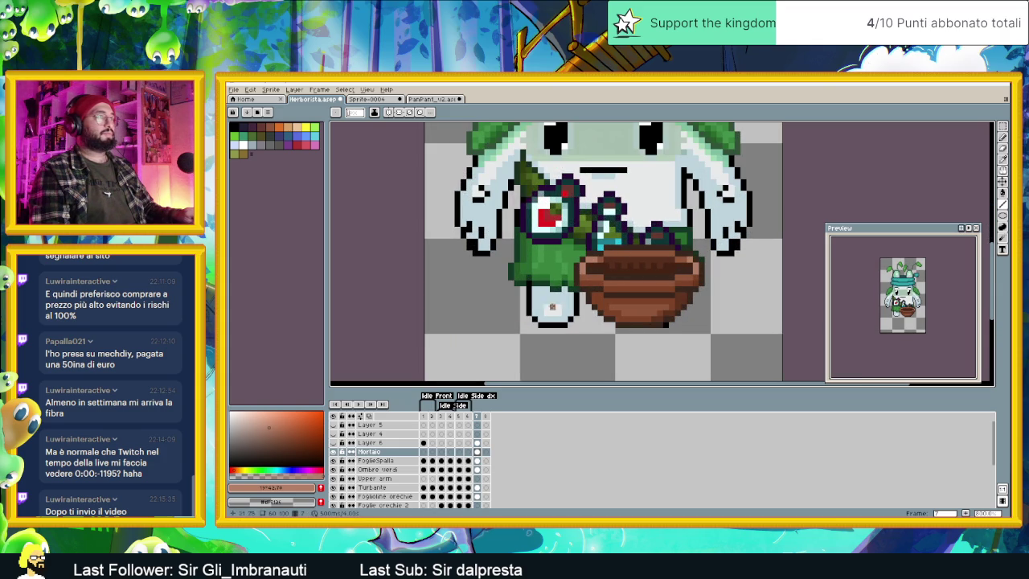
alt+click(591, 282)
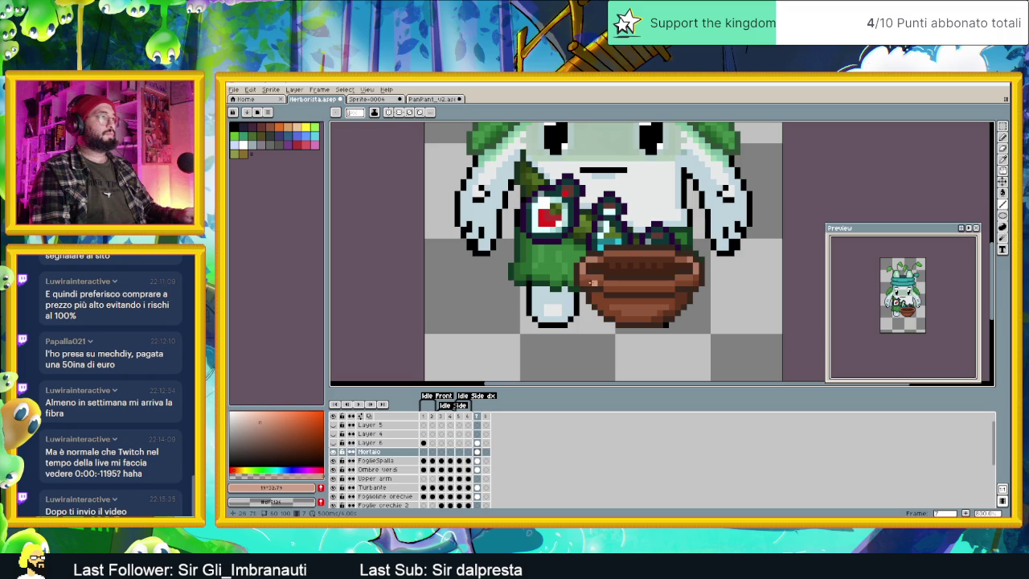
scroll(599, 287, down, 3)
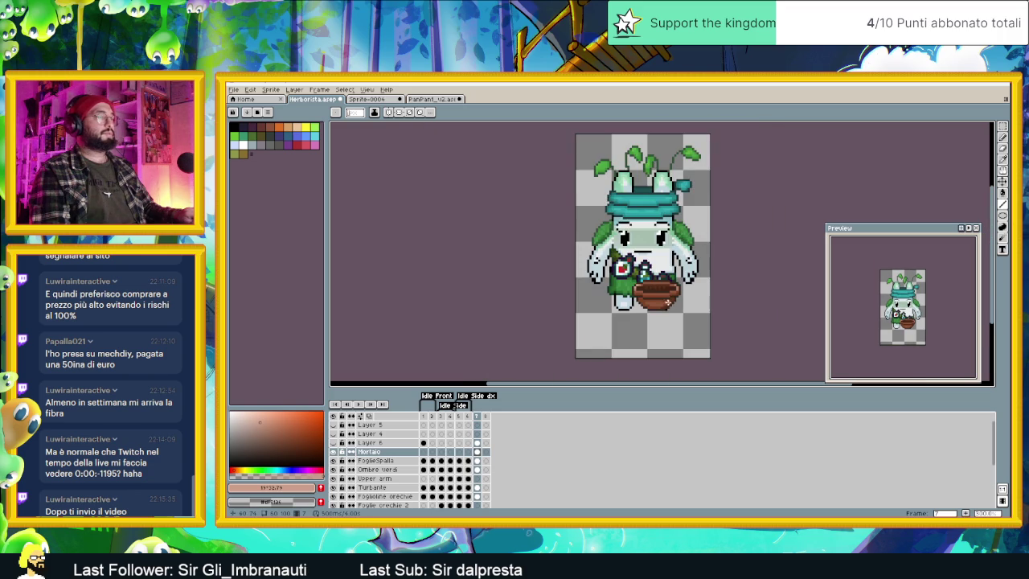
scroll(673, 297, up, 3)
scroll(679, 290, up, 1)
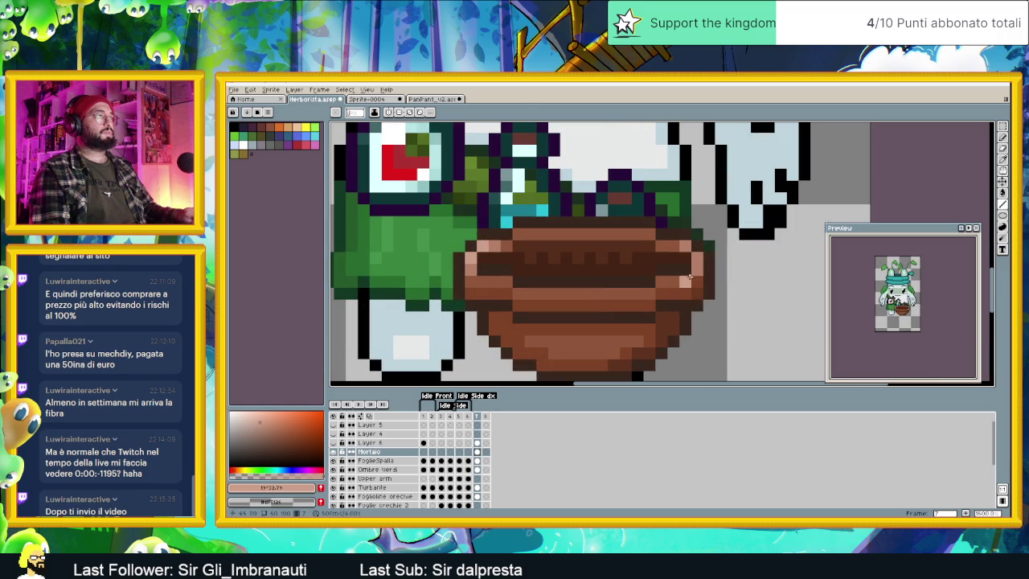
Step: Paint salmon-brown highlights along the bowl rim using the rim's own colour
alt+click(689, 277)
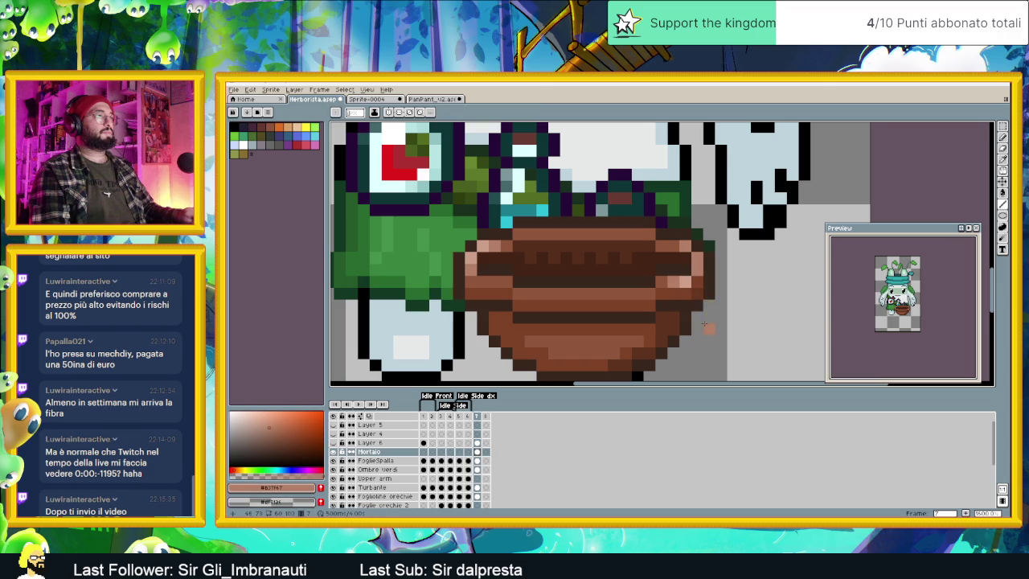
scroll(704, 323, down, 3)
scroll(704, 323, down, 2)
scroll(694, 350, up, 3)
scroll(694, 351, up, 1)
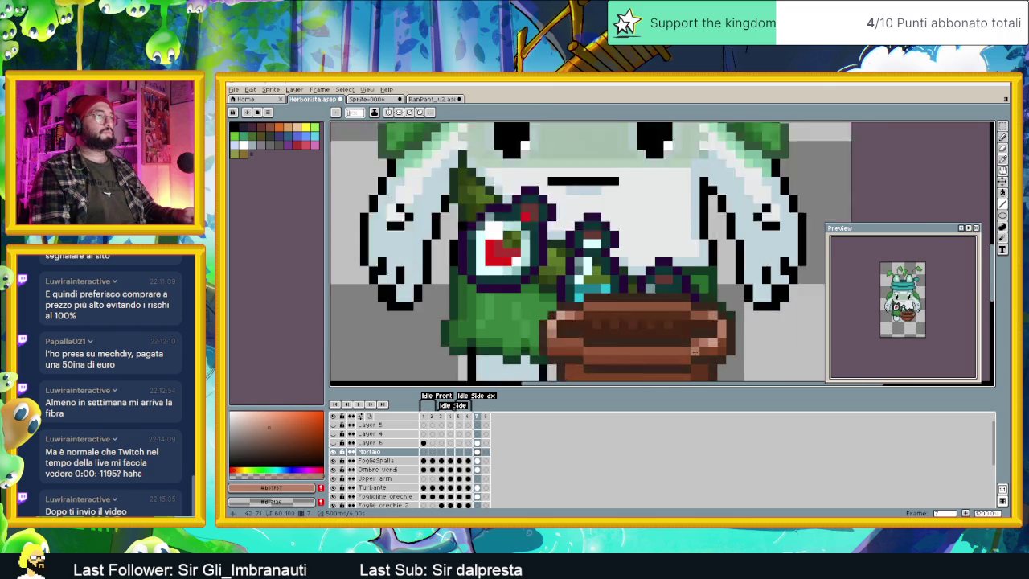
scroll(695, 351, up, 1)
drag(696, 341, 724, 339)
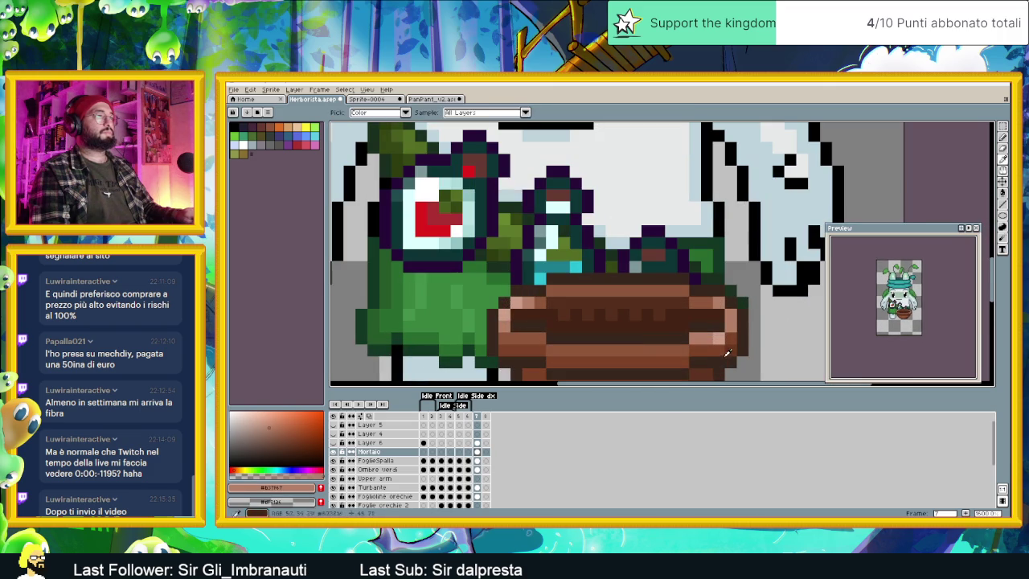
Step: Add dark brown outline pixels along the right side of the bowl
alt+click(727, 328)
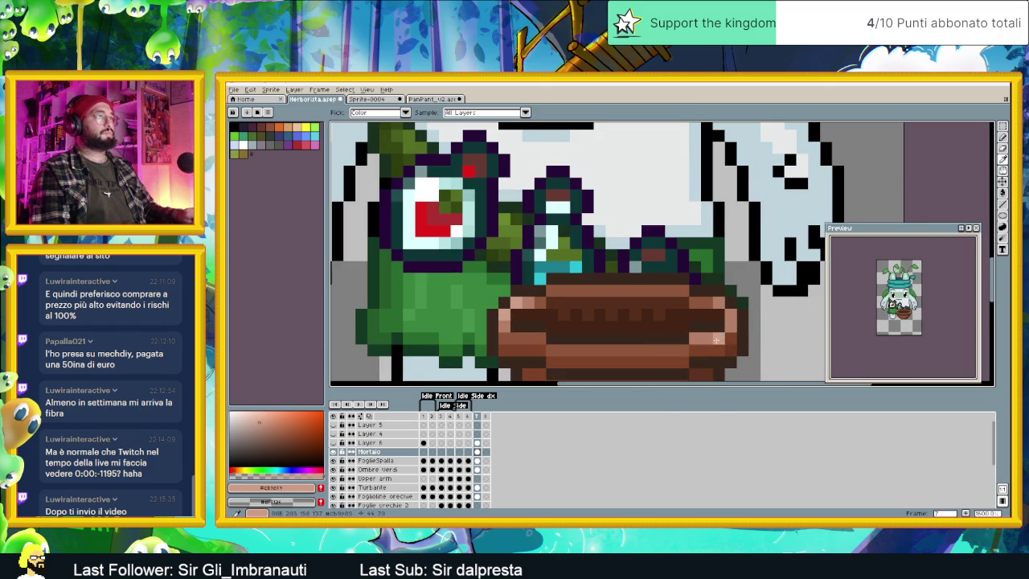
scroll(696, 341, down, 3)
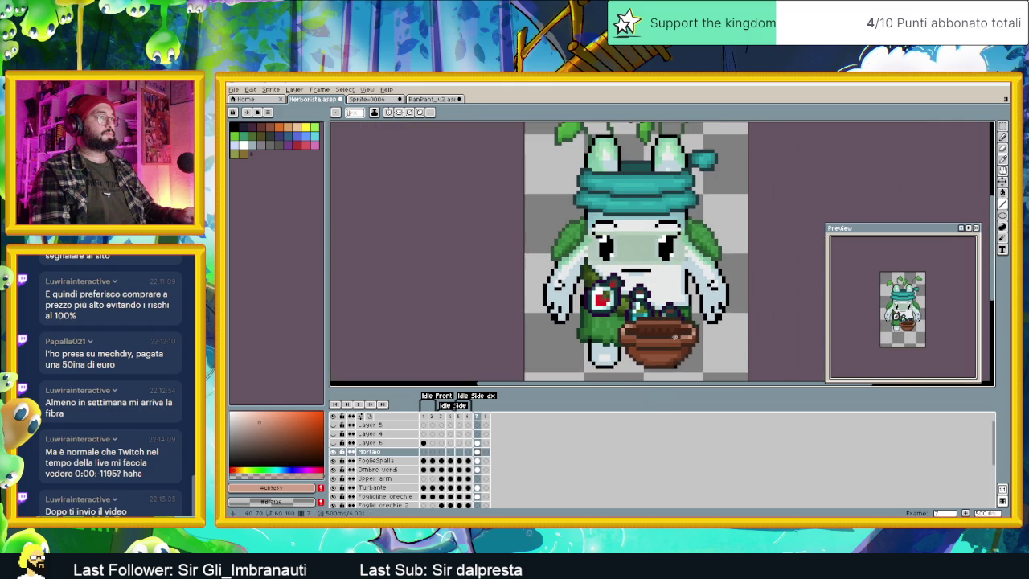
scroll(675, 337, down, 1)
scroll(673, 322, up, 2)
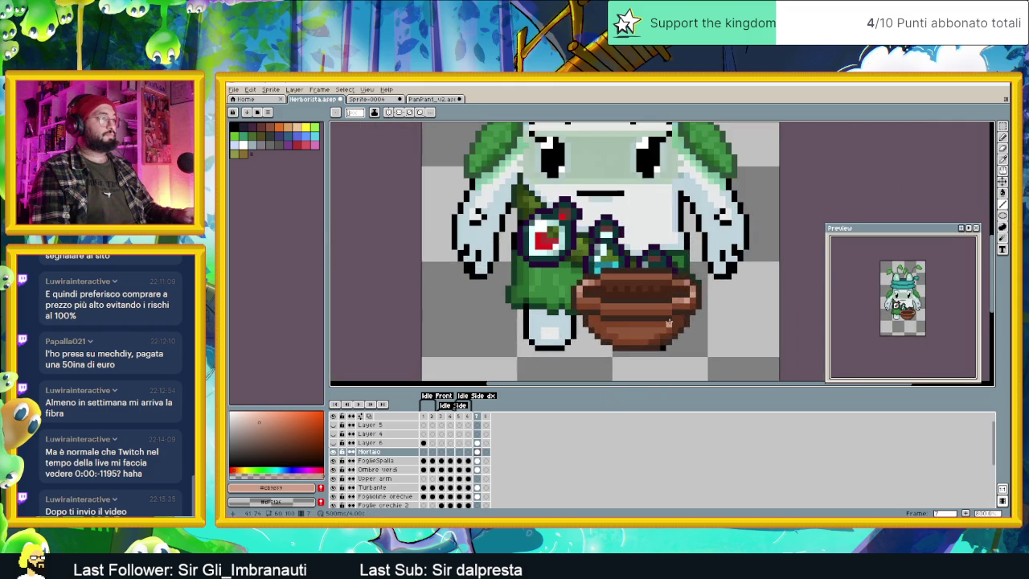
scroll(672, 322, up, 2)
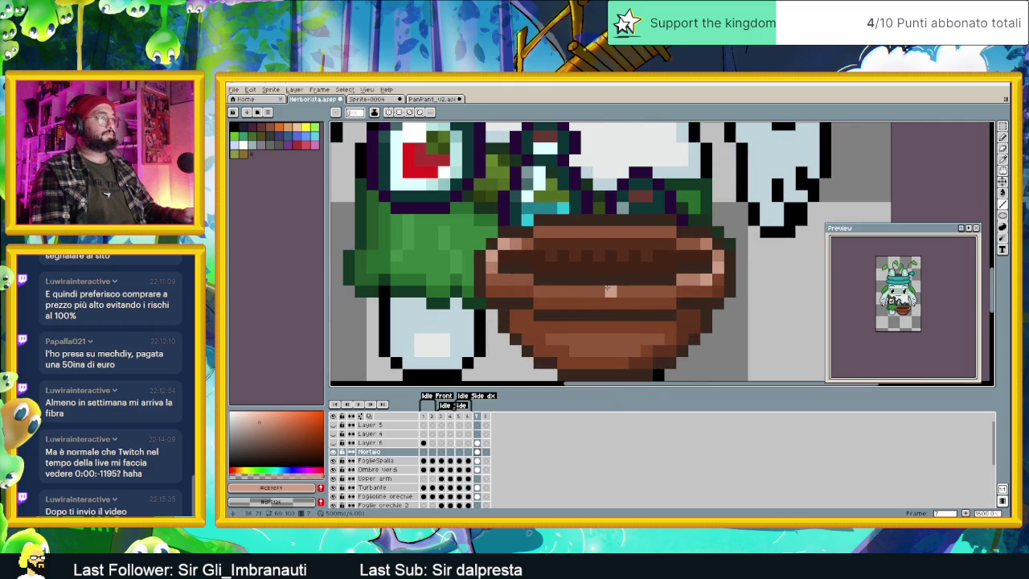
key(alt)
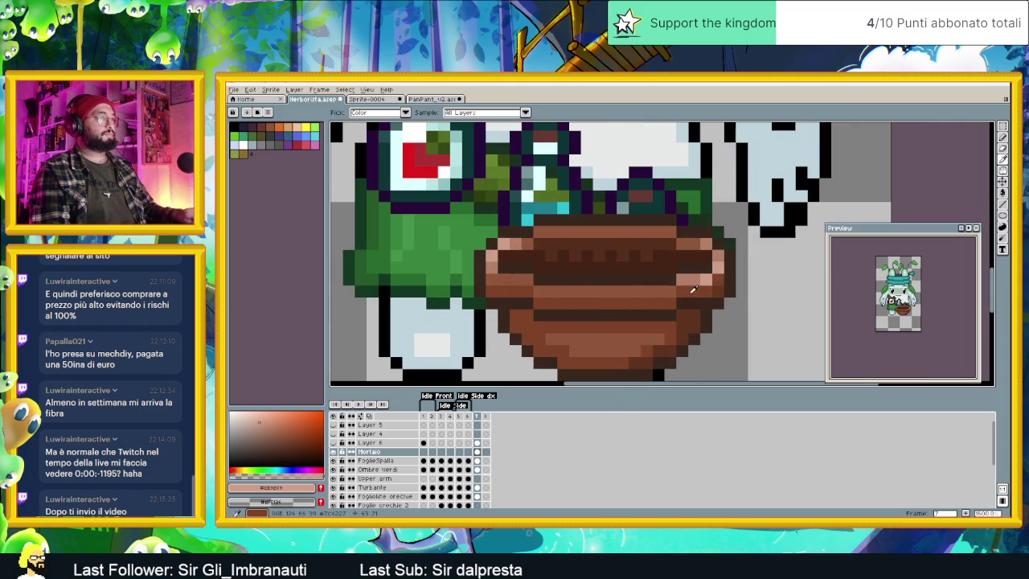
click(684, 318)
alt+click(708, 312)
click(717, 339)
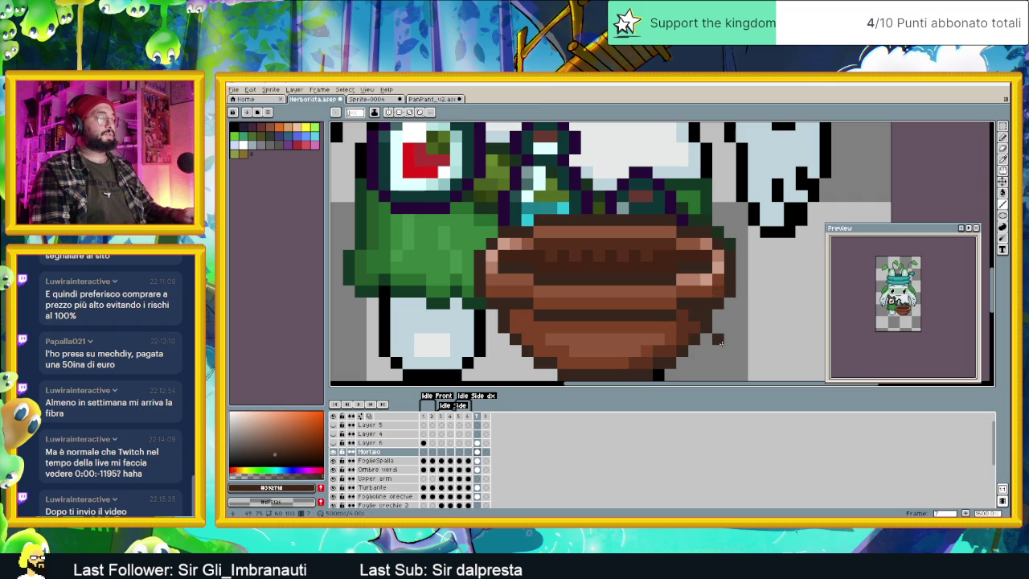
Step: Compare the bowl's dark brown #452414 with its lighter brown #5d321f, shifting the sprite higher in view
alt+click(519, 257)
scroll(712, 332, down, 3)
scroll(694, 343, up, 3)
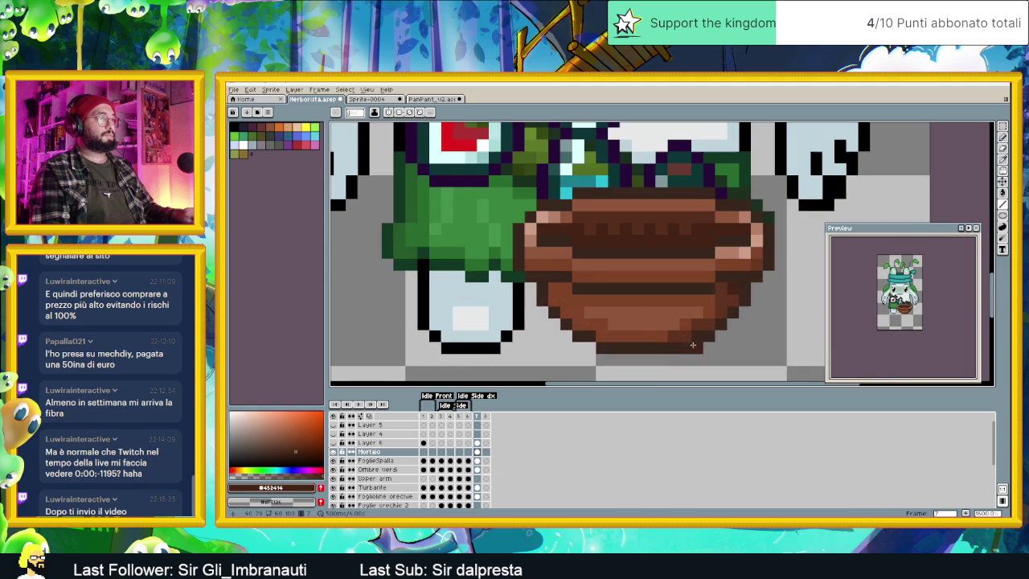
alt+click(710, 312)
alt+click(721, 313)
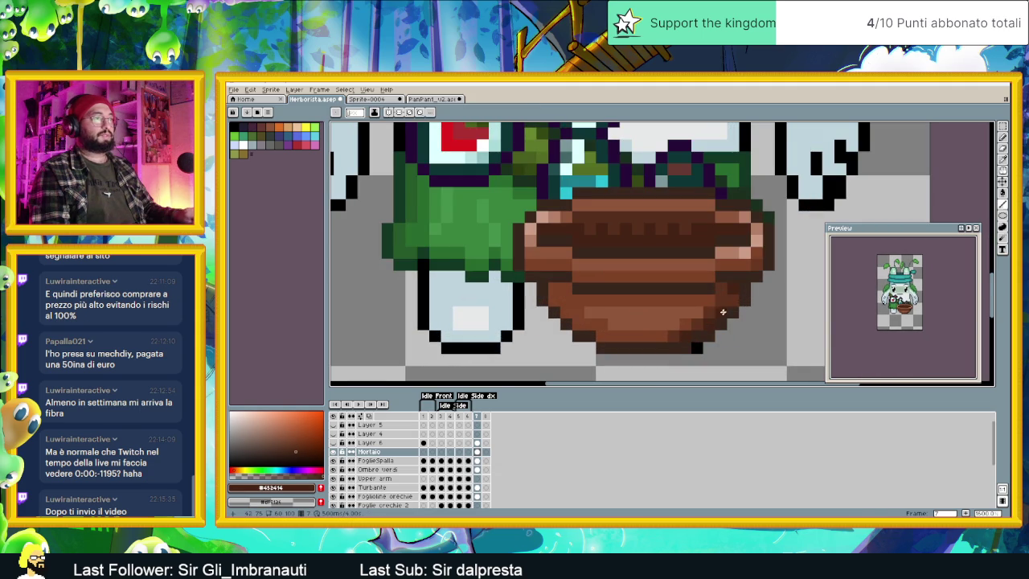
scroll(719, 314, down, 2)
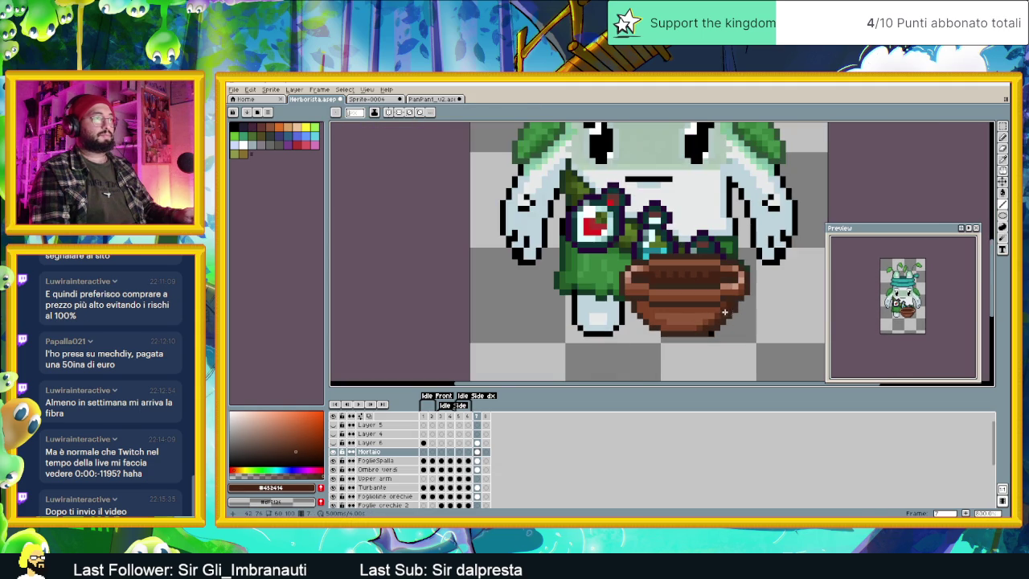
scroll(688, 345, down, 2)
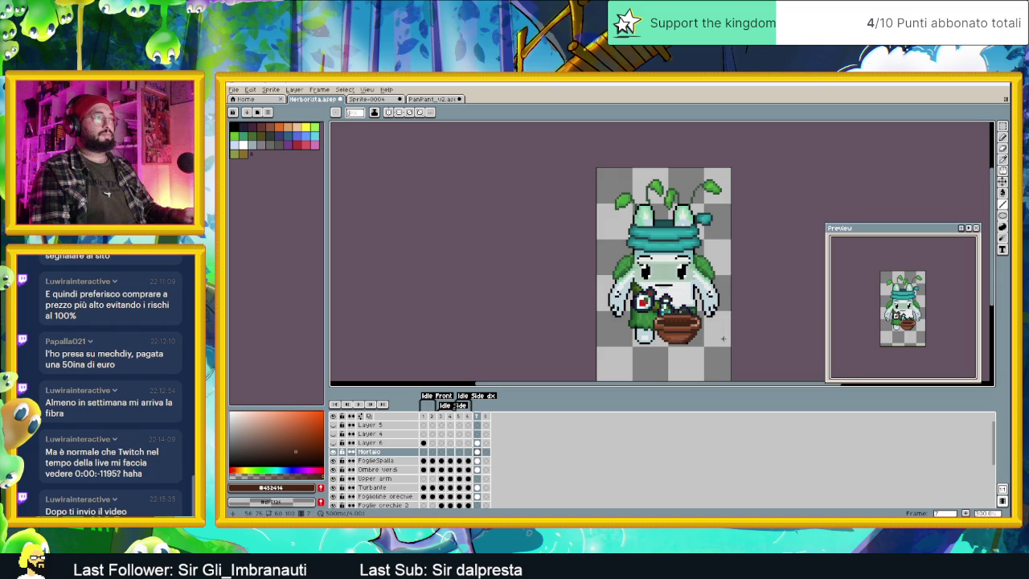
drag(722, 338, 687, 311)
scroll(673, 317, up, 2)
scroll(623, 305, up, 2)
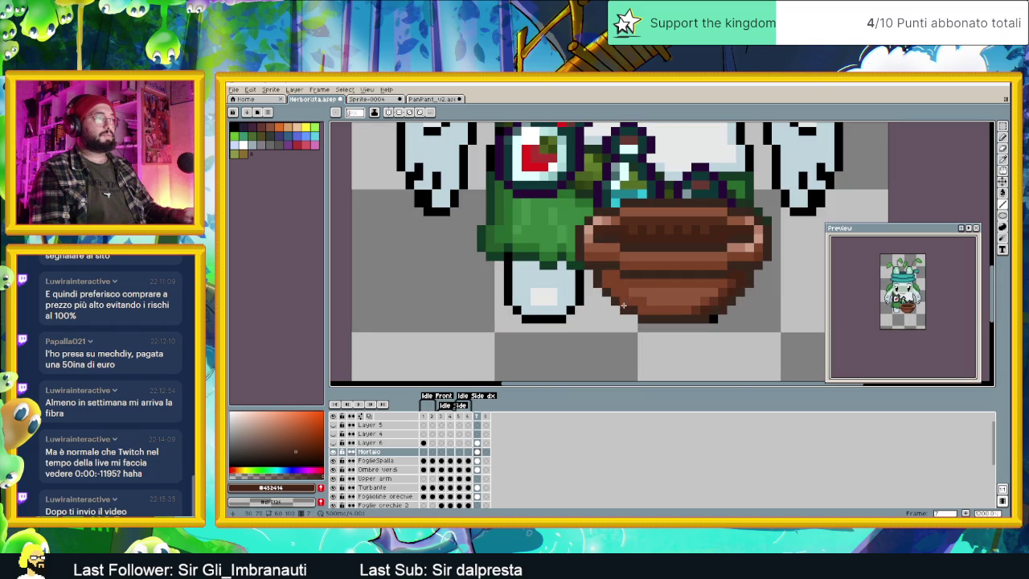
Step: Settle on the bowl rim's light brown as the current colour
alt+click(624, 283)
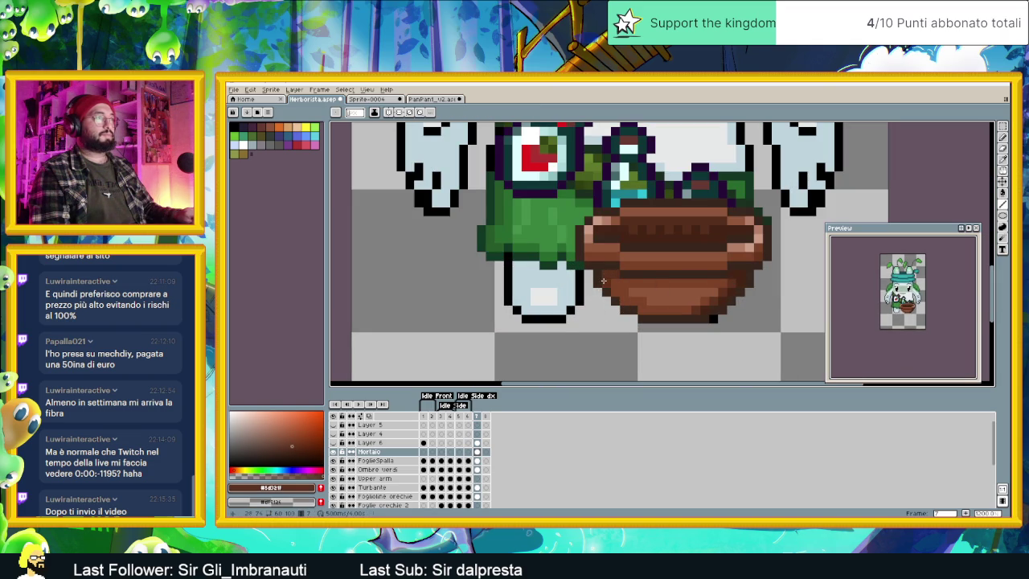
key(alt)
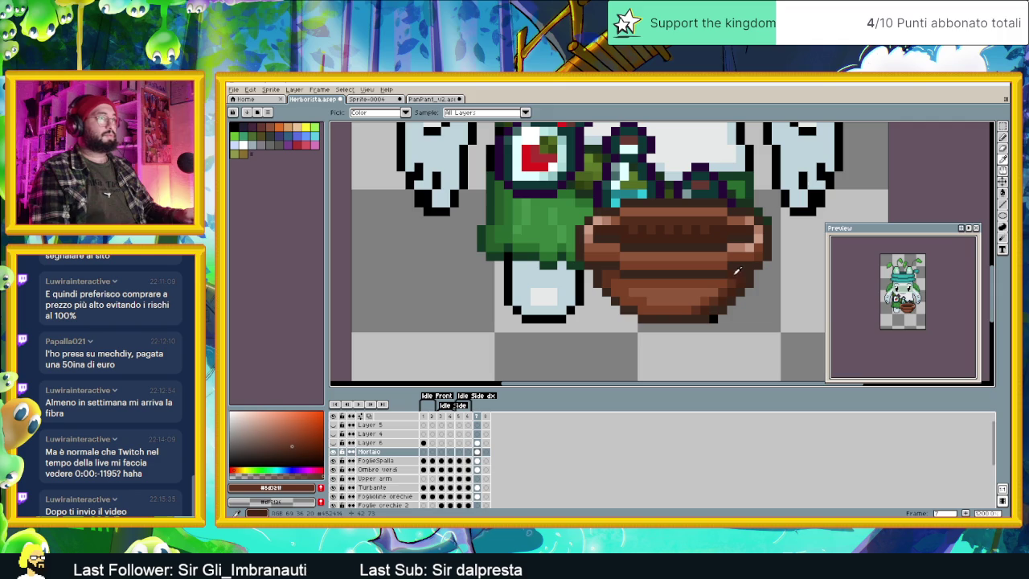
alt+click(736, 271)
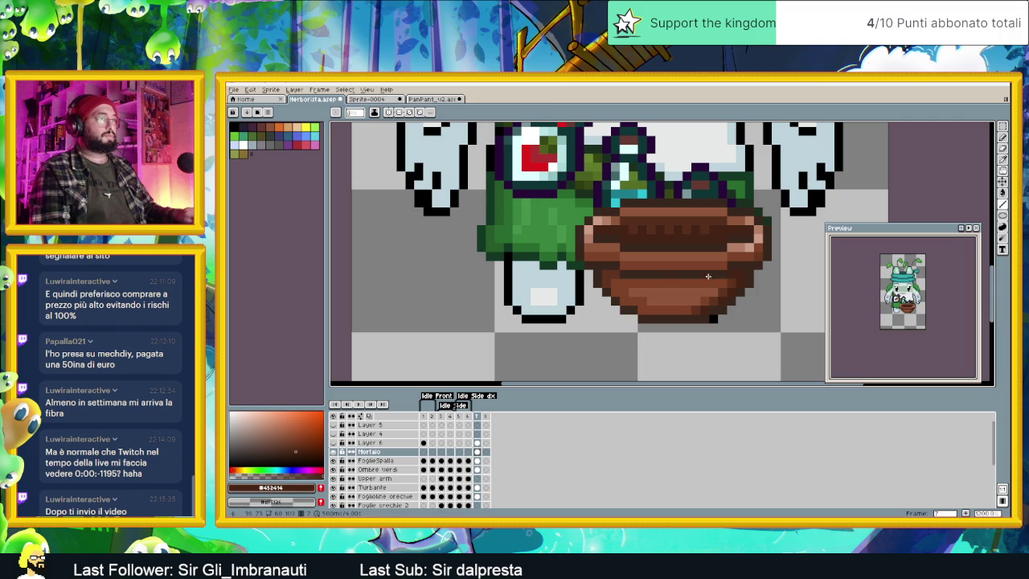
alt+click(595, 229)
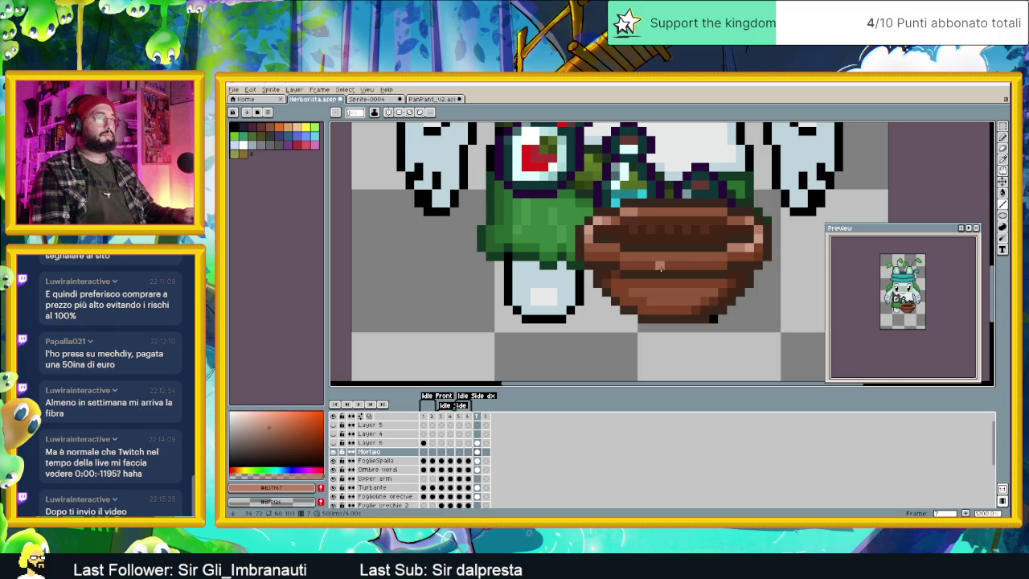
scroll(683, 274, down, 2)
scroll(659, 281, down, 1)
scroll(631, 287, down, 1)
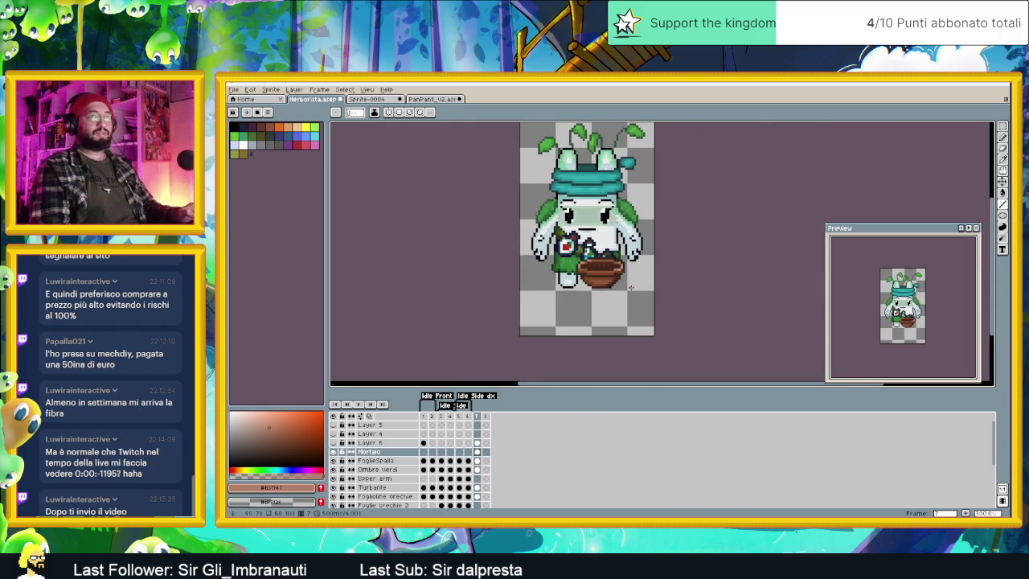
Step: Save the sprite file
key(ctrl+s)
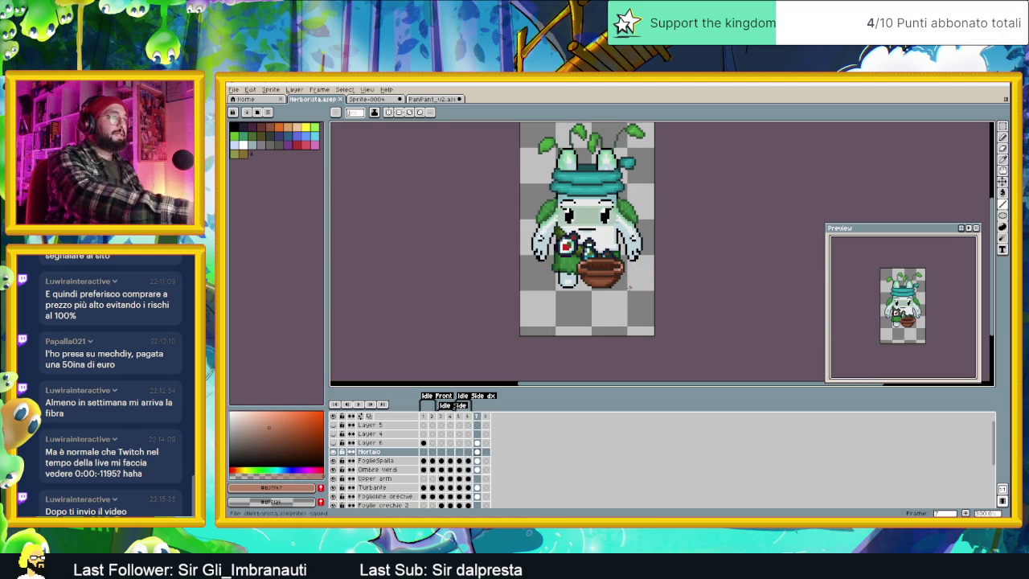
scroll(618, 239, up, 1)
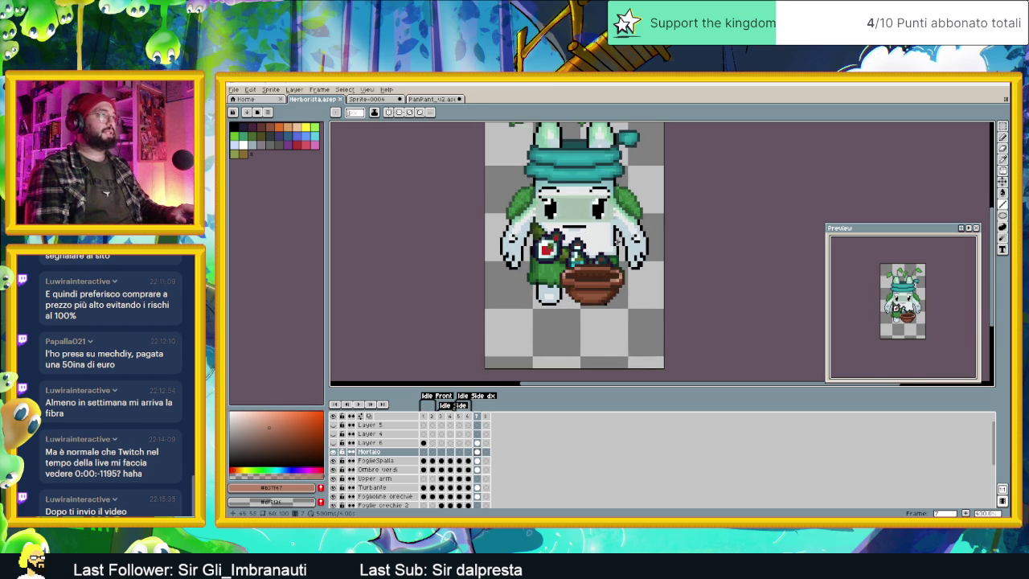
scroll(616, 239, up, 1)
scroll(577, 289, up, 1)
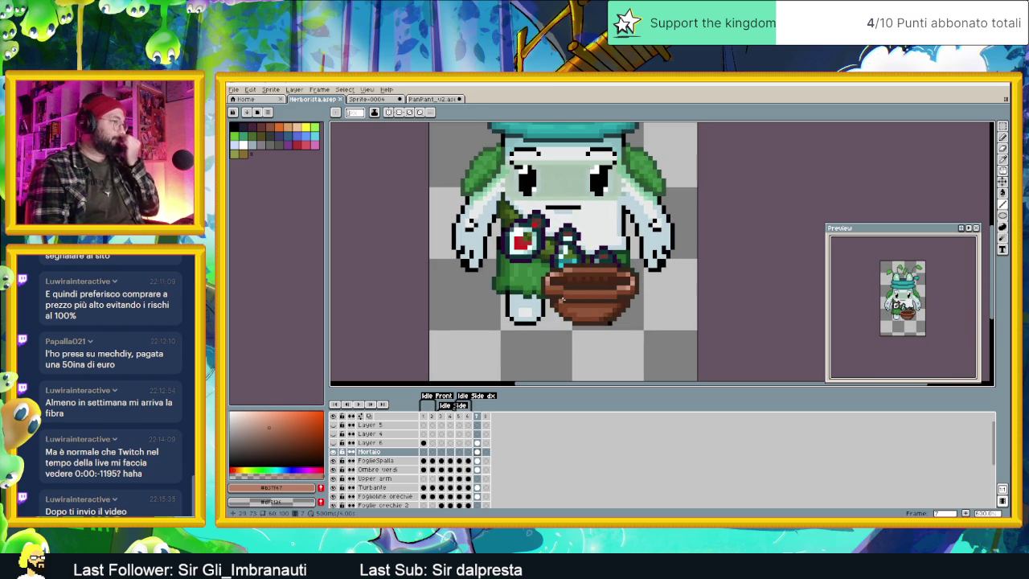
Step: Rename the Mortaio layer to Ciotola
click(384, 453)
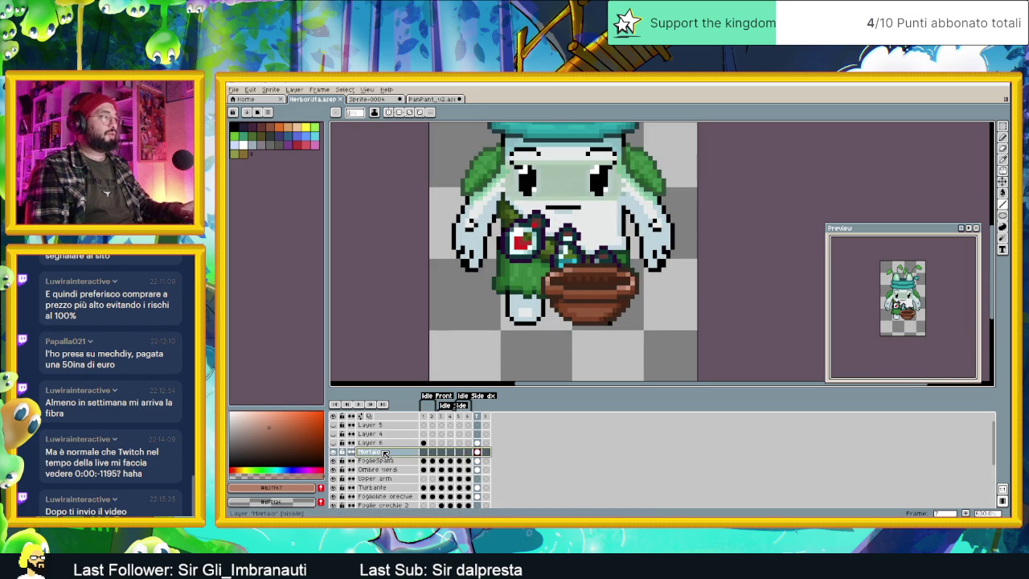
double_click(384, 453)
text(Ciotola)
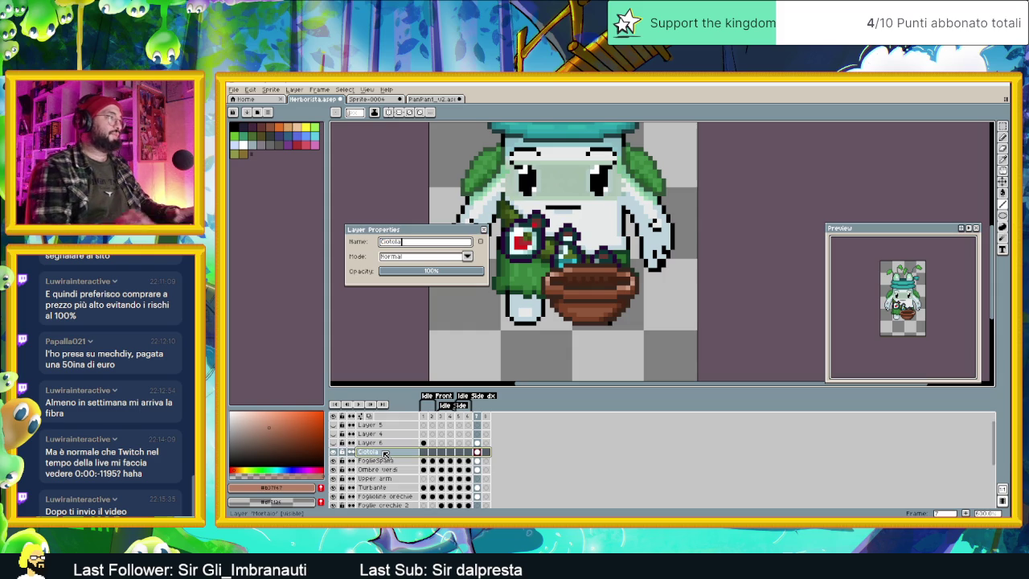
key(Return)
Step: Add a new layer above Ciotola and name it Mortaio
right_click(384, 453)
mouse_move(399, 460)
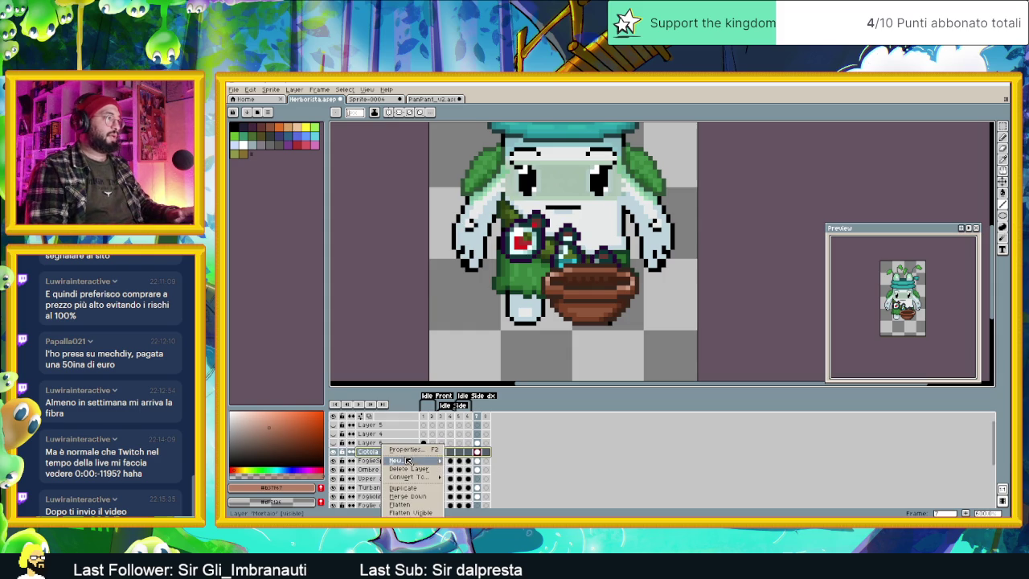
click(468, 460)
double_click(377, 453)
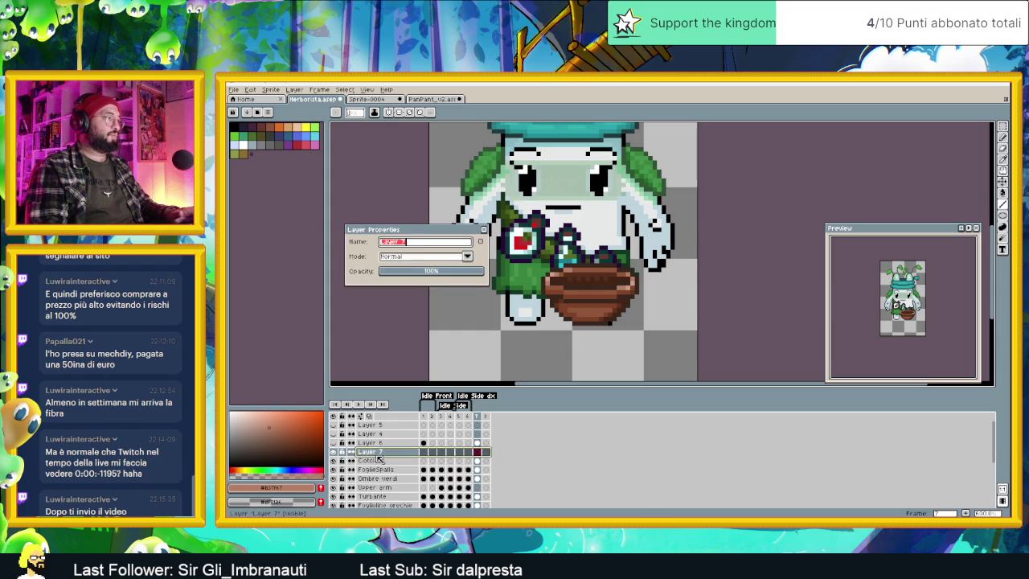
text(Mortaio)
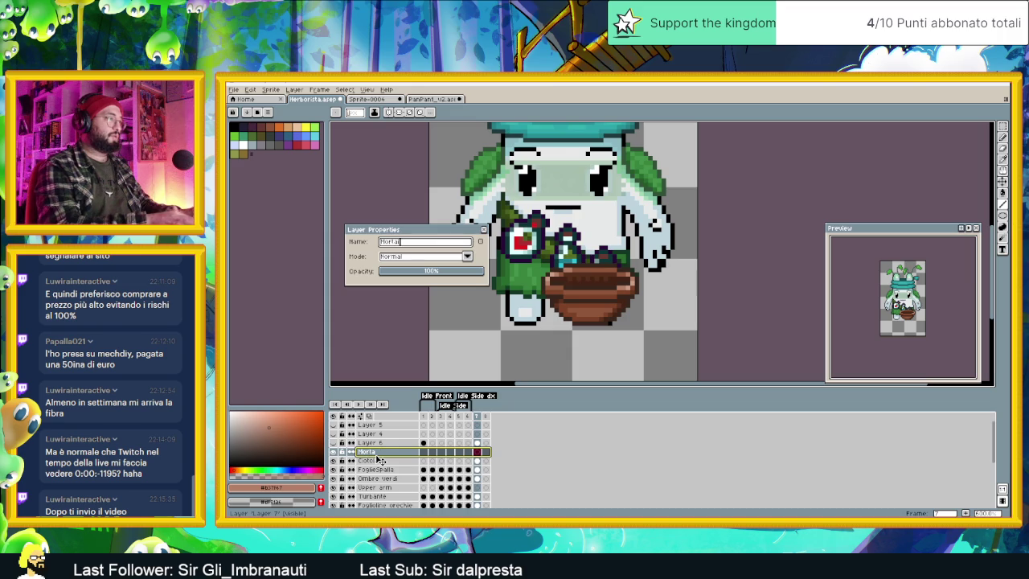
key(Return)
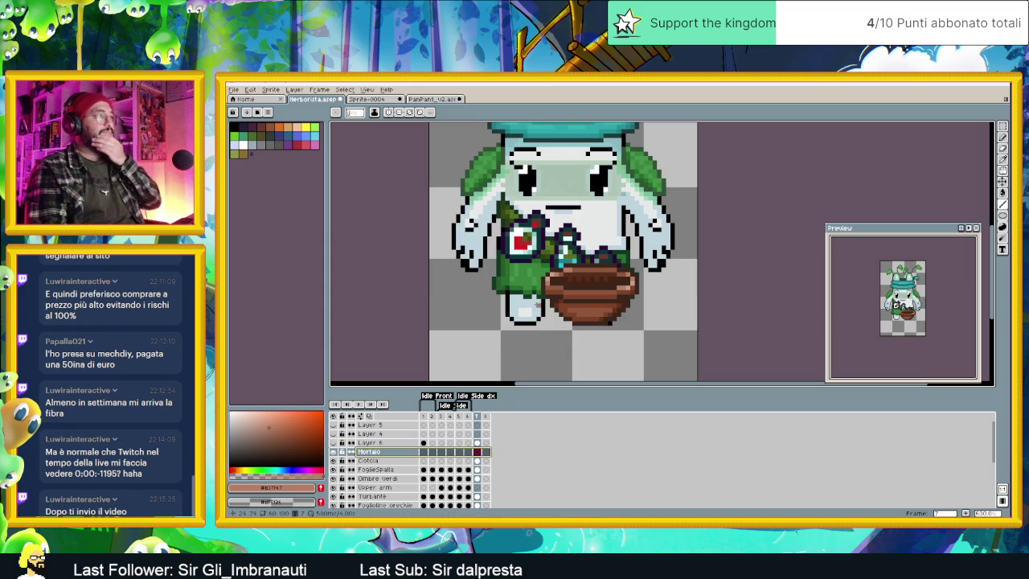
scroll(540, 275, up, 1)
Step: Pick the bowl's dark brown and pencil the pestle's upright line, top edge and top row
key(i)
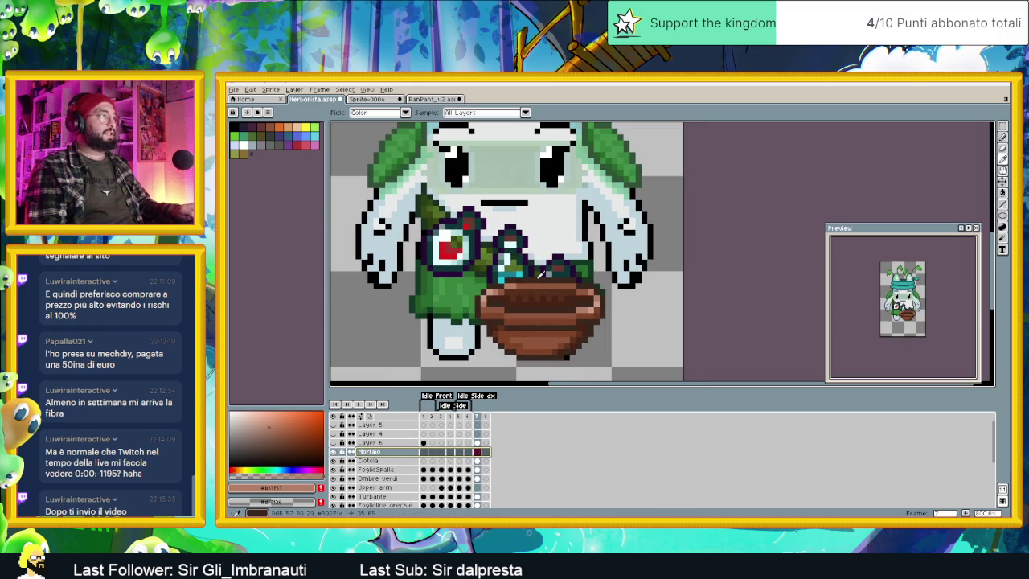
click(540, 275)
key(b)
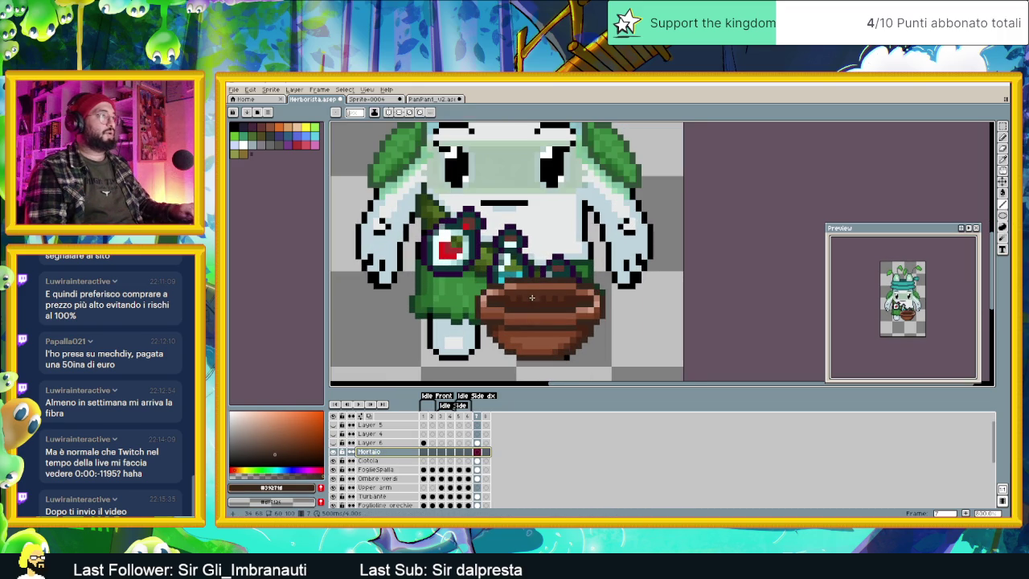
mouse_move(527, 295)
mouse_down()
mouse_move(524, 252)
mouse_move(543, 297)
mouse_up()
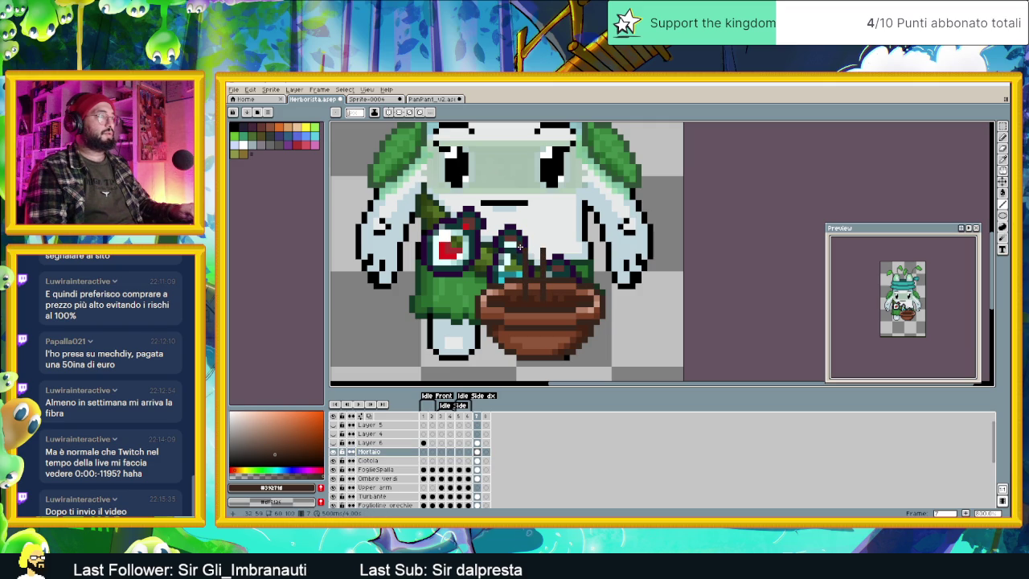
drag(519, 227, 526, 226)
click(547, 227)
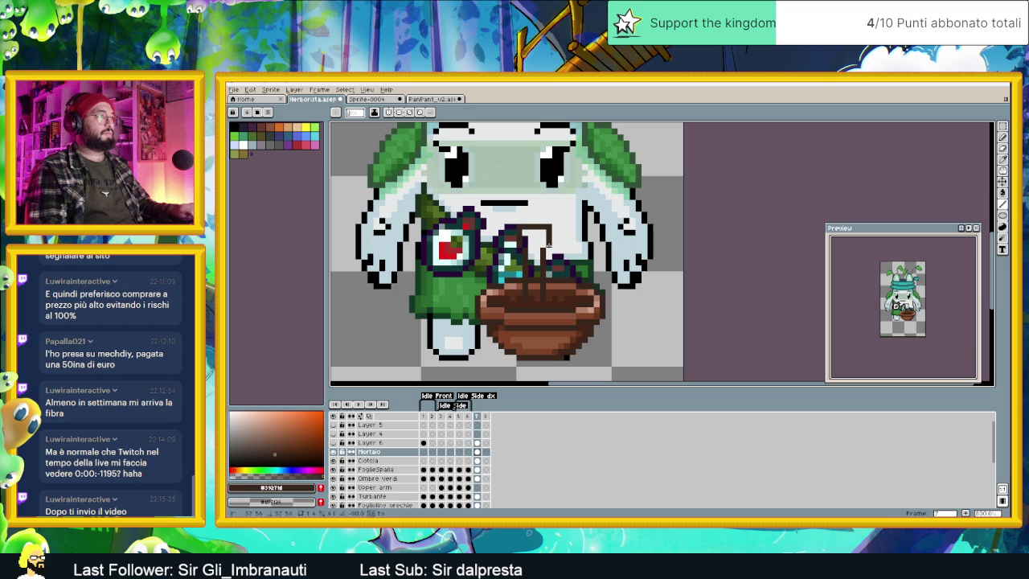
scroll(530, 235, up, 2)
scroll(514, 228, up, 1)
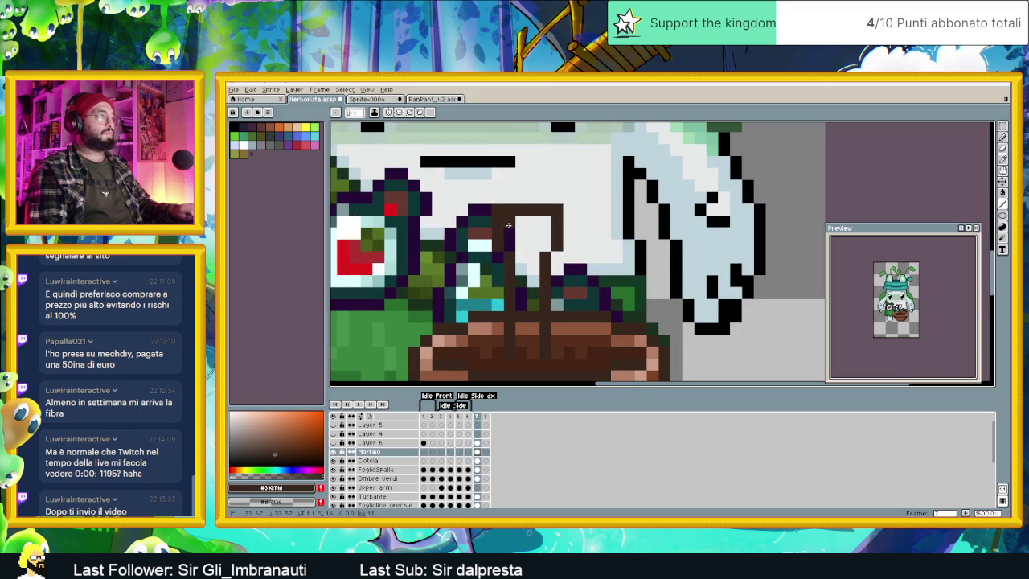
drag(509, 199, 543, 199)
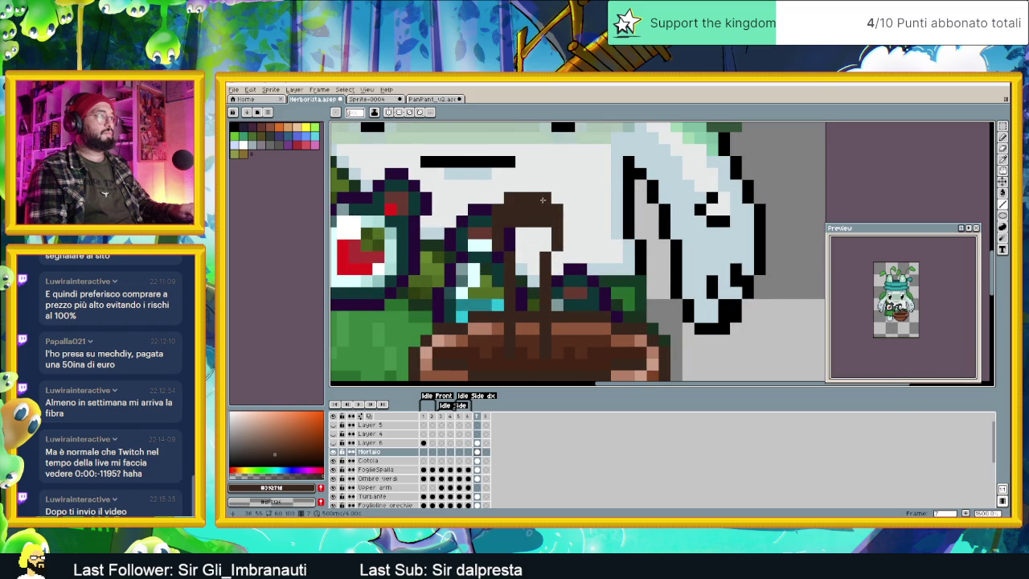
scroll(543, 199, down, 3)
scroll(533, 309, up, 2)
mouse_move(533, 331)
mouse_down()
mouse_move(510, 272)
mouse_move(505, 303)
mouse_move(549, 307)
mouse_move(526, 306)
mouse_up()
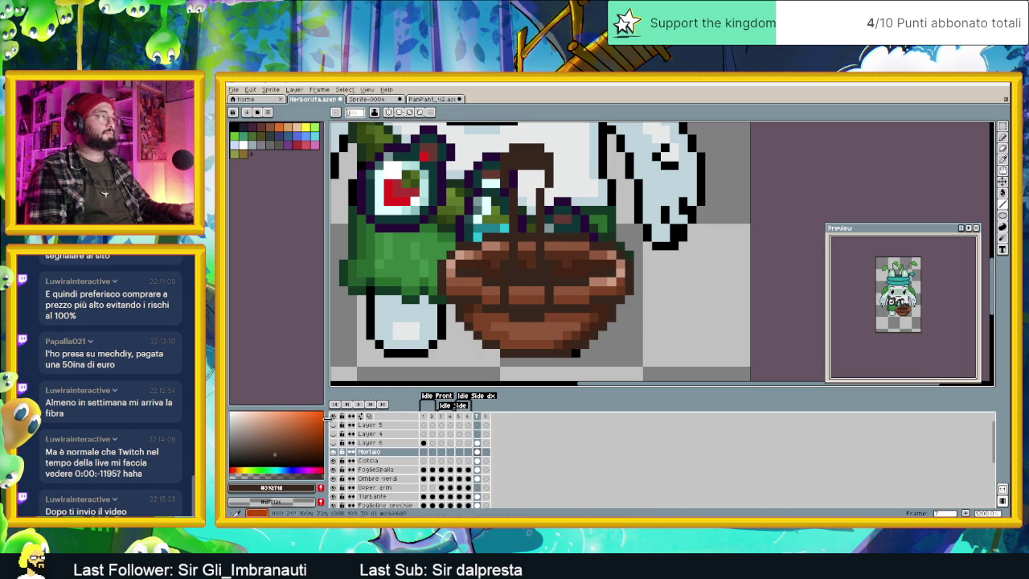
Step: Try flood-filling the pestle with bowl brown, undoing the fills that spread across the canvas
key(i)
click(583, 263)
key(g)
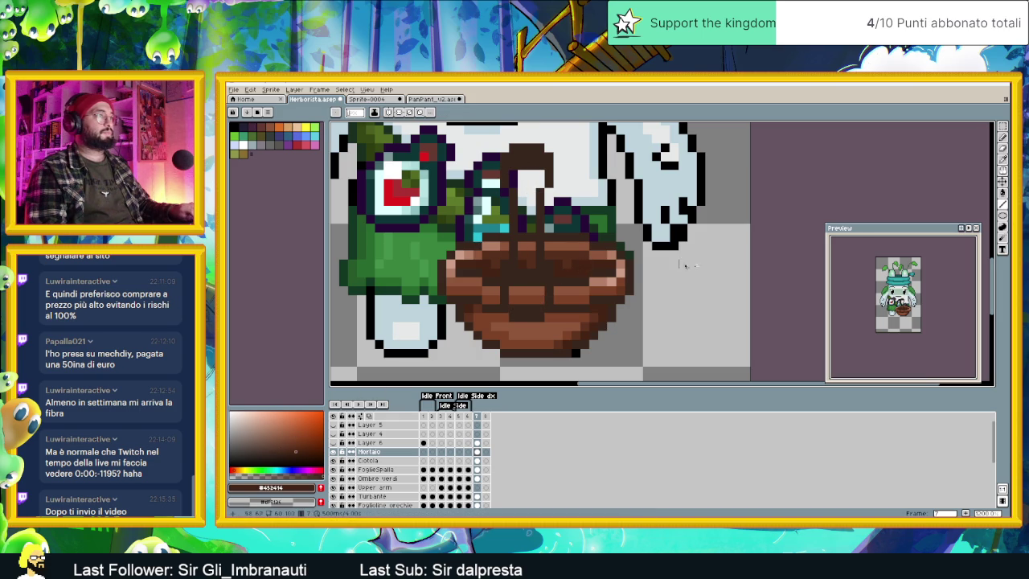
click(522, 183)
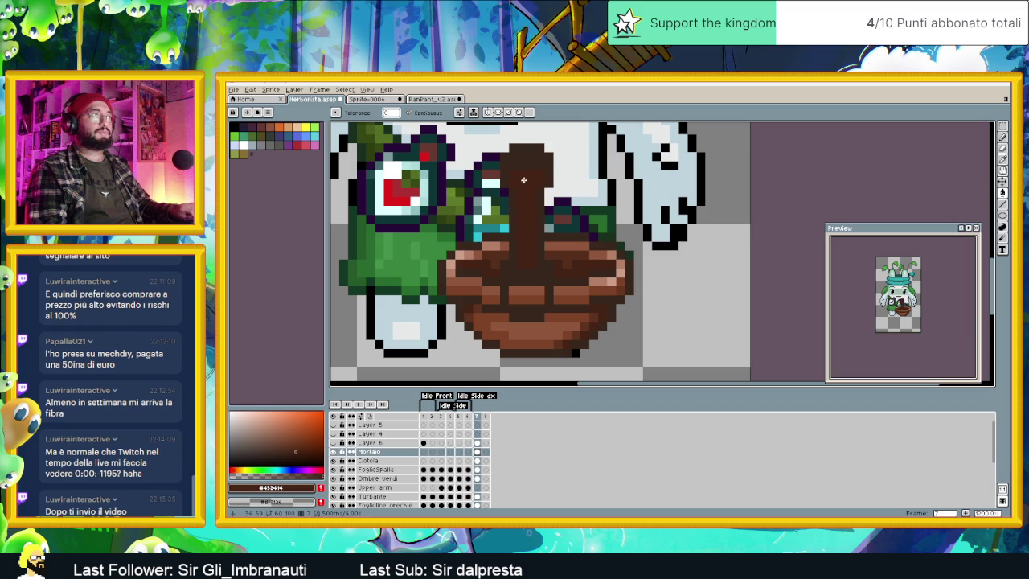
click(524, 265)
key(ctrl+z)
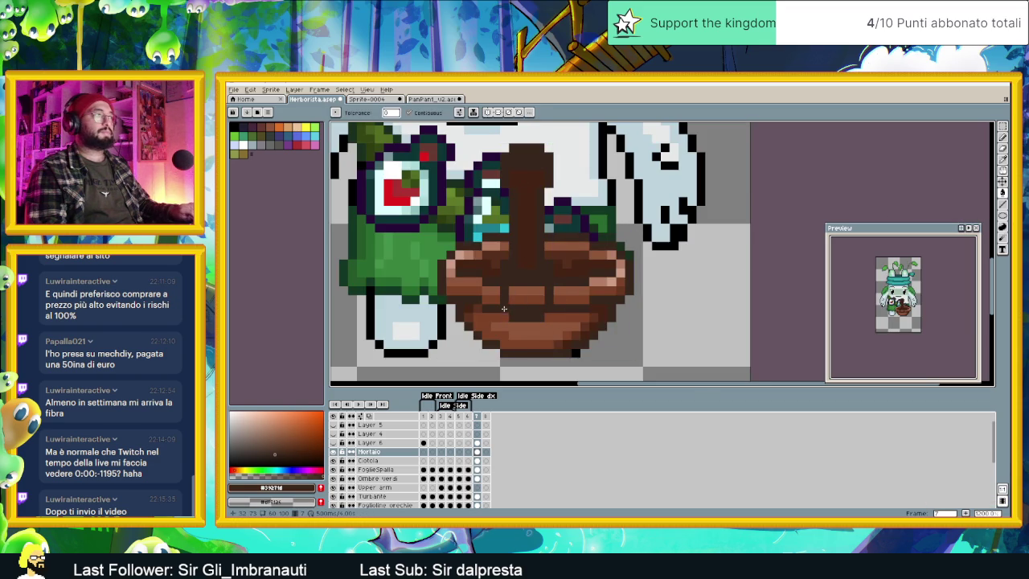
click(521, 304)
key(ctrl+z)
Step: Draw a mid brown shading stroke down the centre of the pestle
click(1003, 138)
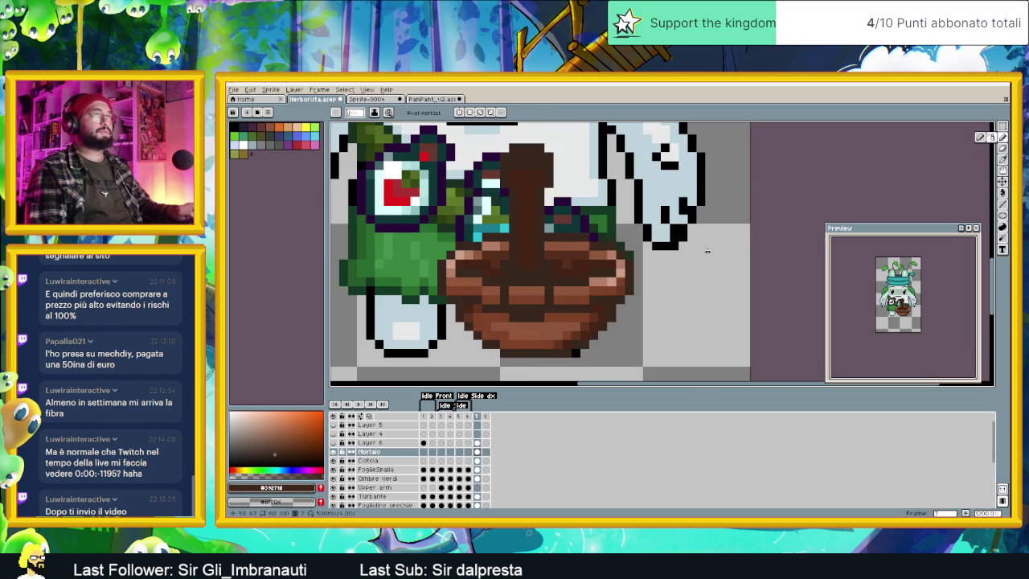
click(520, 213)
key(b)
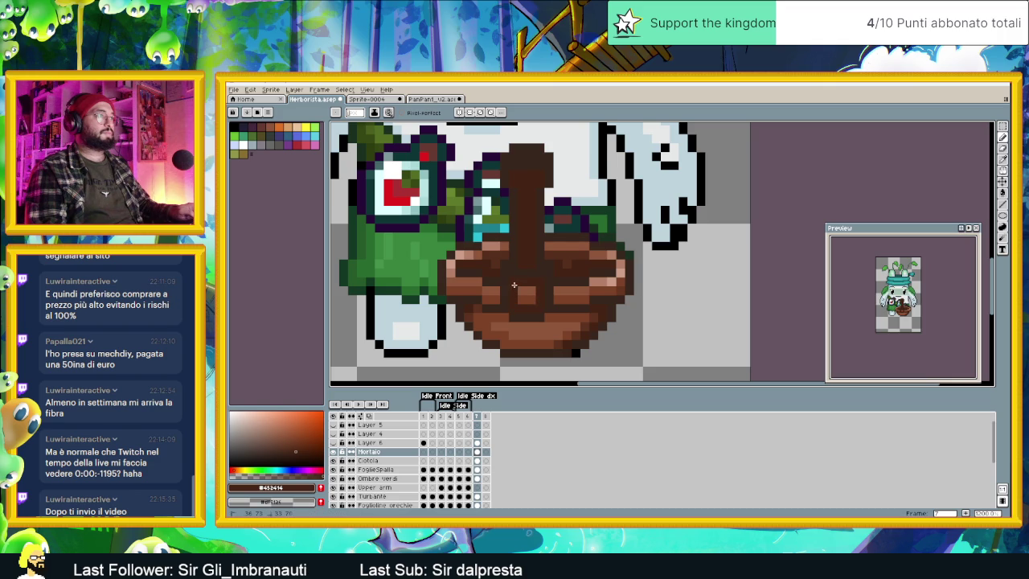
scroll(524, 299, down, 3)
scroll(536, 293, up, 1)
scroll(566, 287, up, 1)
scroll(562, 278, up, 1)
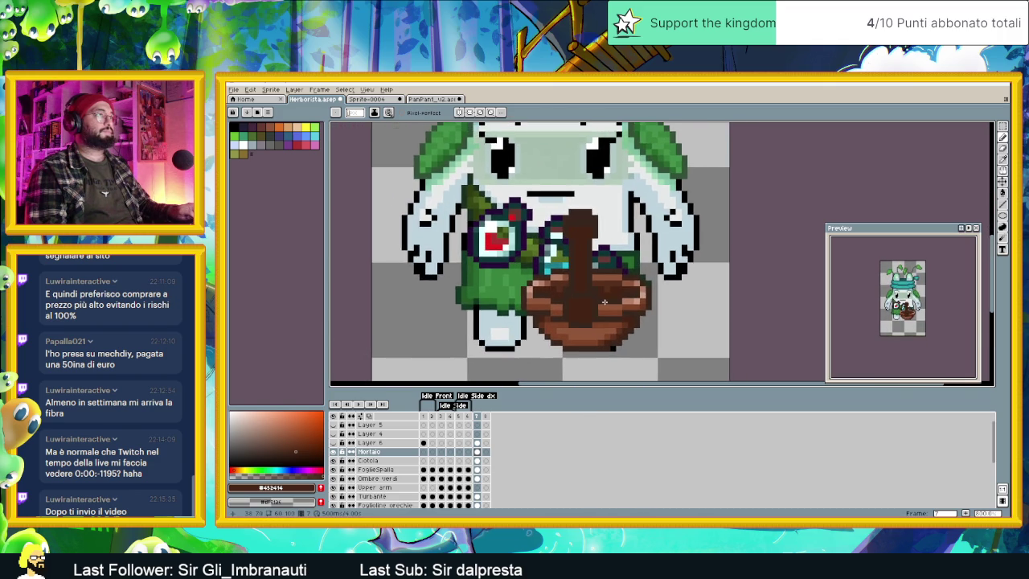
scroll(598, 301, up, 1)
key(i)
click(624, 312)
key(b)
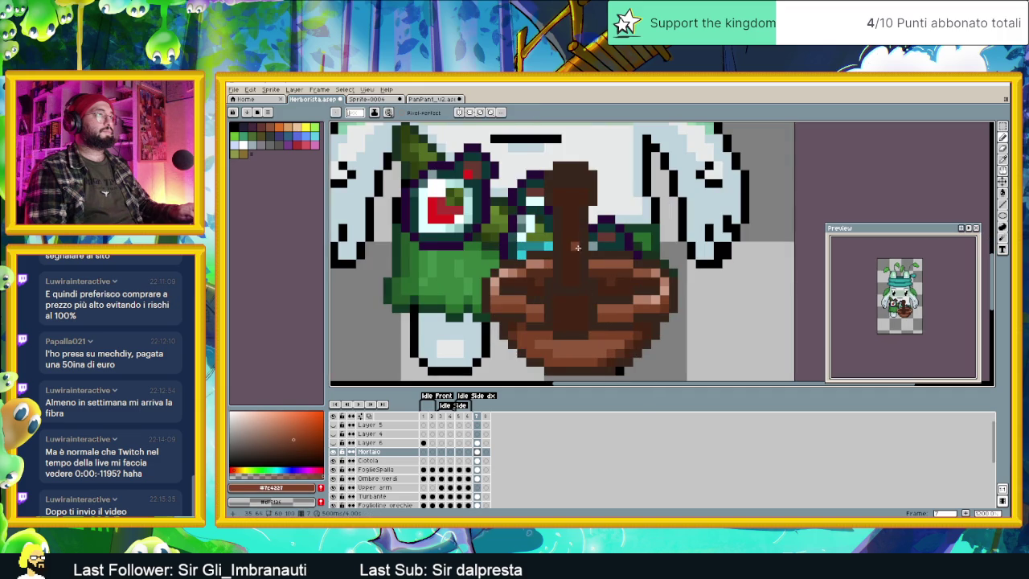
drag(568, 207, 563, 273)
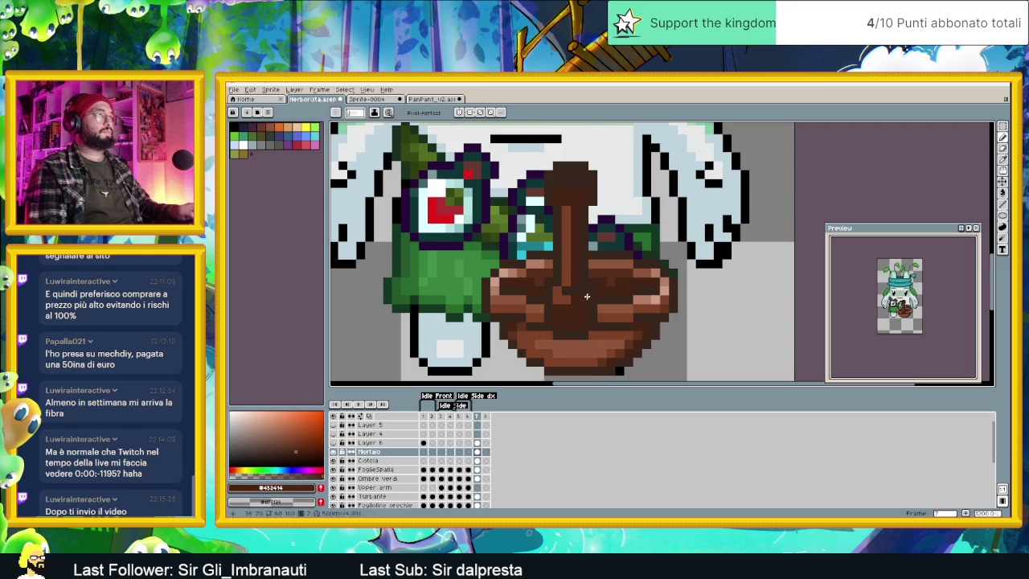
Step: Undo that stroke and paint darker brown pixels across the pestle top instead
alt+click(586, 291)
key(ctrl+z)
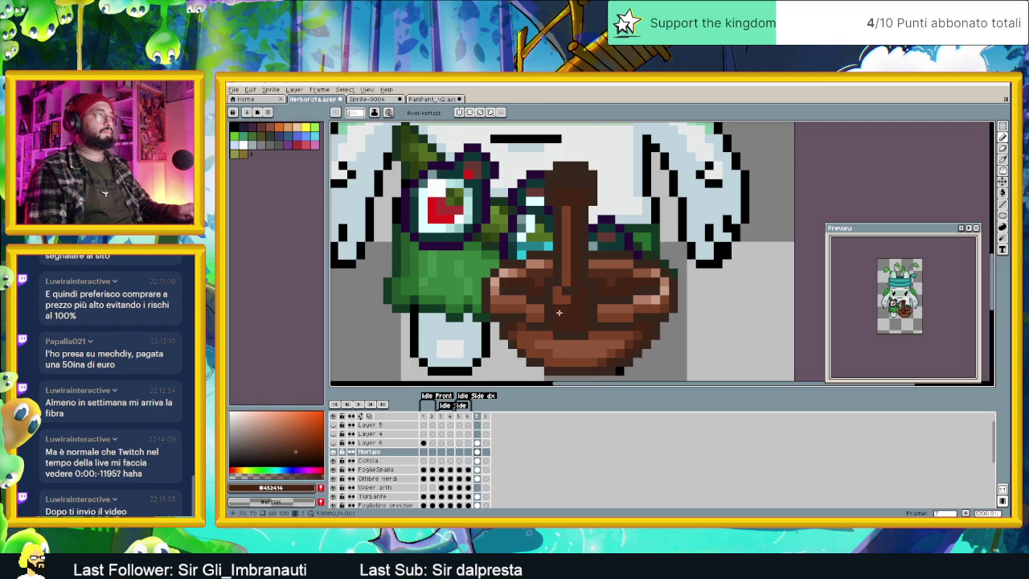
alt+click(554, 317)
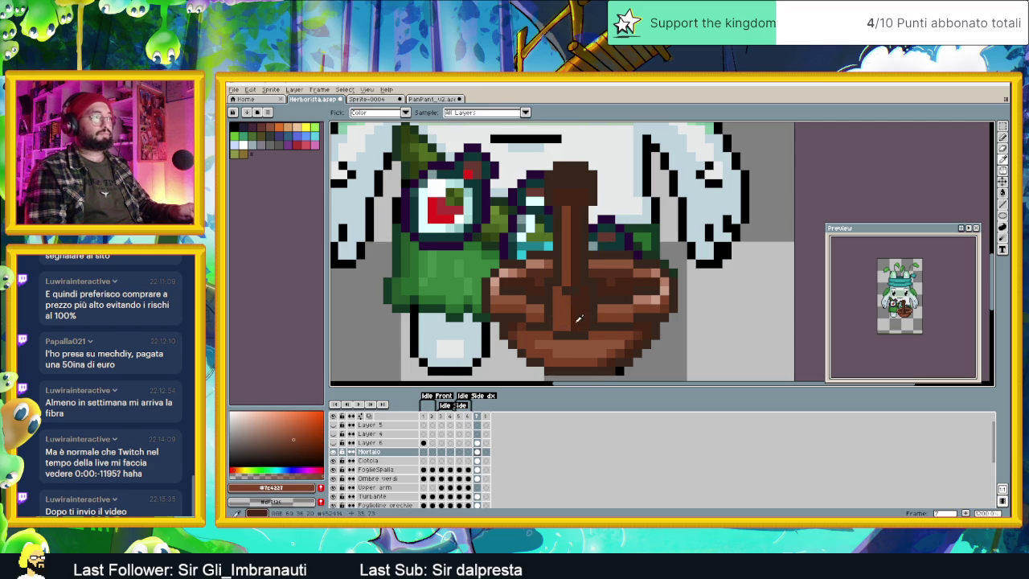
alt+click(566, 325)
alt+click(575, 313)
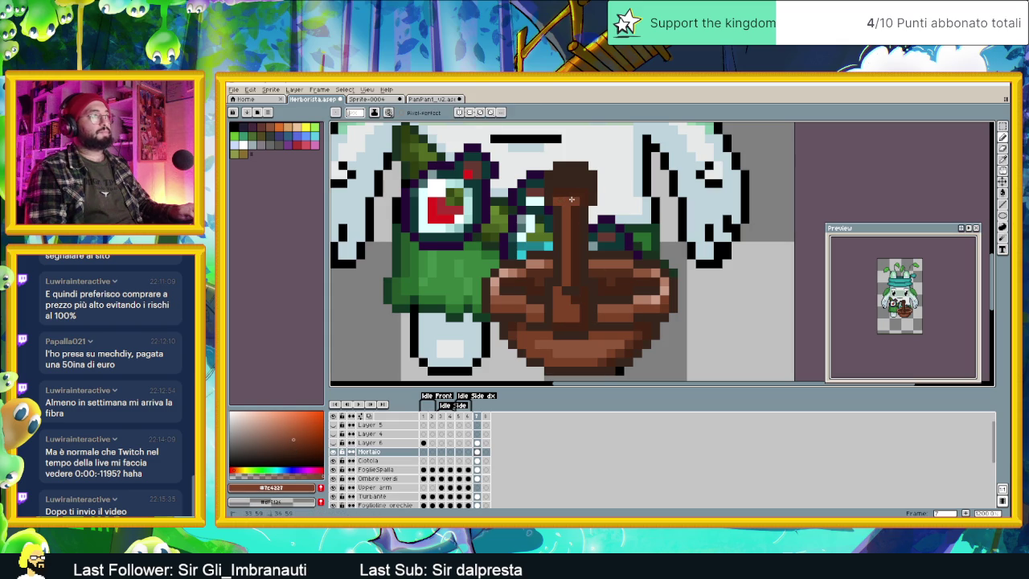
scroll(561, 194, down, 2)
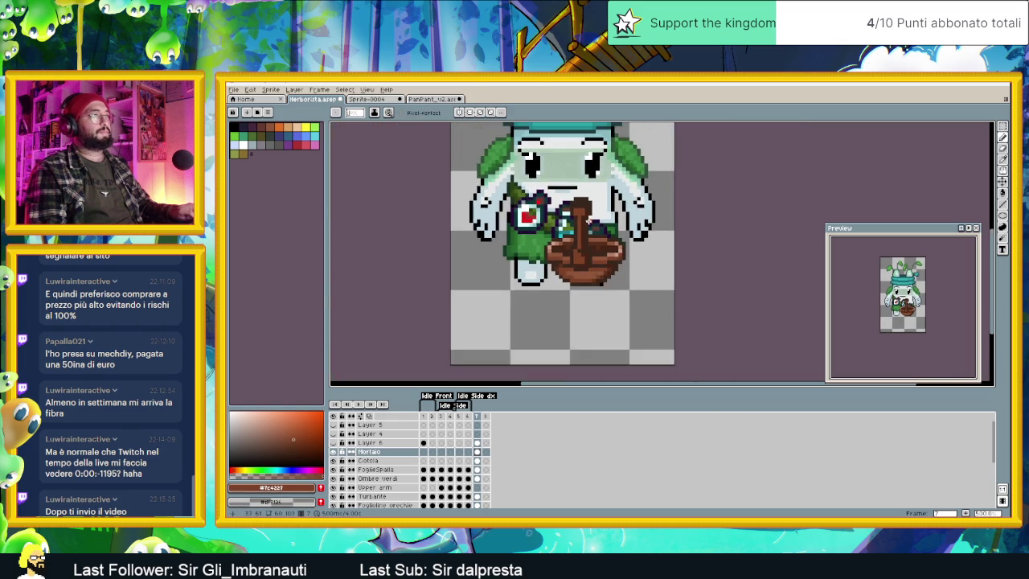
scroll(580, 195, up, 2)
alt+click(622, 303)
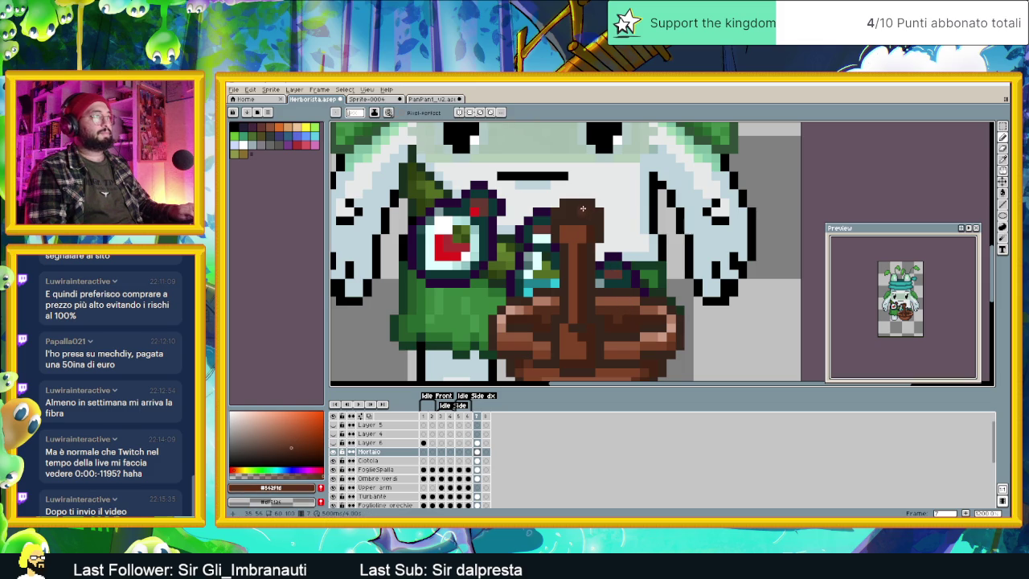
drag(565, 211, 581, 210)
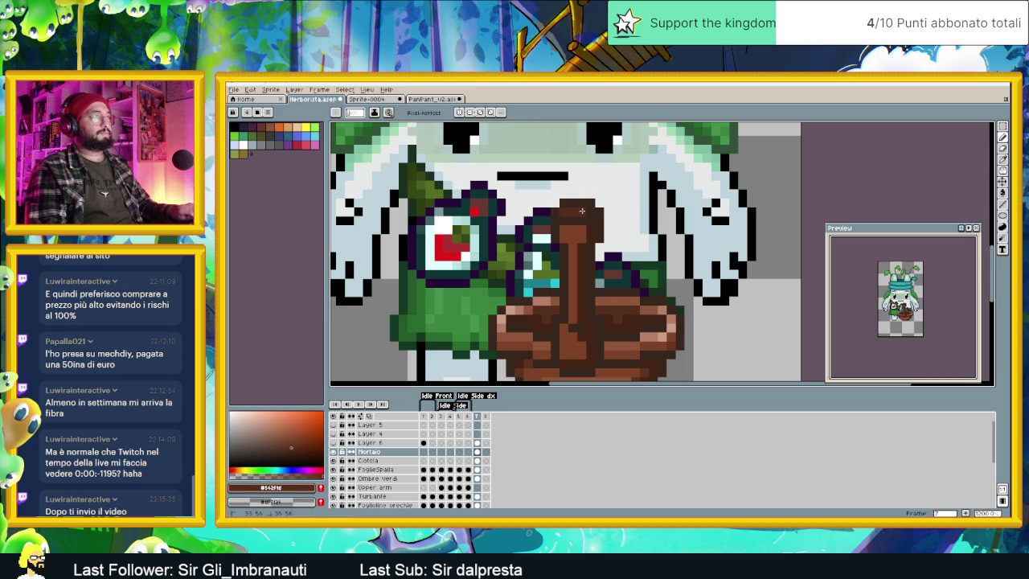
scroll(618, 276, down, 4)
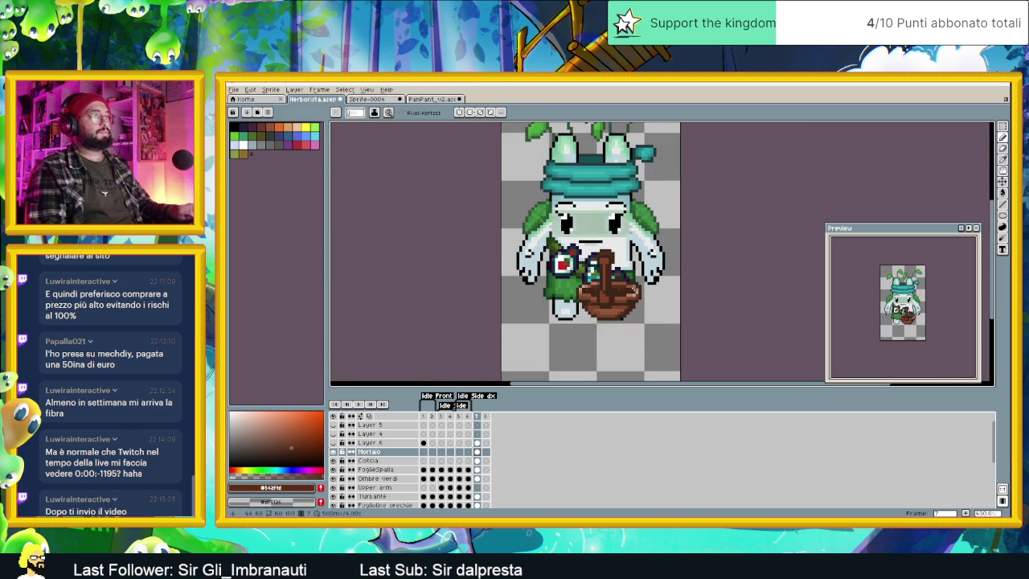
Step: Lasso the pestle, move it down-left beside the character's leg, then pick its dark brown
click(1002, 126)
drag(566, 237, 639, 324)
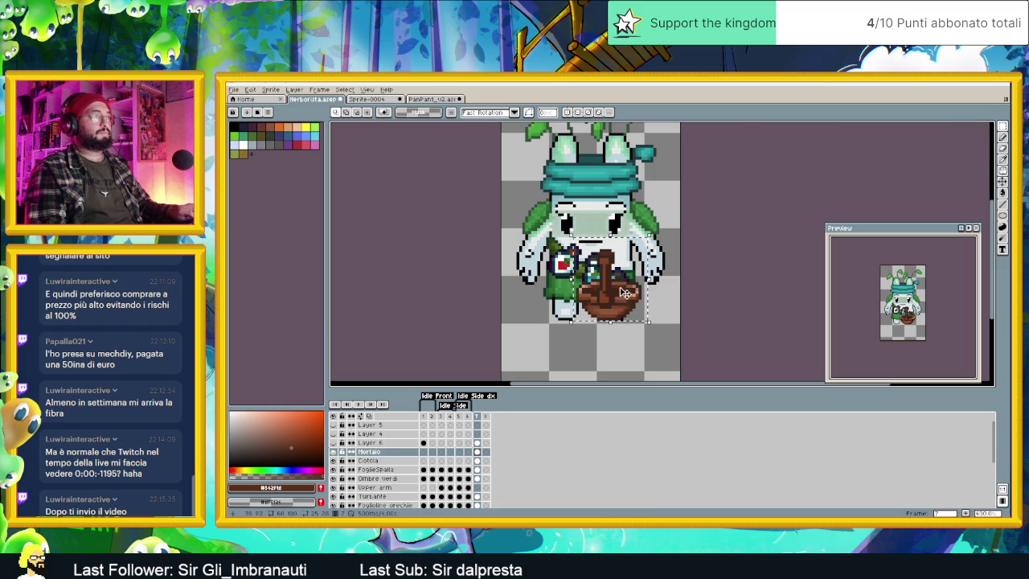
drag(613, 291, 544, 334)
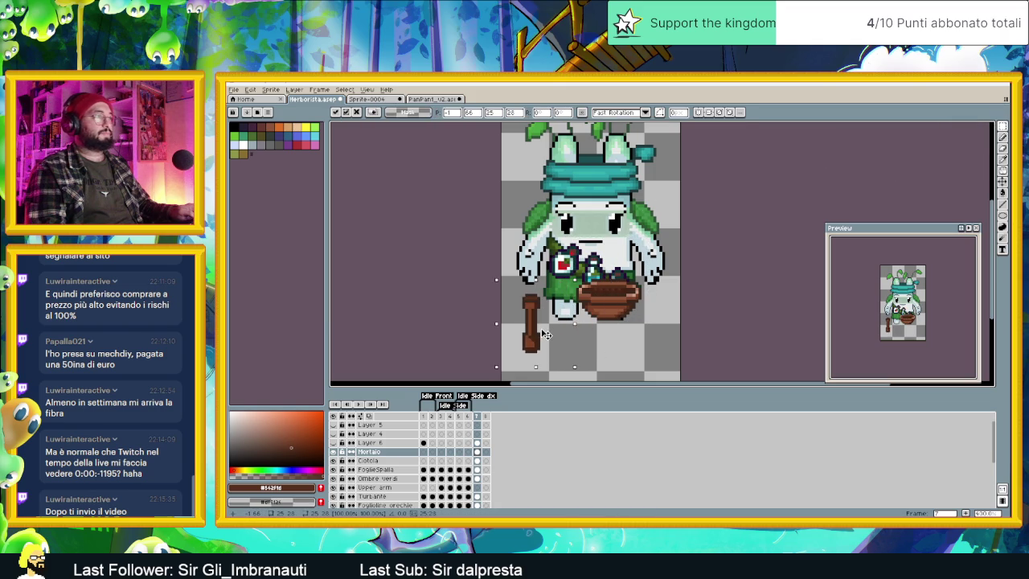
click(587, 339)
scroll(563, 321, up, 2)
scroll(554, 305, up, 2)
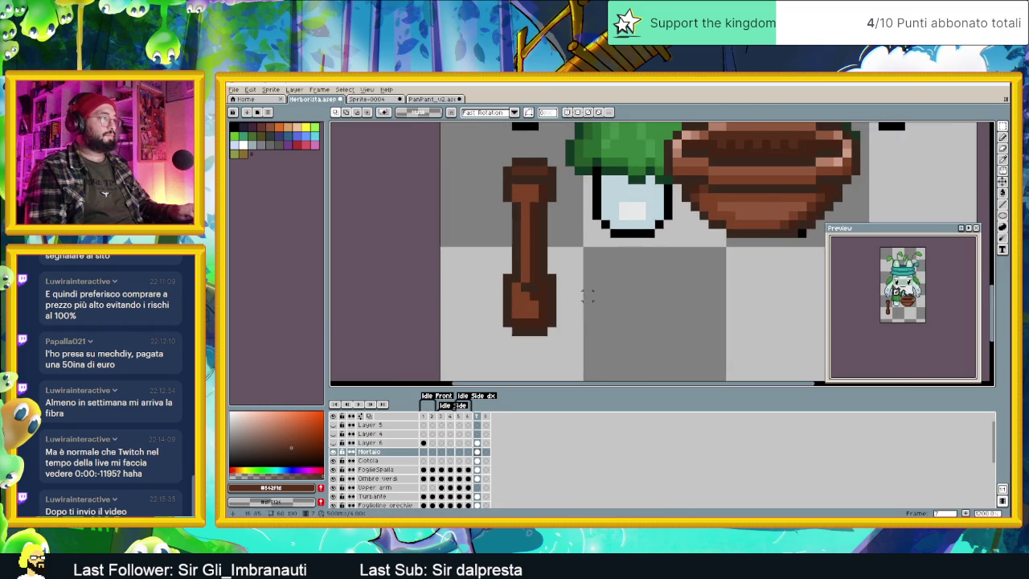
scroll(549, 293, up, 1)
scroll(550, 289, up, 2)
scroll(550, 266, down, 3)
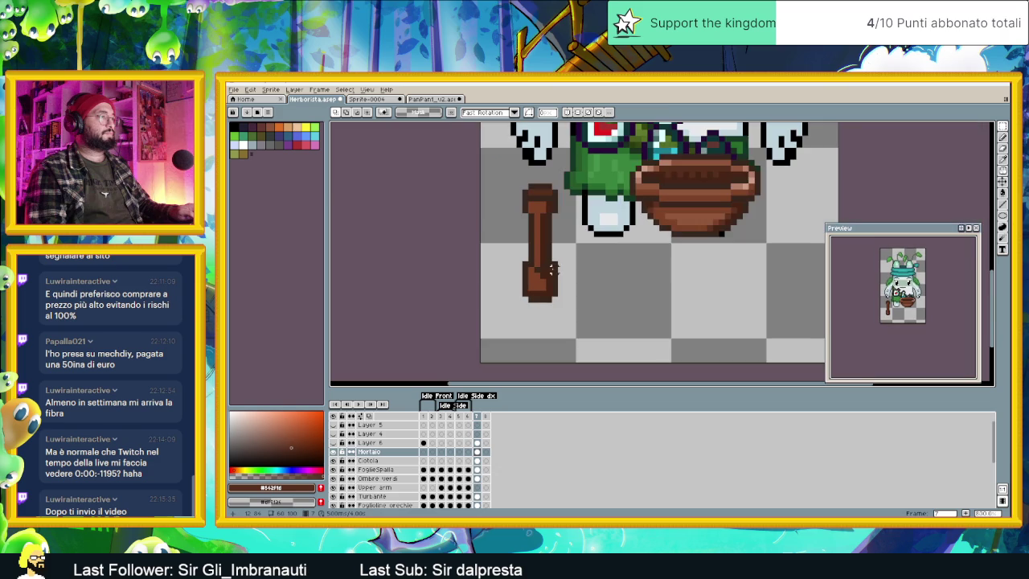
scroll(530, 287, up, 2)
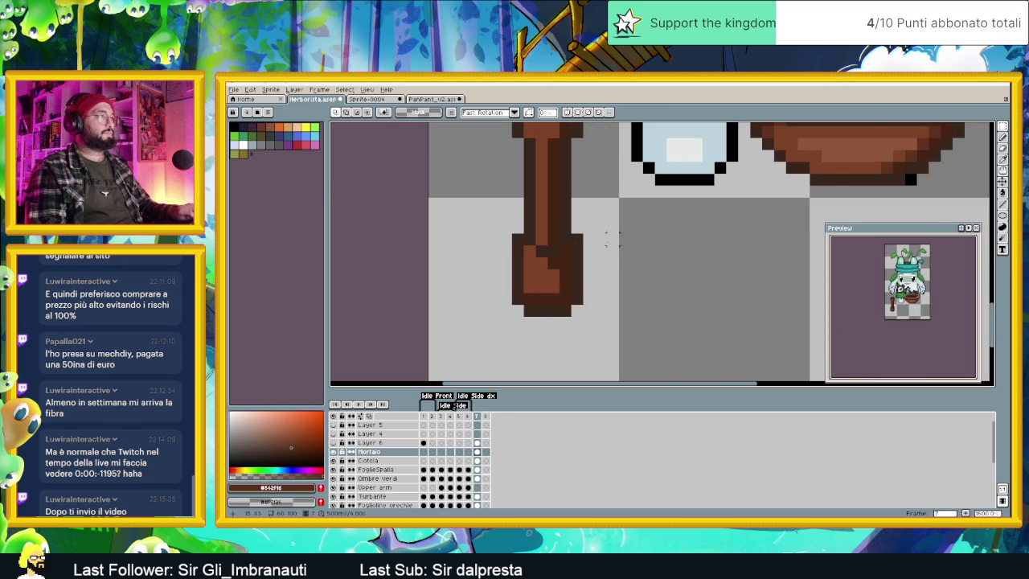
scroll(608, 237, down, 2)
scroll(577, 244, up, 1)
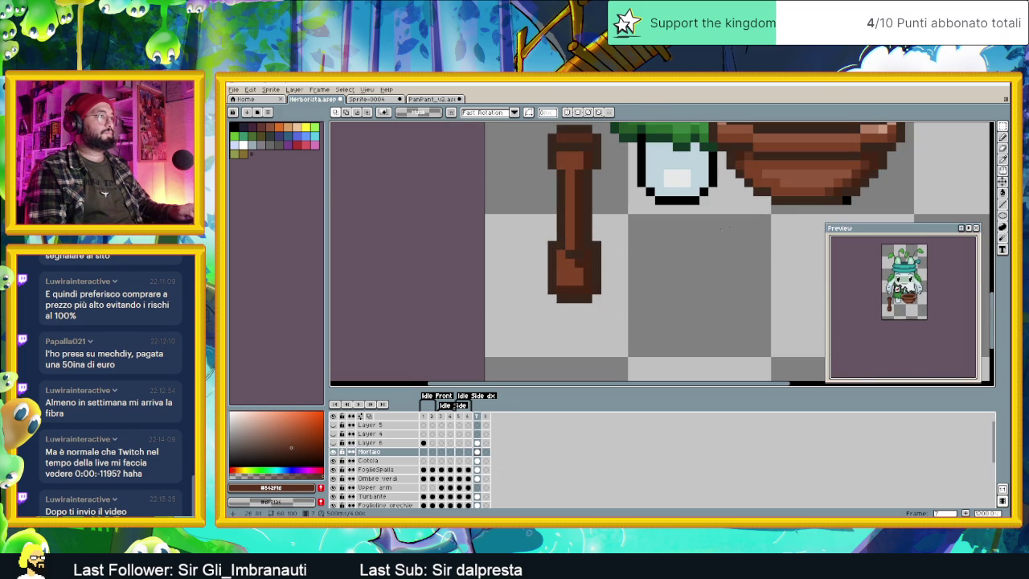
alt+click(601, 241)
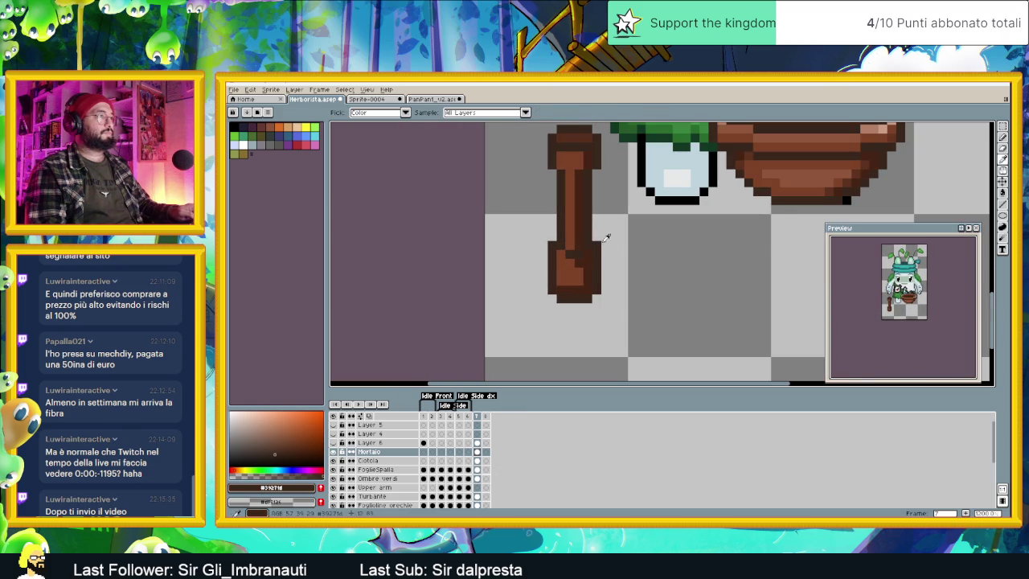
Step: Paint a lighter brown stripe down the middle of the pestle with the Pencil
click(1003, 138)
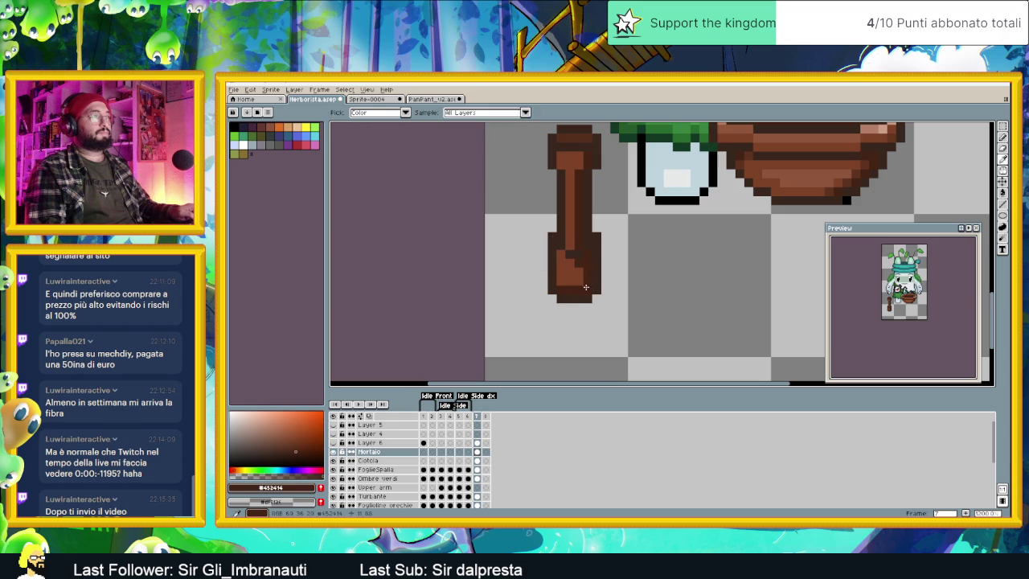
scroll(617, 281, down, 1)
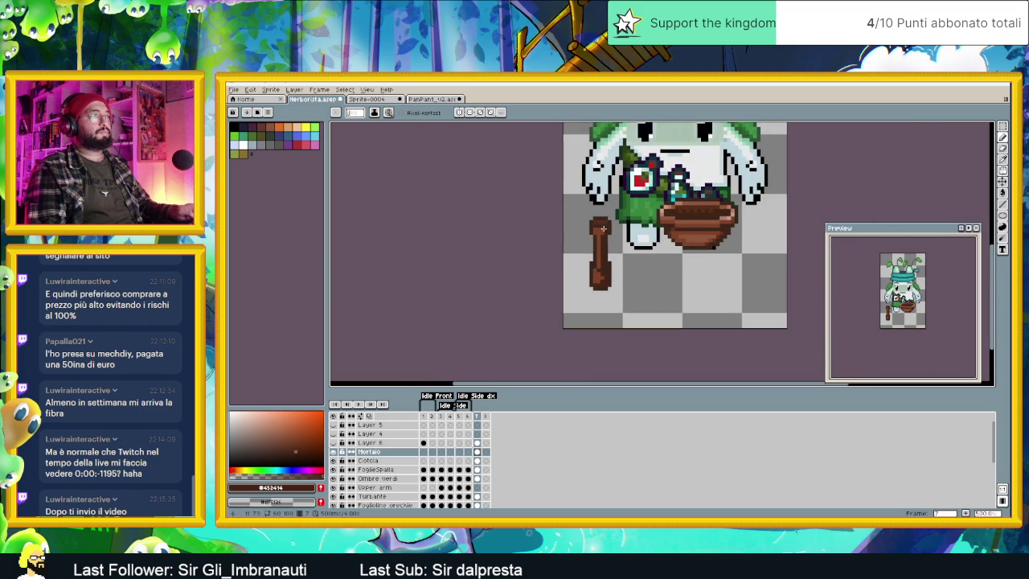
scroll(617, 281, up, 1)
alt+click(611, 207)
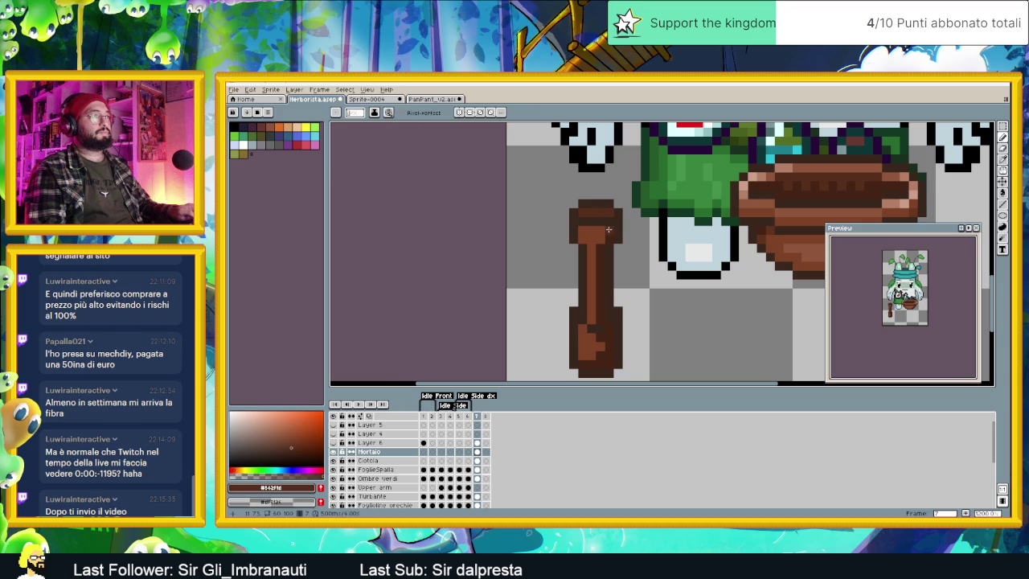
drag(602, 248, 602, 301)
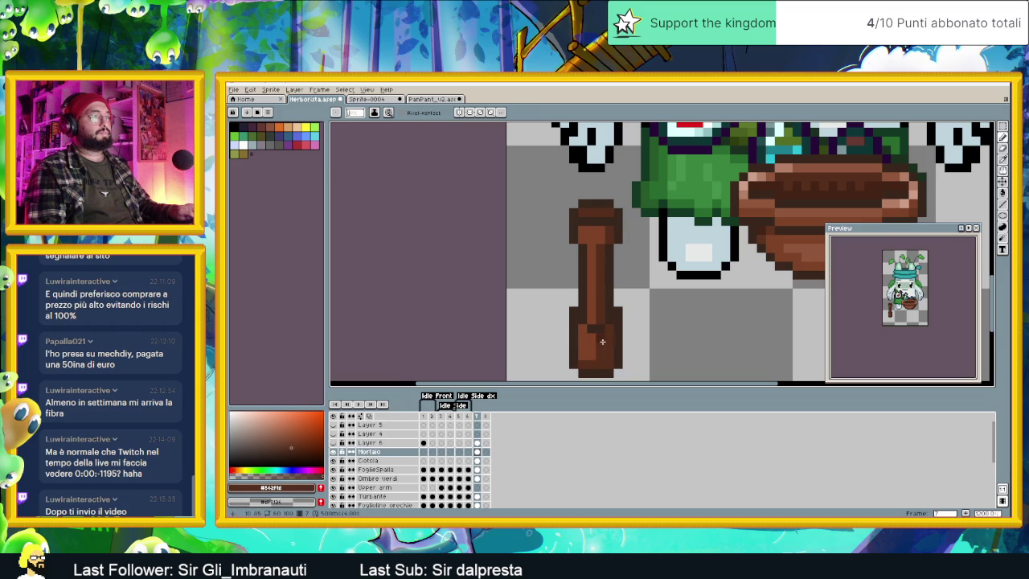
Step: Sample browns from the pestle and bowl and add a tan highlight pixel atop the pestle
scroll(603, 338, down, 4)
scroll(651, 340, up, 2)
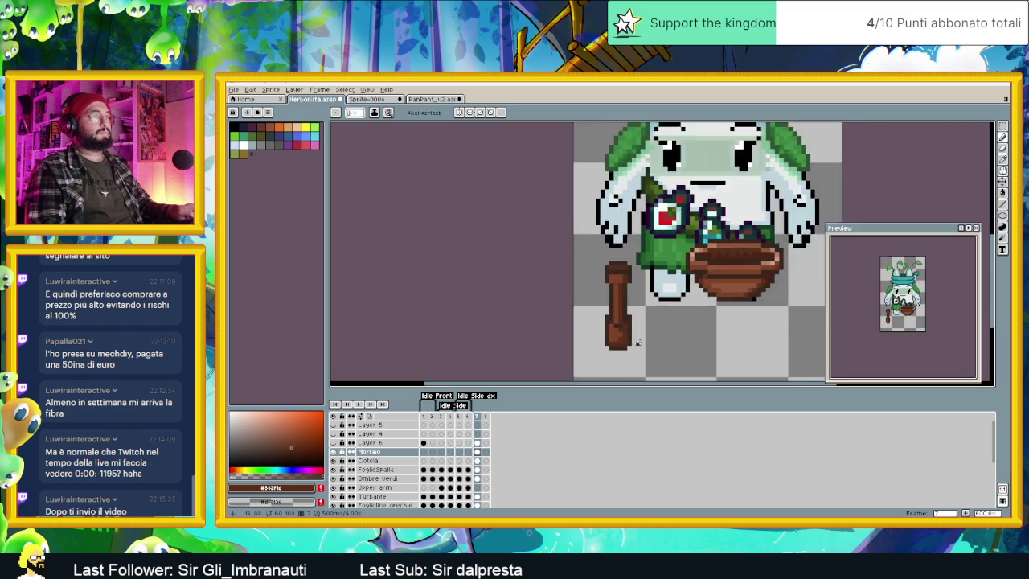
scroll(651, 340, up, 2)
alt+click(717, 239)
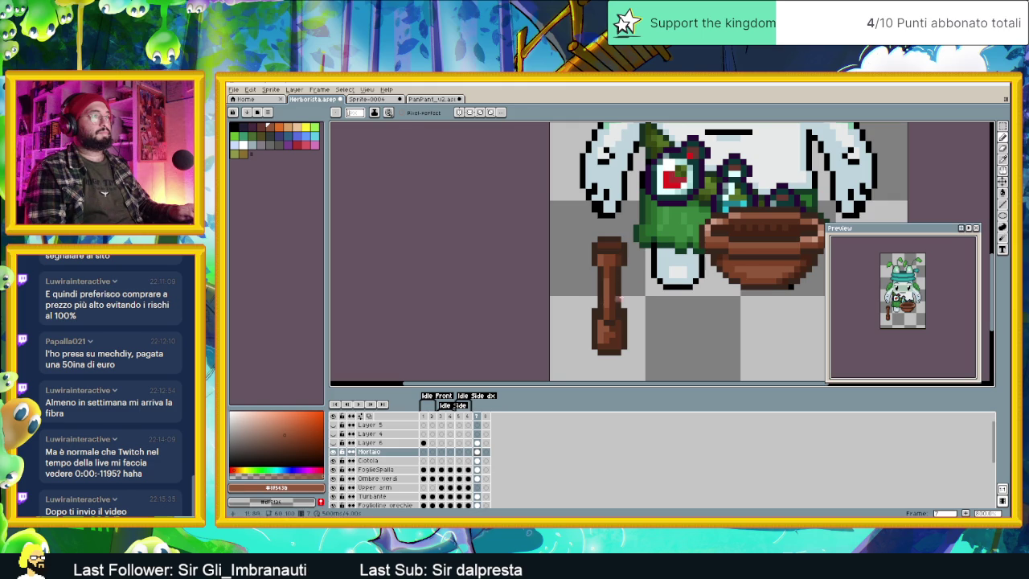
alt+click(706, 231)
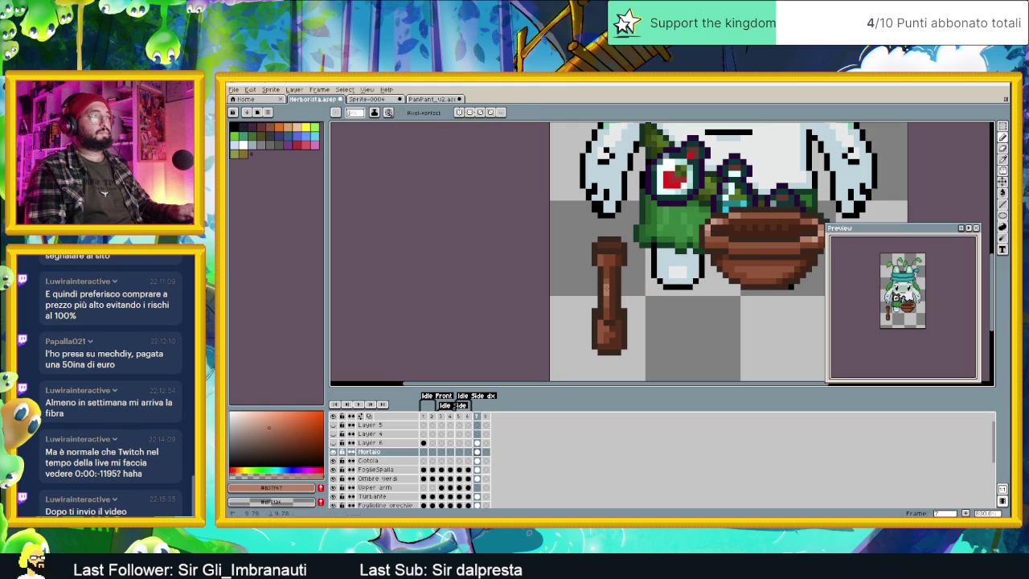
alt+click(611, 288)
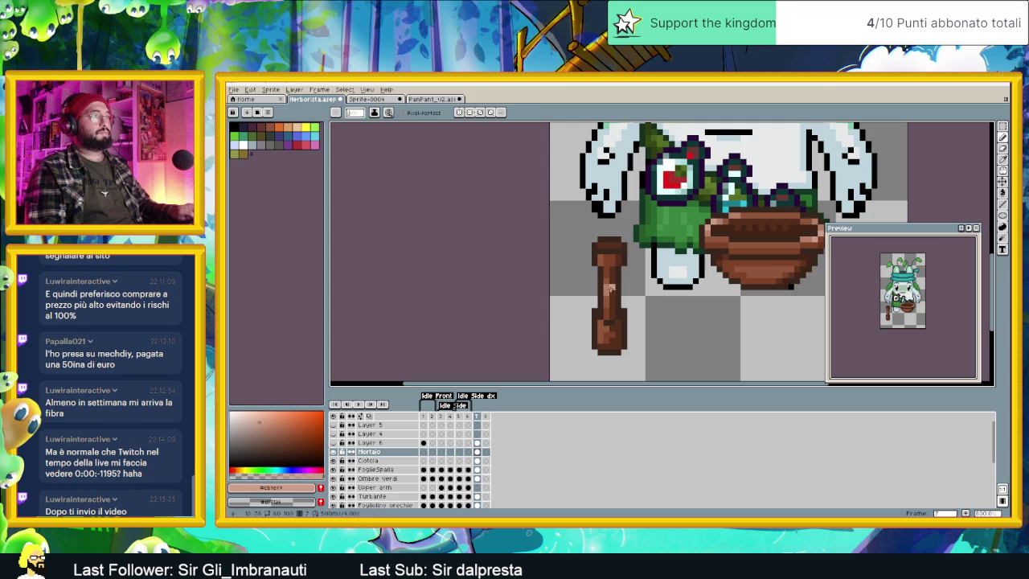
alt+click(601, 270)
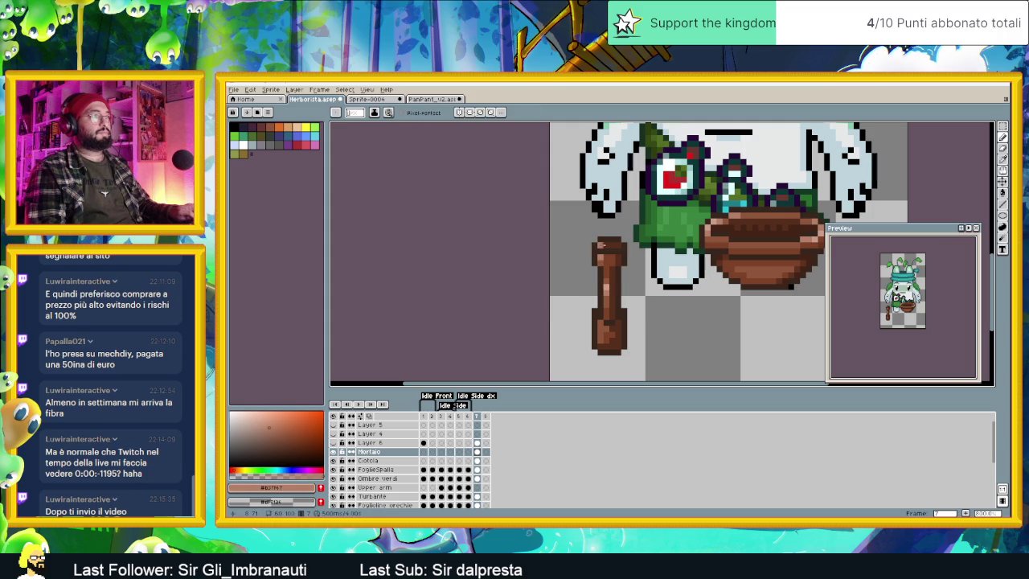
key(alt)
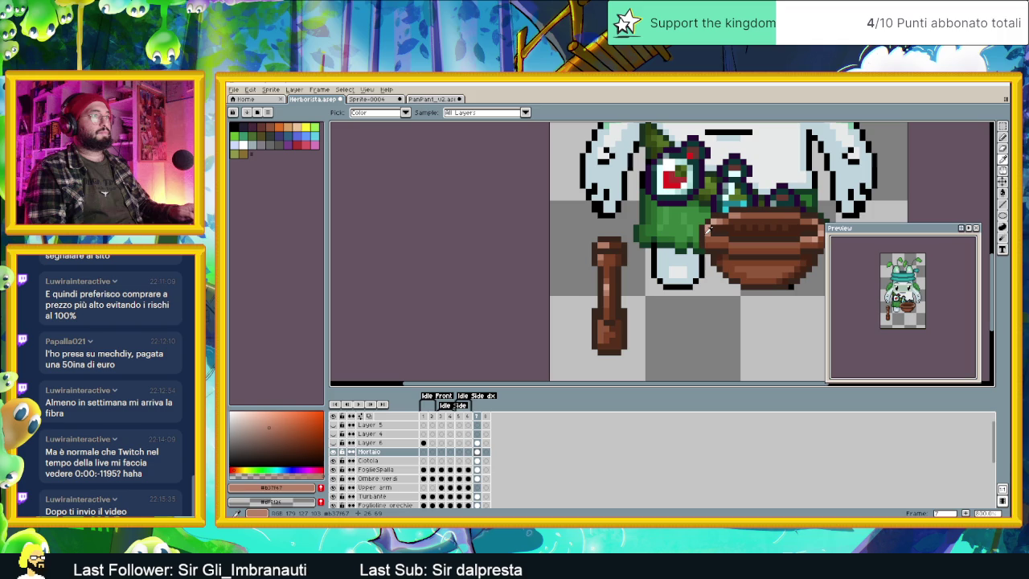
key(alt)
click(607, 245)
Step: Eyedrop a darker brown from the canvas with Alt
scroll(659, 278, down, 1)
scroll(658, 279, up, 1)
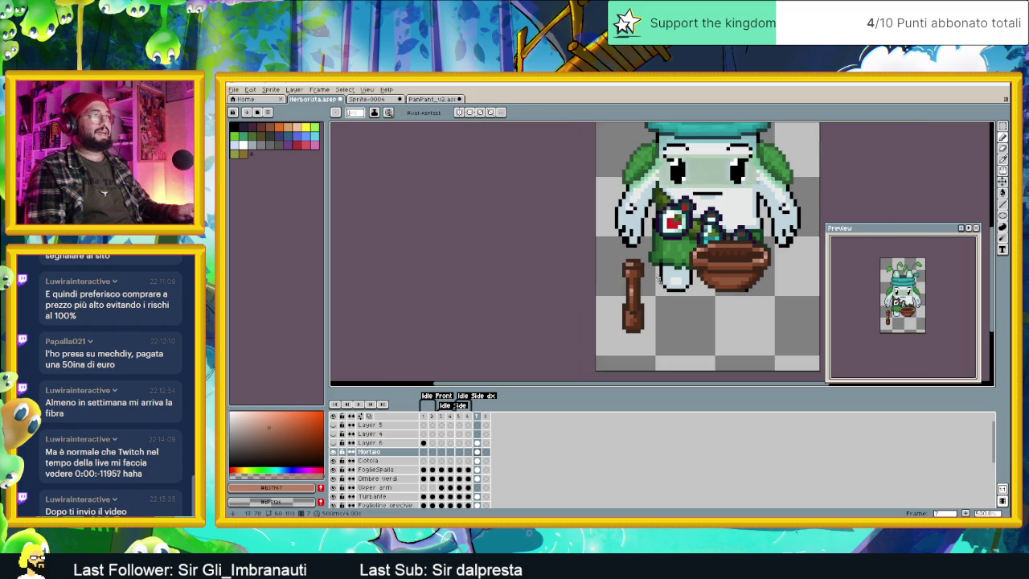
scroll(659, 278, up, 1)
key(alt)
alt+click(785, 246)
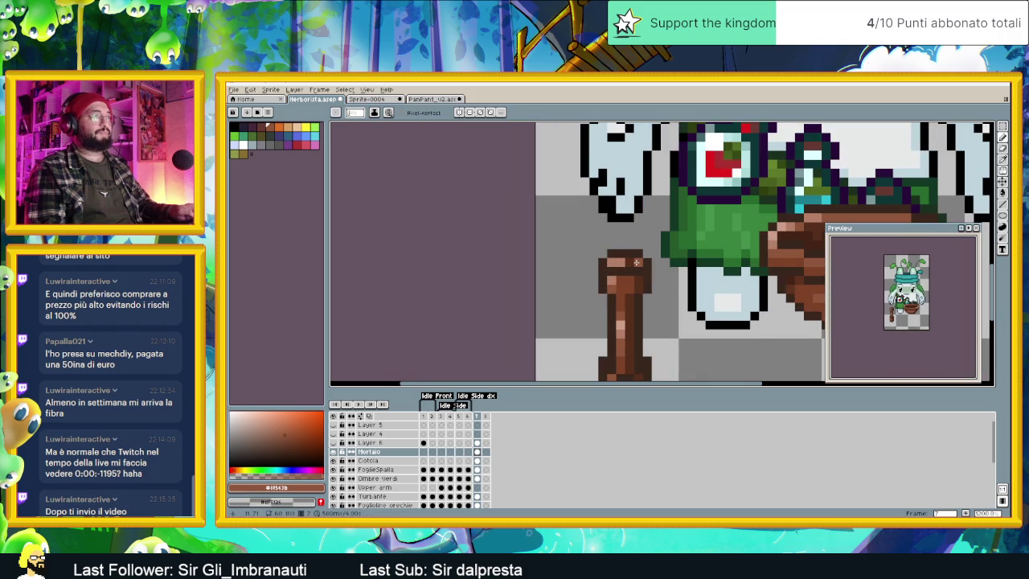
scroll(659, 273, down, 4)
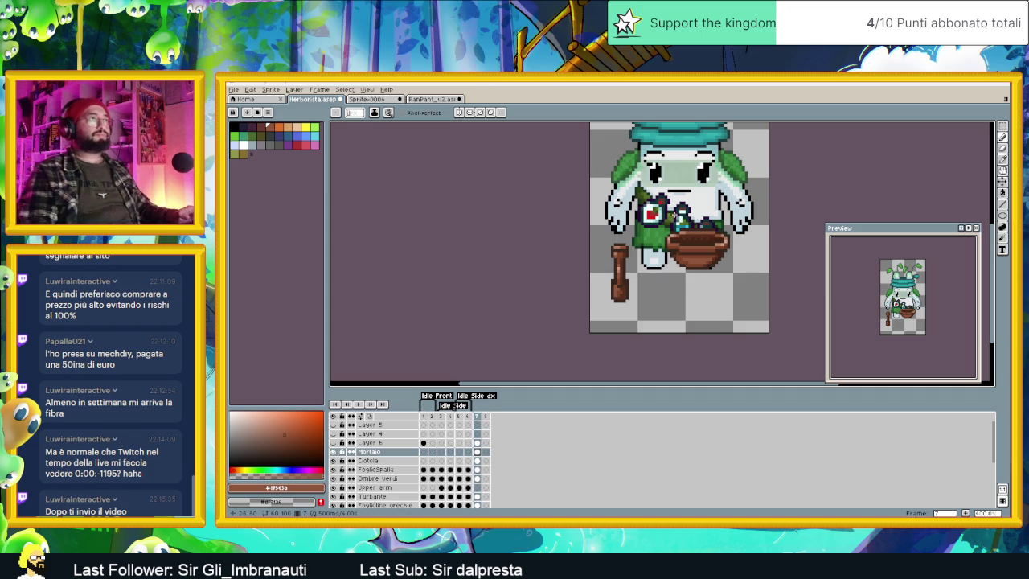
Step: Centre the whole herbalist sprite in view and bring up Hue/Saturation with Ctrl+U
scroll(699, 212, up, 2)
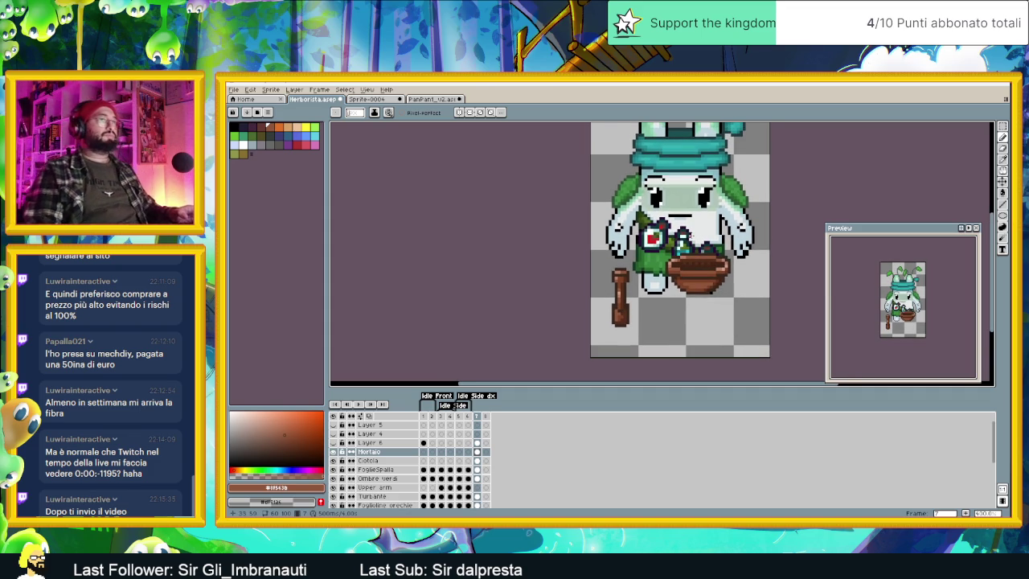
scroll(704, 242, down, 1)
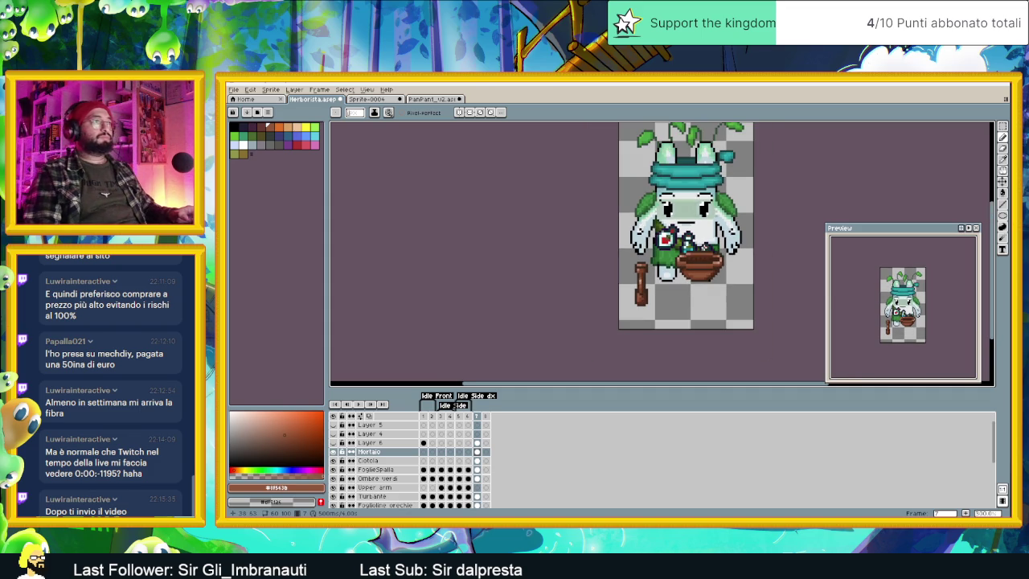
drag(704, 242, 638, 260)
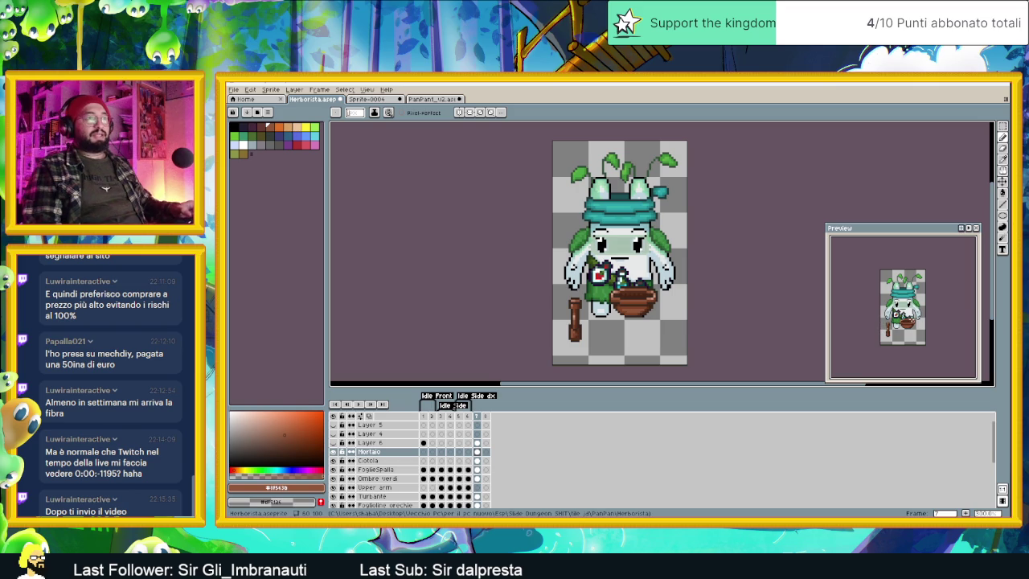
scroll(616, 258, down, 1)
scroll(616, 258, down, 2)
scroll(616, 258, up, 1)
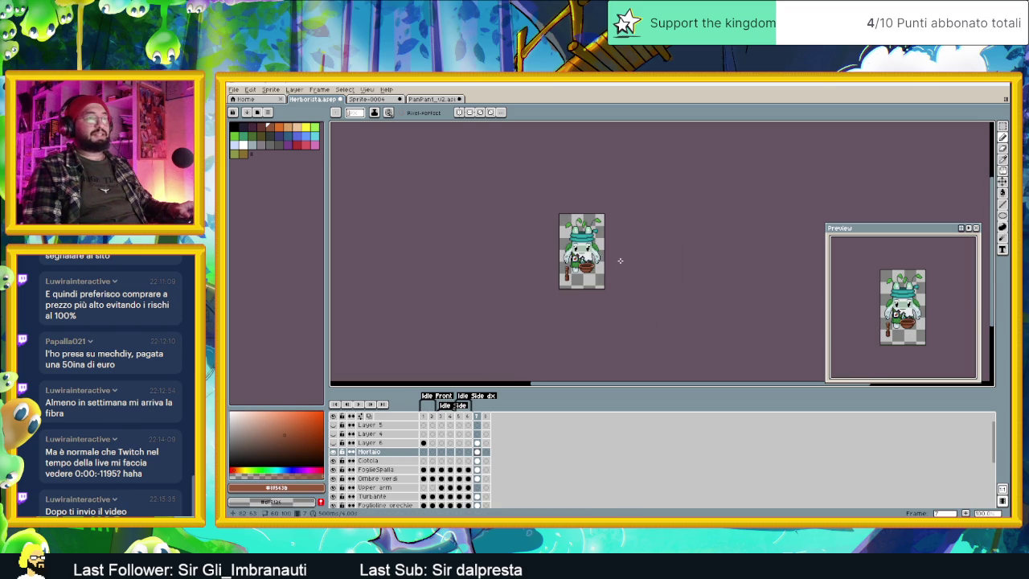
scroll(553, 243, up, 2)
scroll(635, 283, up, 1)
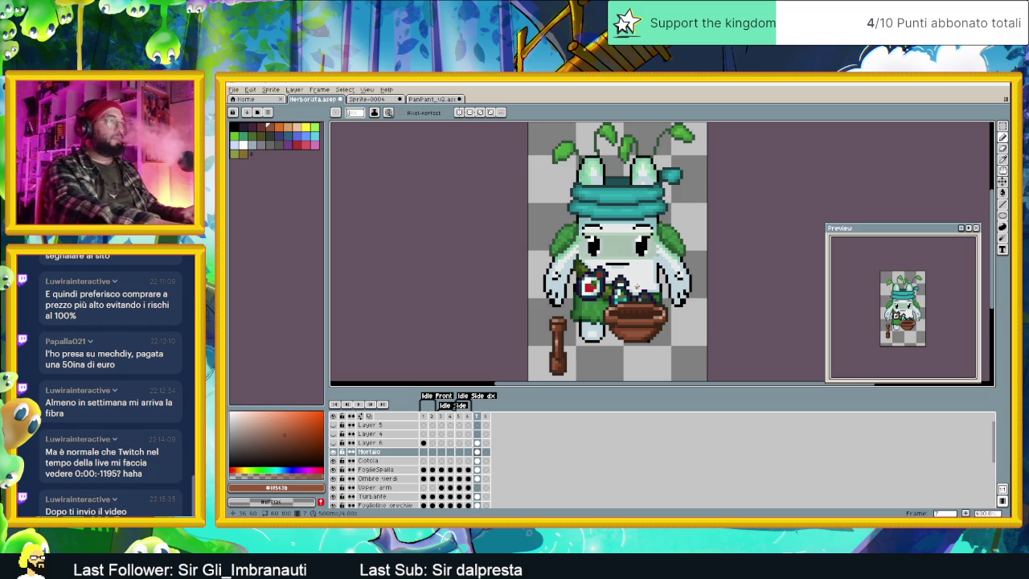
key(ctrl+u)
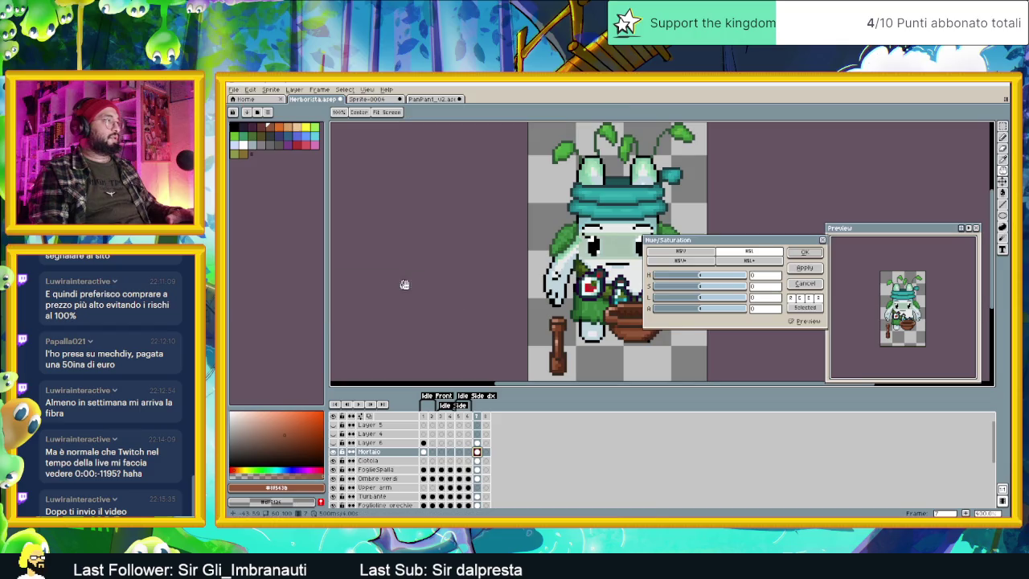
Step: Lower the mortar's saturation to -28, test several hue shifts, then close the adjustment
drag(699, 286, 677, 291)
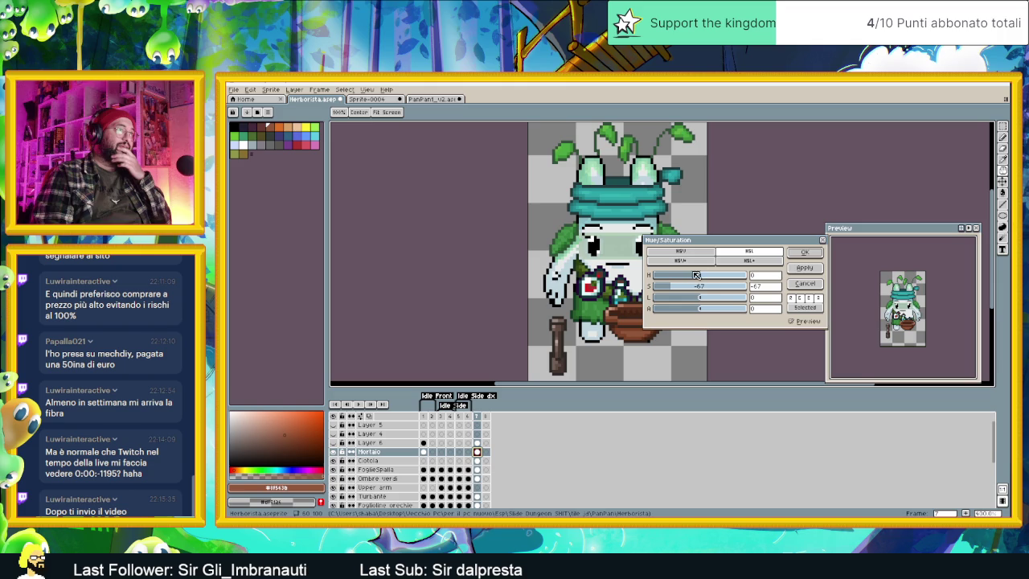
click(699, 277)
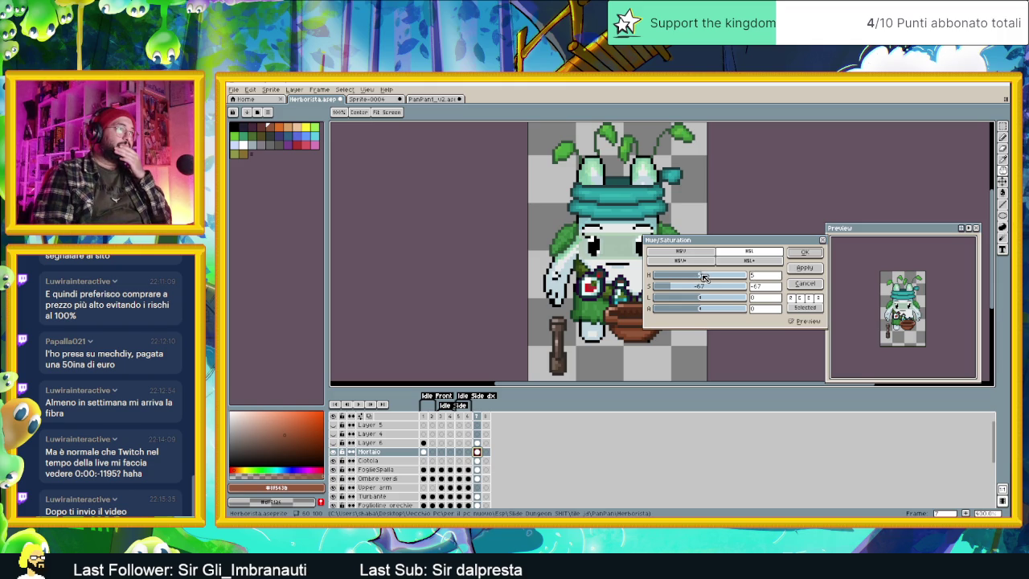
click(704, 278)
drag(703, 276, 716, 278)
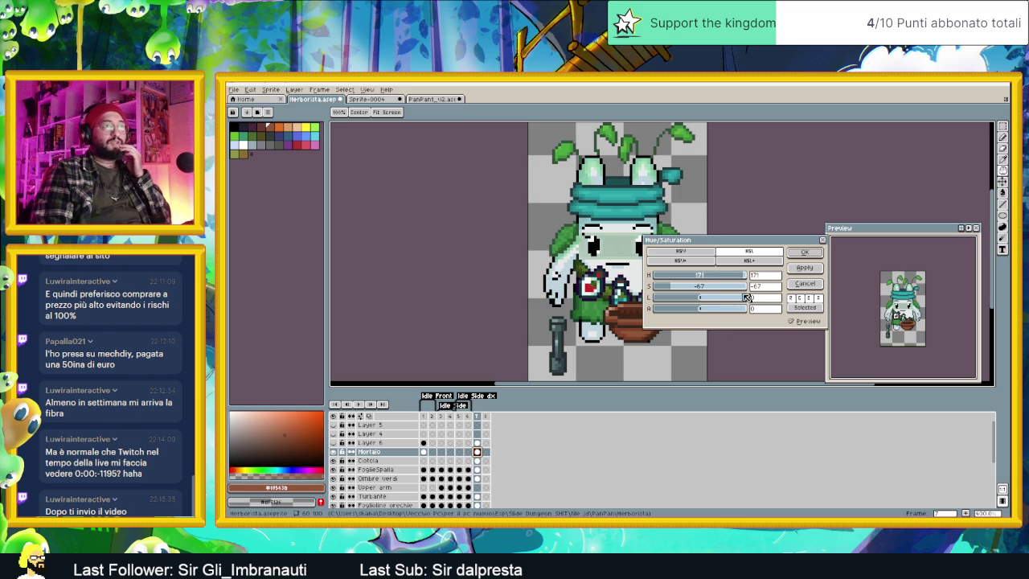
drag(744, 277, 659, 278)
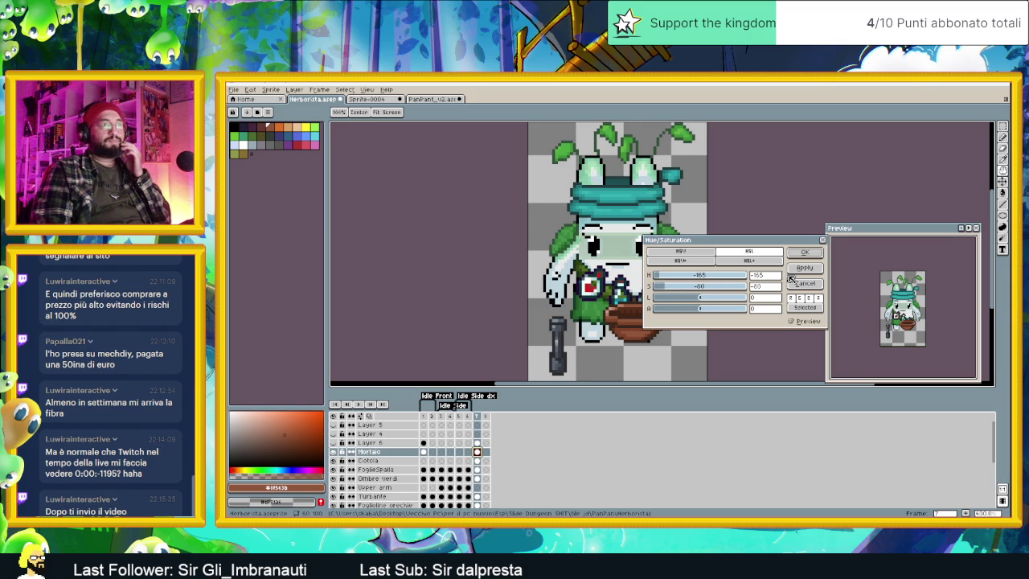
click(806, 254)
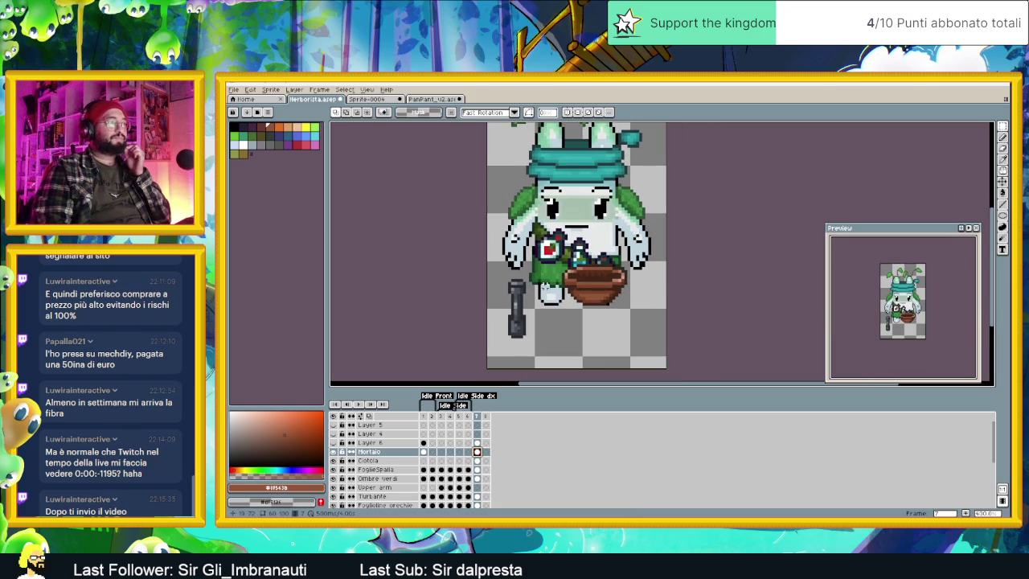
Step: Try the selected pestle inside the bowl, then place it beside the feet at lower left
mouse_move(500, 267)
mouse_down()
mouse_move(546, 343)
mouse_move(601, 279)
mouse_up()
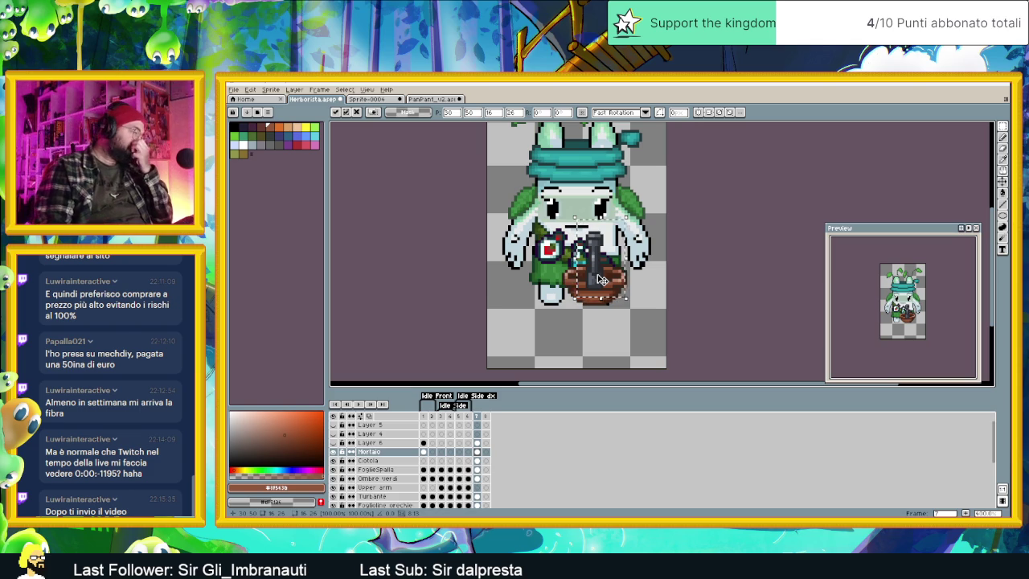
scroll(601, 280, up, 1)
key(Down)
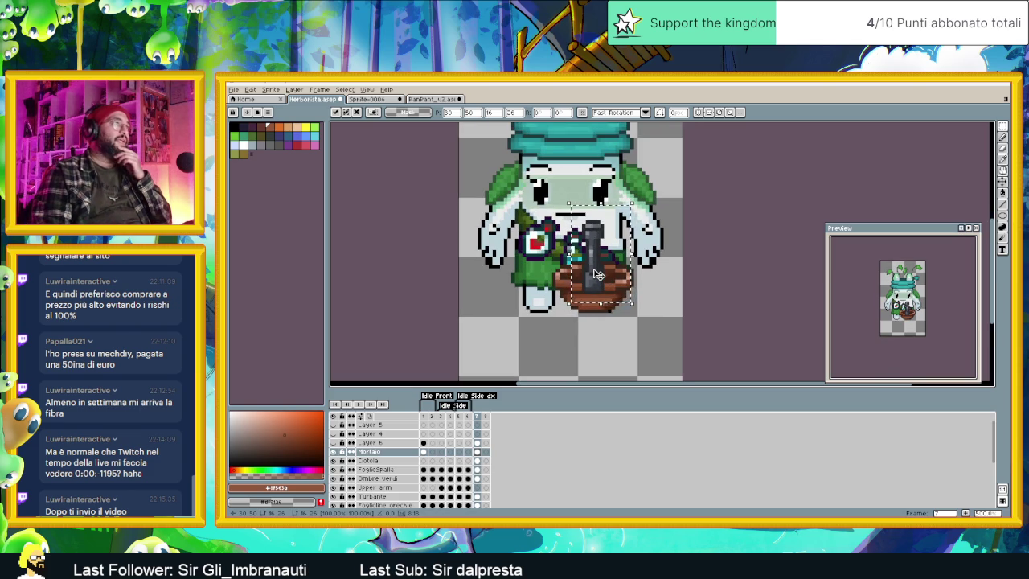
mouse_move(599, 280)
mouse_down()
mouse_move(590, 268)
mouse_move(604, 286)
mouse_move(601, 271)
mouse_move(575, 256)
mouse_up()
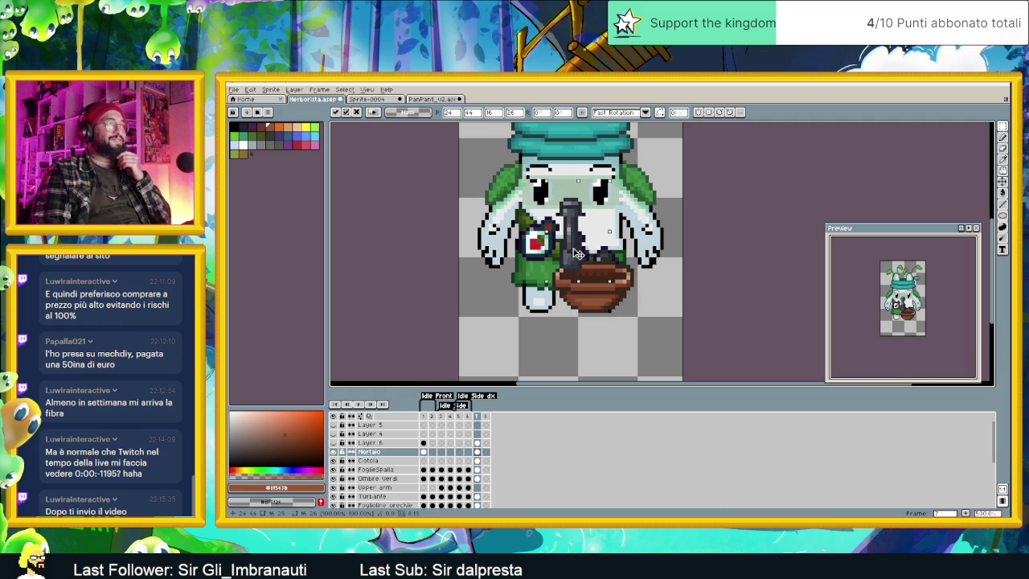
drag(577, 255, 499, 332)
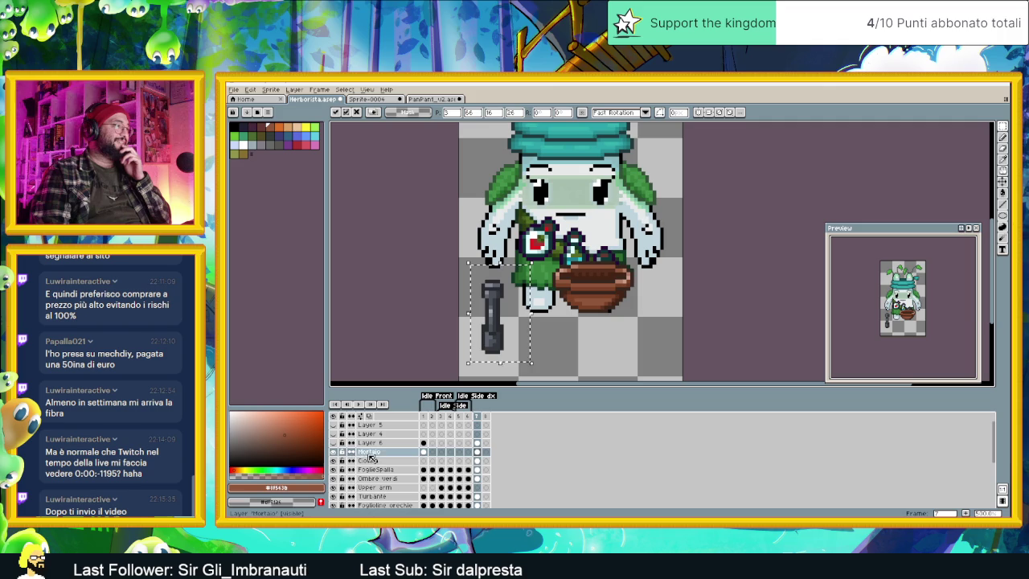
click(382, 460)
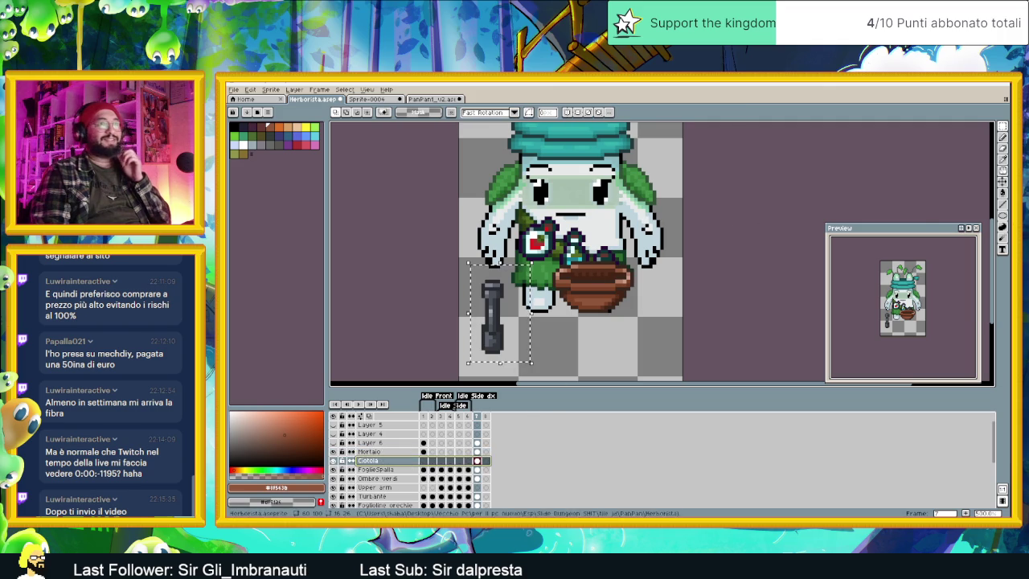
Step: With the Move tool, drag the Ciotola bowl up onto the belly and nudge it right
click(997, 183)
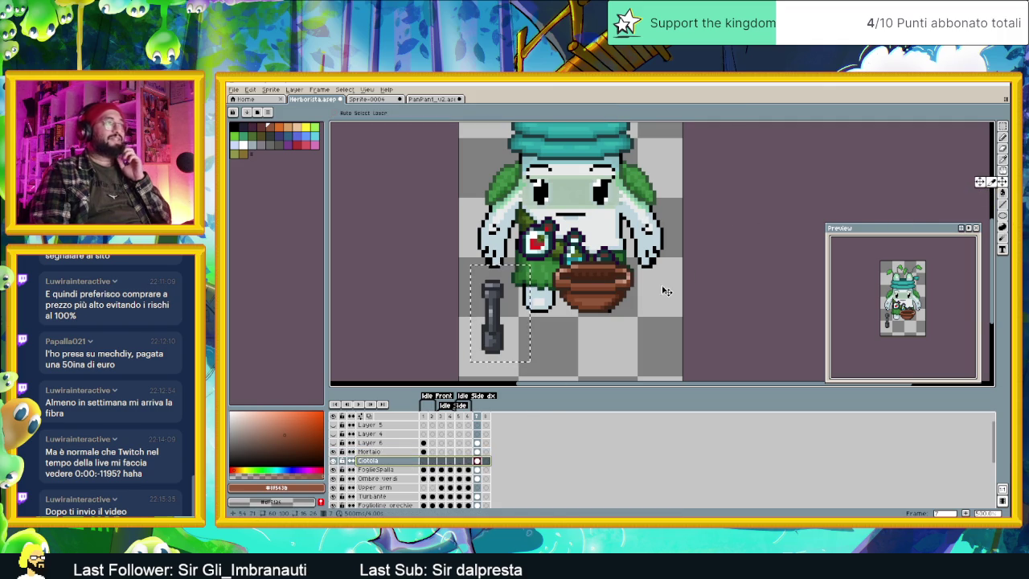
key(m)
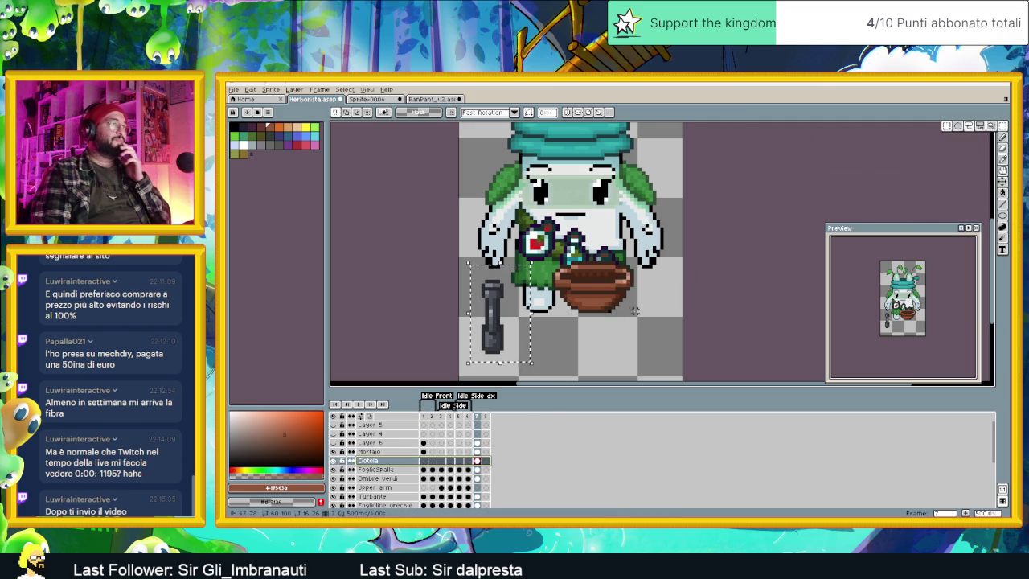
key(v)
drag(629, 292, 606, 273)
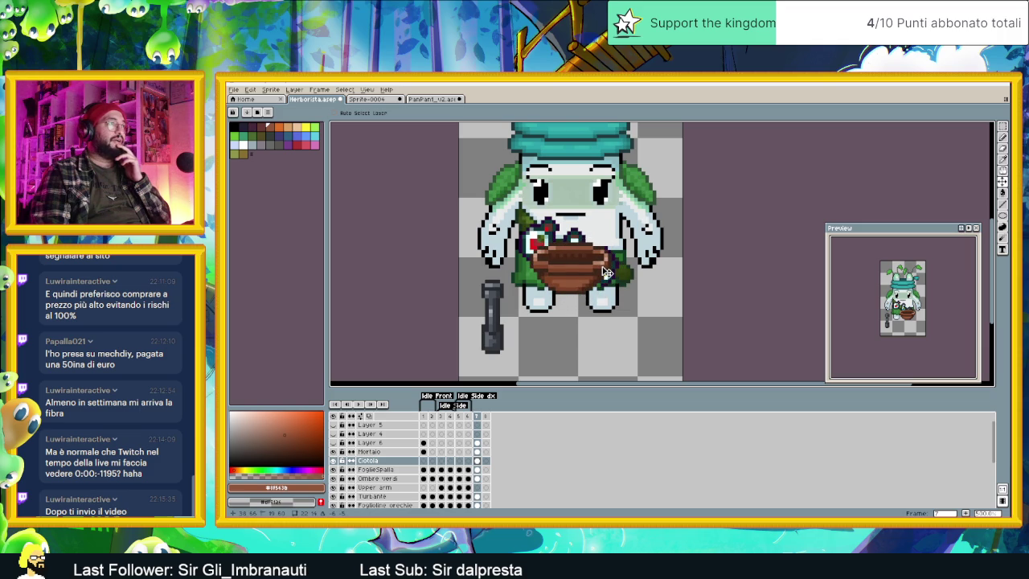
key(Right)
key(Right)
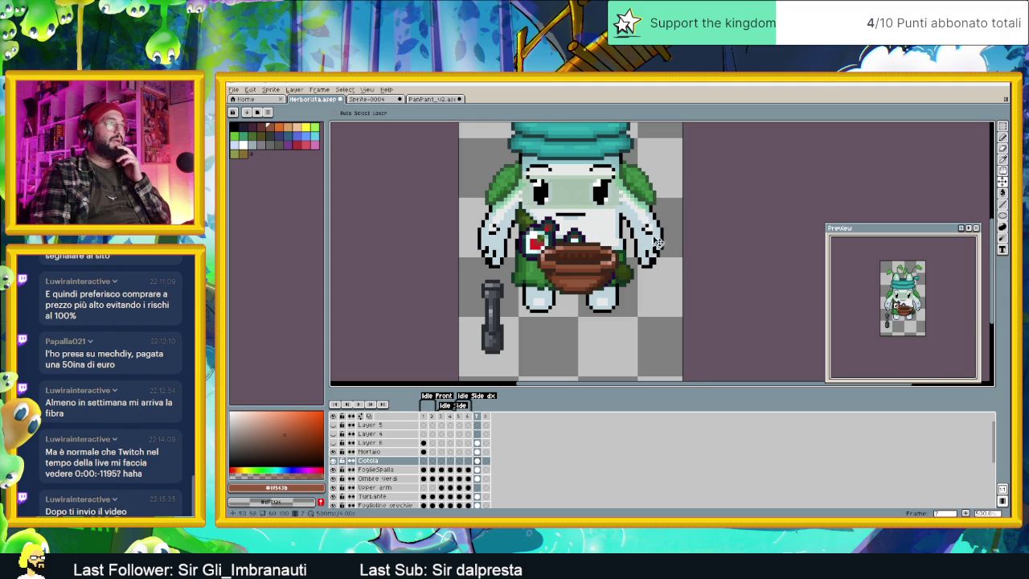
scroll(616, 244, up, 1)
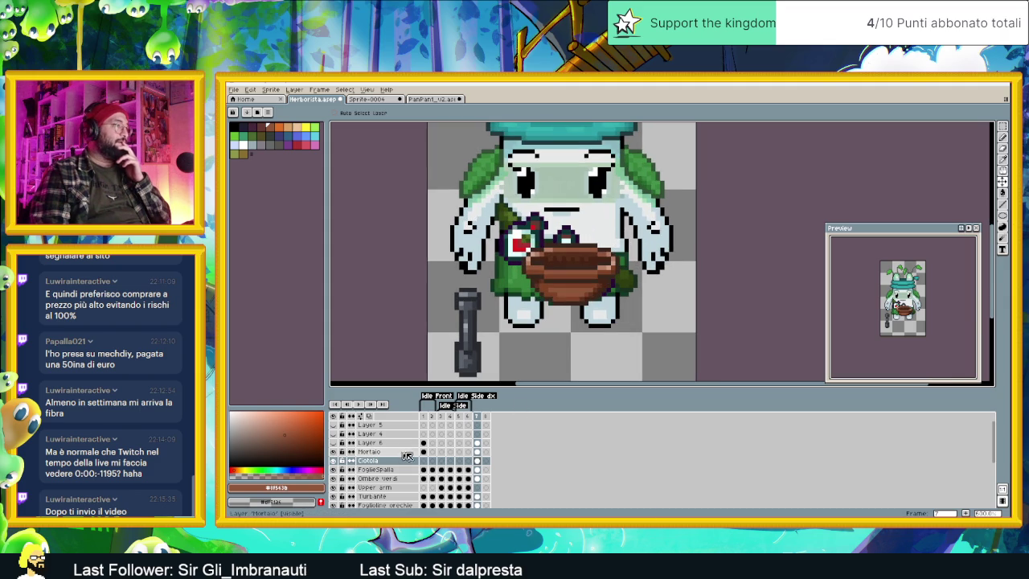
scroll(370, 482, down, 3)
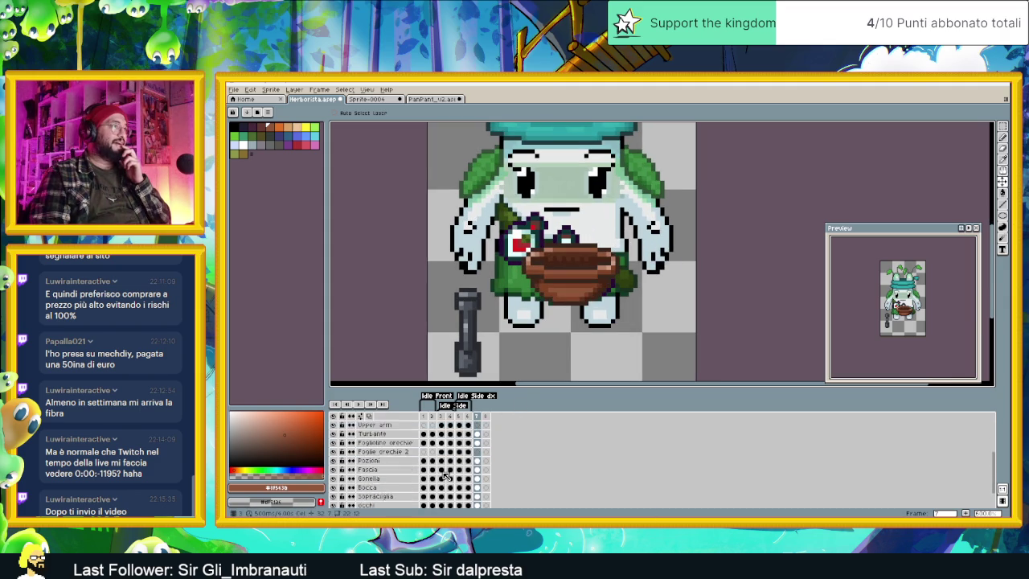
scroll(454, 471, down, 2)
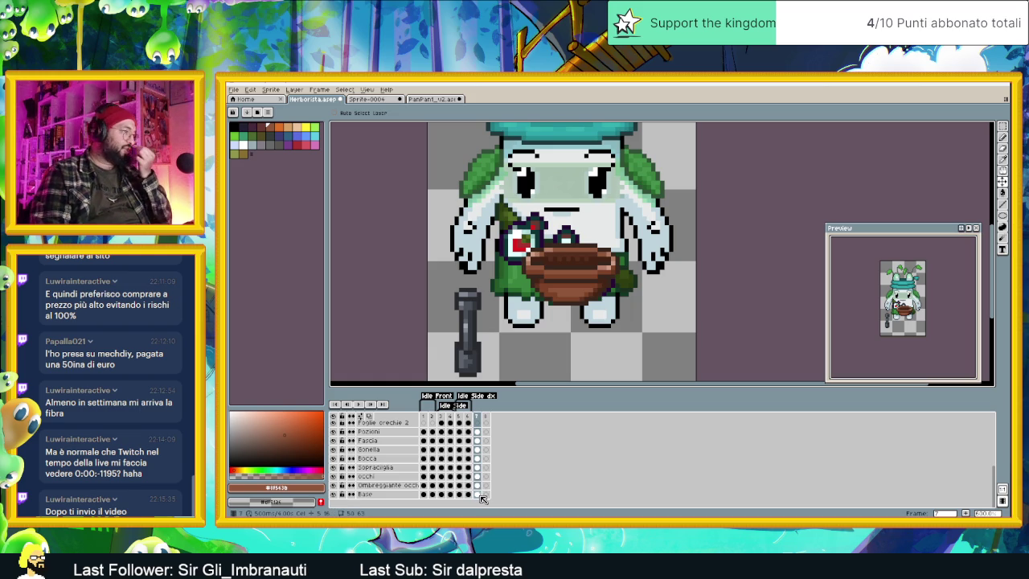
Step: Erase the right arm from the Base layer with a marquee selection and Delete
click(480, 495)
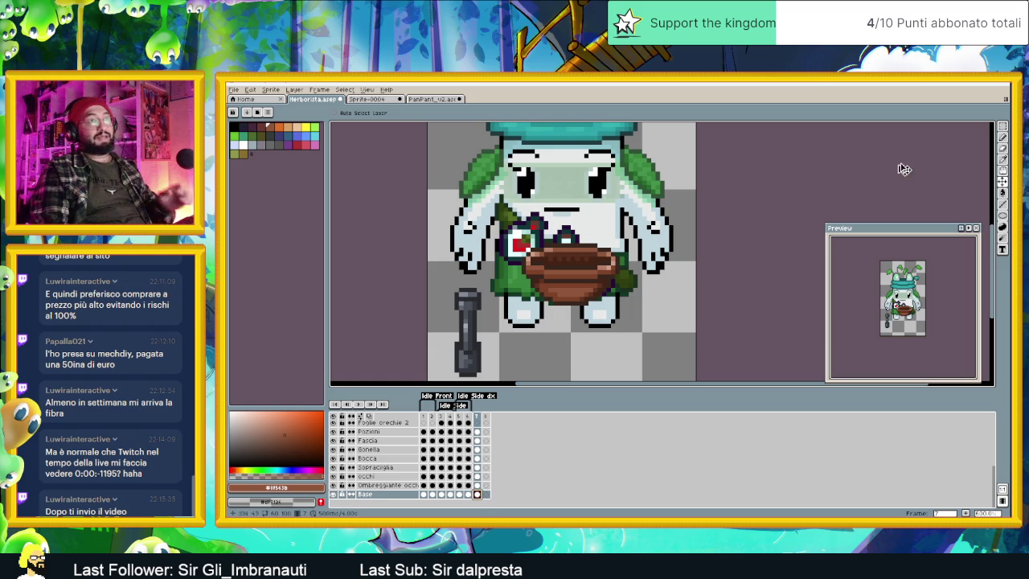
key(m)
drag(688, 147, 623, 227)
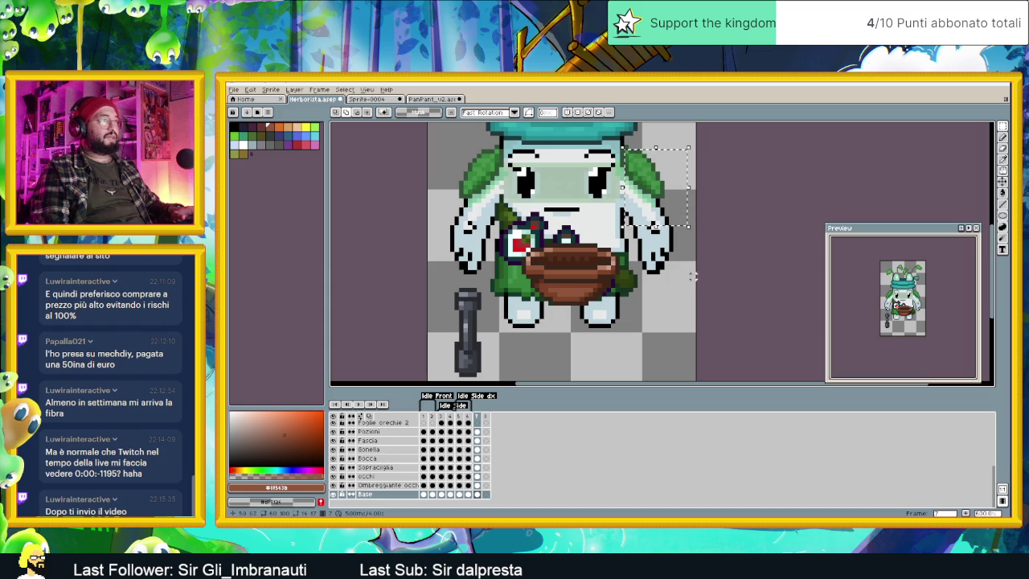
drag(634, 186, 695, 275)
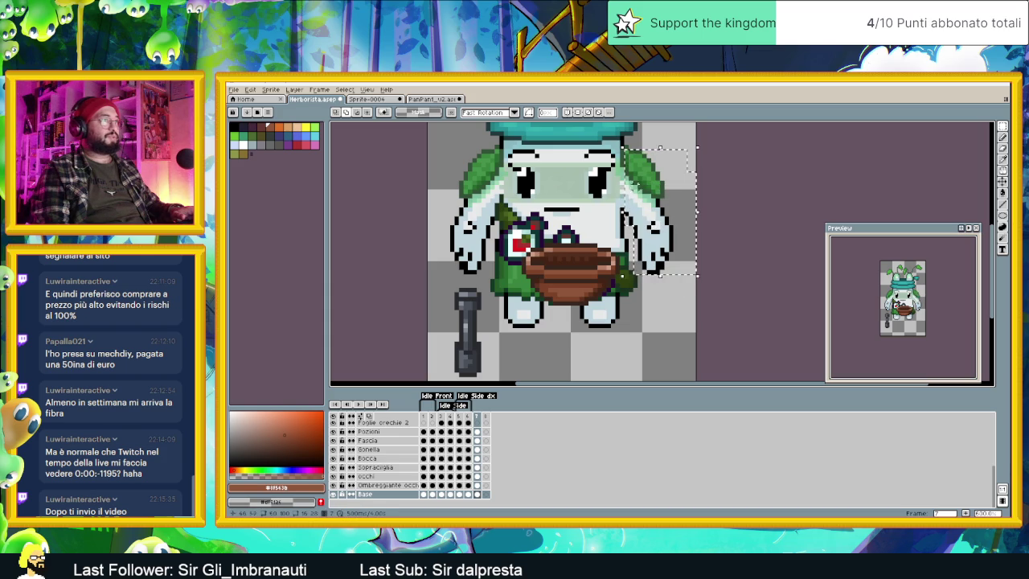
key(Delete)
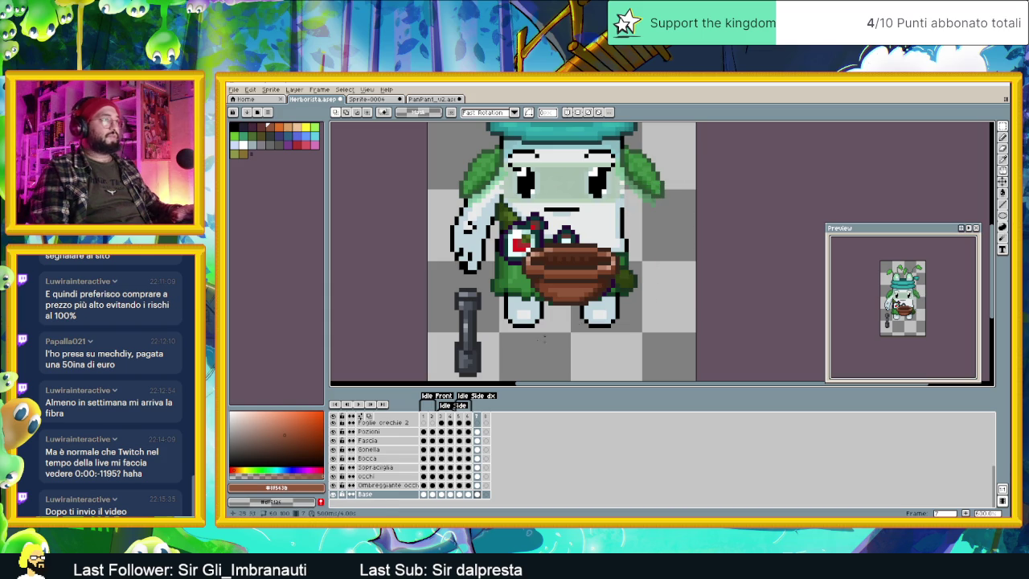
scroll(381, 483, up, 2)
scroll(384, 478, up, 2)
scroll(388, 463, up, 2)
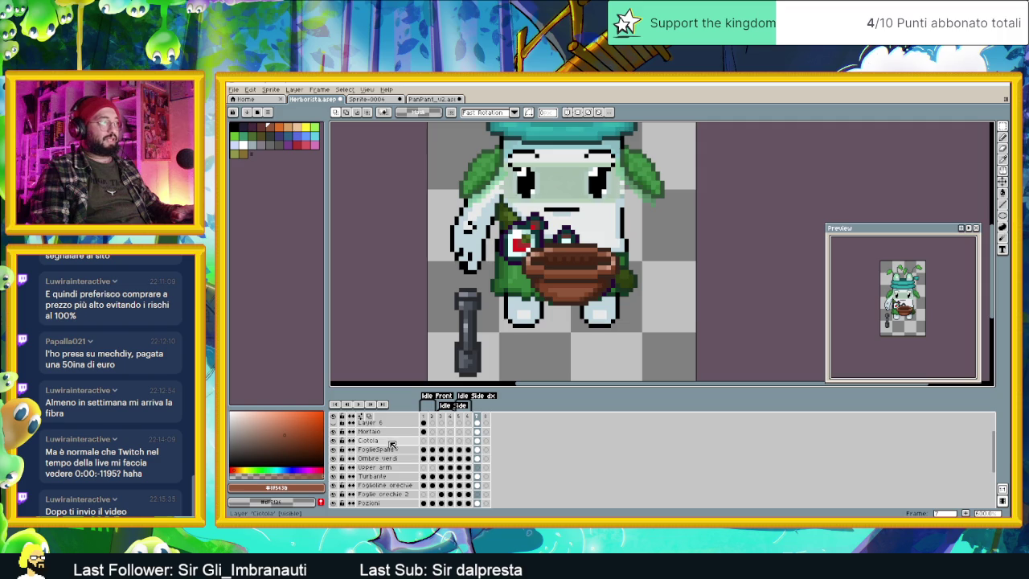
Step: Add a layer above Mortaio named 'Mano Sopra la ciotola sinistra'
click(391, 445)
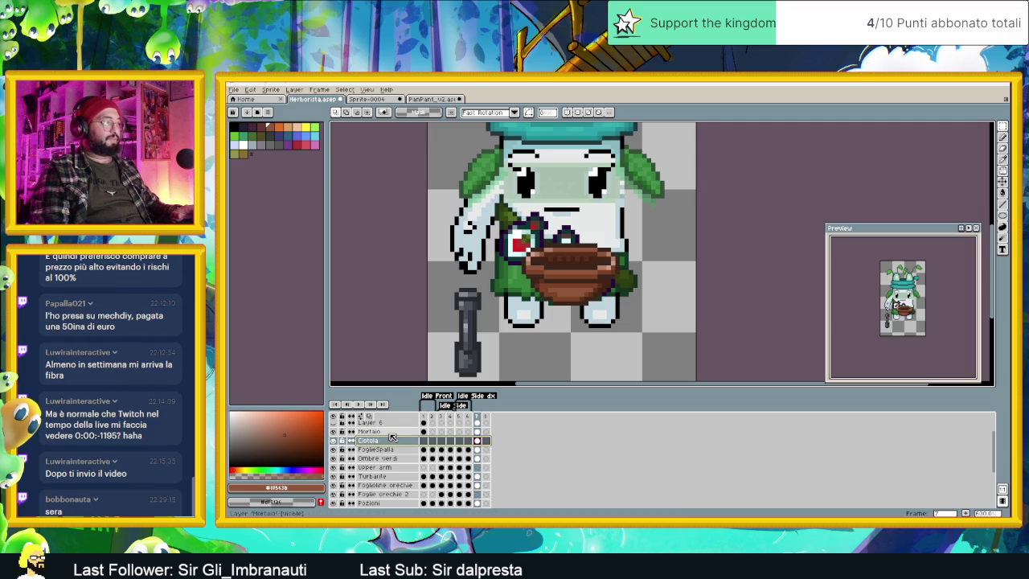
click(391, 433)
right_click(392, 433)
click(478, 452)
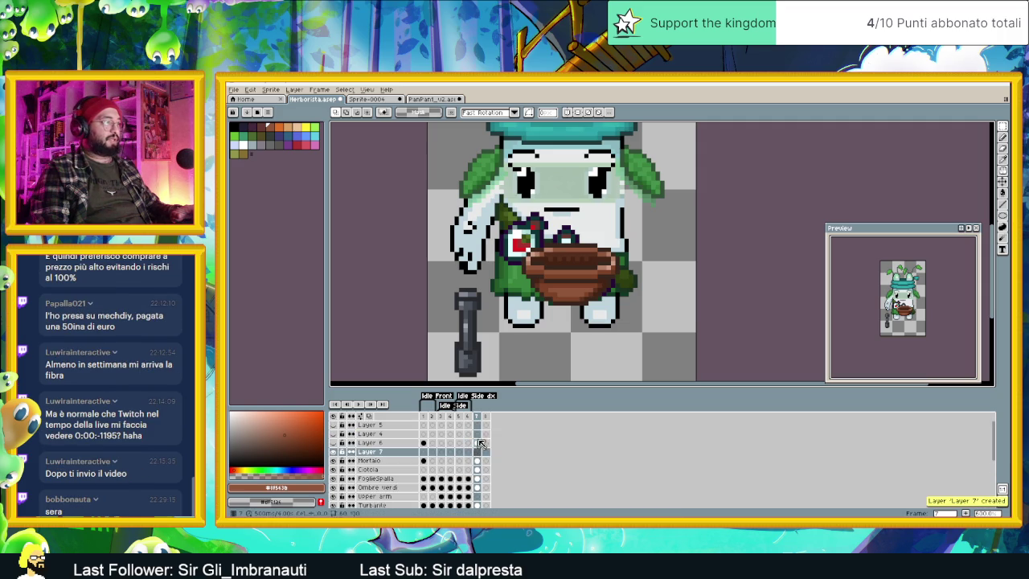
double_click(386, 453)
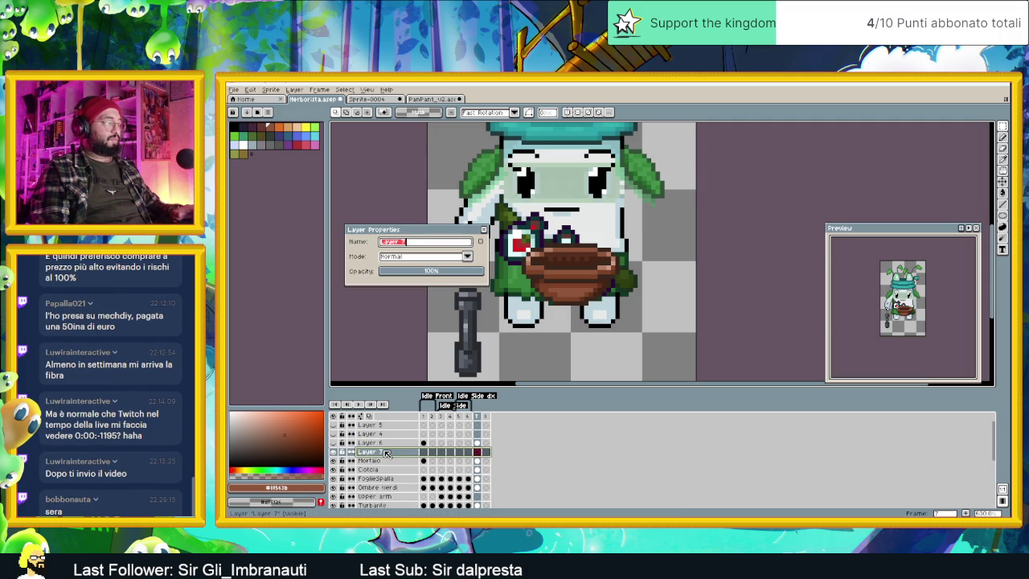
text(Mano Sopra la ciotola)
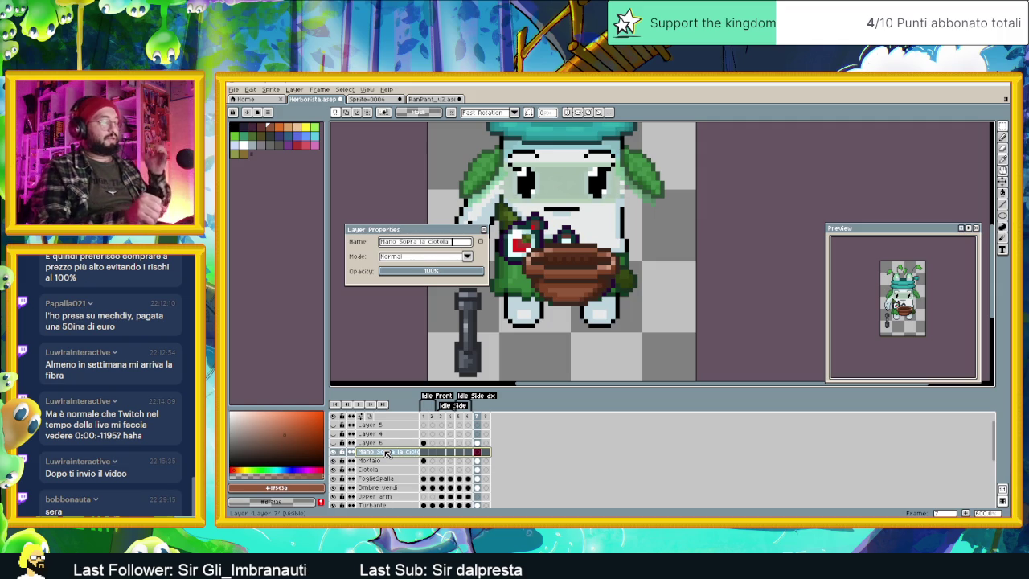
text( sinistra)
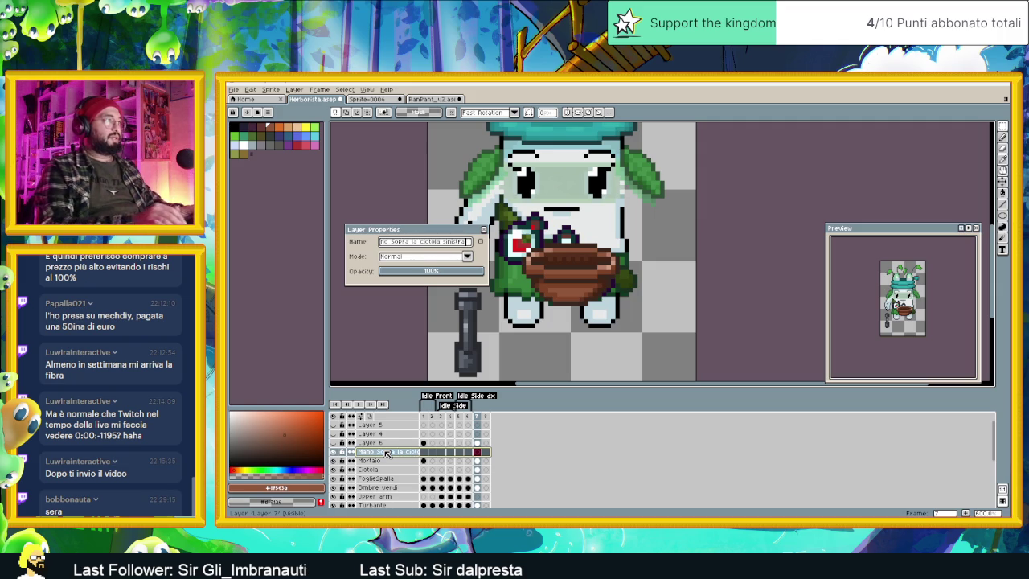
key(Return)
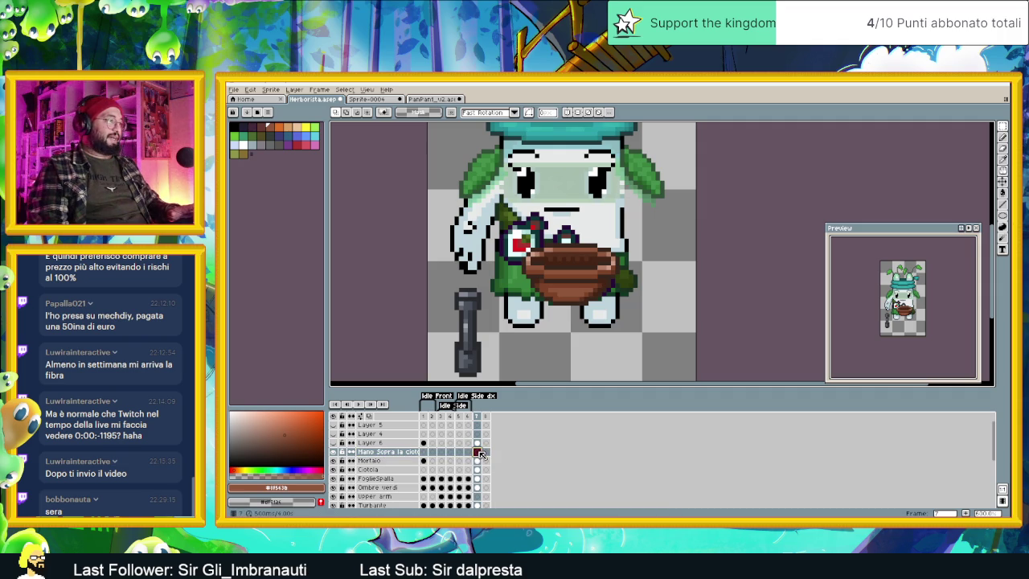
Step: Paste a mirrored arm and move the FoglieSpalla layer higher in the stack
key(ctrl+v)
key(shift+h)
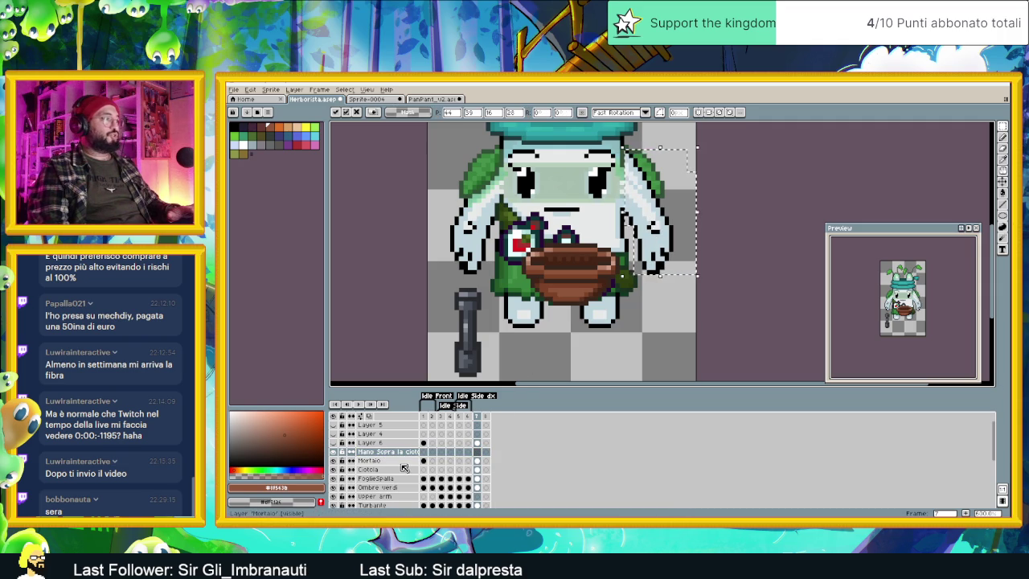
click(378, 478)
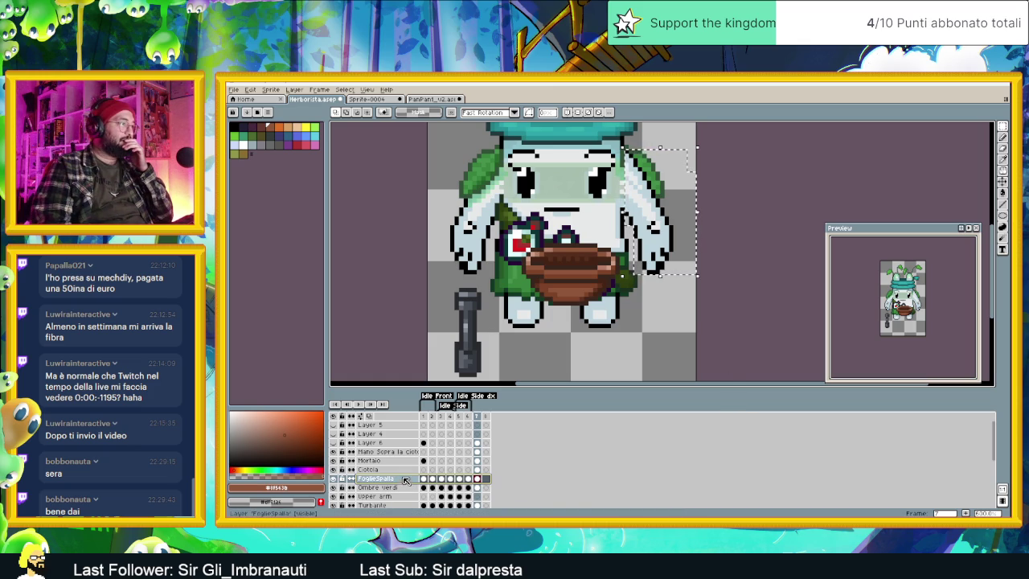
drag(407, 479, 408, 450)
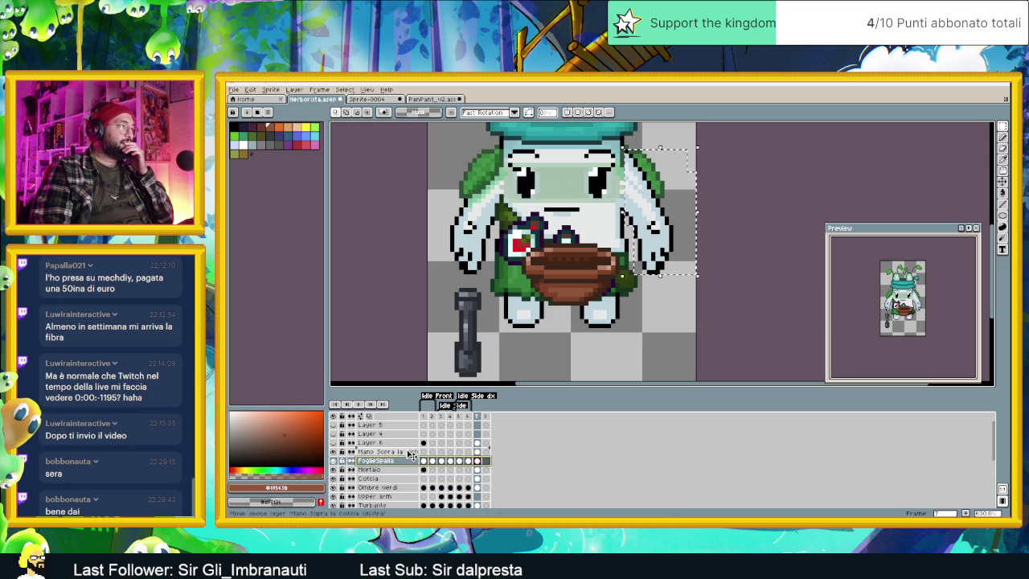
Step: Drop the Ombre verdi layer just below FoglieSpalla in the timeline
scroll(402, 479, down, 1)
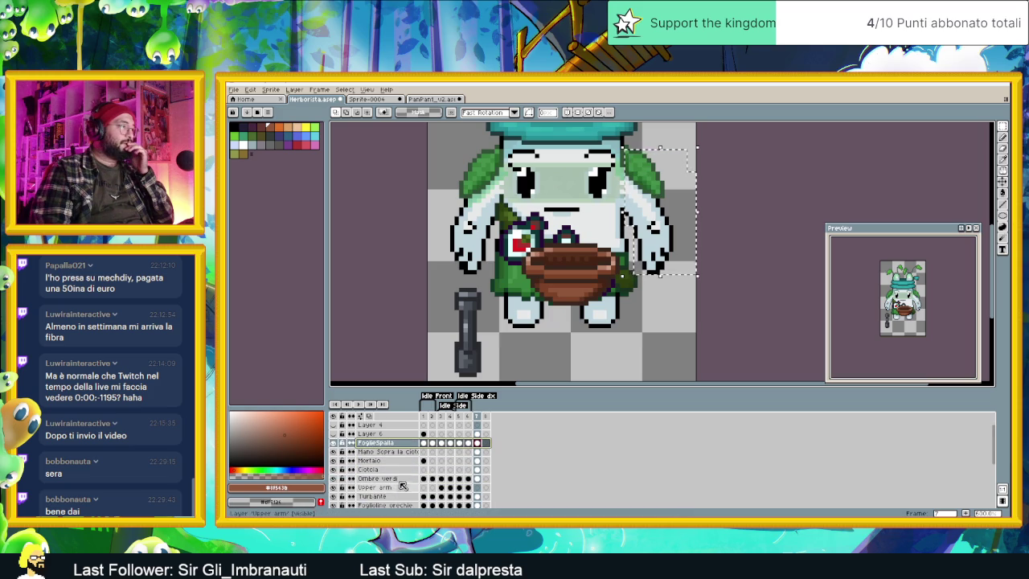
click(408, 478)
drag(411, 478, 410, 442)
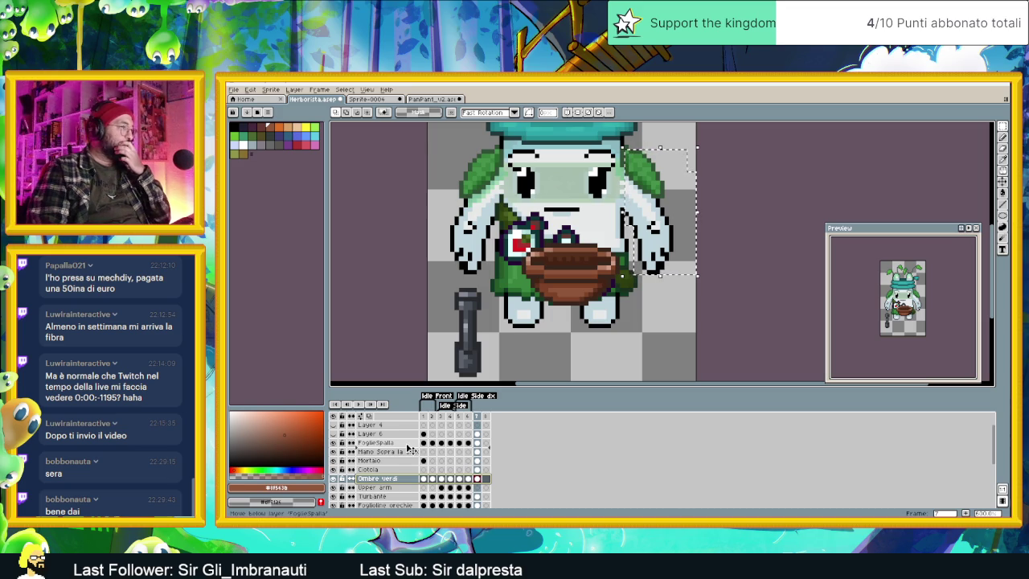
drag(410, 450, 410, 447)
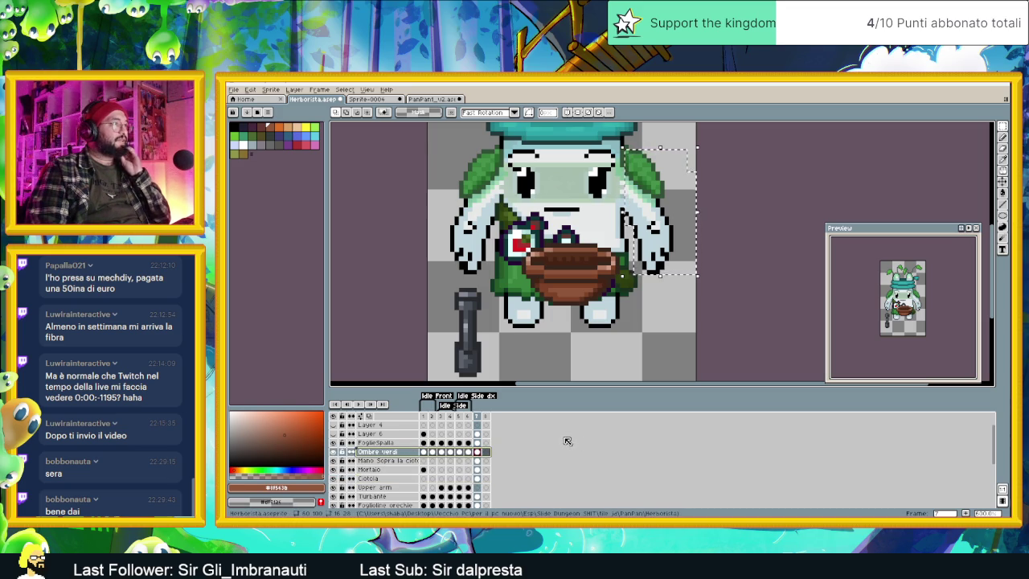
scroll(395, 455, down, 1)
click(394, 453)
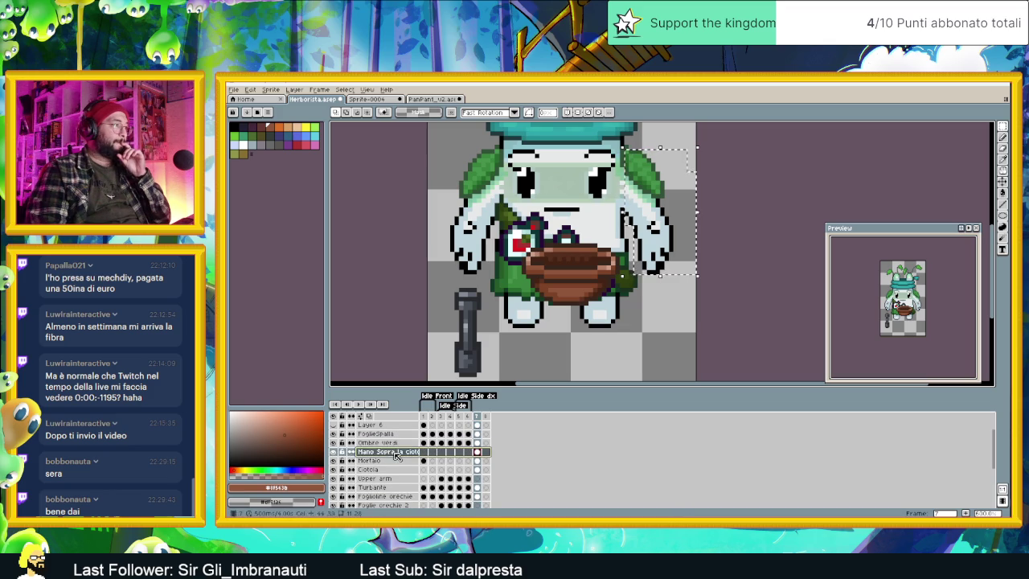
Step: Add a new layer above the hand layer named 'Mano Sopra mortaio dx'
right_click(391, 457)
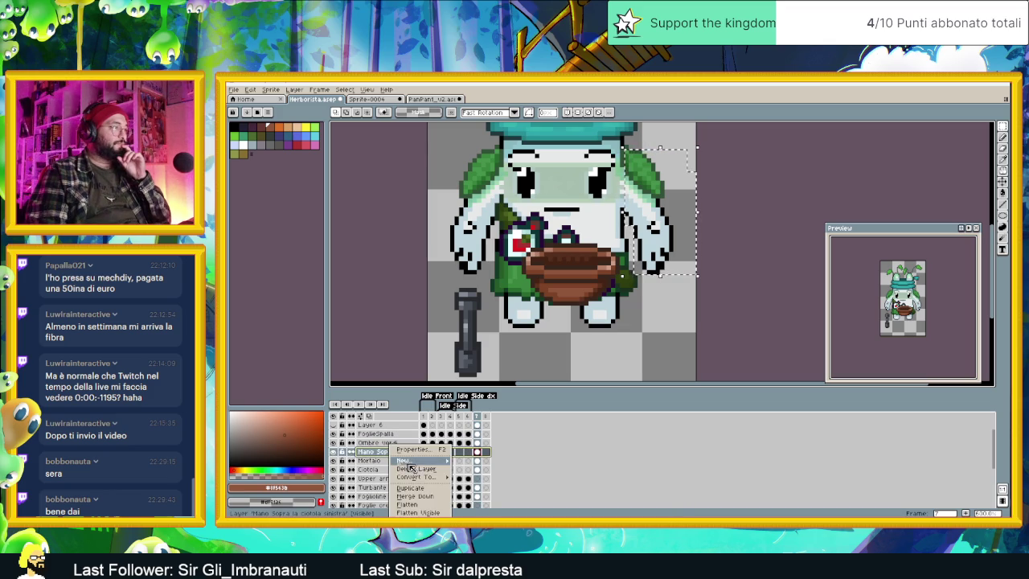
click(429, 461)
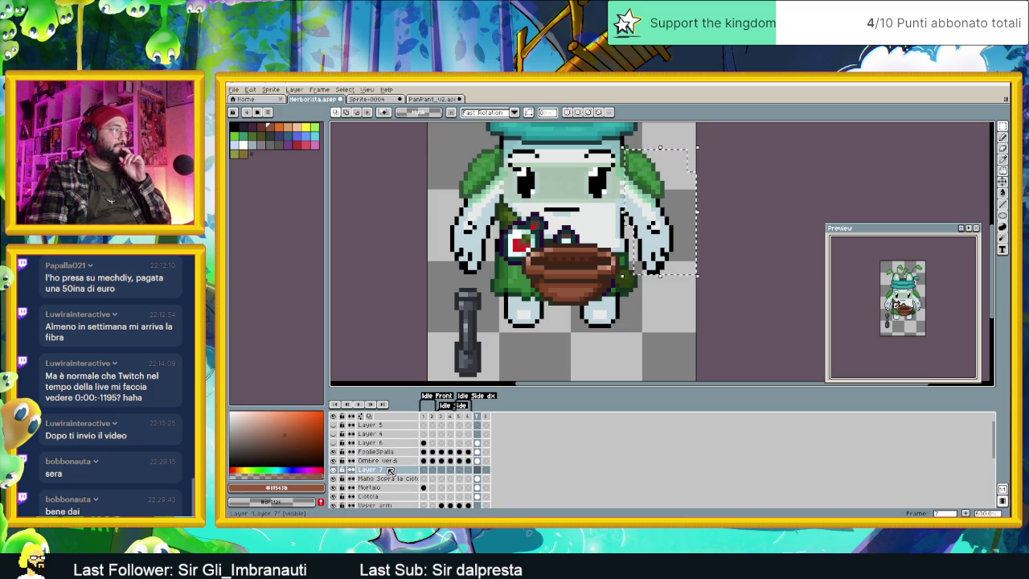
double_click(390, 469)
text(Mano Sopra mortaio)
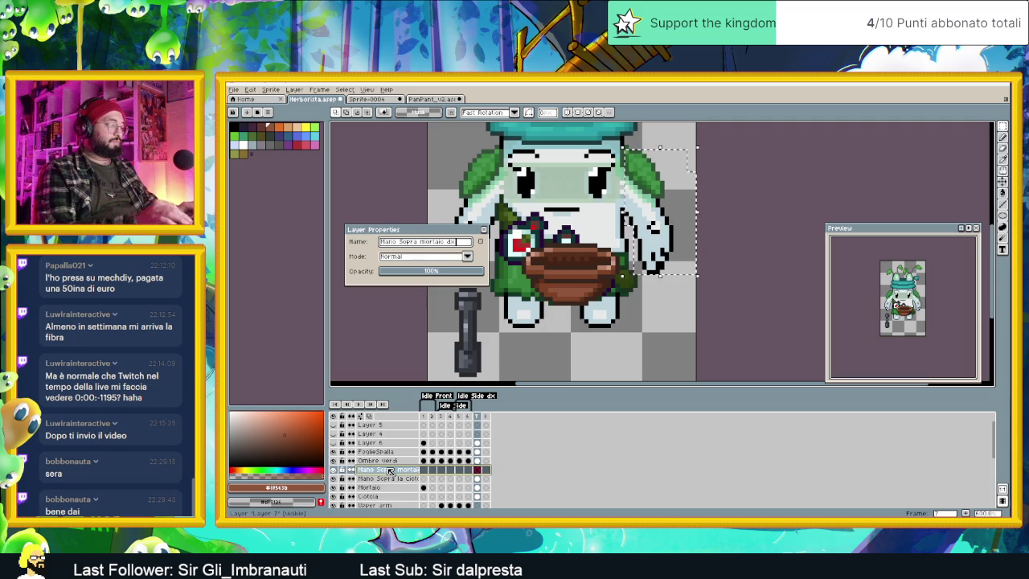
text(dx)
key(Return)
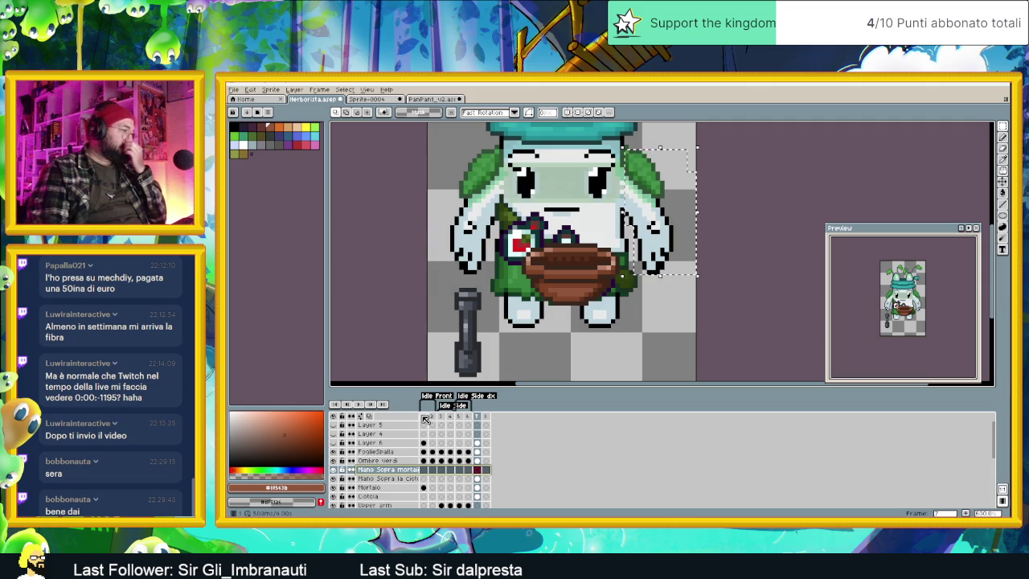
Step: Widen the layer names column in the timeline
drag(419, 416, 442, 415)
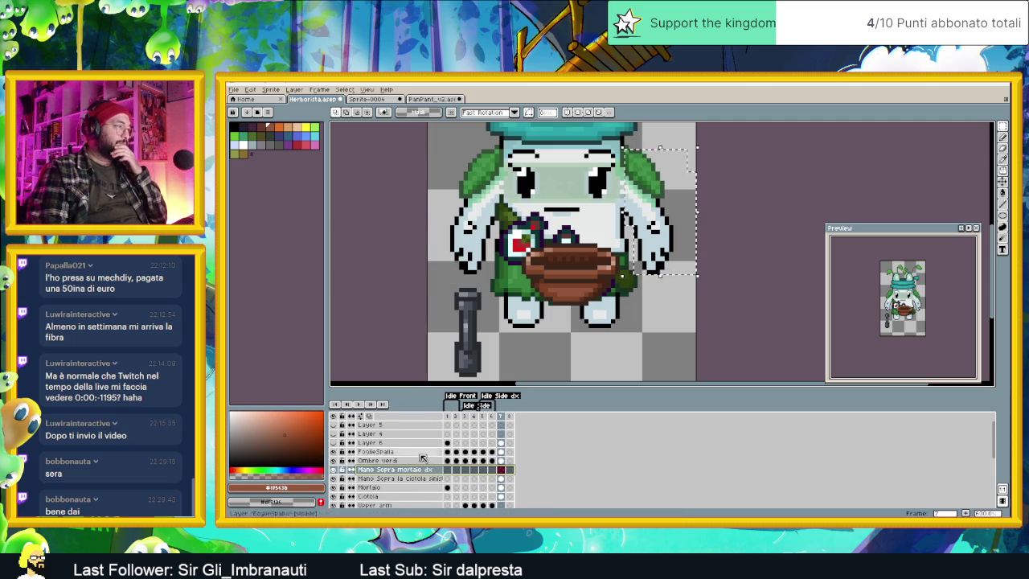
scroll(427, 477, down, 3)
scroll(450, 482, down, 3)
scroll(482, 490, down, 2)
click(506, 495)
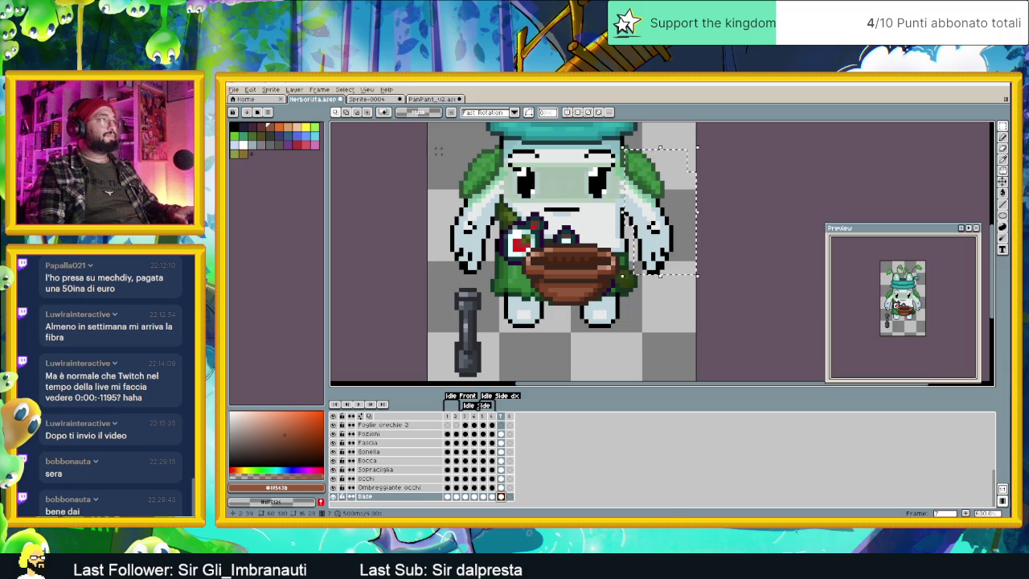
Step: Cut the left-side arm from Base and paste it into frame 7 of 'Mano Sopra mortaio dx'
drag(435, 148, 494, 279)
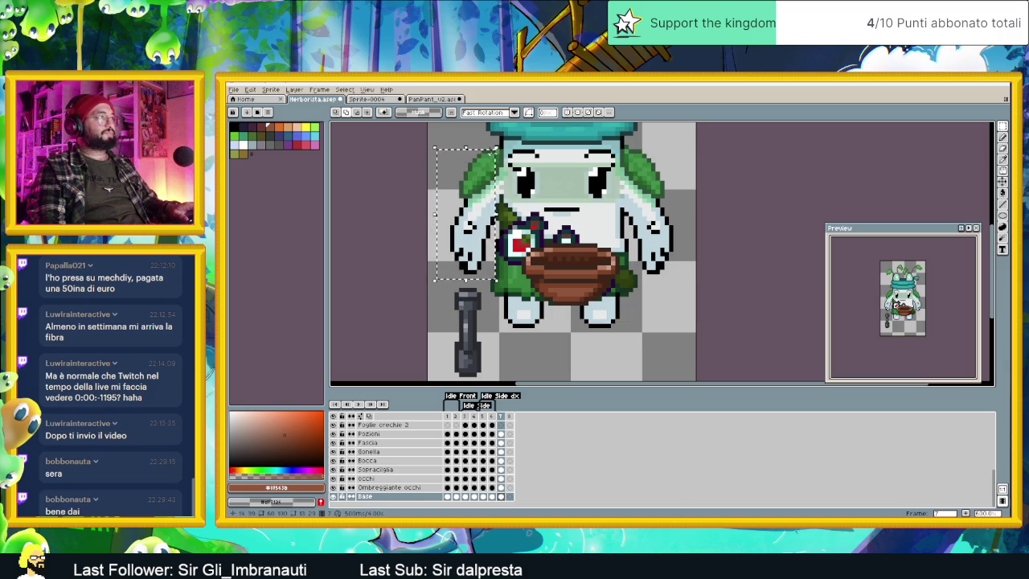
drag(495, 148, 495, 223)
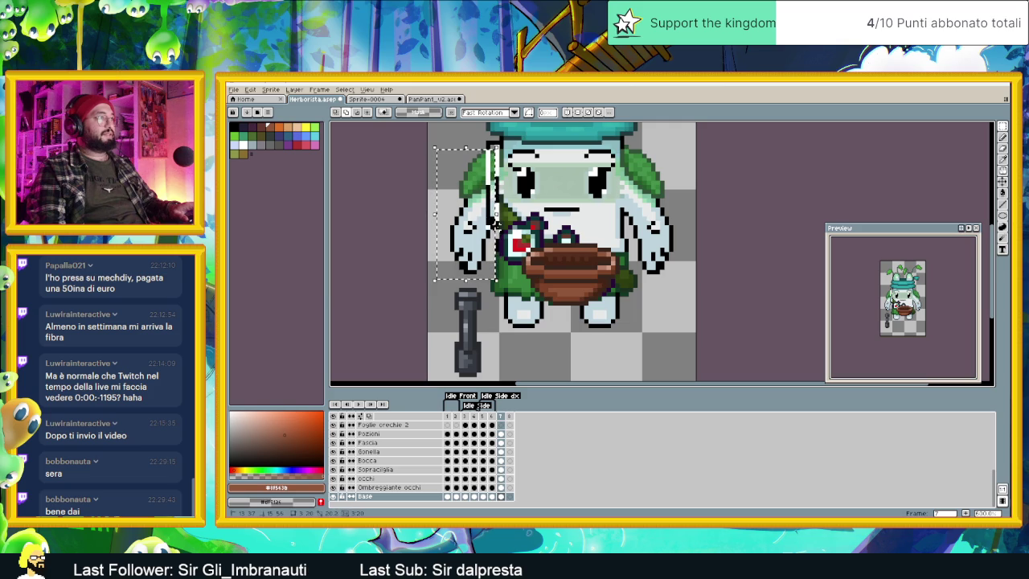
key(ctrl+z)
key(ctrl+z)
key(ctrl+z)
key(ctrl+z)
key(ctrl+z)
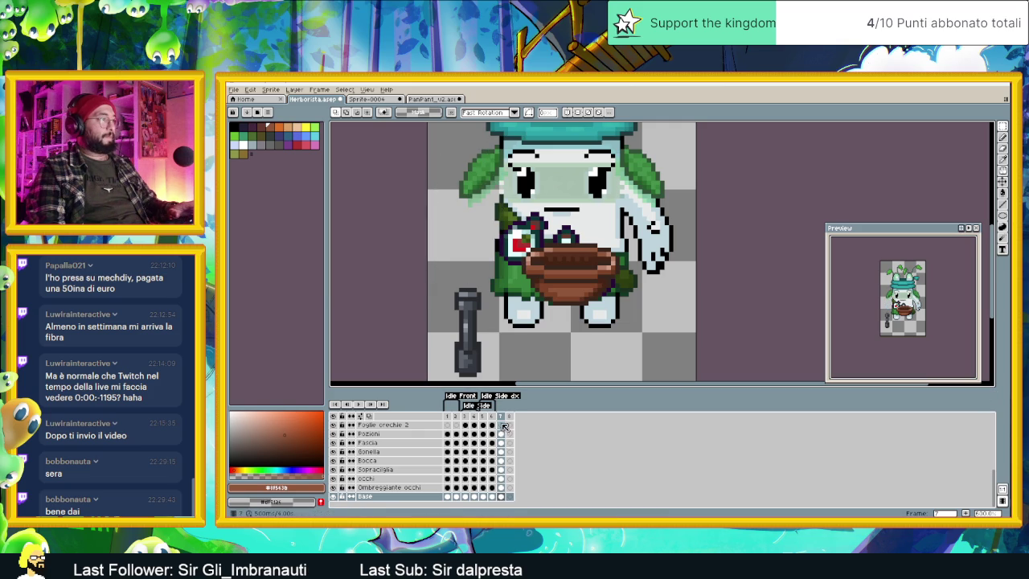
scroll(504, 427, up, 2)
scroll(502, 450, up, 2)
scroll(504, 455, up, 2)
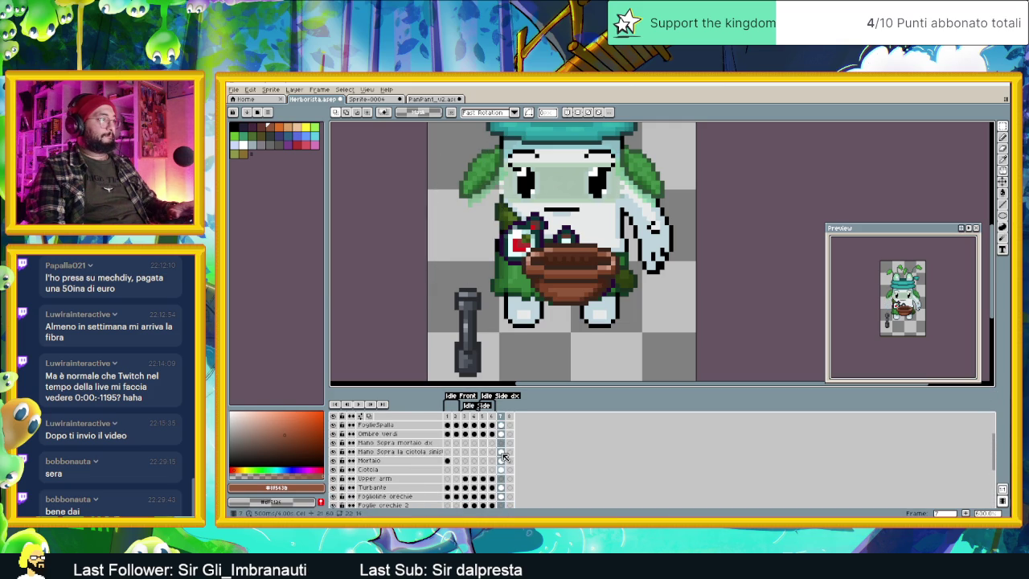
click(502, 443)
key(ctrl+v)
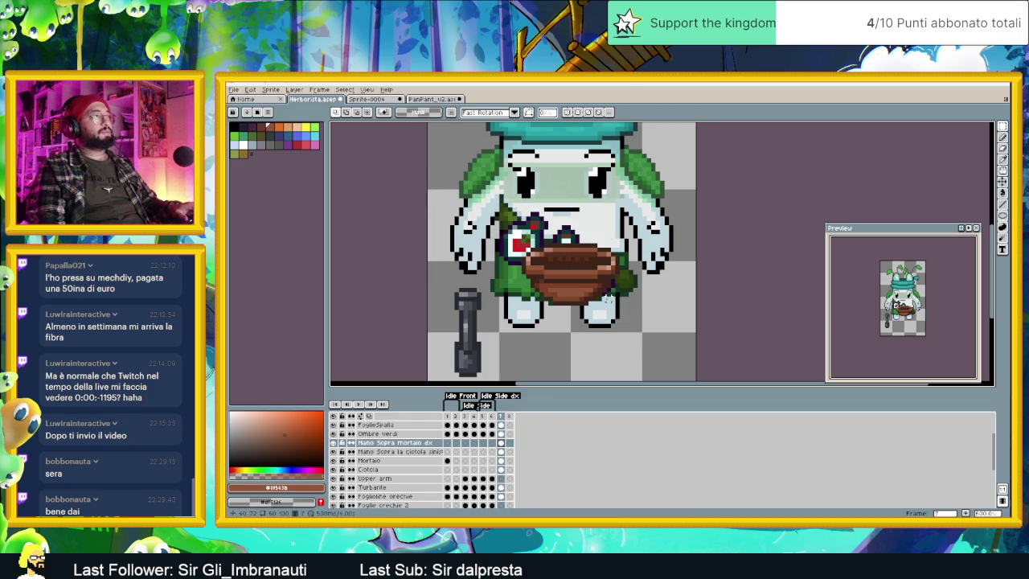
Step: Try a dark pencil stroke at the shoulder, undo it, and toggle between Move and Pencil
scroll(504, 207, up, 1)
scroll(504, 207, up, 1)
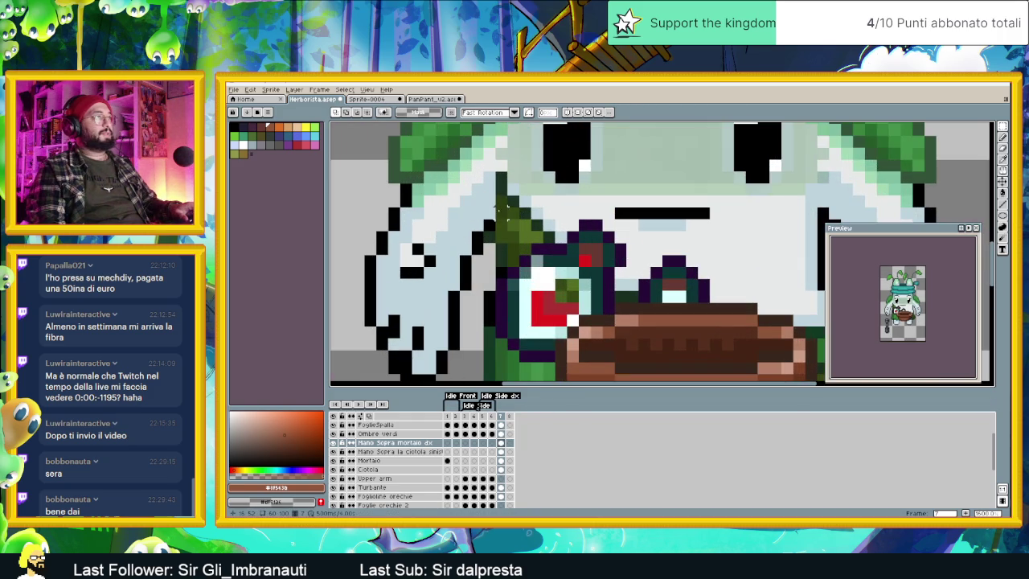
key(b)
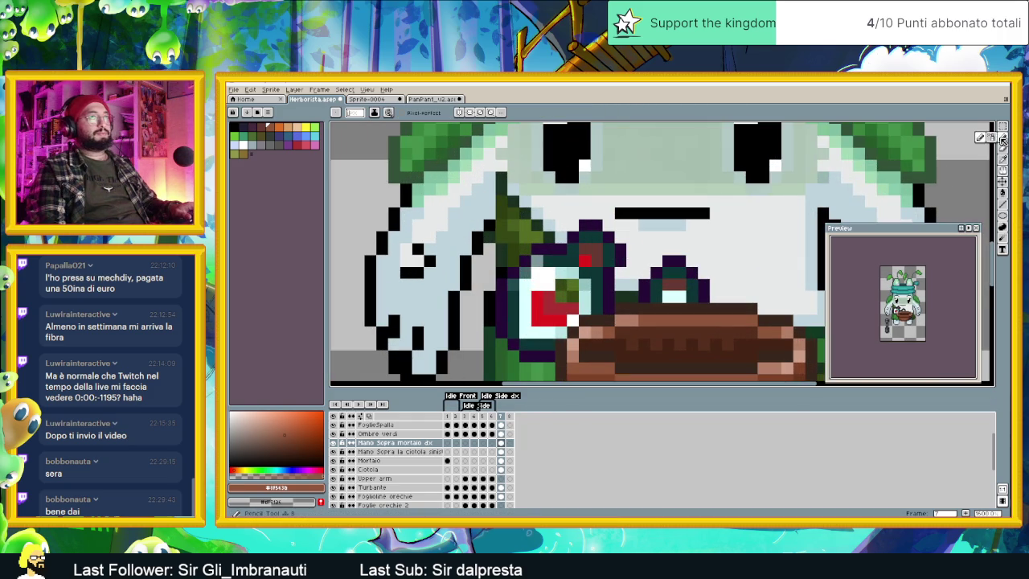
drag(489, 213, 492, 178)
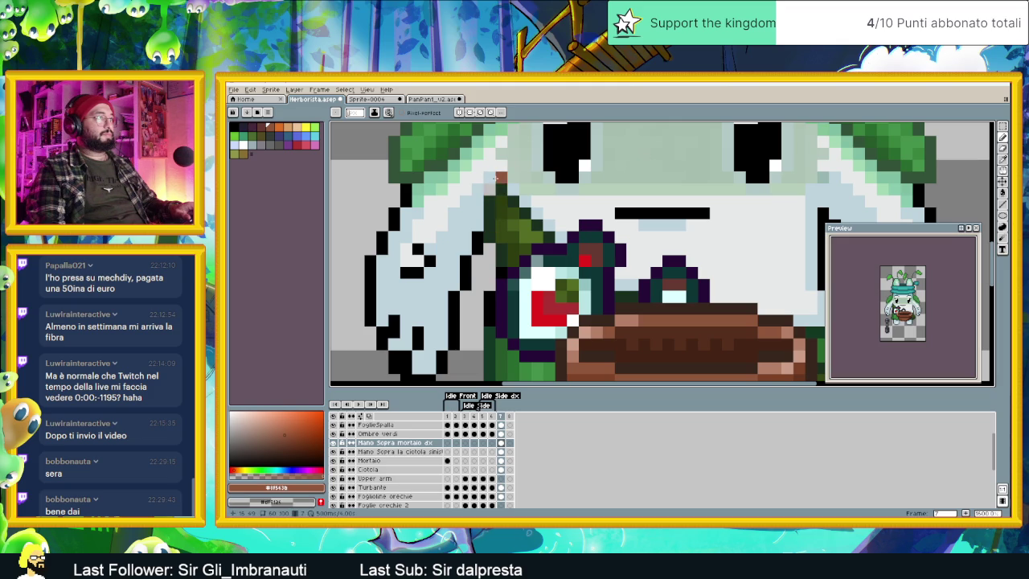
key(ctrl+z)
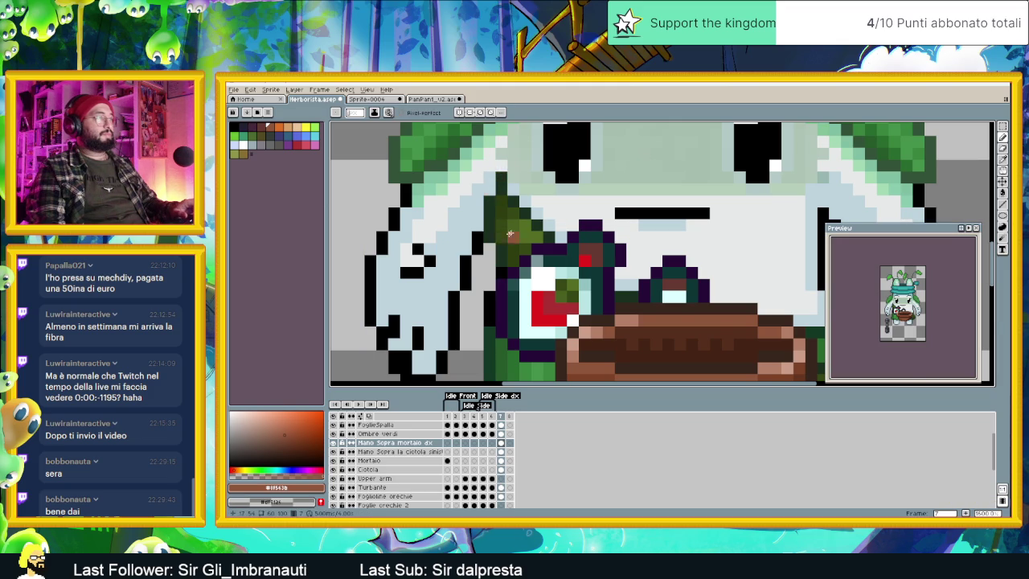
scroll(514, 242, down, 4)
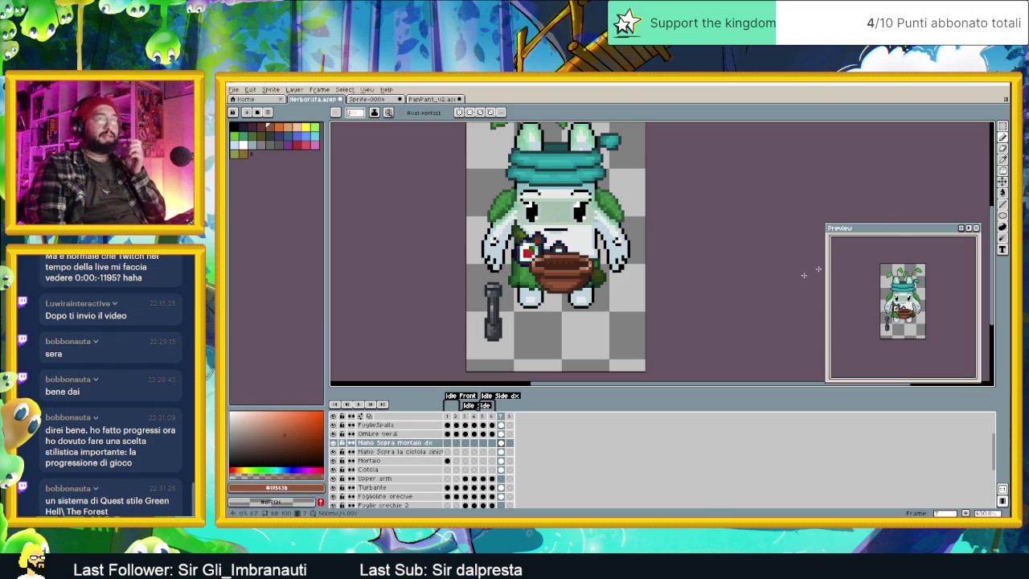
click(1005, 184)
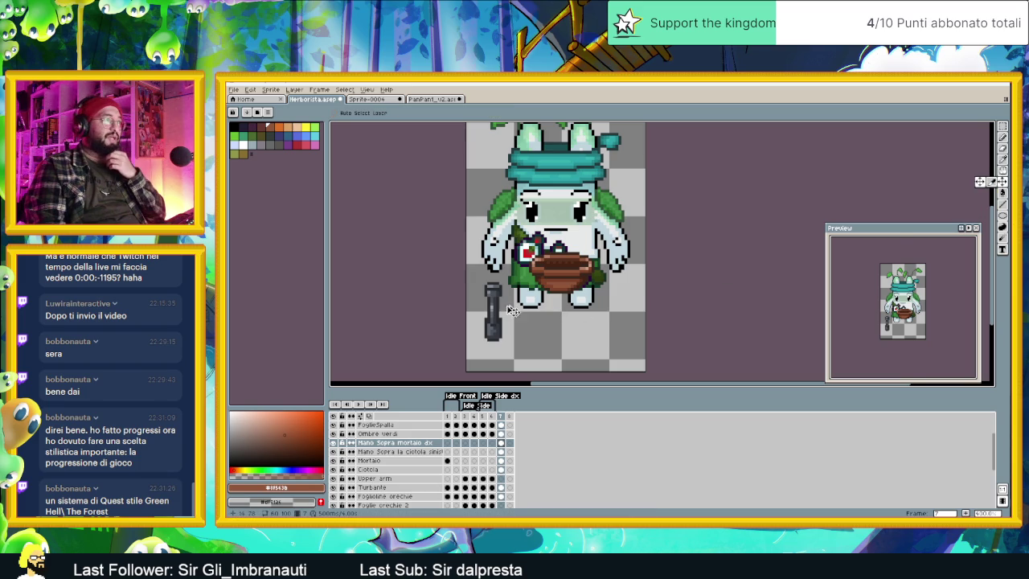
scroll(611, 296, up, 1)
scroll(603, 273, up, 2)
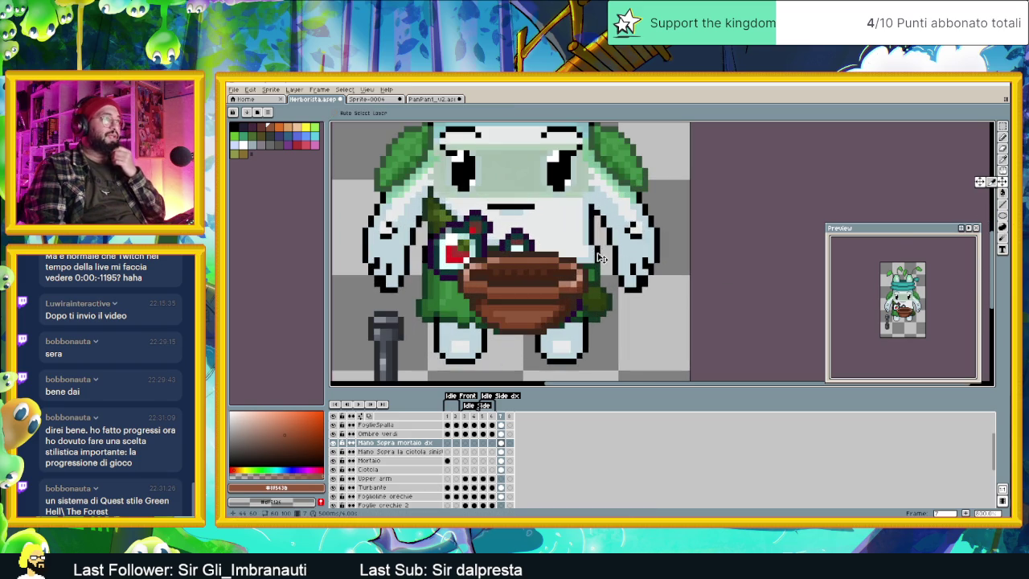
click(1002, 138)
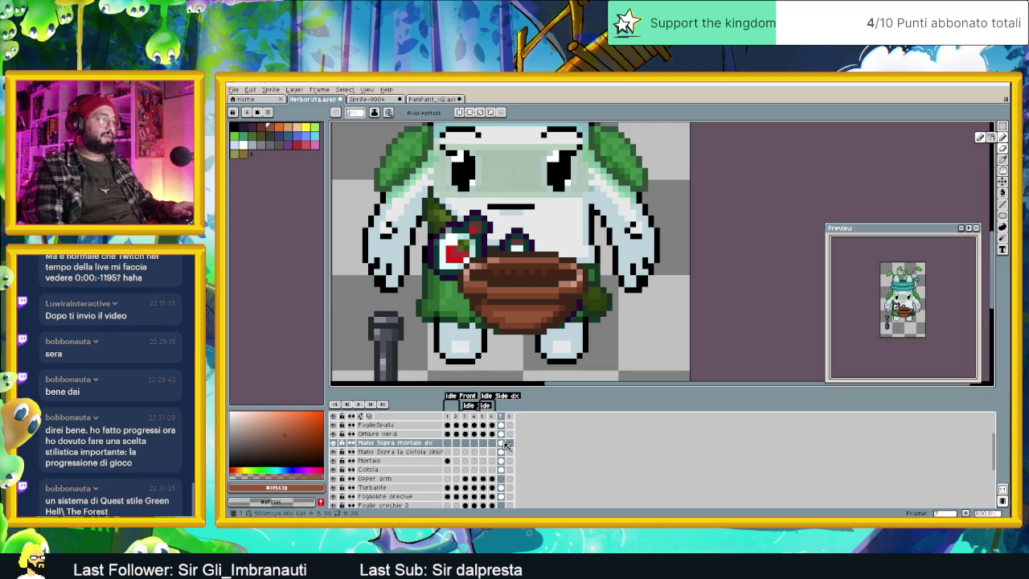
click(501, 452)
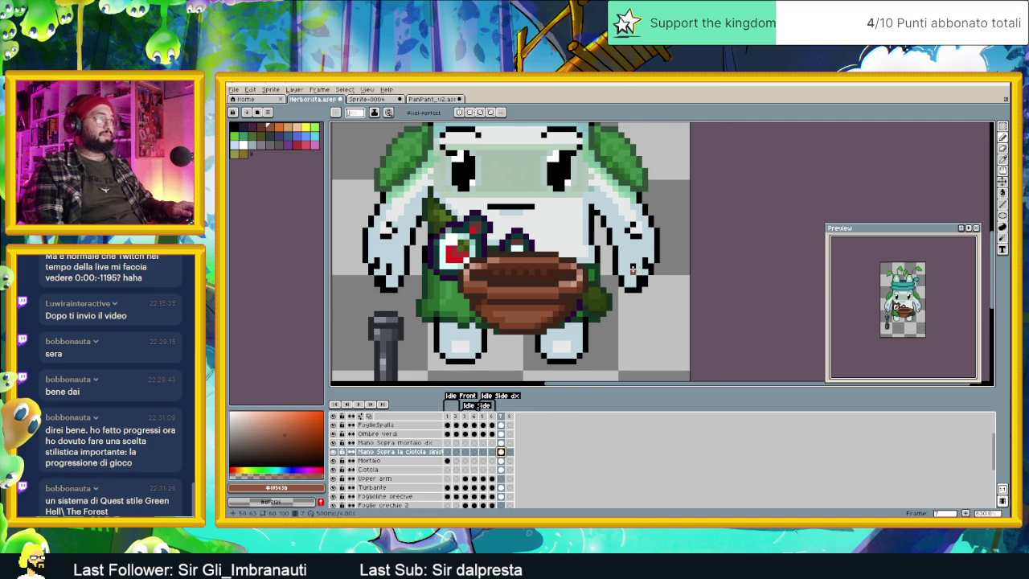
scroll(632, 269, up, 1)
scroll(632, 269, up, 1)
alt+click(620, 198)
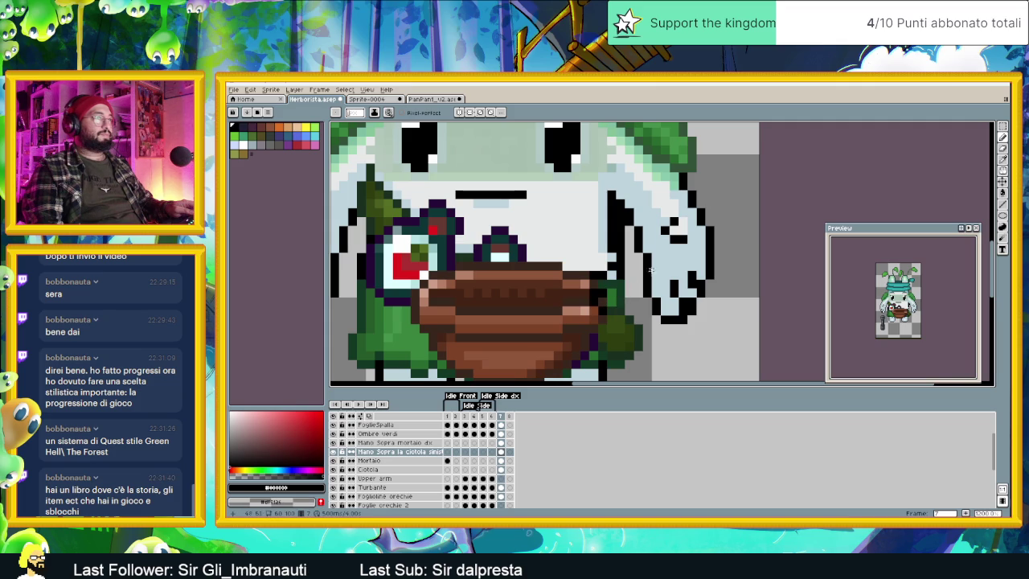
scroll(703, 196, down, 1)
drag(689, 183, 656, 213)
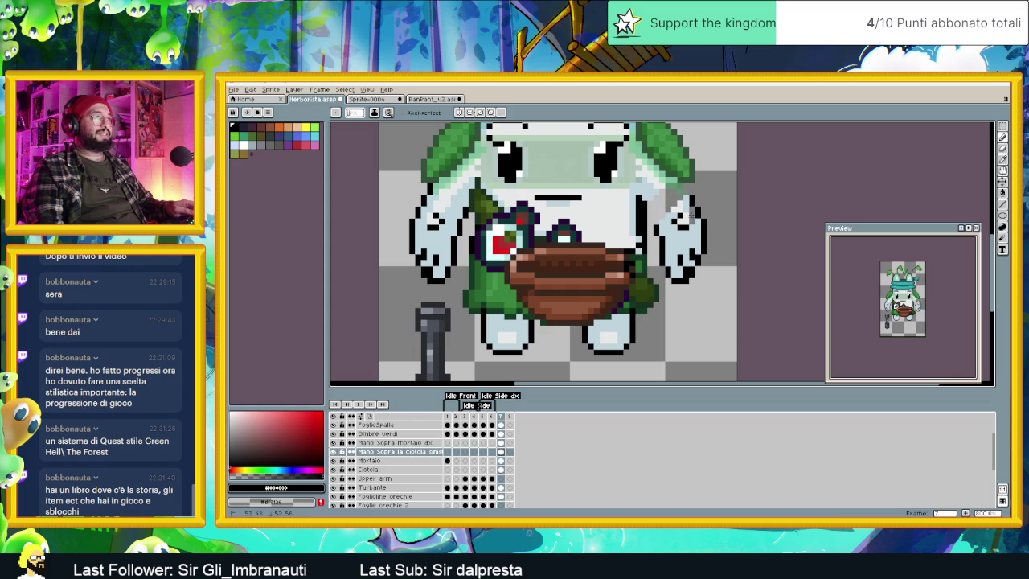
mouse_move(699, 246)
mouse_down()
mouse_move(683, 261)
mouse_move(645, 222)
mouse_up()
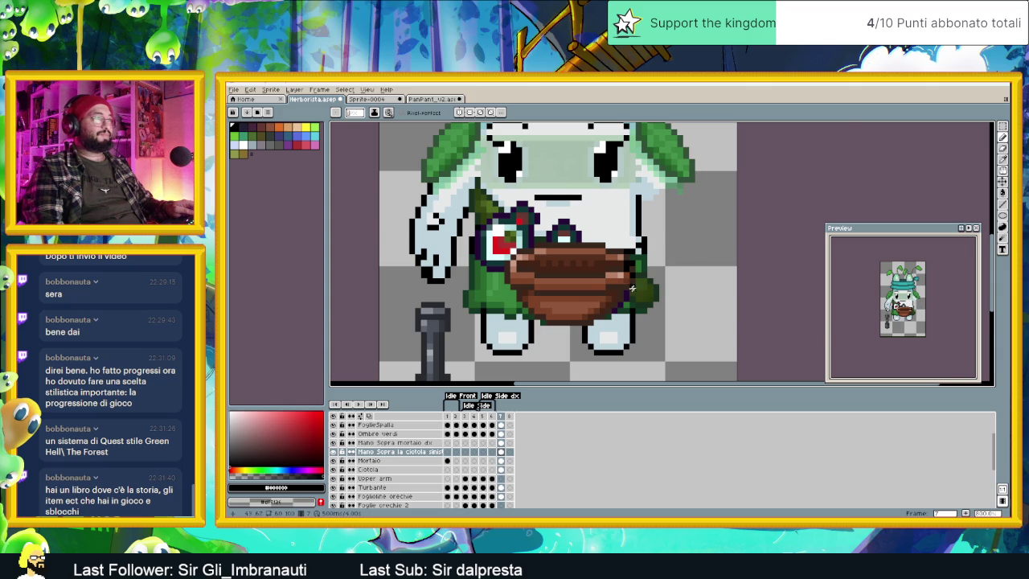
scroll(630, 289, up, 2)
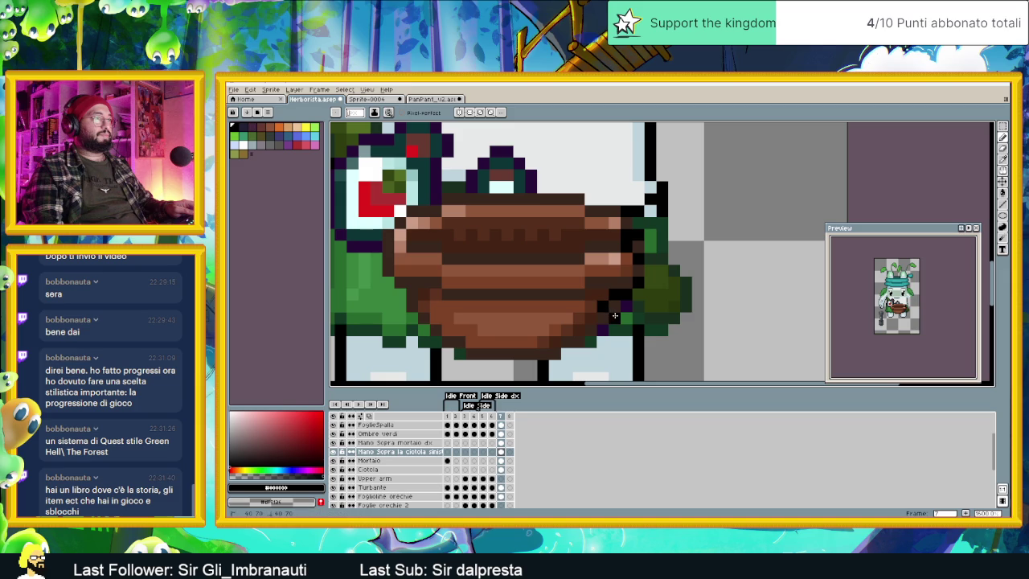
click(590, 351)
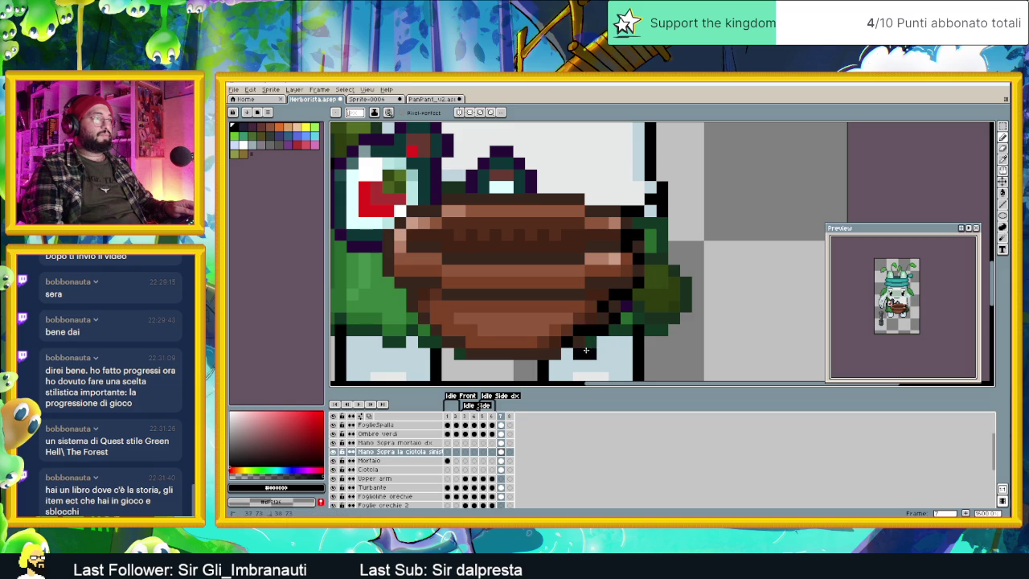
click(615, 343)
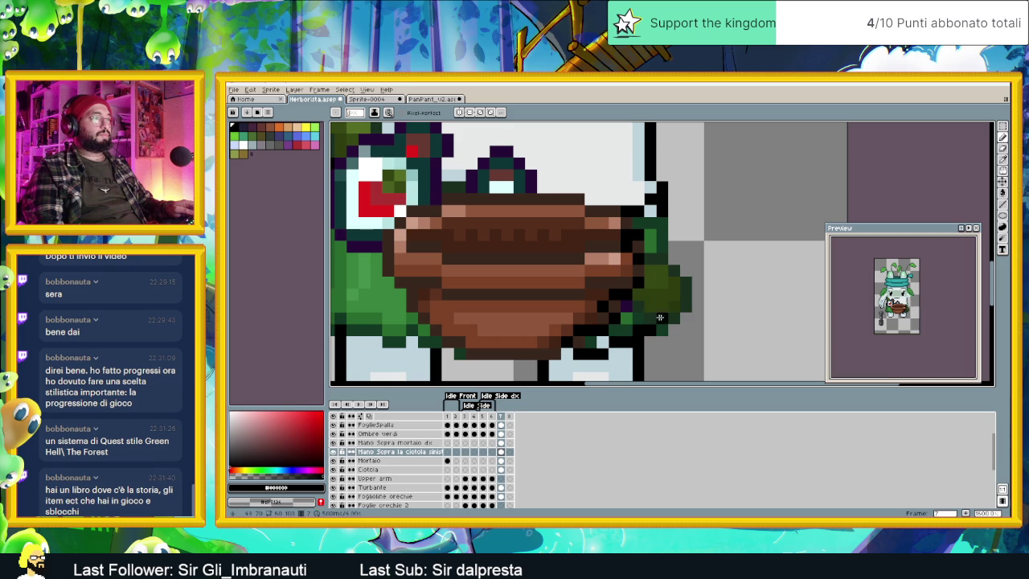
click(664, 304)
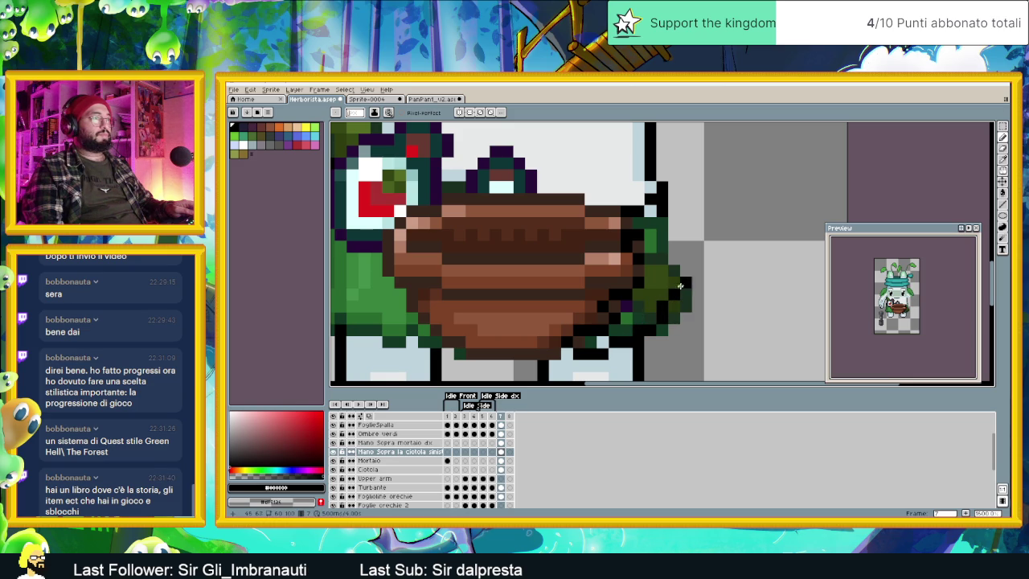
scroll(685, 241, down, 3)
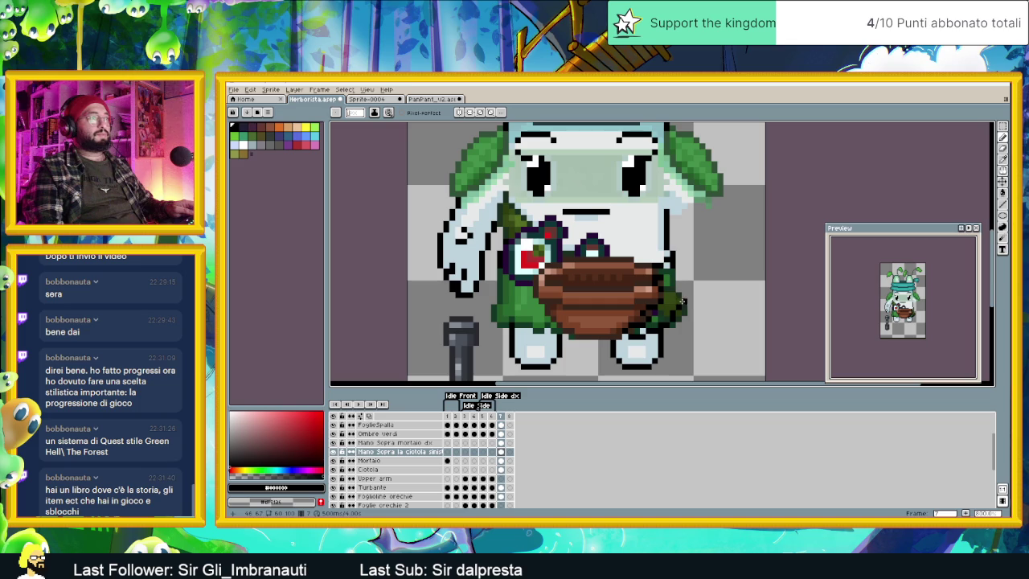
scroll(683, 290, up, 1)
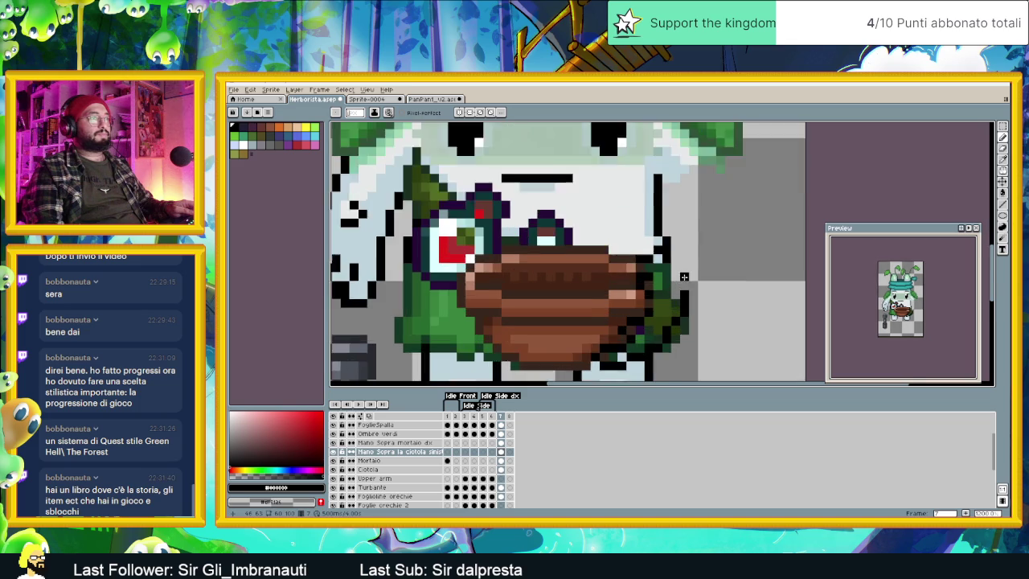
scroll(683, 290, up, 1)
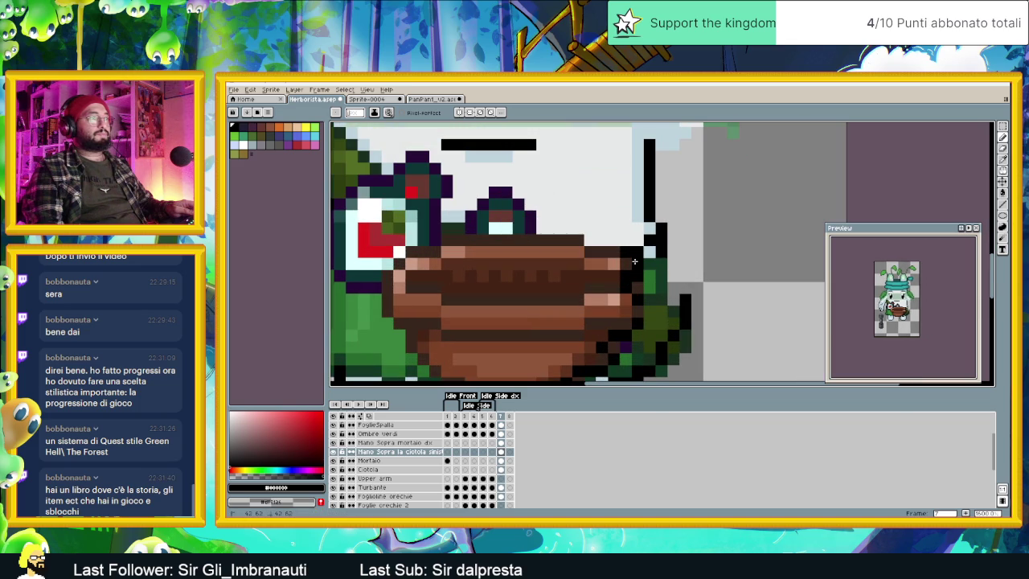
scroll(696, 217, down, 1)
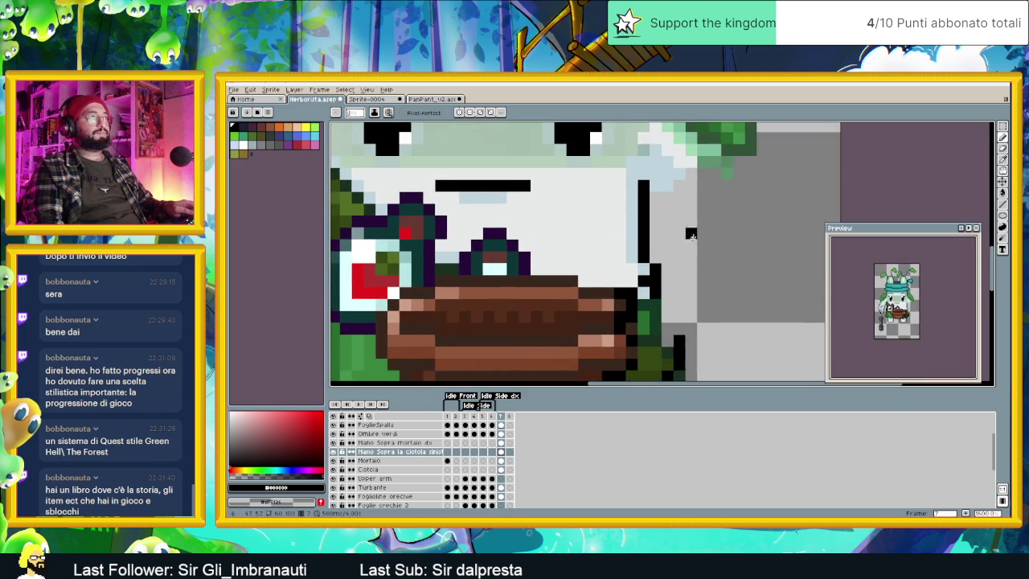
scroll(710, 197, down, 1)
Step: Draw the black vertical outline down the body's right side, joined to the bowl-edge diagonal
drag(710, 195, 710, 214)
drag(706, 263, 696, 287)
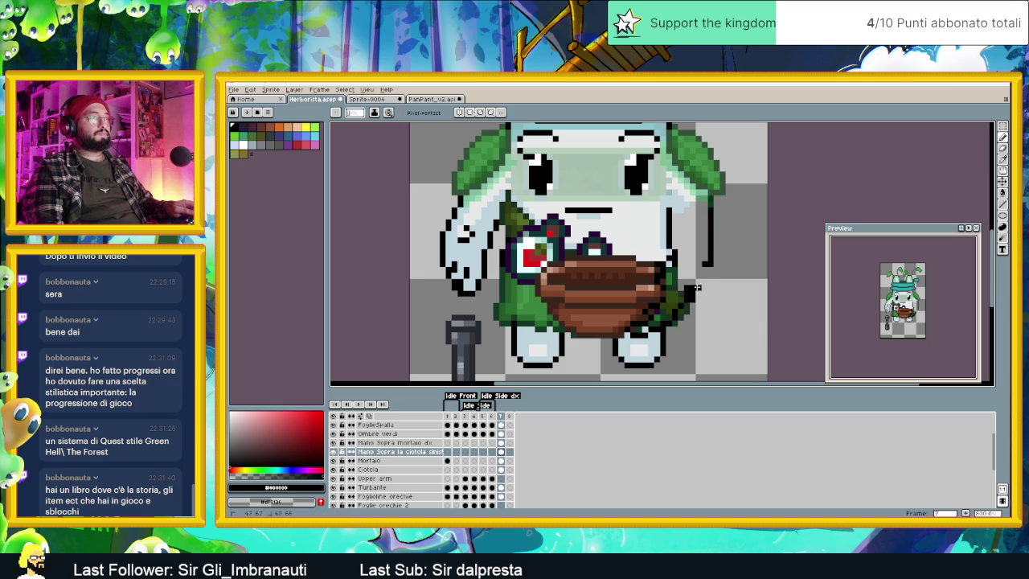
scroll(698, 276, up, 2)
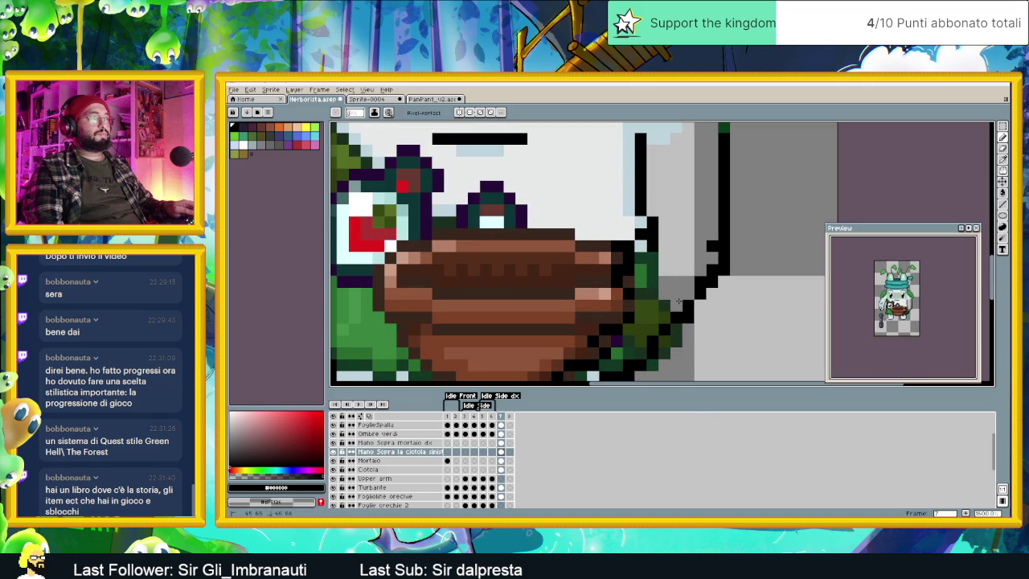
mouse_move(683, 299)
mouse_down()
mouse_move(706, 273)
mouse_move(723, 206)
mouse_up()
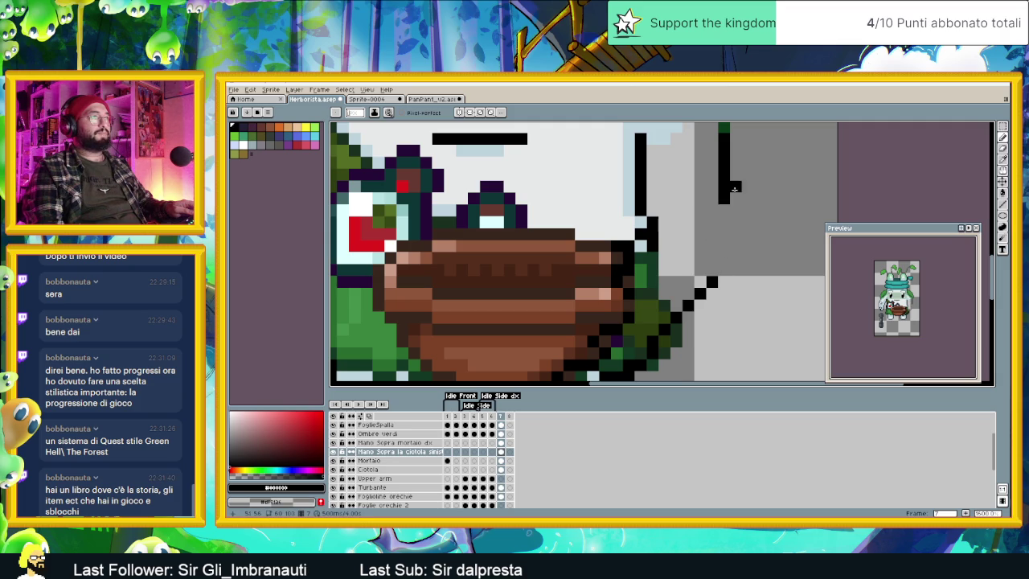
drag(718, 270, 711, 271)
click(723, 211)
drag(724, 211, 721, 258)
scroll(655, 256, down, 1)
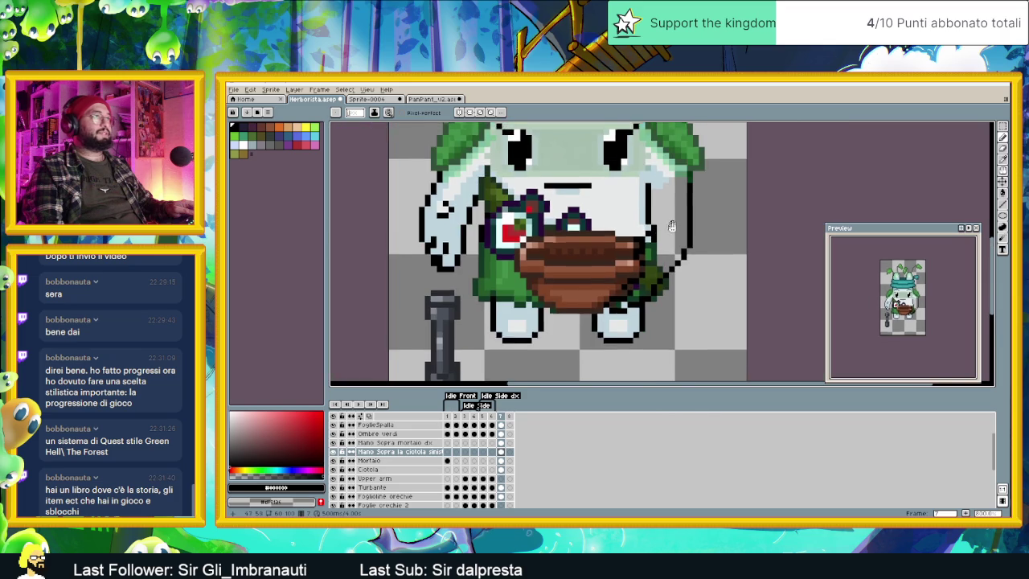
scroll(655, 255, down, 1)
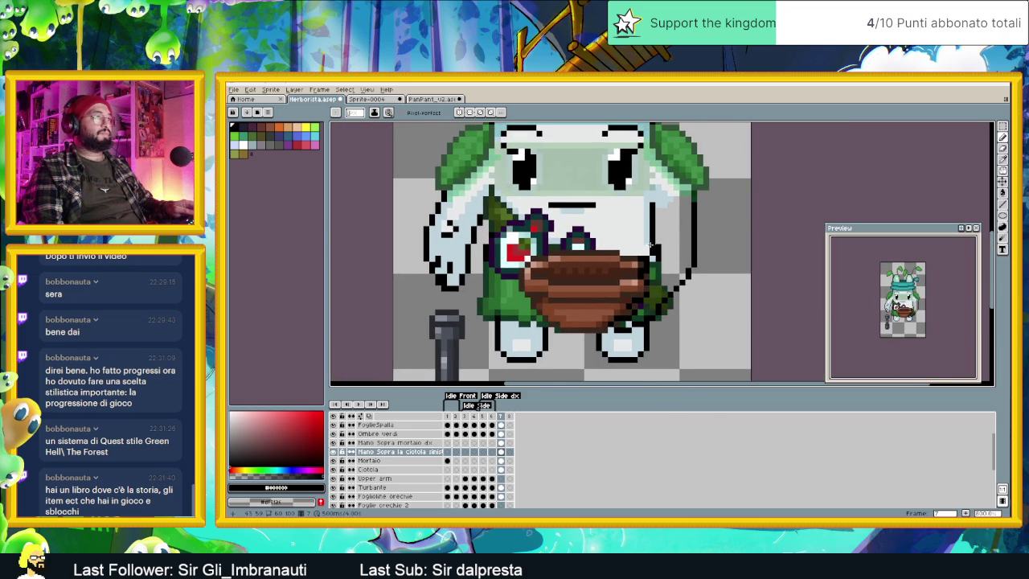
Step: Sample light blue-grey from the body and darken pixels along the hand's edge
key(i)
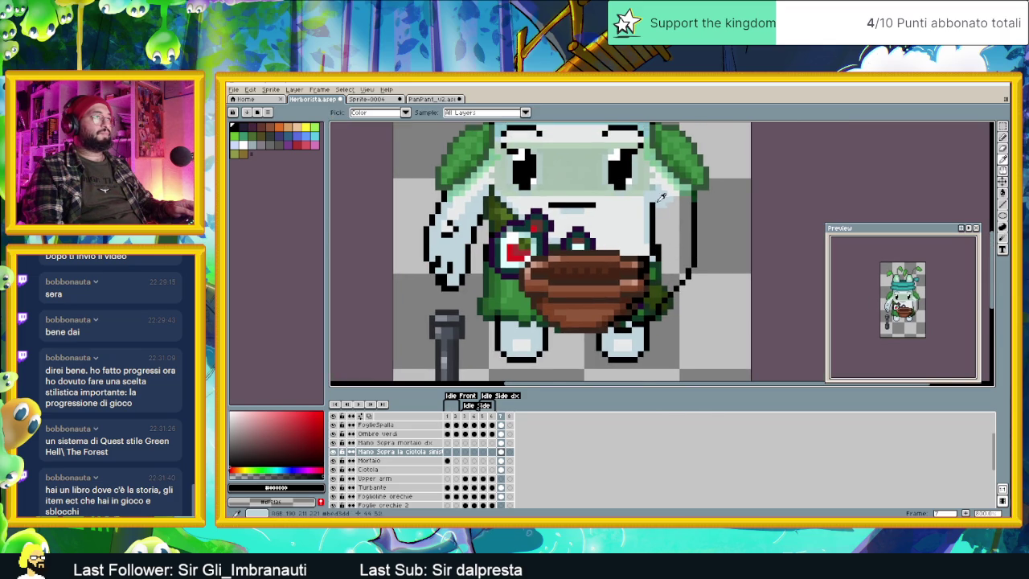
alt+click(660, 196)
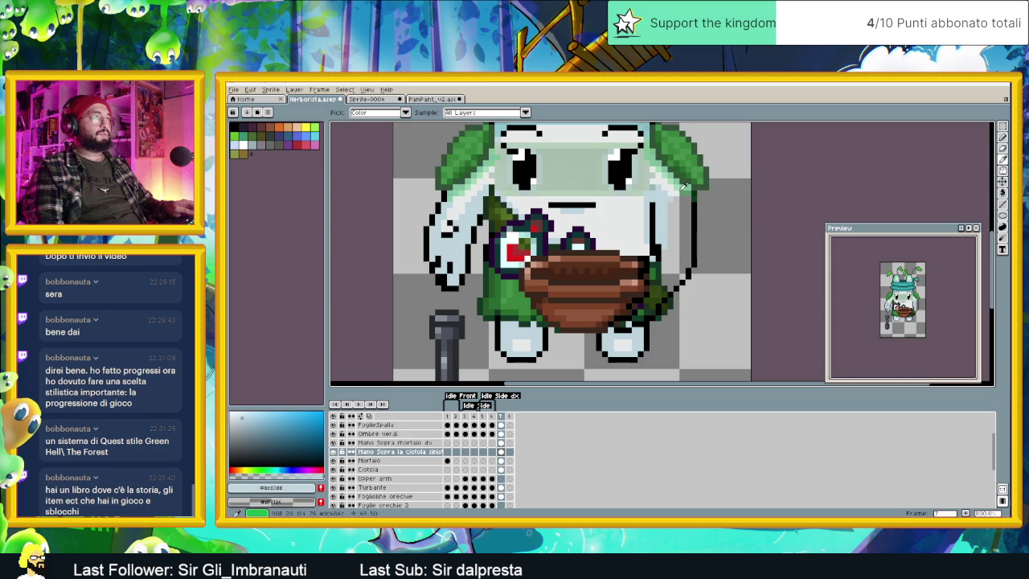
alt+click(664, 203)
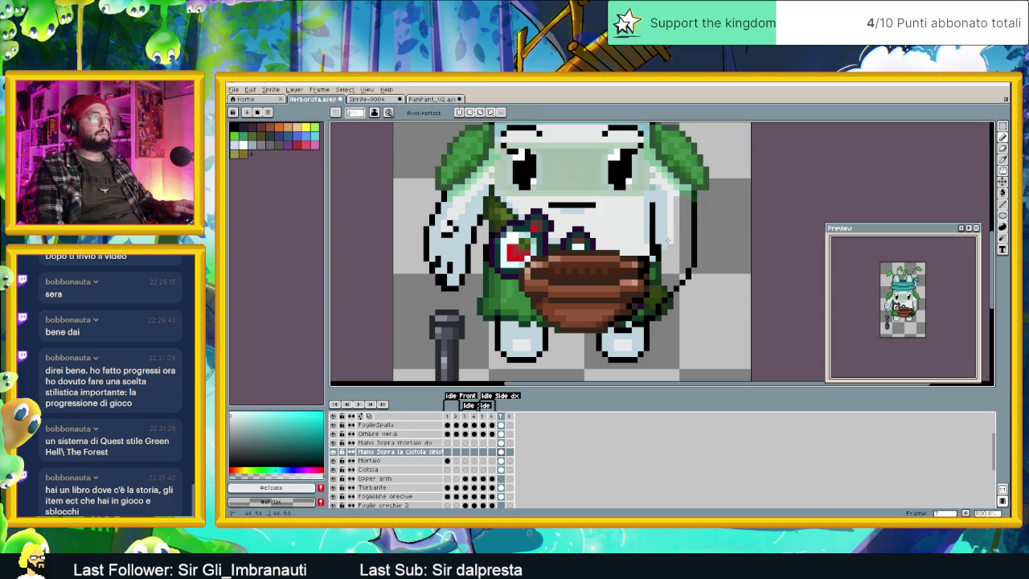
scroll(663, 245, up, 2)
scroll(651, 240, up, 1)
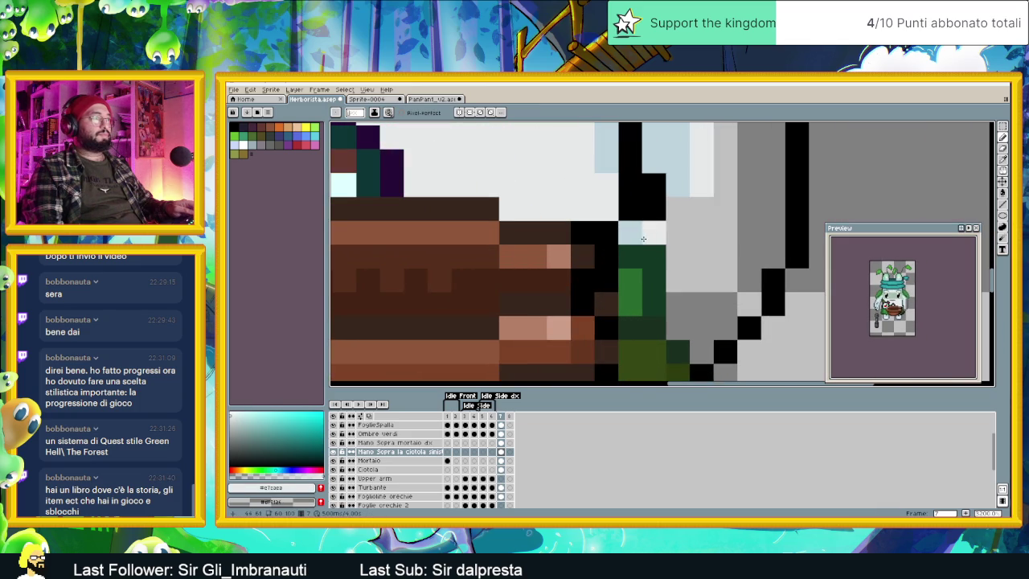
scroll(667, 243, down, 1)
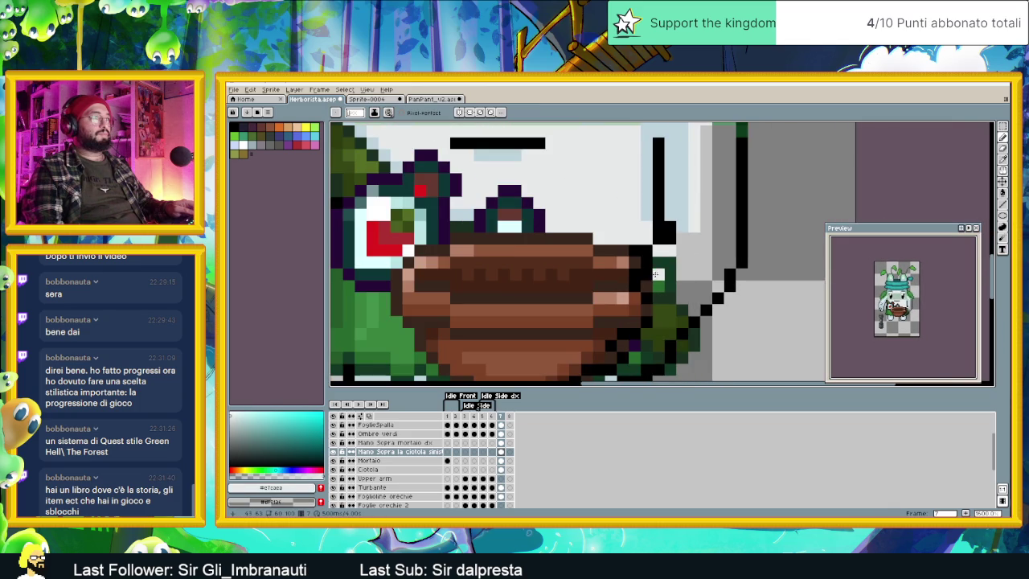
click(657, 257)
click(663, 274)
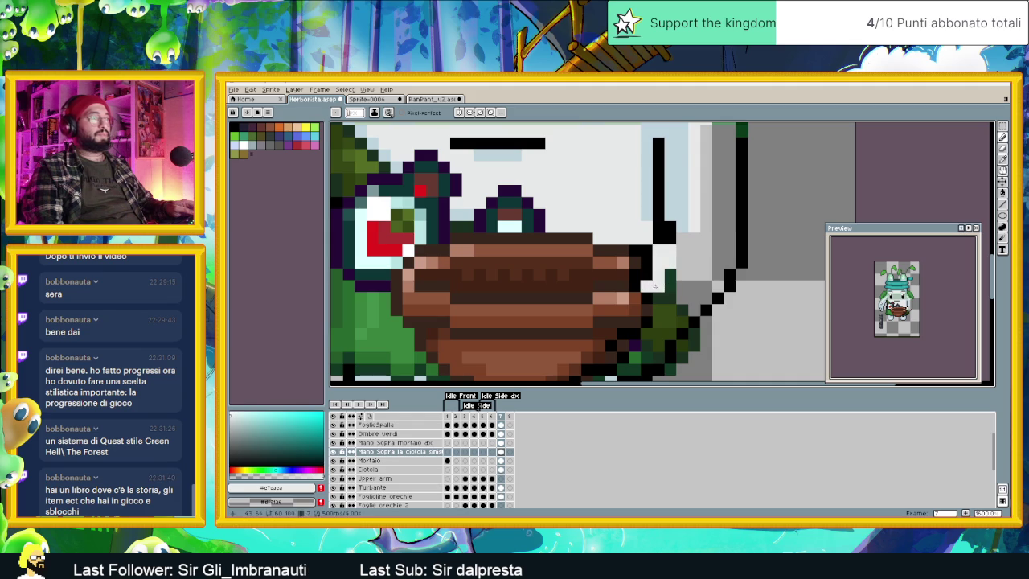
Step: Reshape the hand's lower-right outline with a white row and white edge pixels
drag(658, 320, 698, 260)
click(678, 281)
click(659, 294)
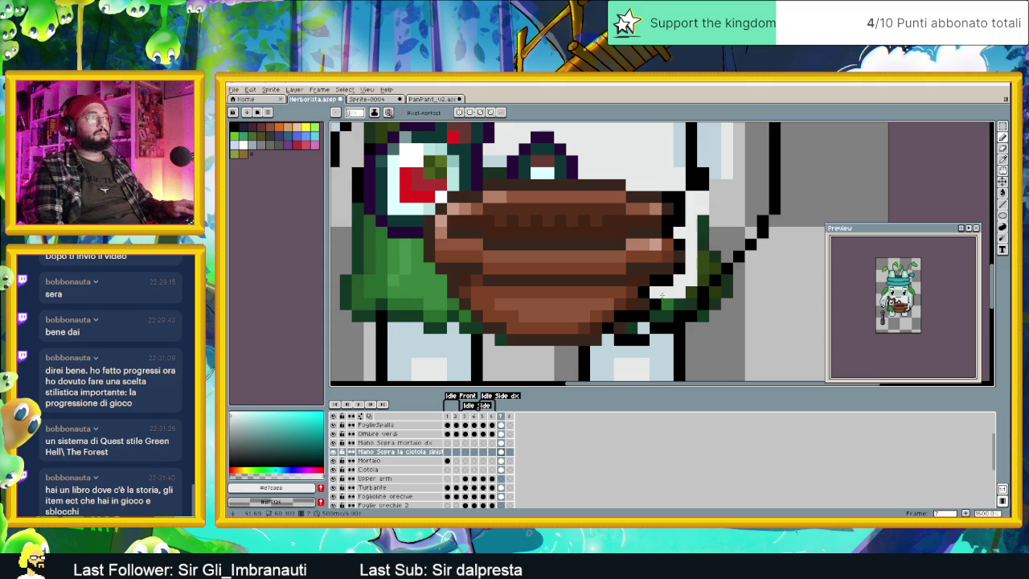
click(657, 314)
drag(644, 327, 617, 327)
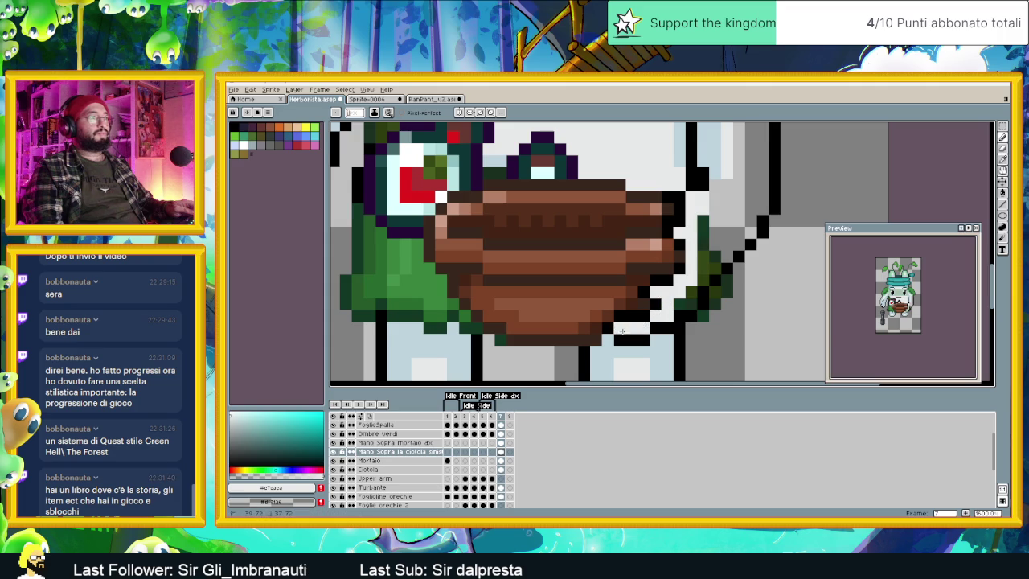
click(679, 304)
Step: Fill the arm with light columns along its outline and inner side, plus grey shading
scroll(687, 303, up, 1)
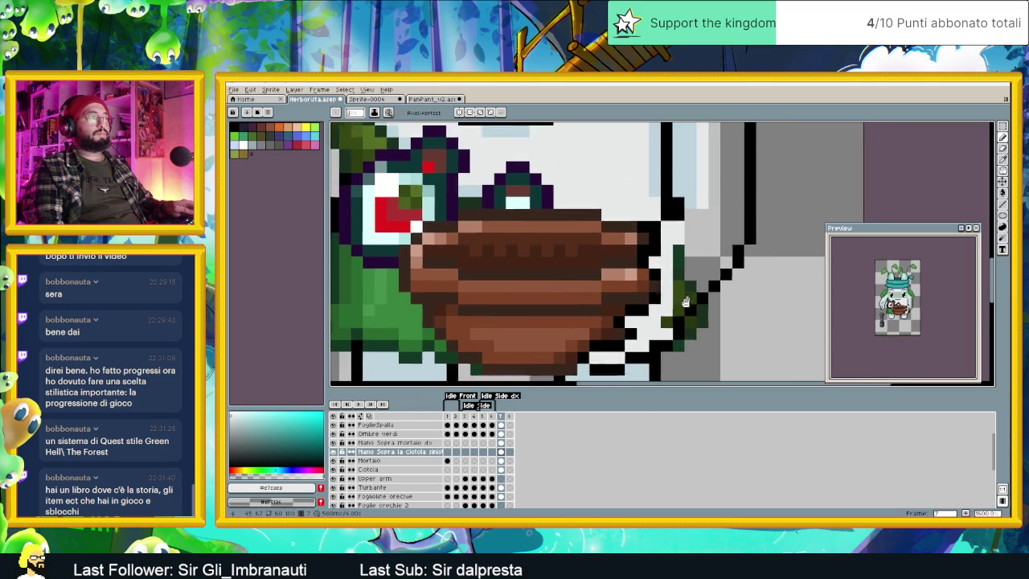
scroll(679, 281, right, 1)
click(671, 259)
click(682, 306)
mouse_move(682, 305)
mouse_down()
mouse_move(683, 241)
mouse_move(694, 223)
mouse_move(681, 237)
mouse_up()
click(695, 269)
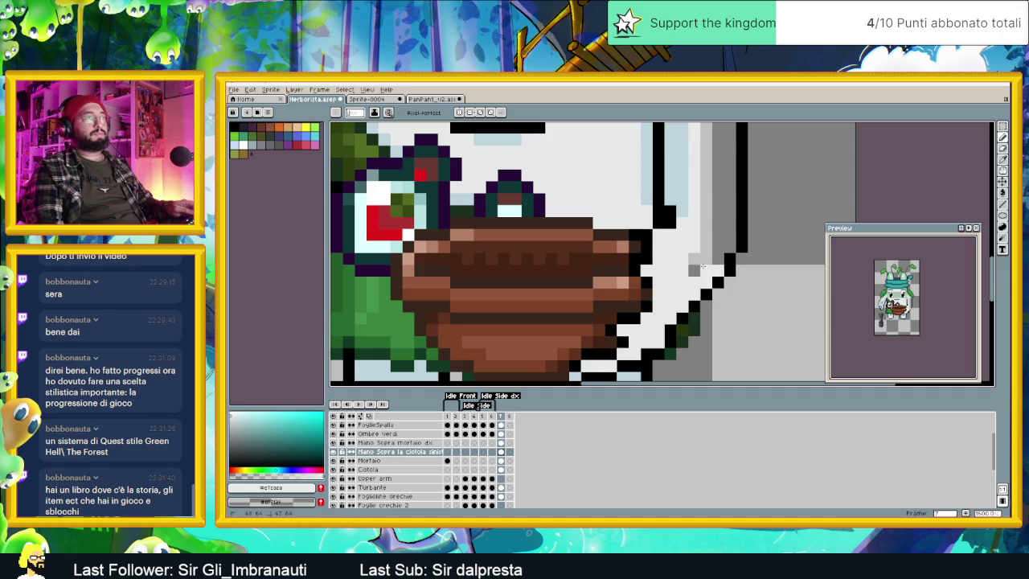
scroll(706, 233, down, 1)
scroll(708, 218, down, 1)
drag(706, 200, 704, 294)
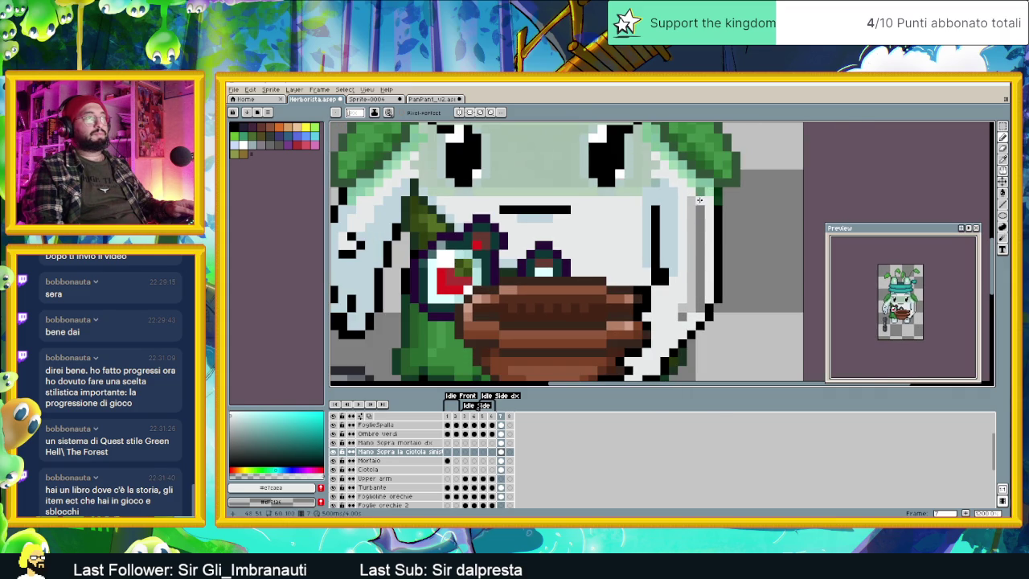
mouse_move(701, 200)
mouse_down()
mouse_move(699, 304)
mouse_move(691, 197)
mouse_up()
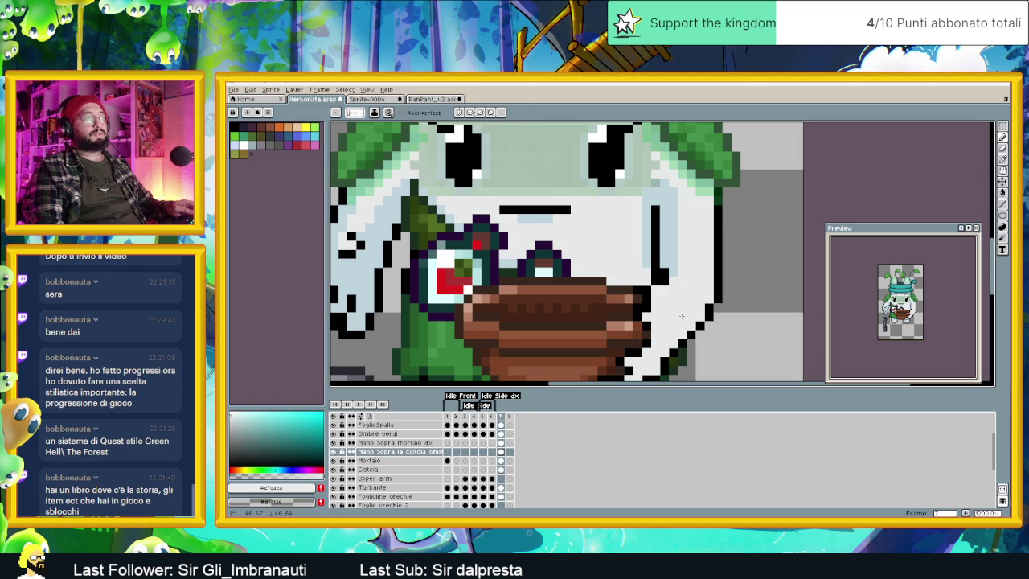
Step: Sample blue-white, black and near-white colours from the sprite to compare tones
alt+click(666, 273)
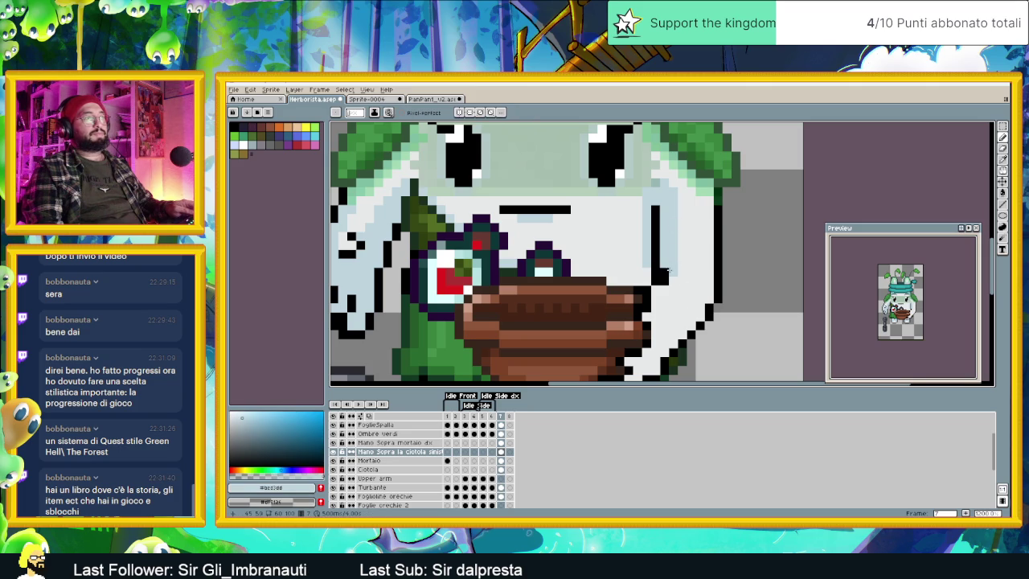
alt+click(654, 280)
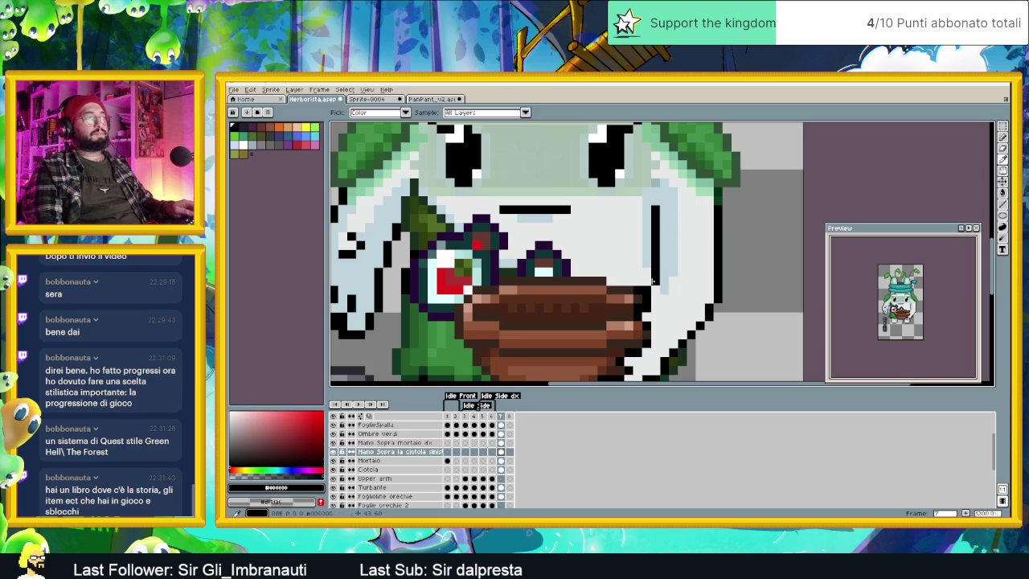
alt+click(658, 281)
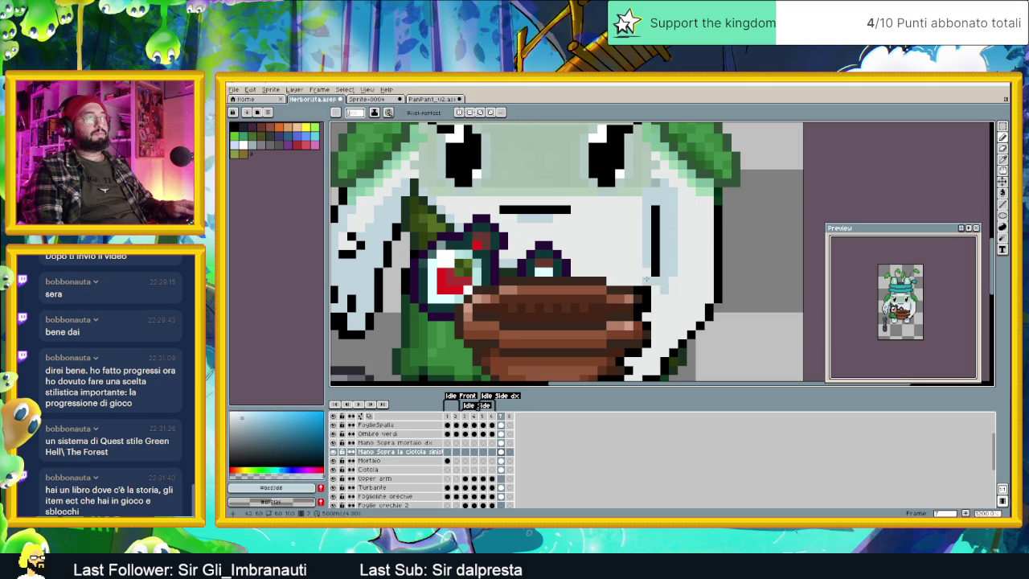
alt+click(643, 274)
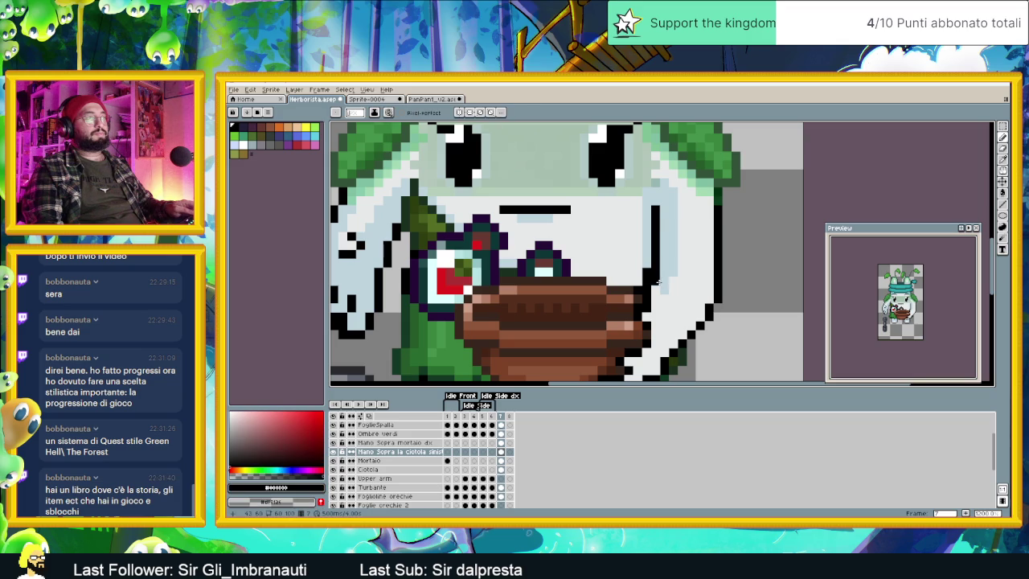
alt+click(661, 281)
scroll(679, 289, down, 2)
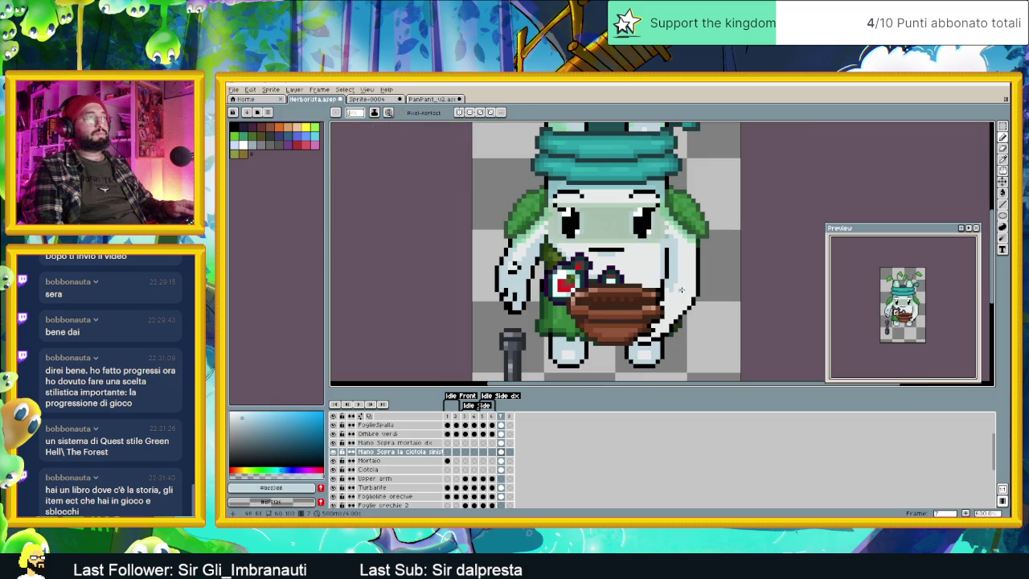
Step: Zoom in and darken one light pixel near the bottom of the brown bowl
alt+click(678, 297)
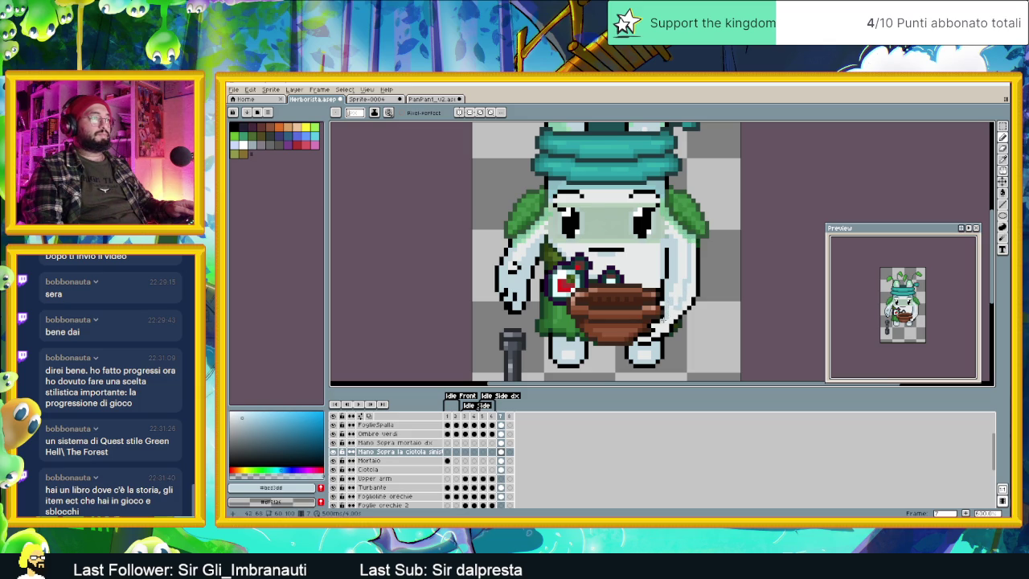
scroll(657, 331, up, 1)
scroll(656, 322, up, 1)
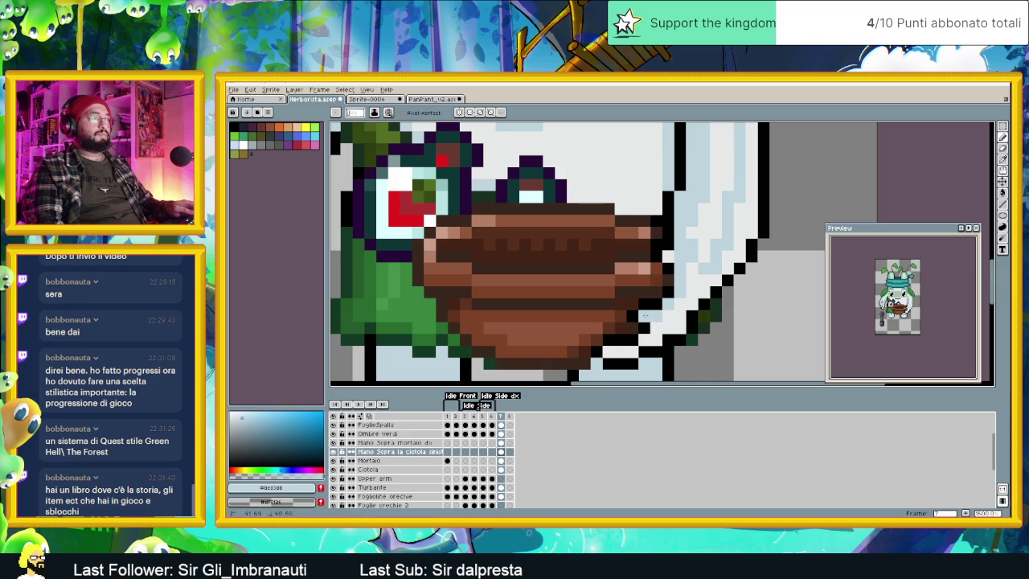
click(617, 352)
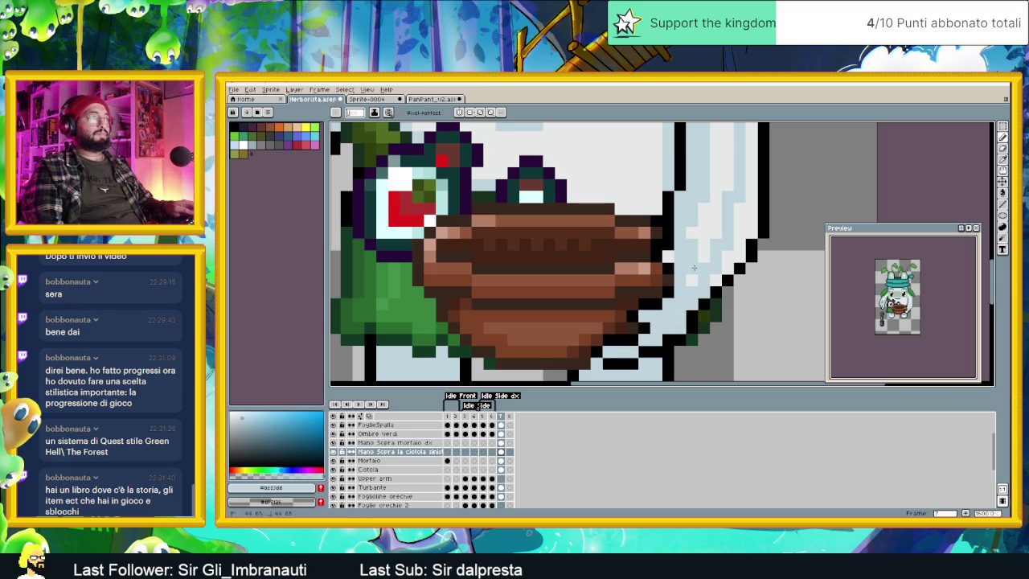
scroll(692, 279, down, 3)
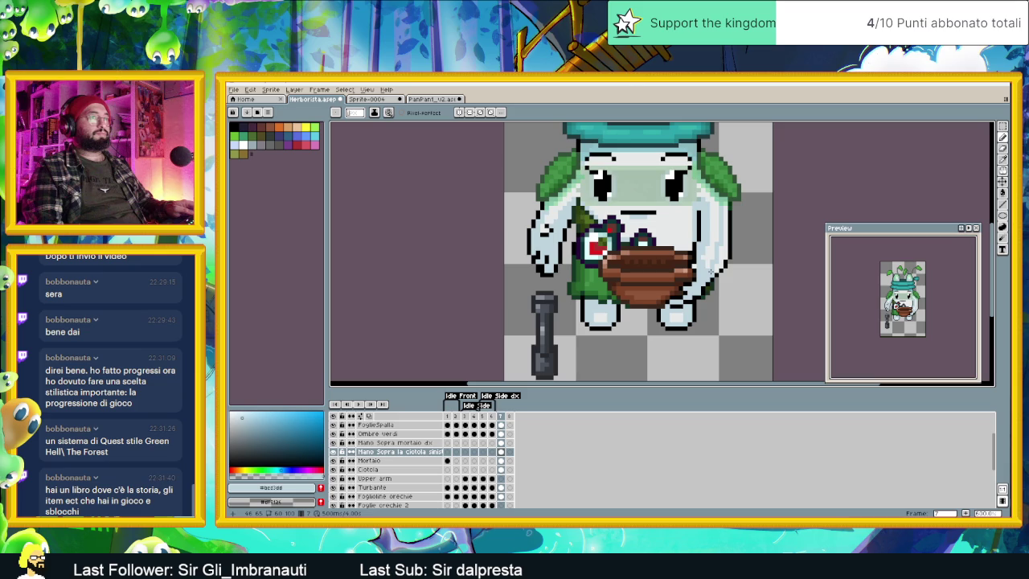
scroll(731, 253, up, 1)
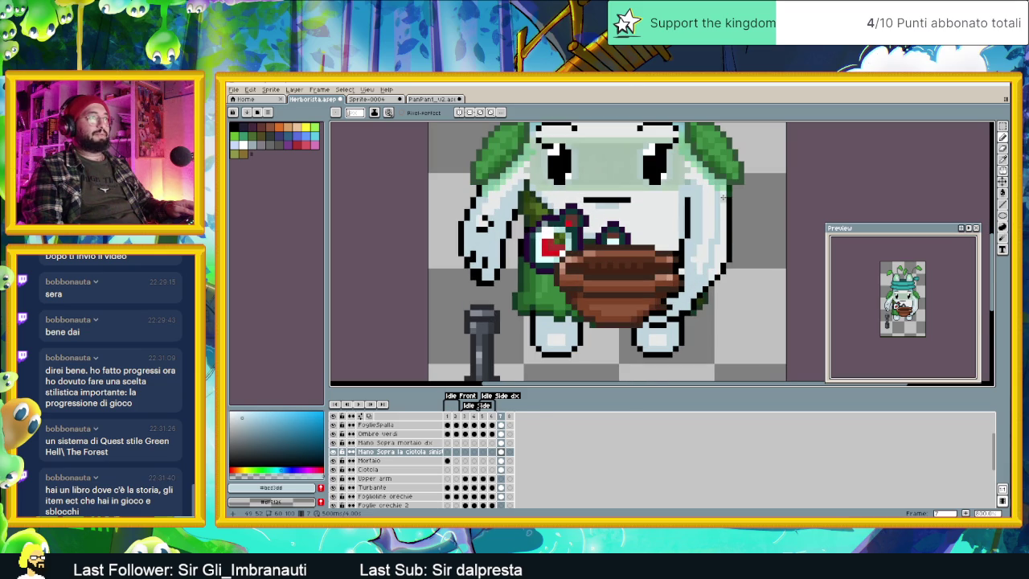
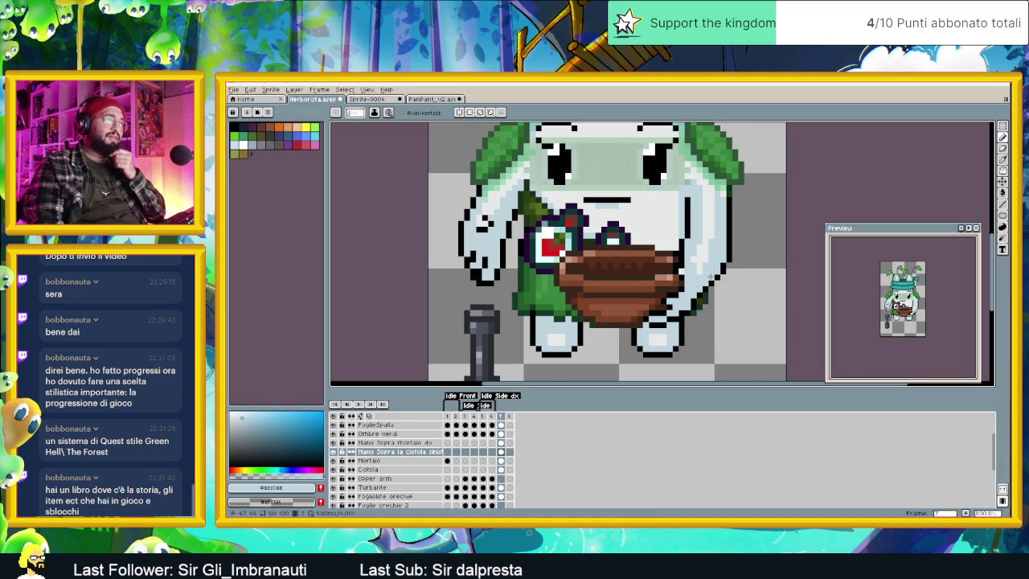
Step: Play the animation, then zoom in on the arm beside the bowl and sample the body's blue-grey
key(Return)
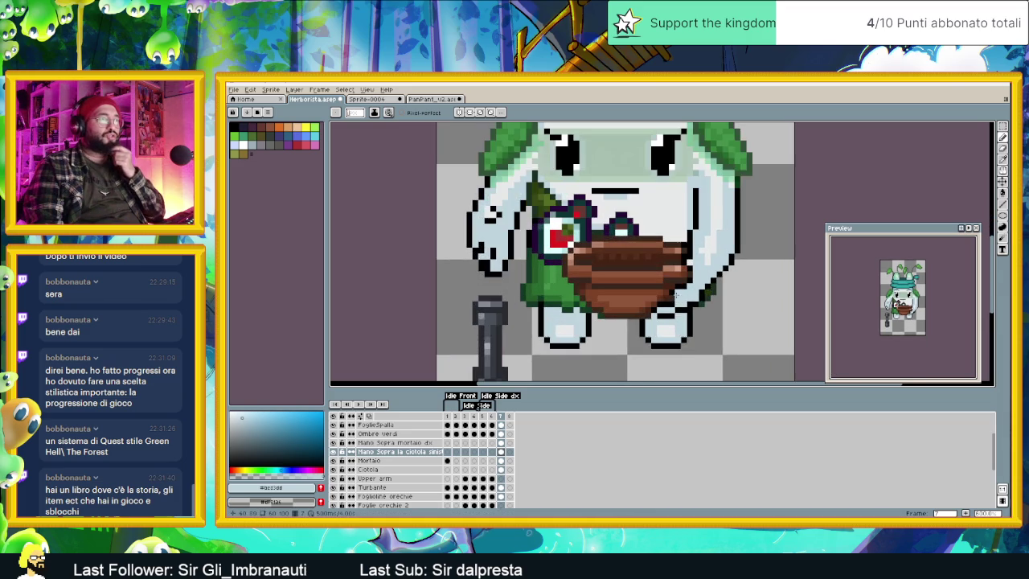
scroll(691, 292, up, 1)
alt+click(679, 280)
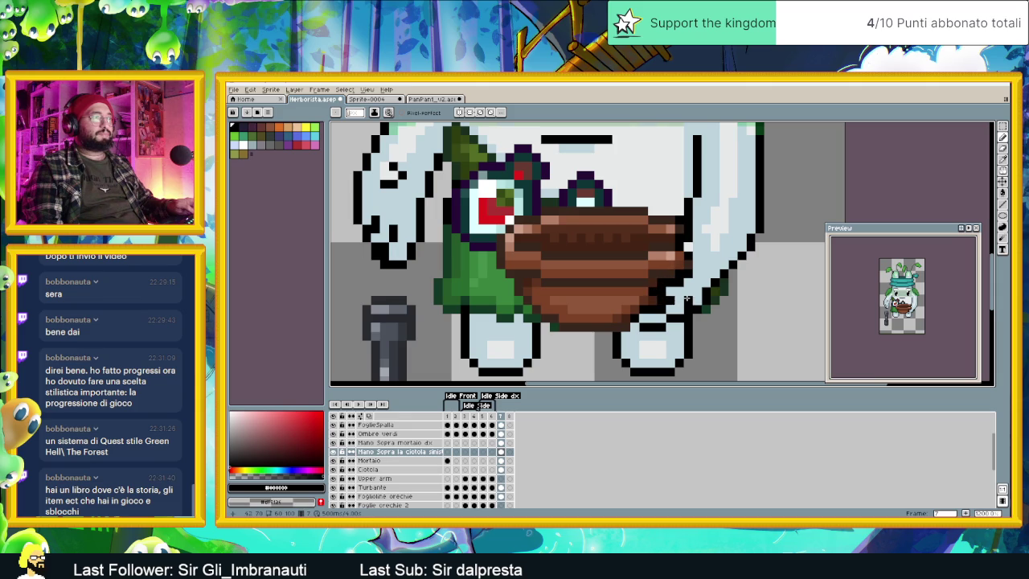
alt+click(678, 292)
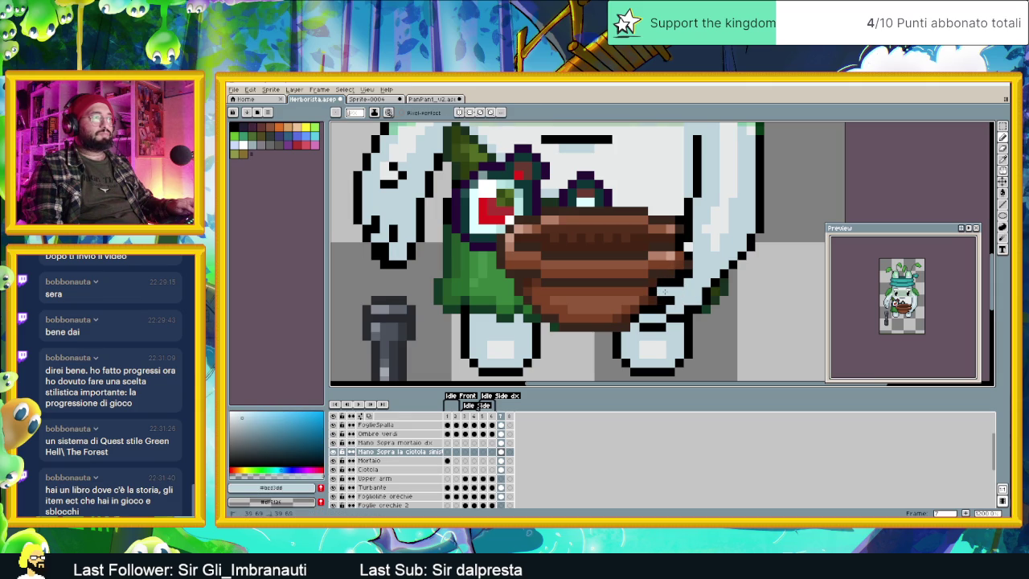
scroll(714, 270, down, 3)
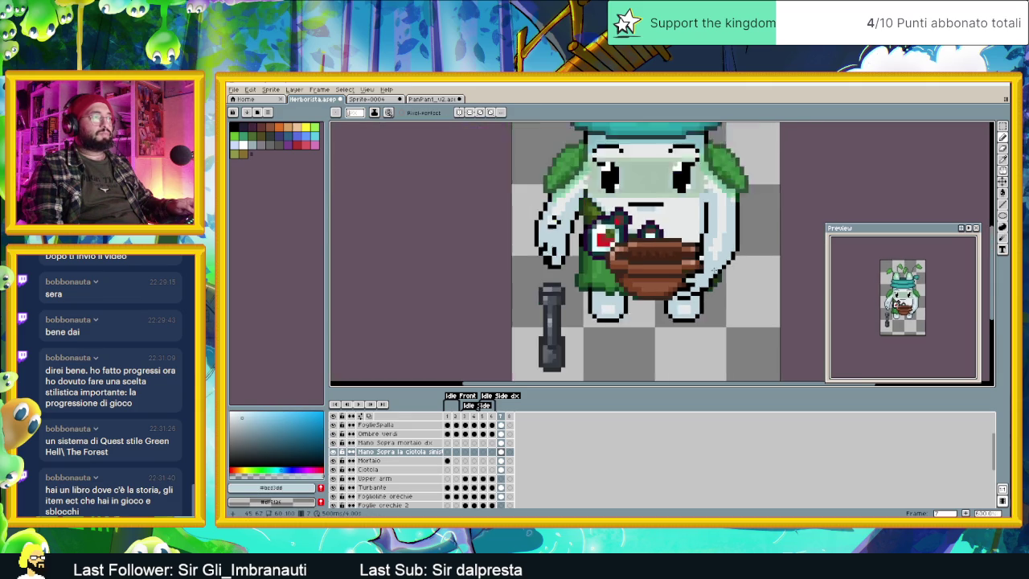
scroll(714, 270, down, 1)
scroll(696, 294, up, 1)
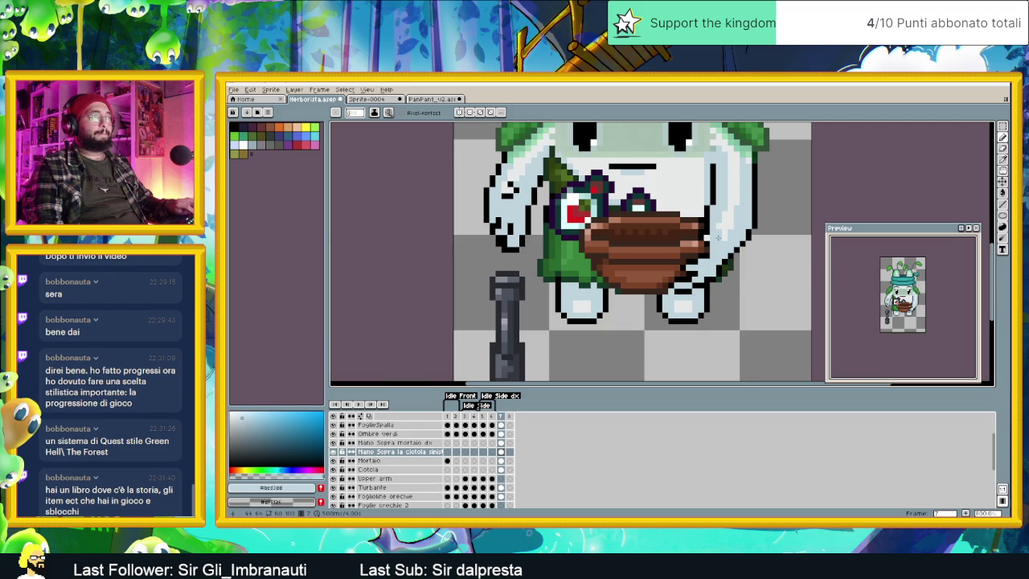
scroll(717, 238, up, 1)
scroll(681, 223, up, 1)
Step: Add a black outline pixel beside the bowl and repaint another outline pixel light grey
alt+click(681, 224)
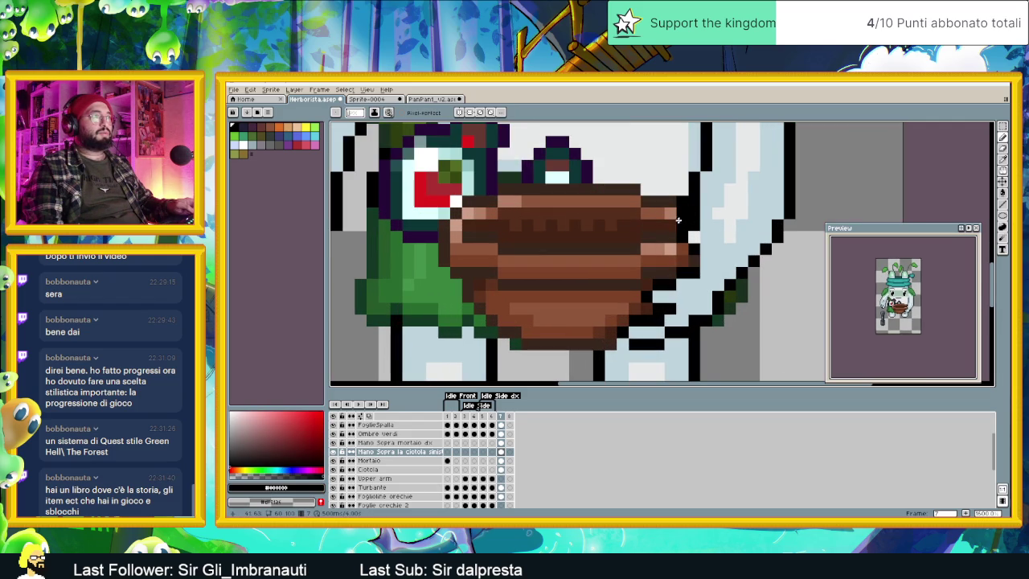
click(681, 248)
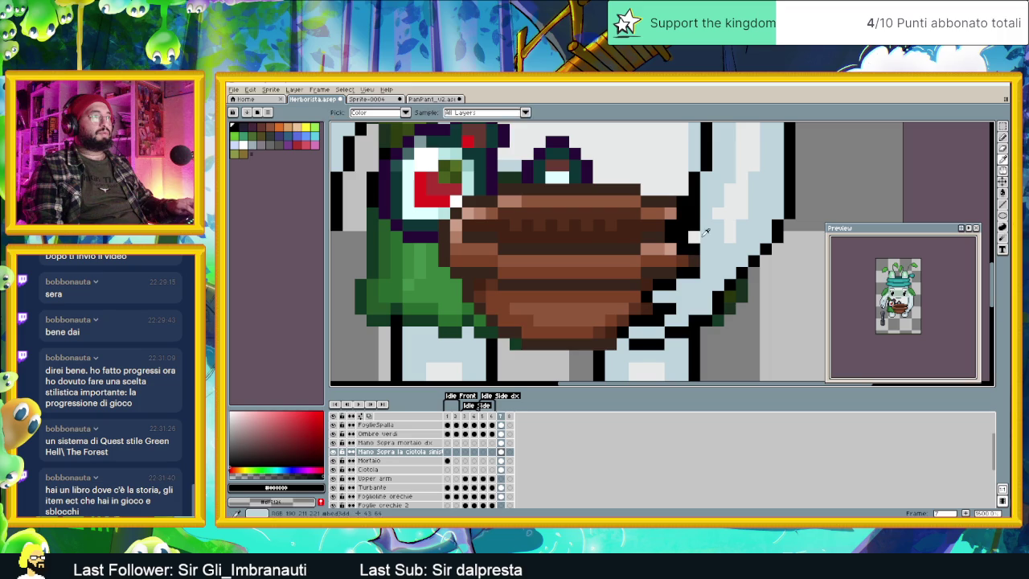
click(683, 225)
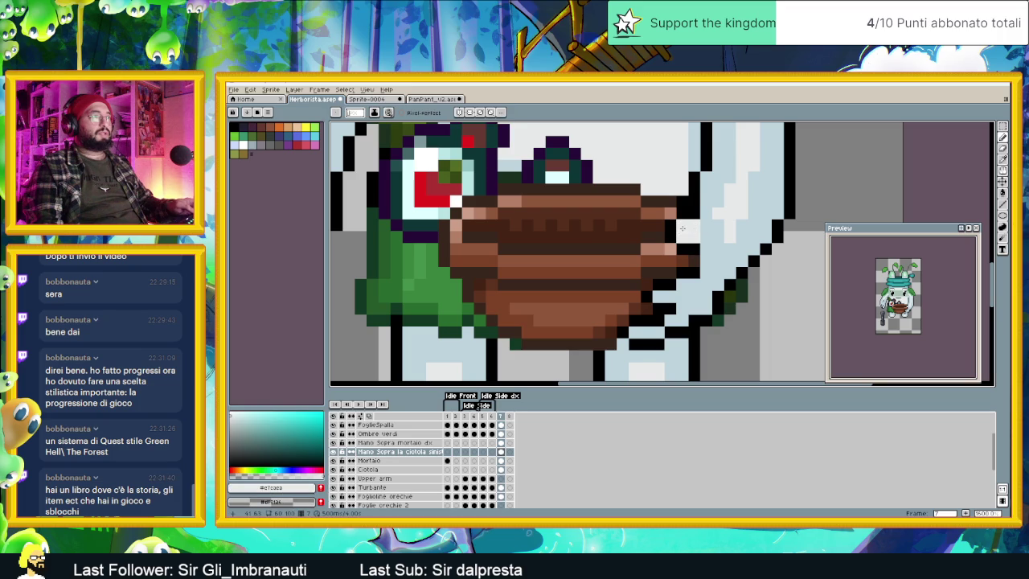
alt+click(730, 215)
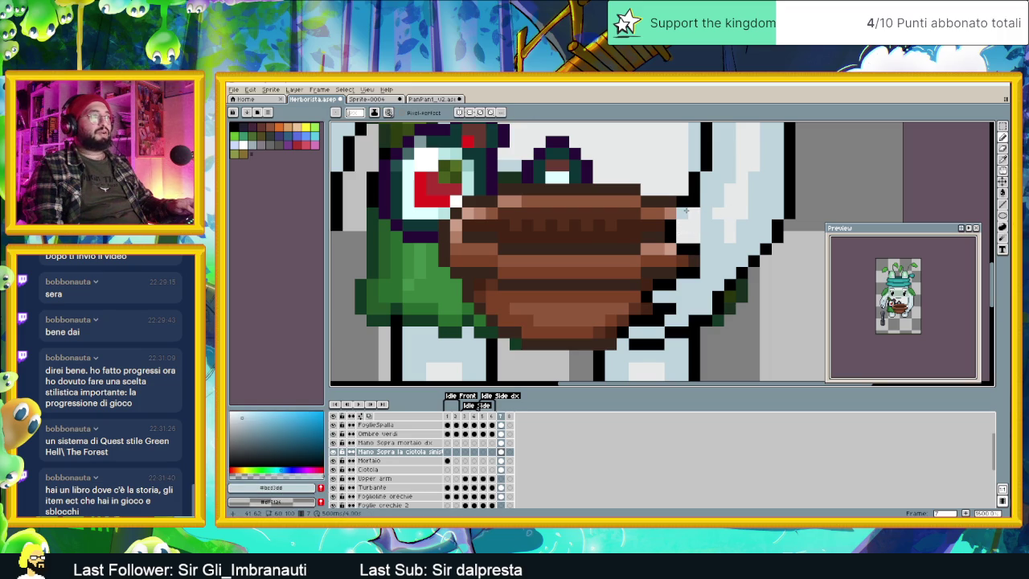
alt+click(683, 207)
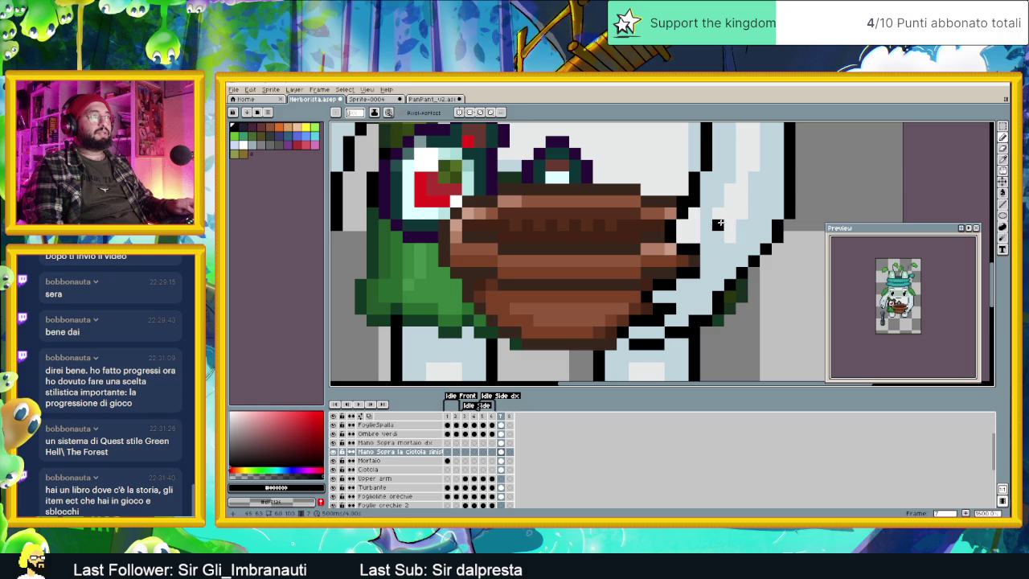
alt+click(713, 225)
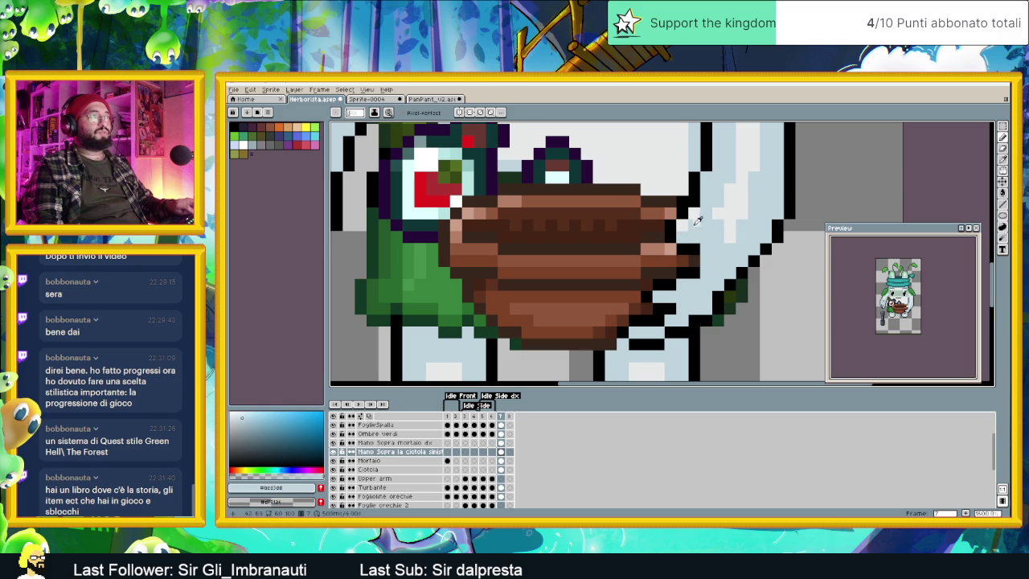
alt+click(696, 217)
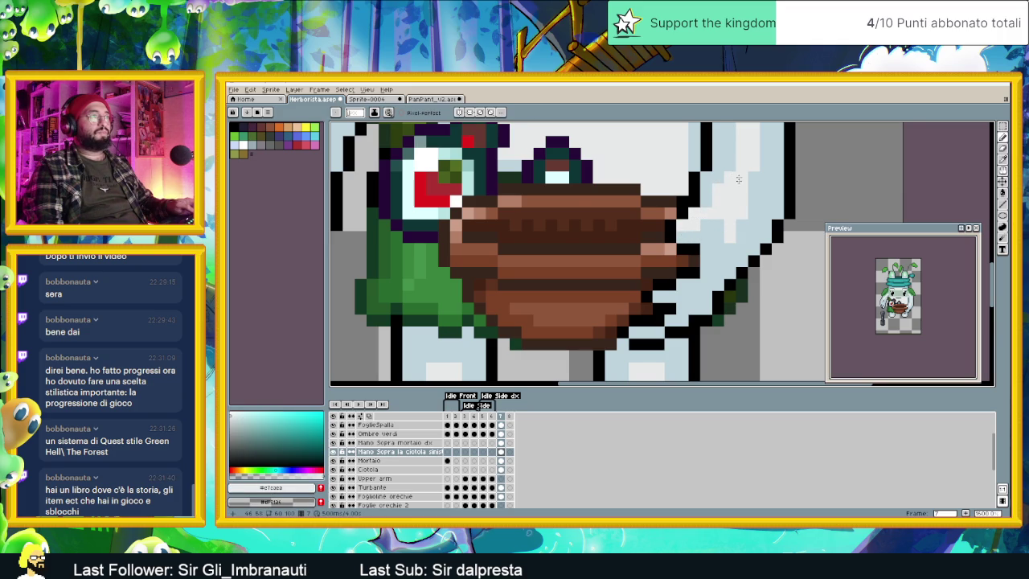
Step: Sample the arm's light grey and near-white tones while checking the outline up close
scroll(719, 193, down, 3)
scroll(745, 206, up, 1)
scroll(748, 258, up, 1)
scroll(746, 258, up, 1)
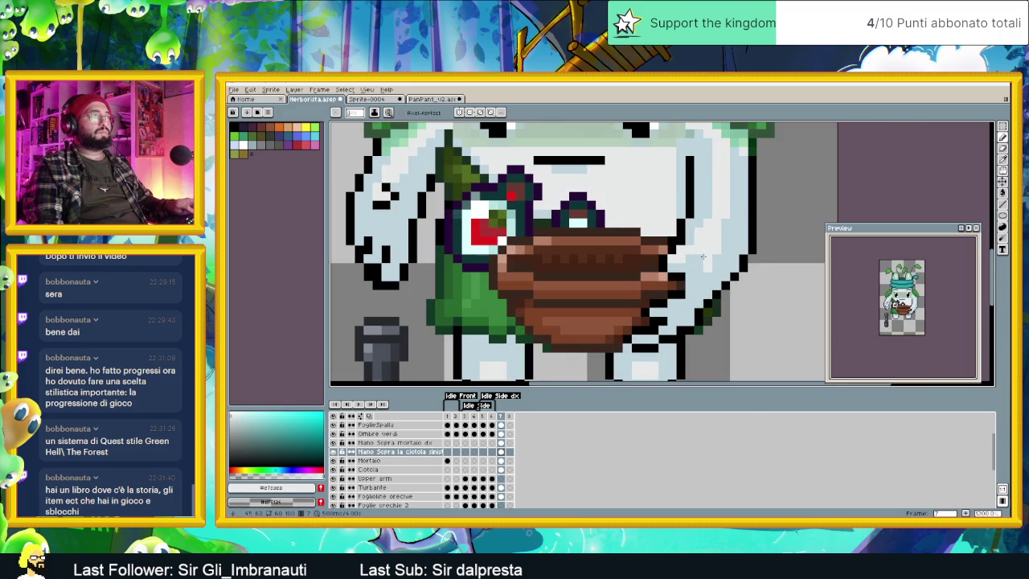
alt+click(705, 262)
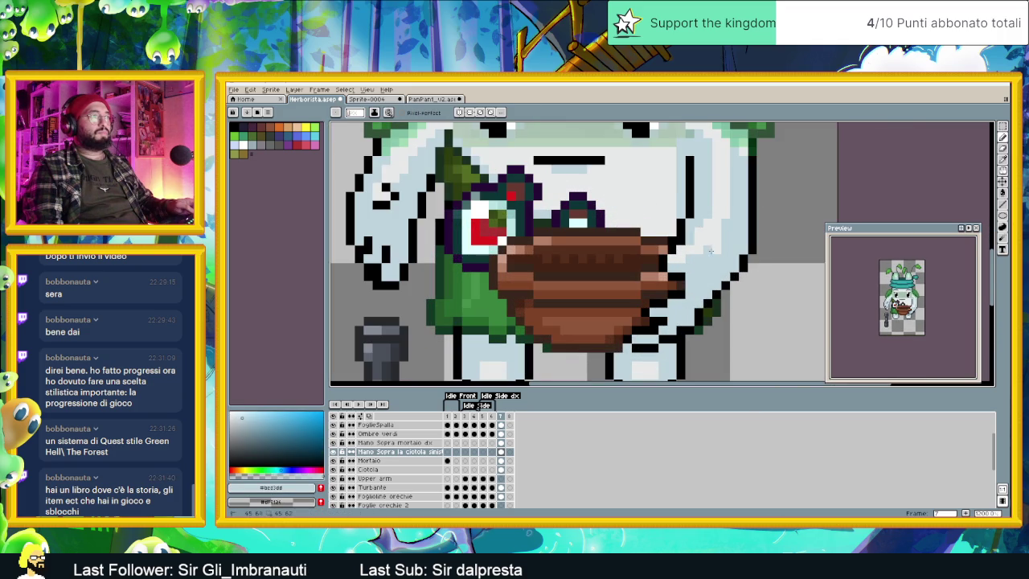
scroll(730, 185, down, 1)
scroll(730, 185, up, 1)
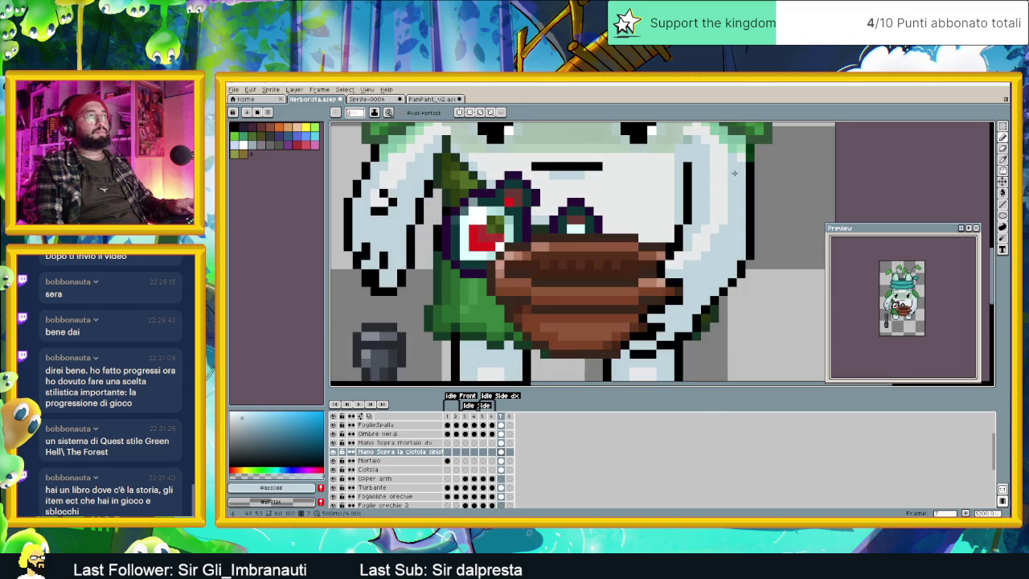
scroll(756, 193, down, 1)
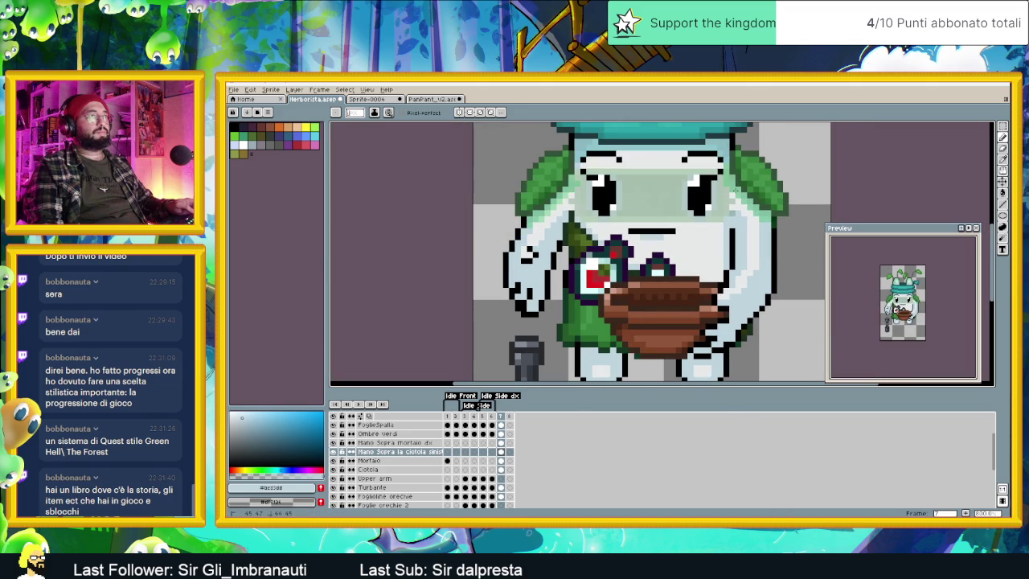
scroll(770, 231, down, 2)
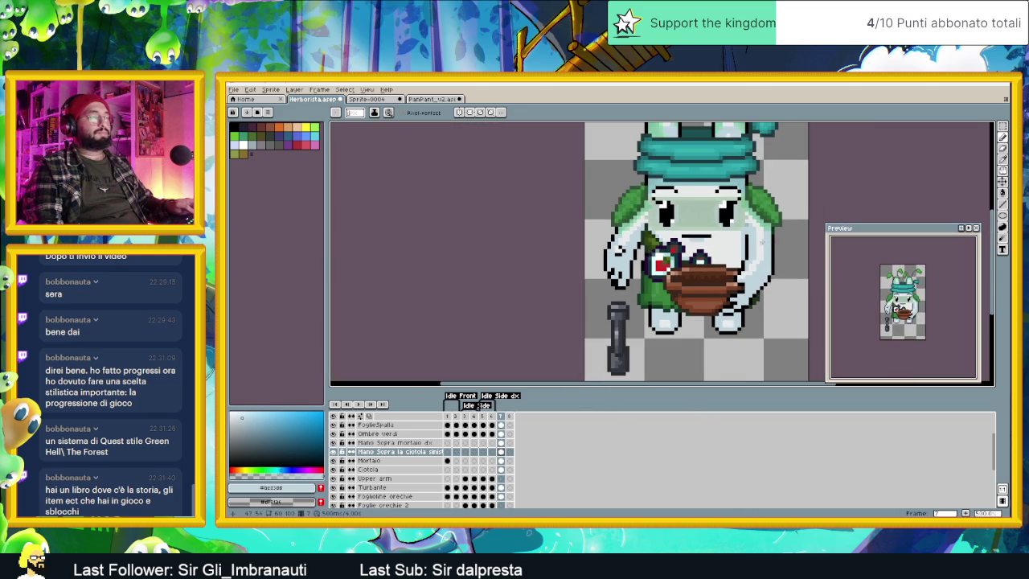
scroll(763, 239, up, 2)
scroll(756, 225, up, 1)
alt+click(751, 217)
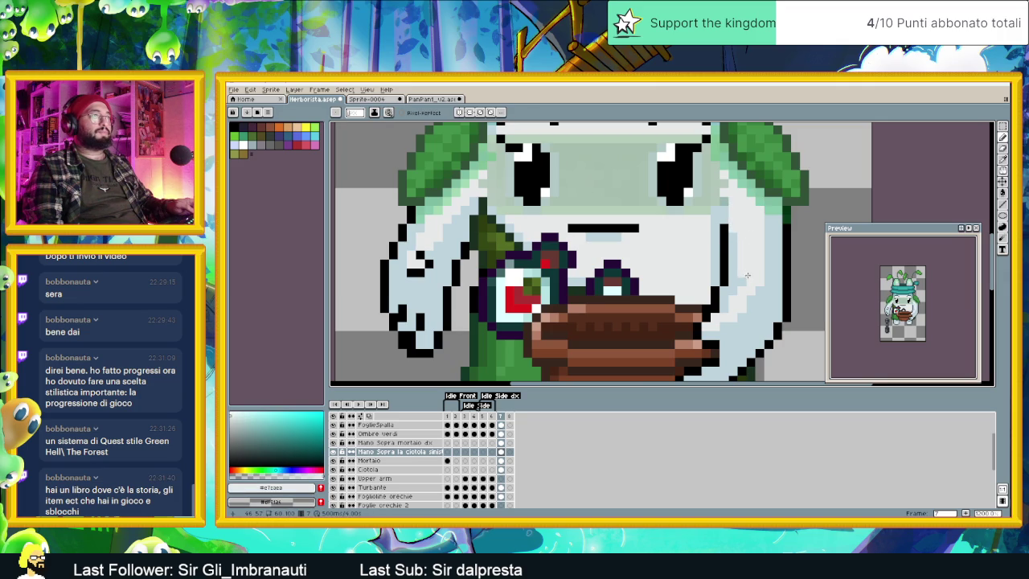
scroll(748, 275, down, 1)
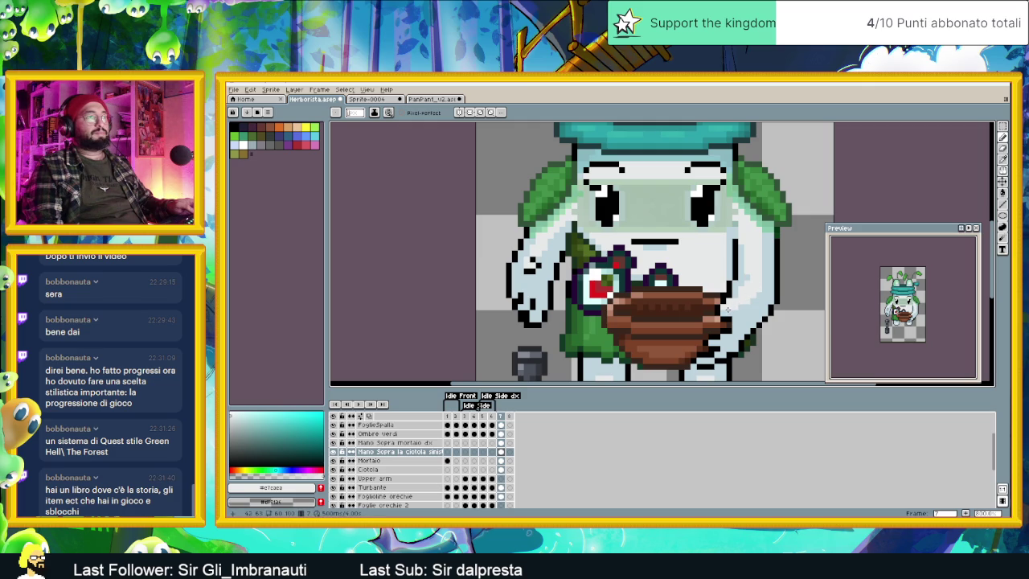
scroll(741, 295, down, 2)
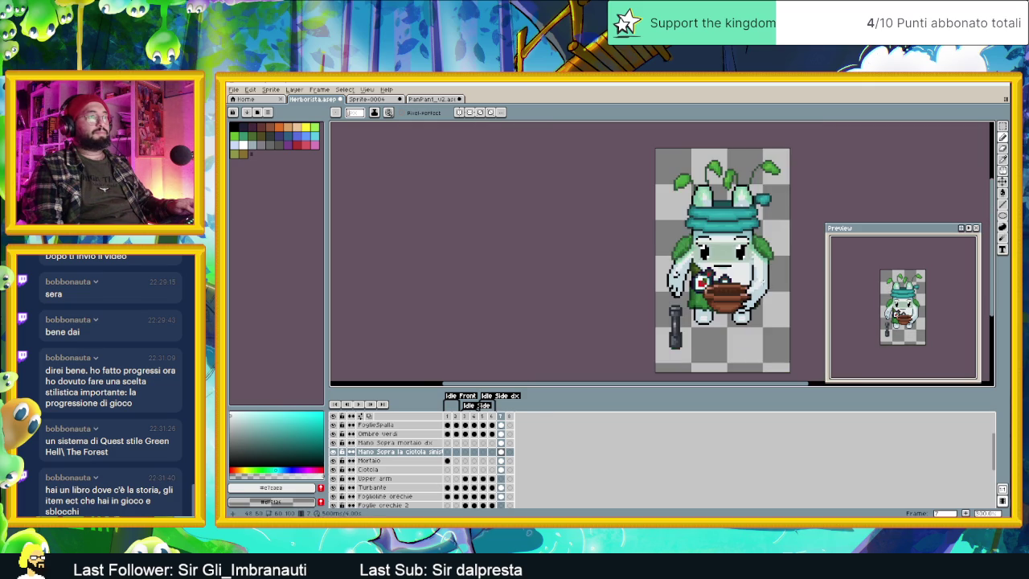
Step: Redraw the right arm's outline pixels, alternating black, white and light blue-grey
scroll(741, 295, up, 1)
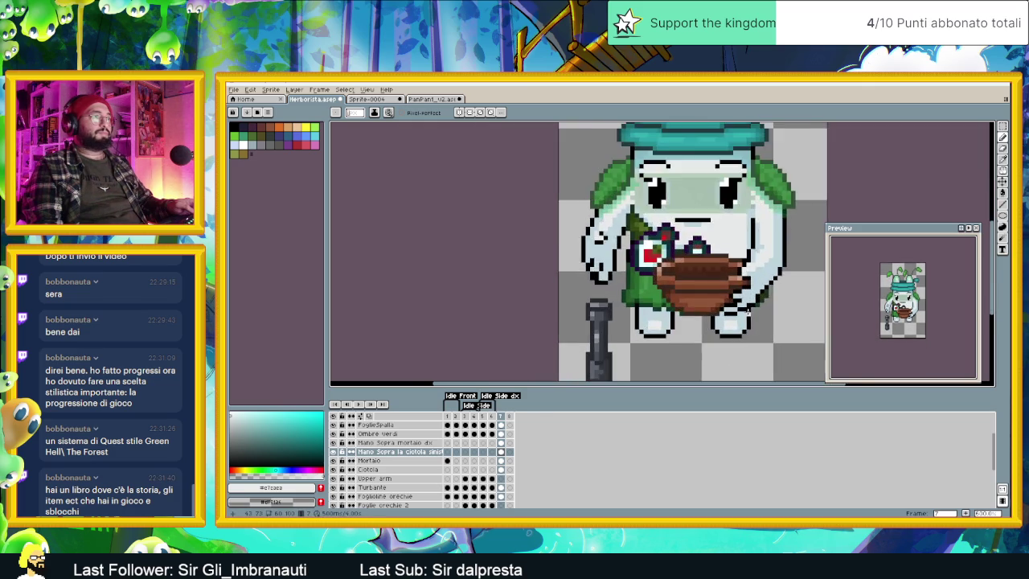
scroll(739, 291, up, 2)
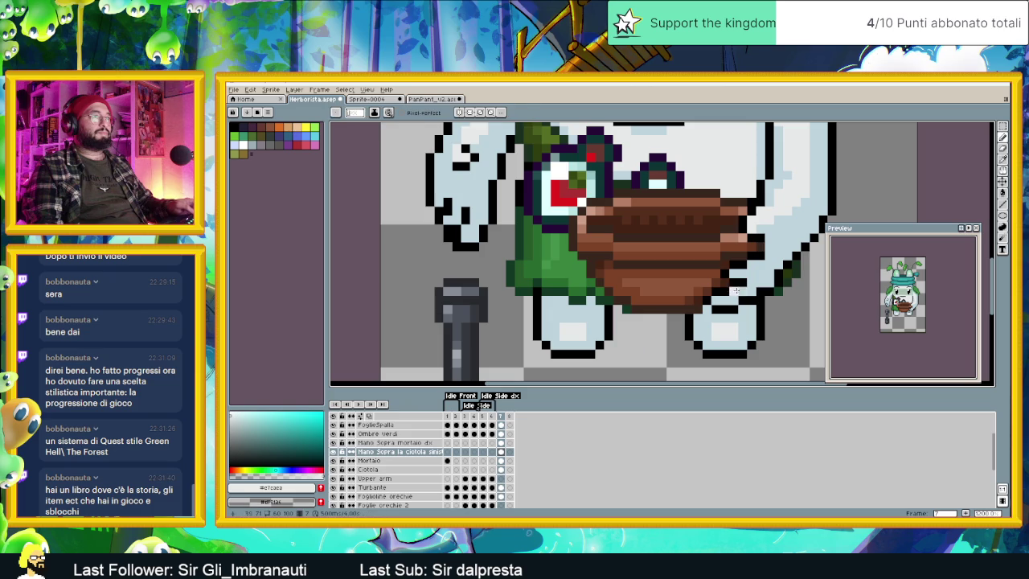
alt+click(717, 299)
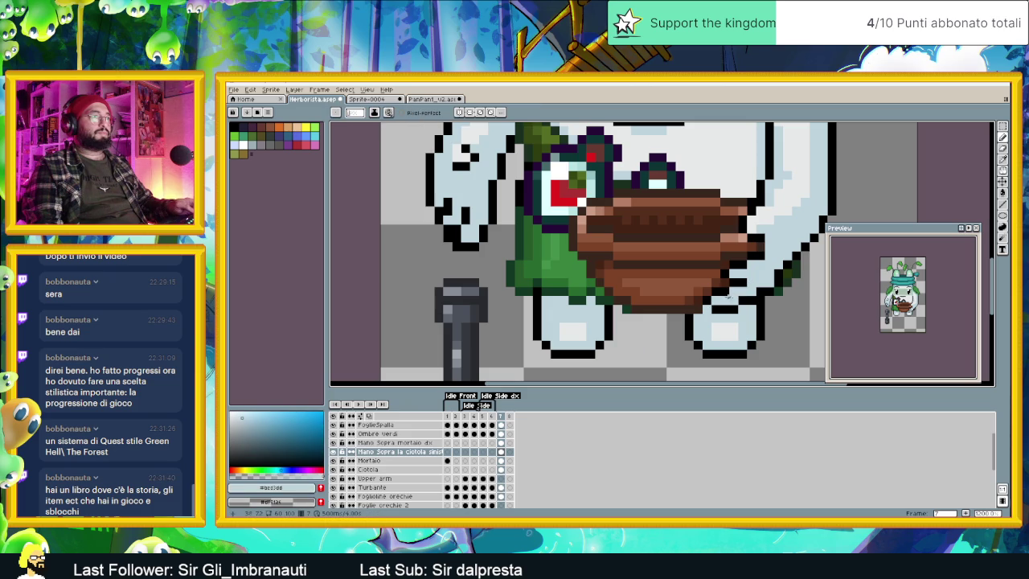
alt+click(726, 286)
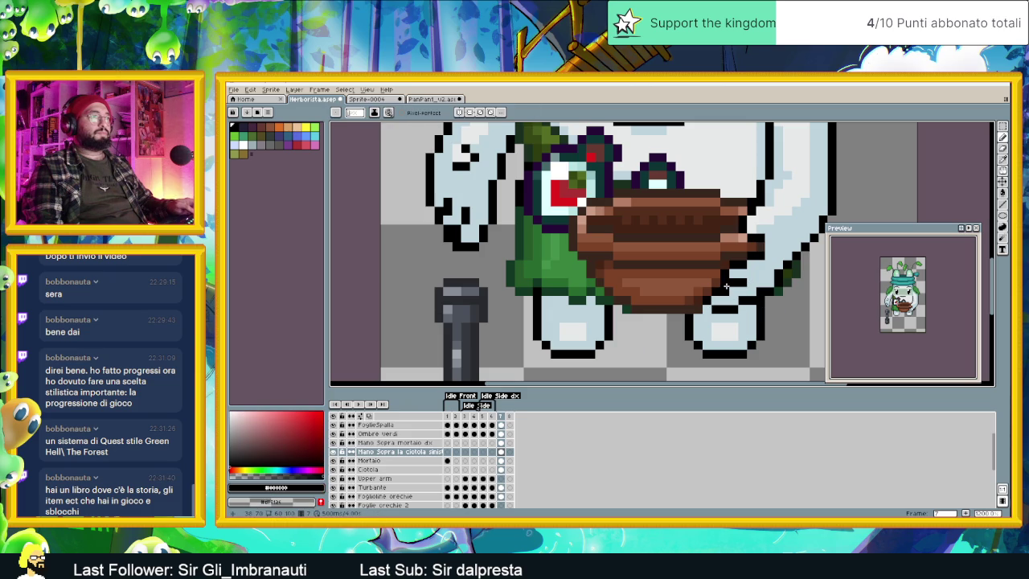
alt+click(737, 294)
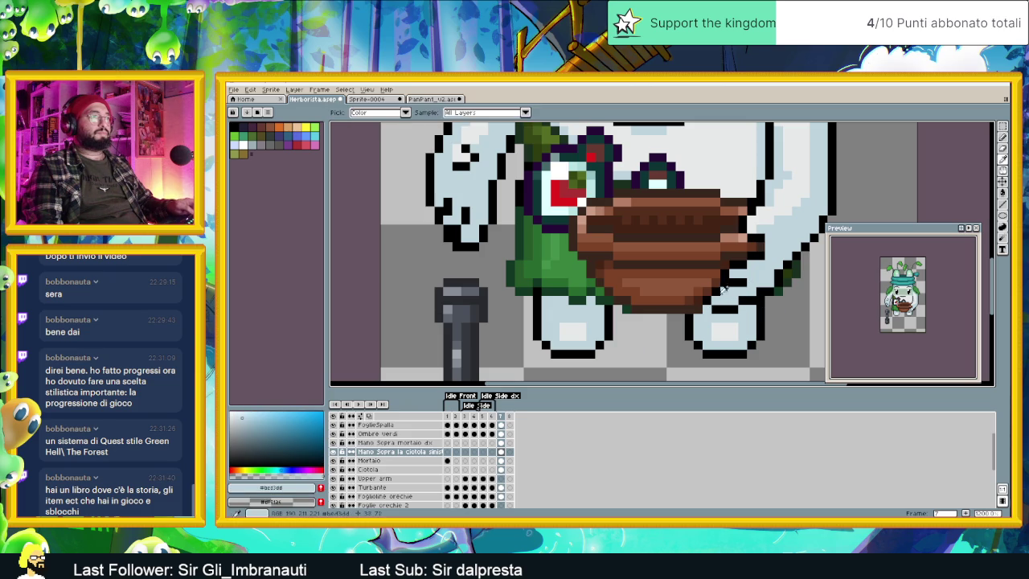
alt+click(719, 286)
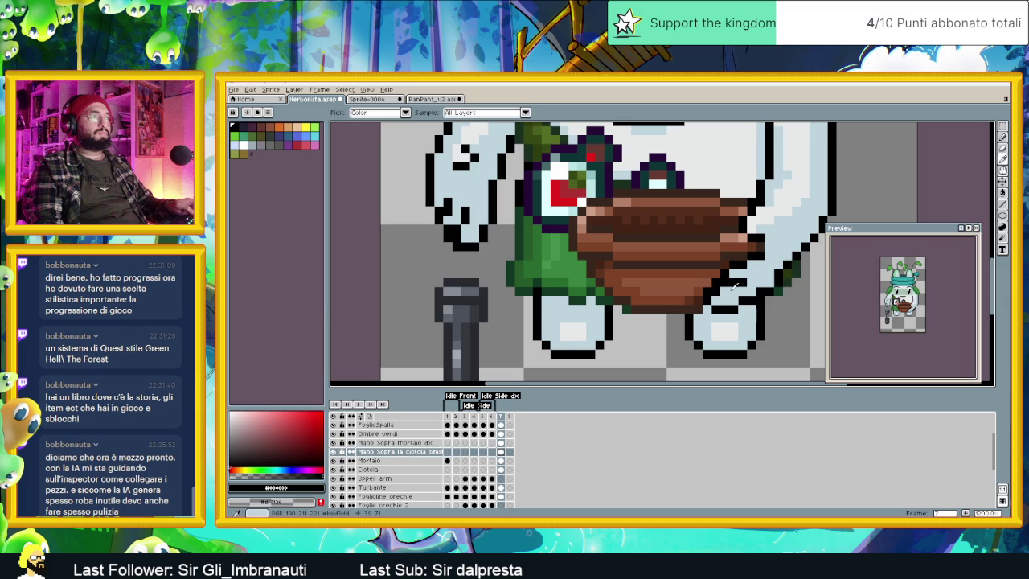
alt+click(733, 288)
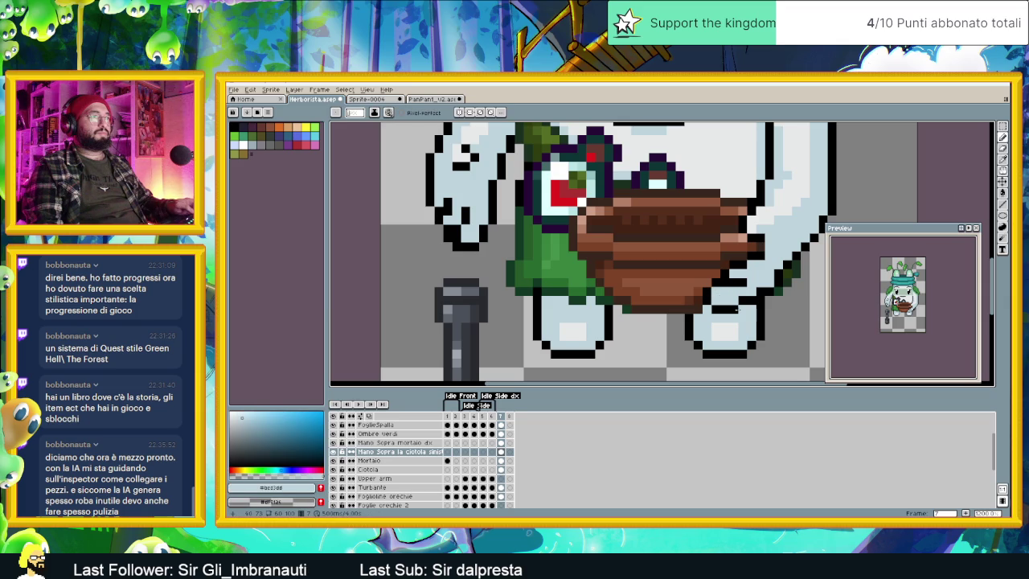
alt+click(735, 300)
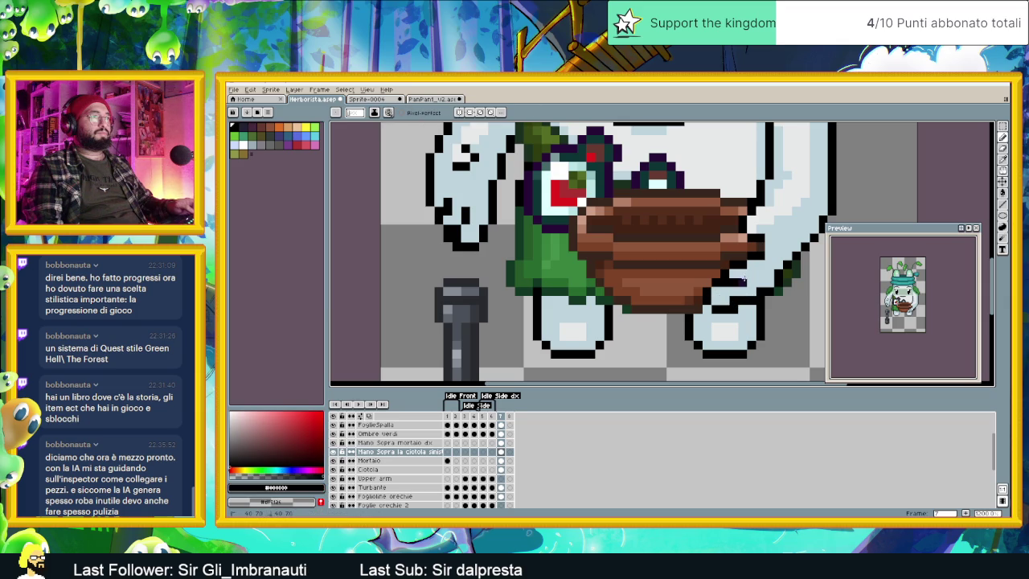
alt+click(750, 281)
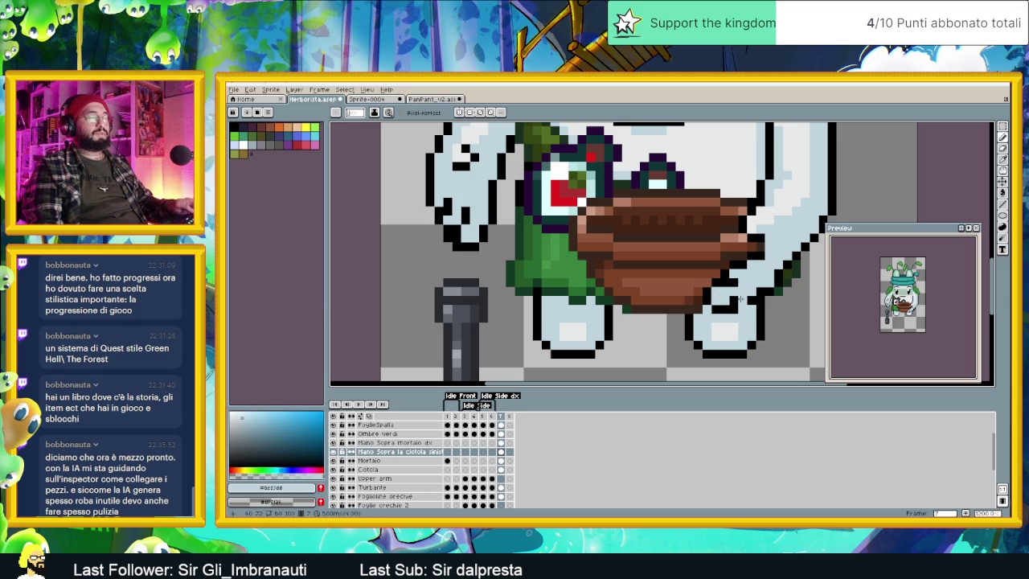
Step: Rework the arm edge beside the bowl with white, pale blue and black pixels
scroll(767, 327, down, 3)
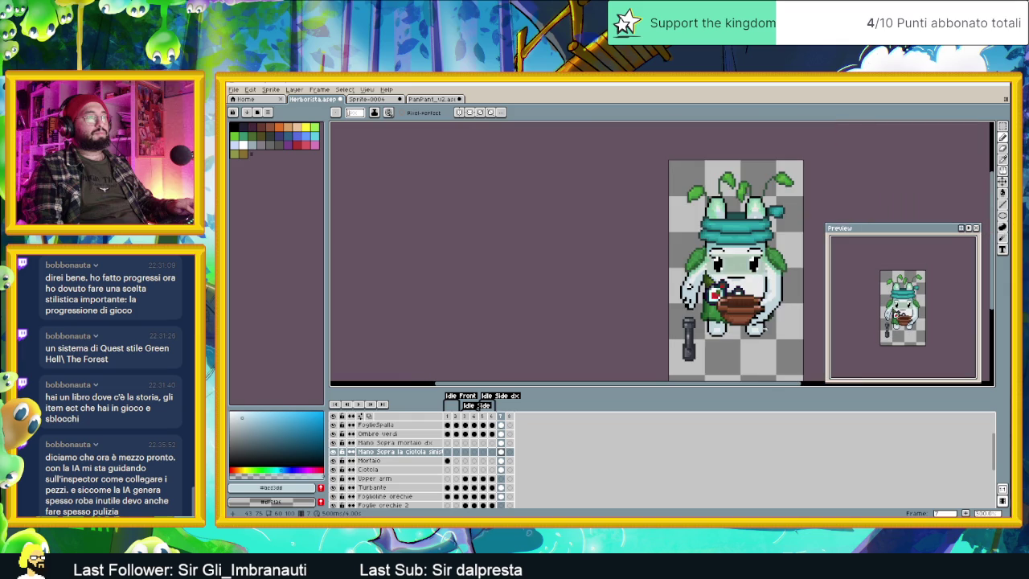
scroll(797, 302, up, 1)
scroll(764, 310, up, 1)
scroll(723, 315, up, 2)
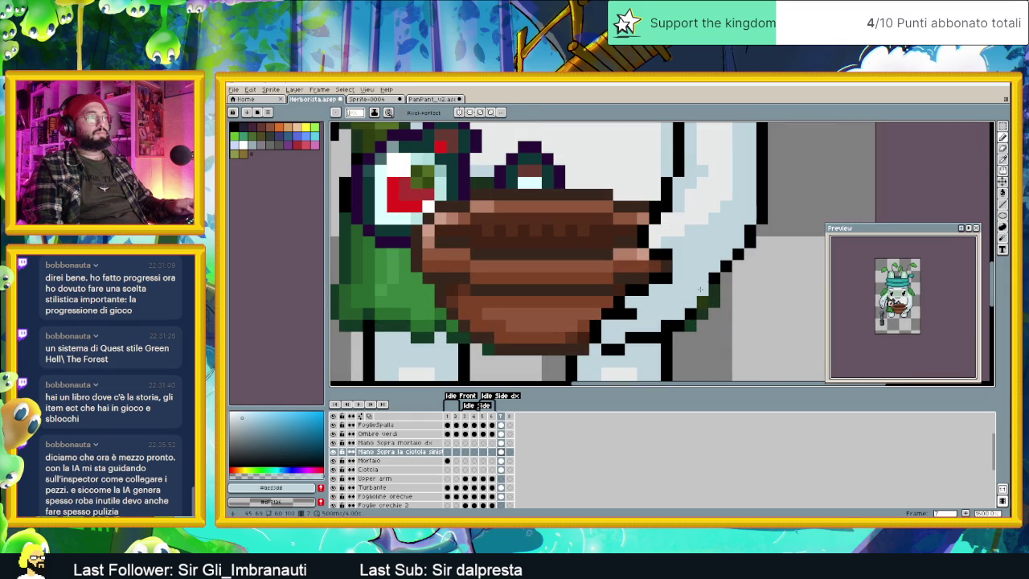
alt+click(700, 293)
key(alt)
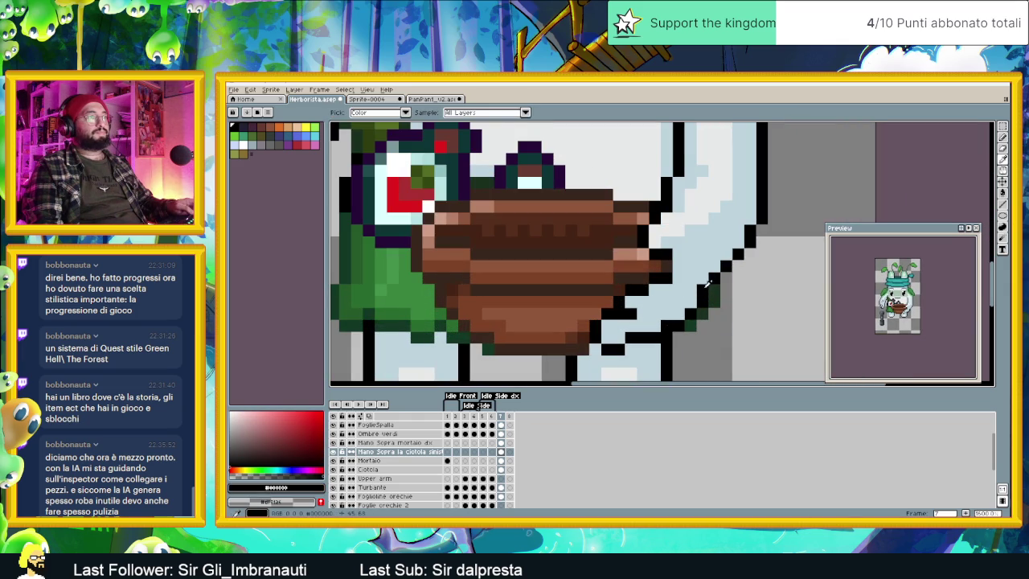
alt+click(698, 290)
scroll(721, 265, down, 2)
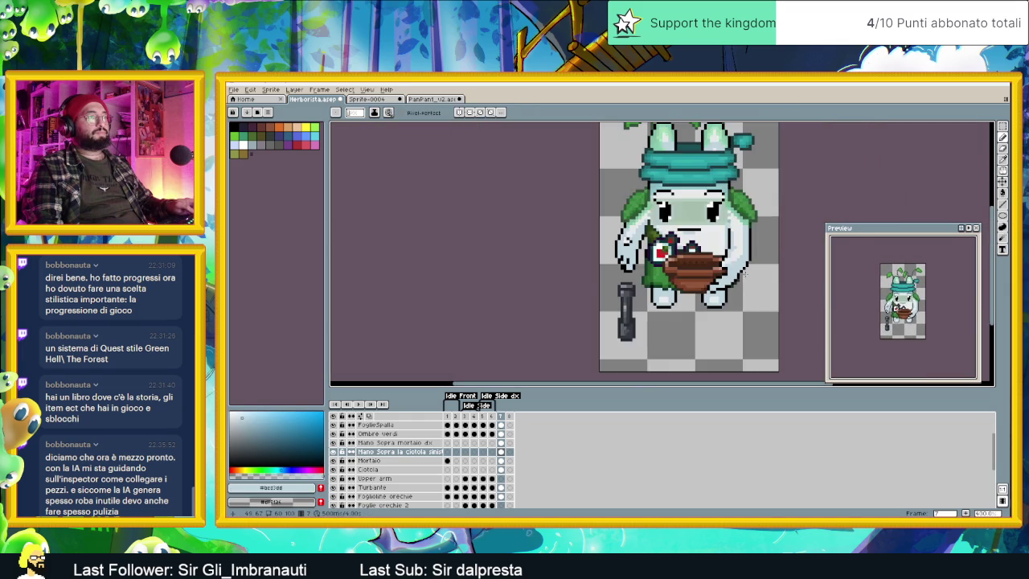
scroll(727, 269, down, 1)
scroll(735, 273, down, 2)
scroll(751, 281, up, 3)
scroll(751, 281, up, 2)
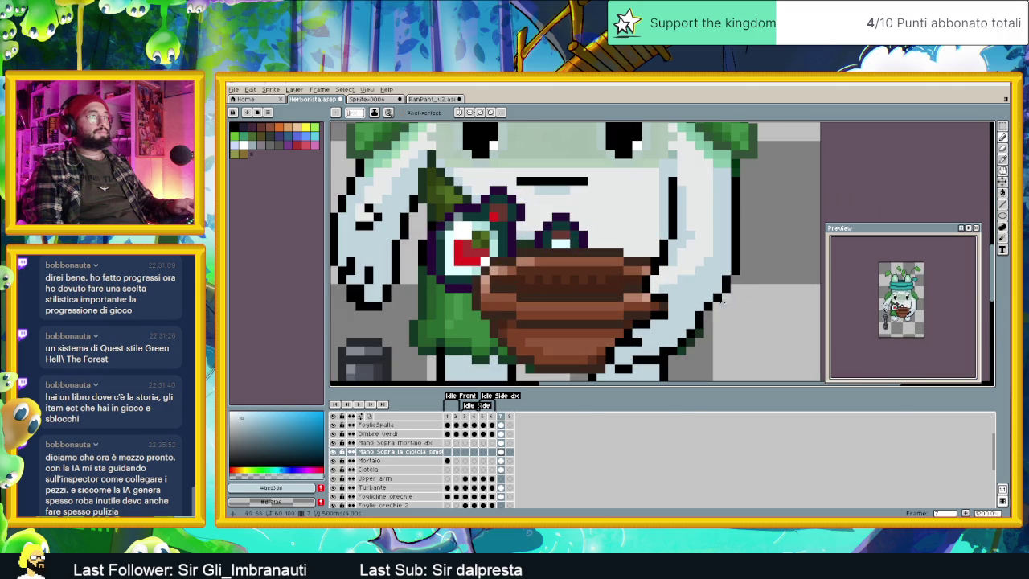
alt+click(700, 305)
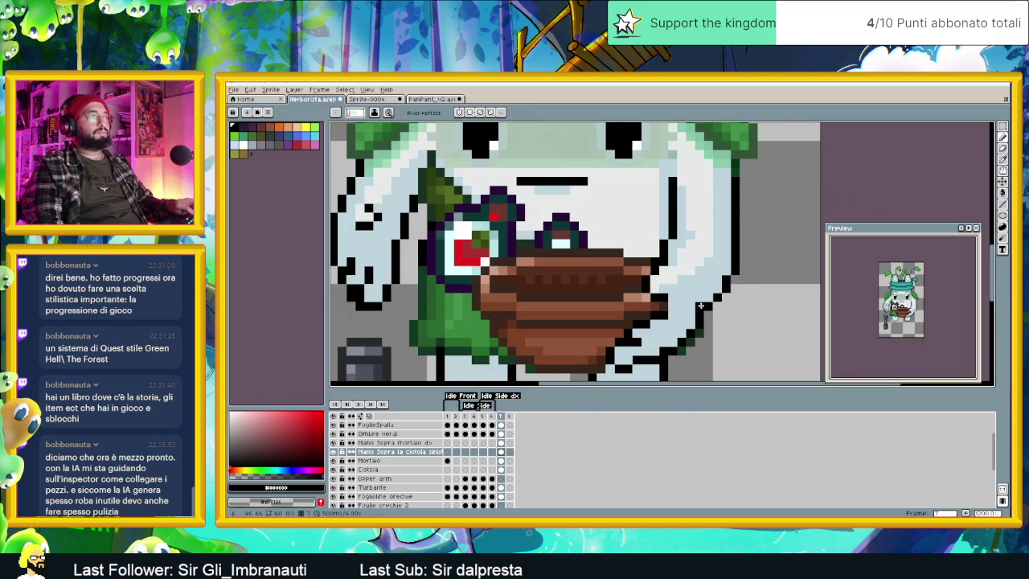
alt+click(717, 292)
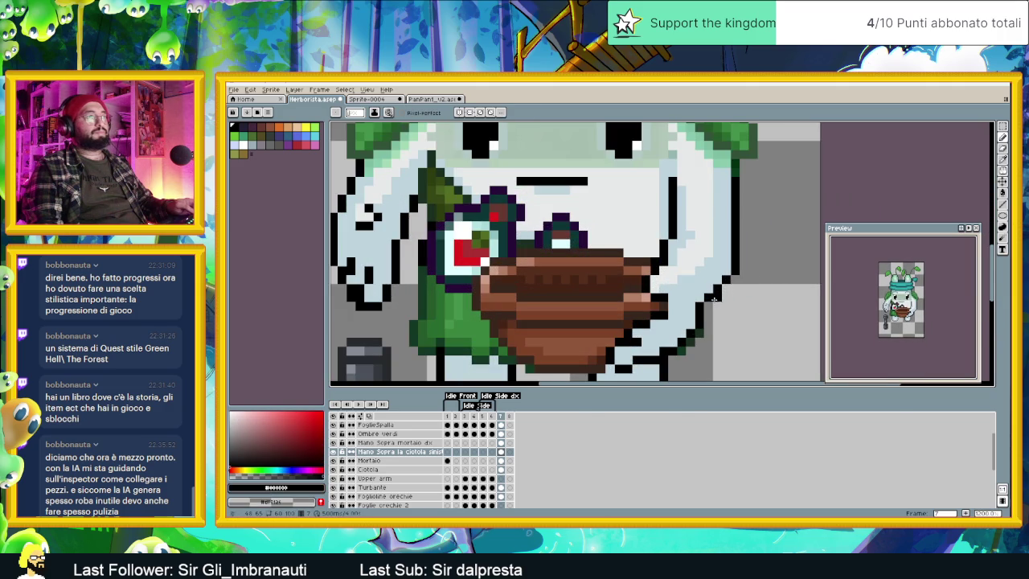
Step: Finish the arm's outline with pale blue-grey and black pixels around the bowl
scroll(722, 286, down, 2)
scroll(715, 322, up, 1)
scroll(715, 323, up, 1)
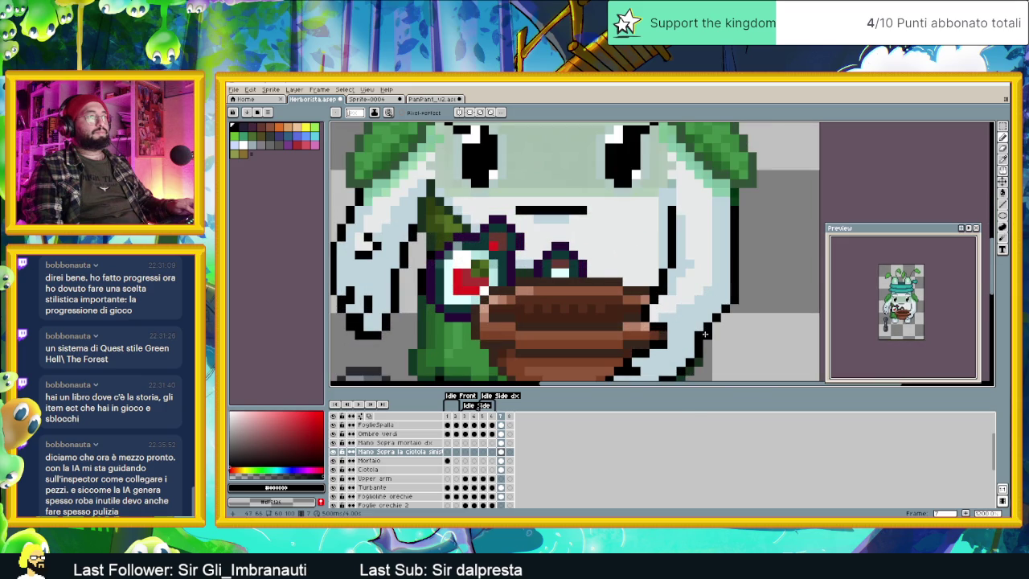
alt+click(705, 333)
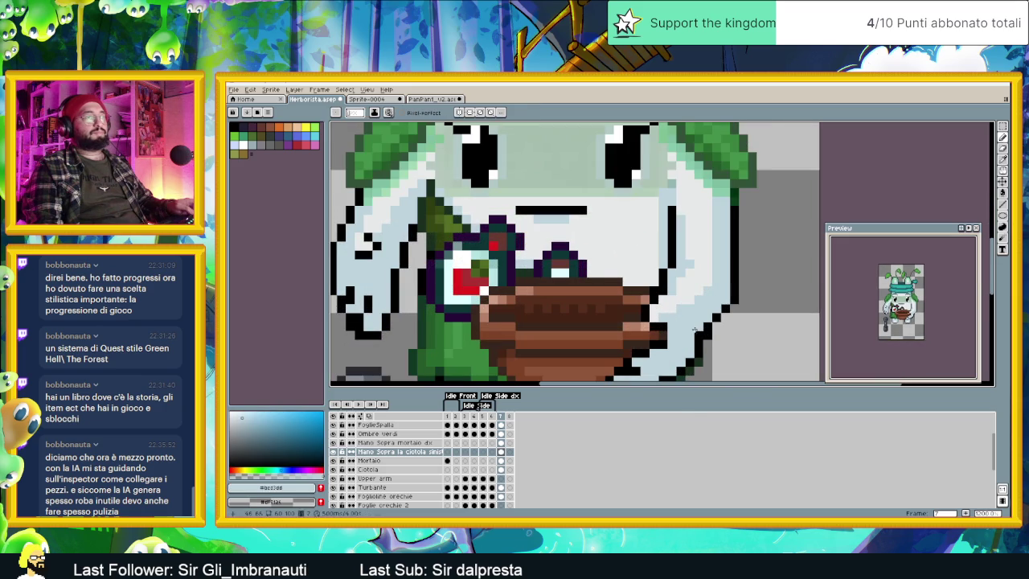
alt+click(727, 299)
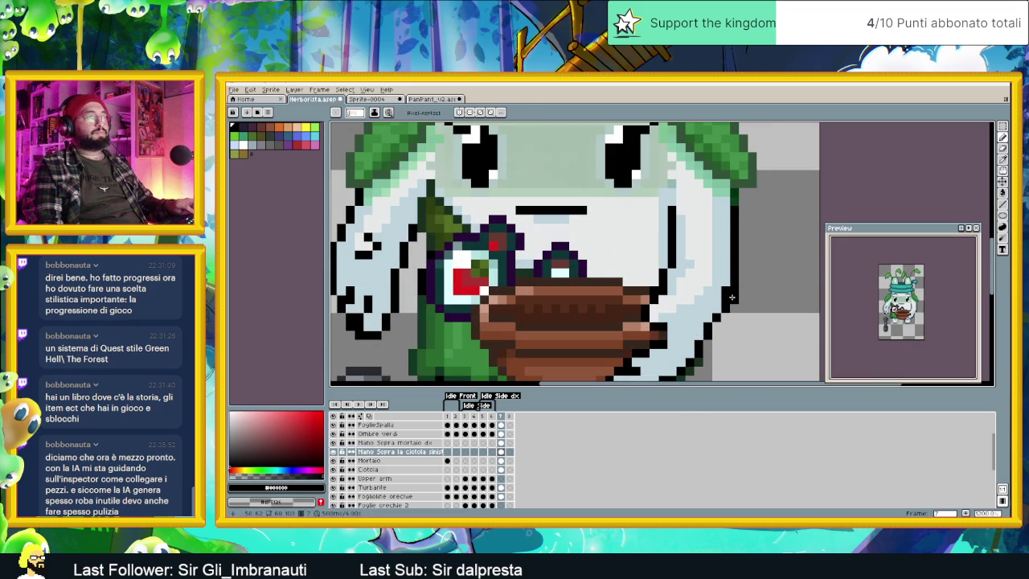
scroll(750, 290, down, 3)
scroll(742, 300, down, 1)
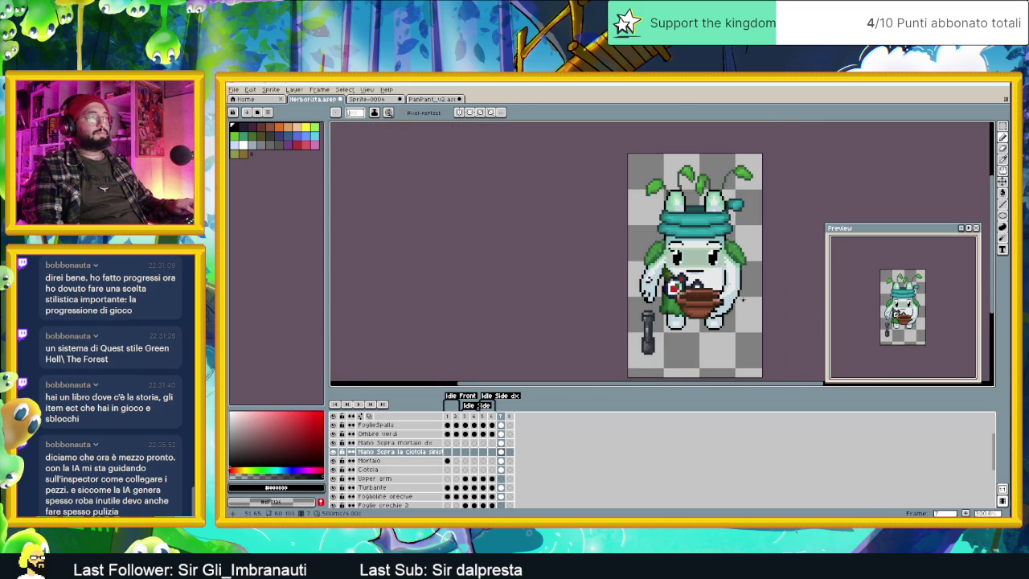
scroll(725, 287, up, 1)
scroll(725, 283, up, 1)
scroll(712, 316, up, 1)
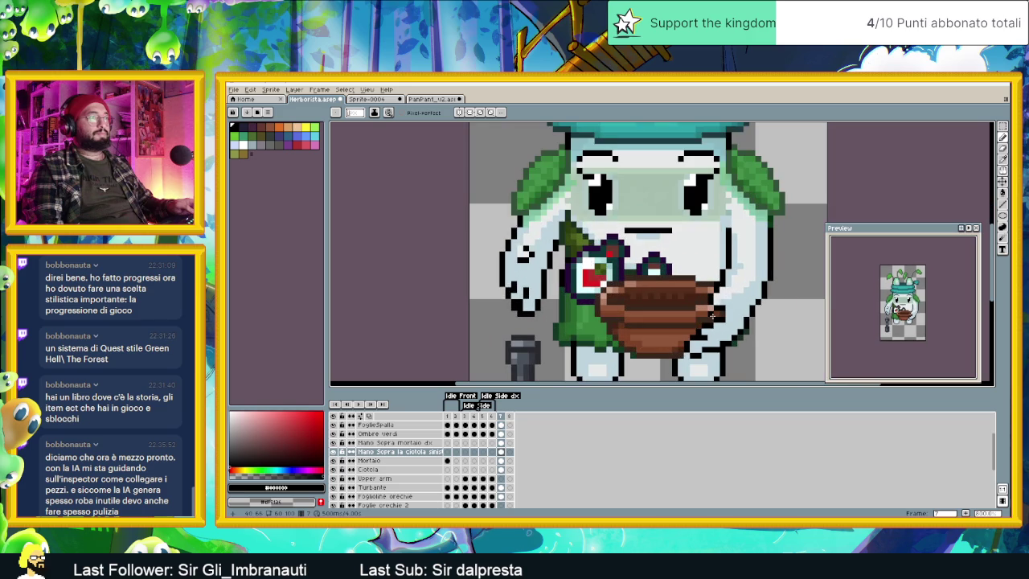
alt+click(743, 266)
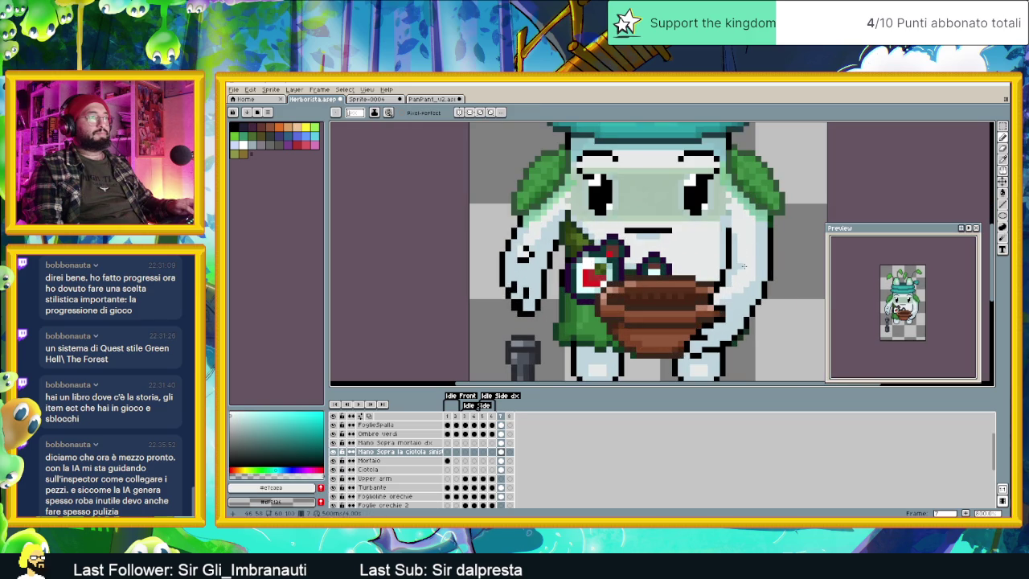
scroll(746, 265, down, 1)
scroll(731, 304, down, 1)
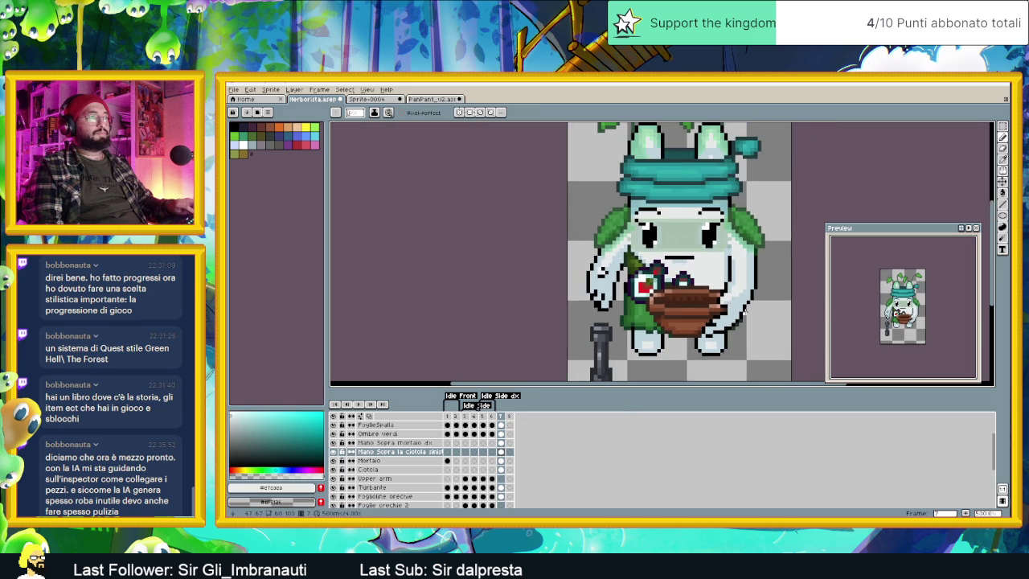
scroll(746, 305, down, 1)
scroll(707, 298, up, 2)
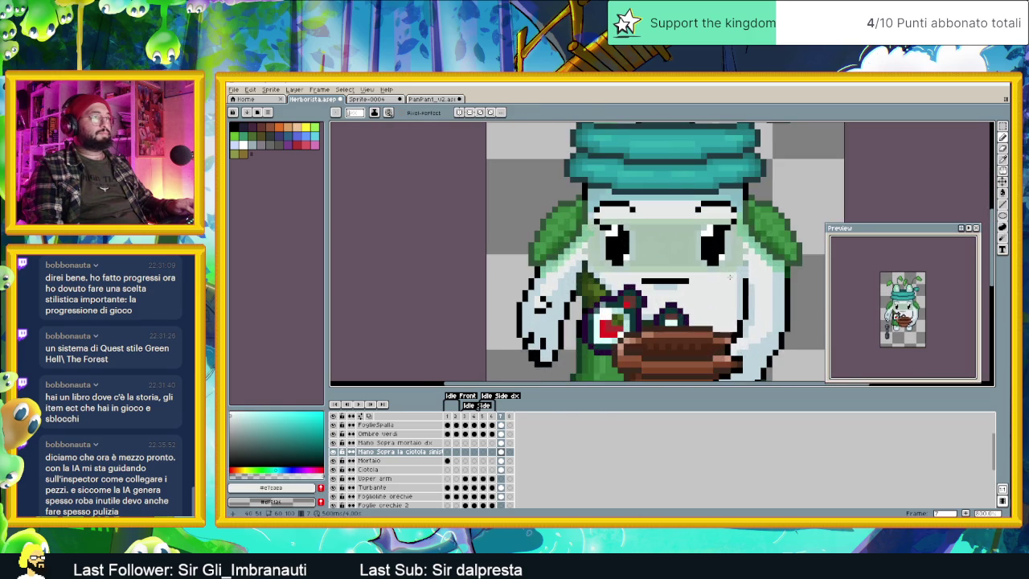
scroll(721, 294, down, 2)
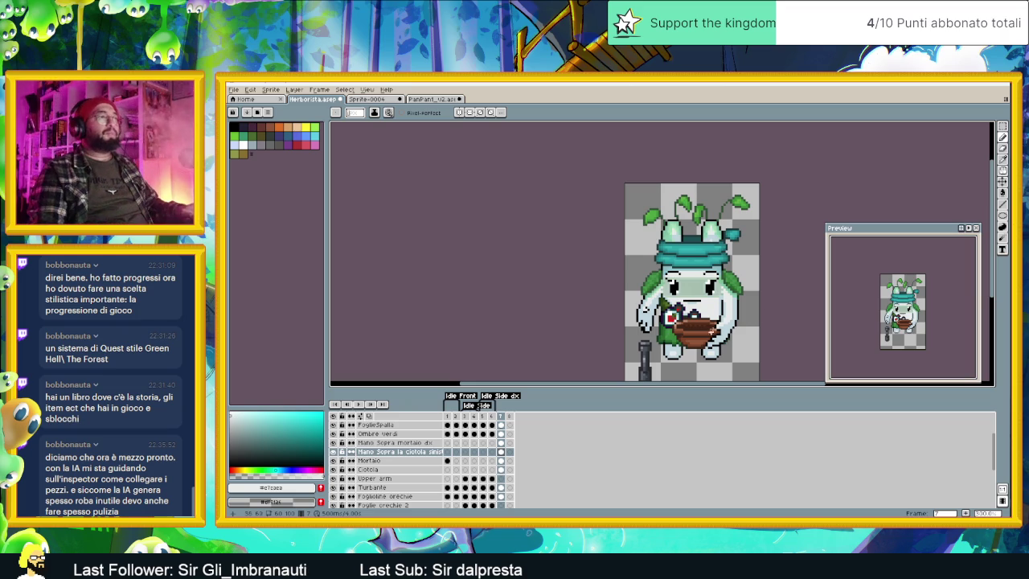
Step: Switch to the Rectangular Marquee tool with the 'Ombre verdi' layer active
scroll(704, 337, up, 1)
scroll(685, 340, up, 1)
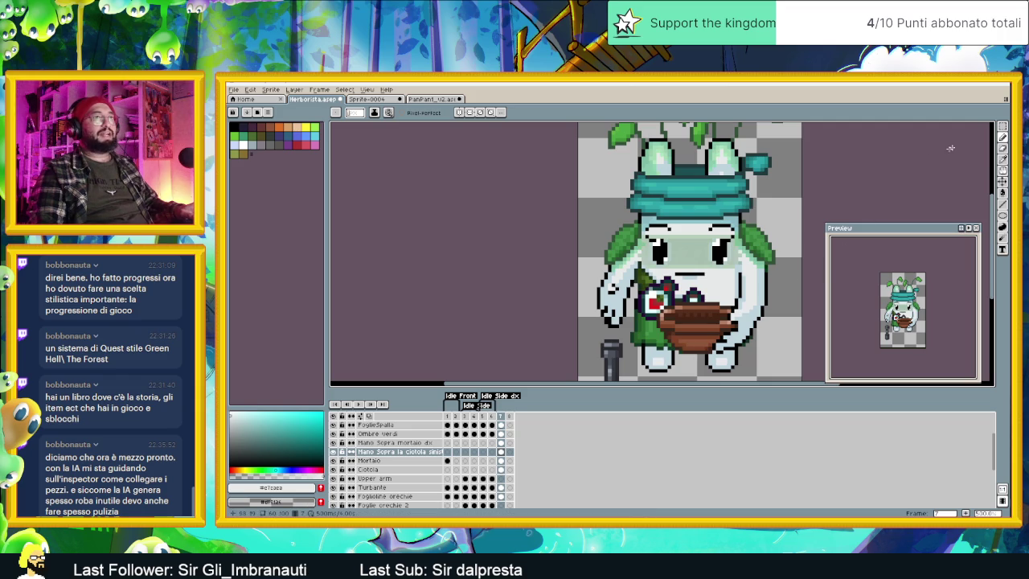
click(1002, 127)
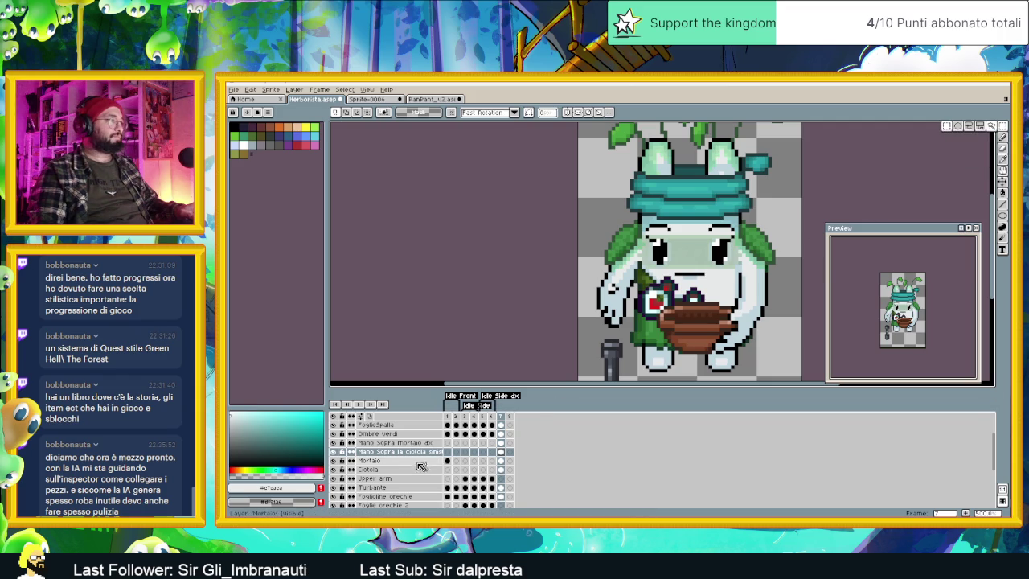
click(406, 435)
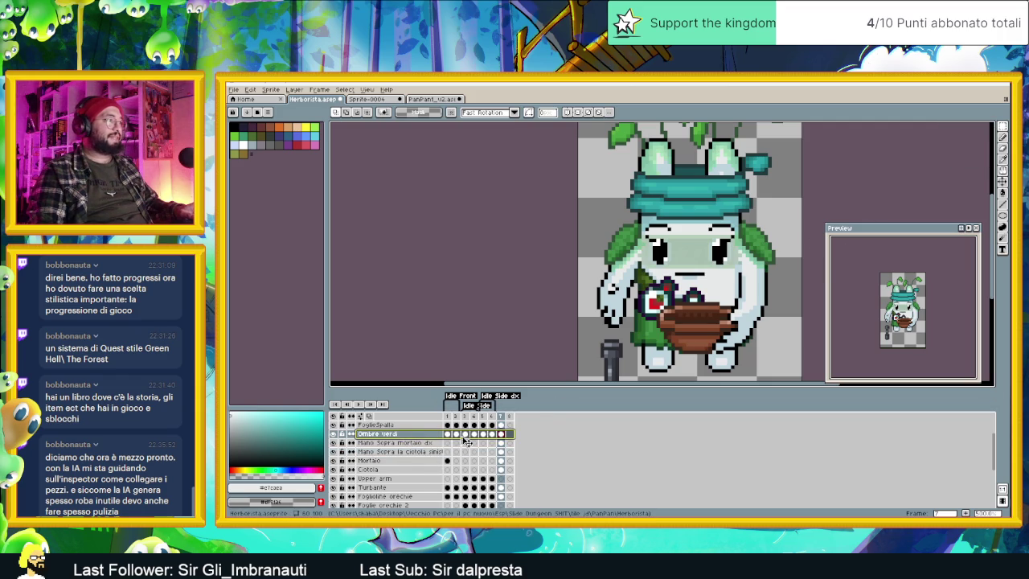
Step: Select the right shoulder leaf and move it down one pixel on the FoglieSpalla layer
drag(501, 434, 501, 424)
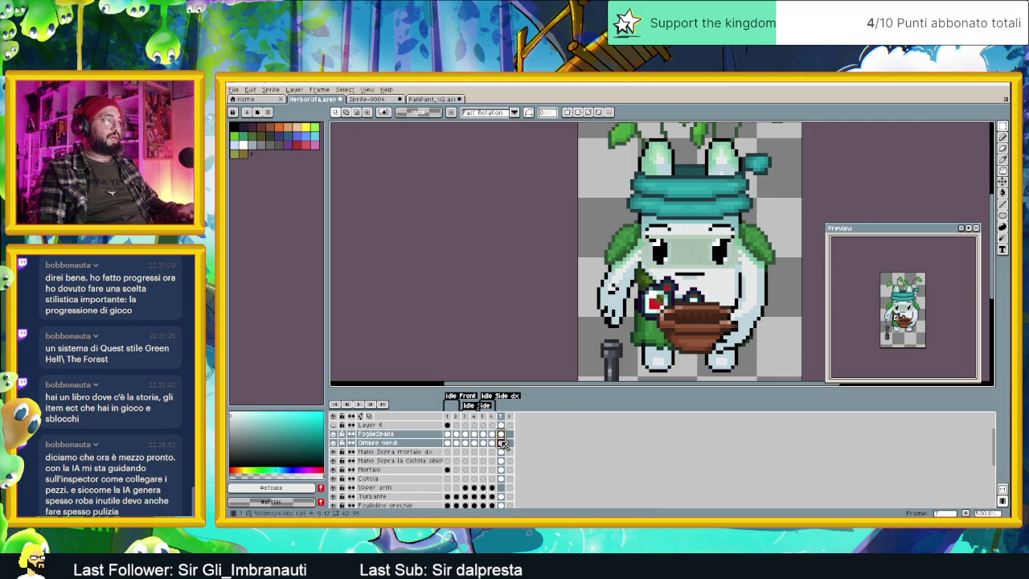
drag(794, 215, 729, 277)
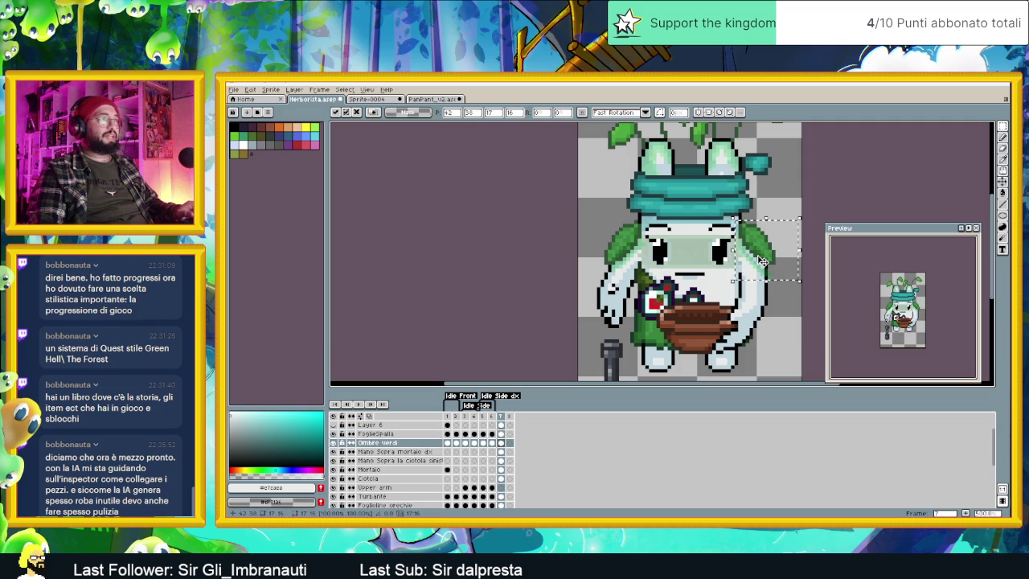
drag(759, 257, 760, 264)
key(ctrl+z)
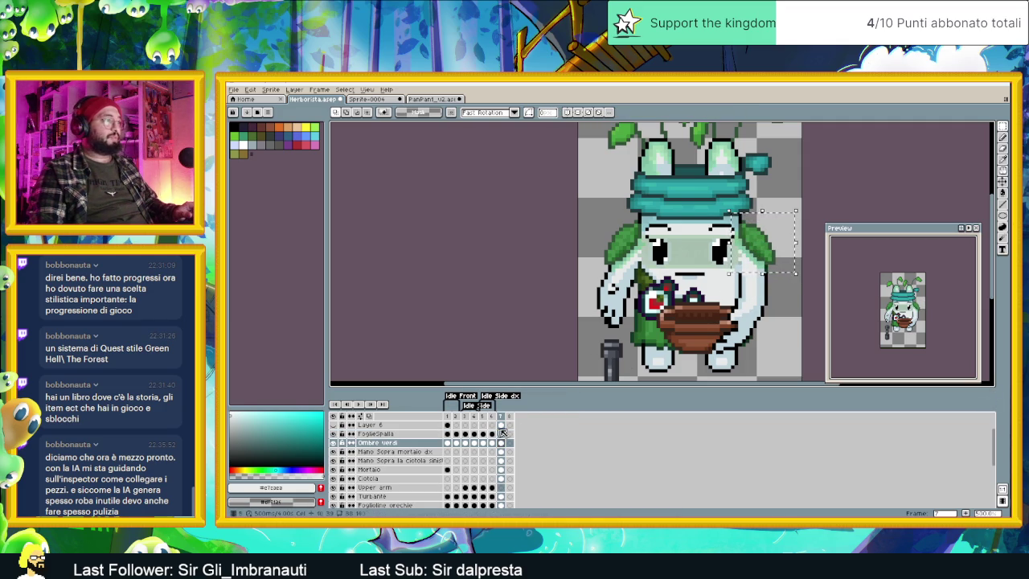
key(Up)
mouse_move(761, 242)
mouse_down()
mouse_move(753, 256)
mouse_move(805, 288)
mouse_up()
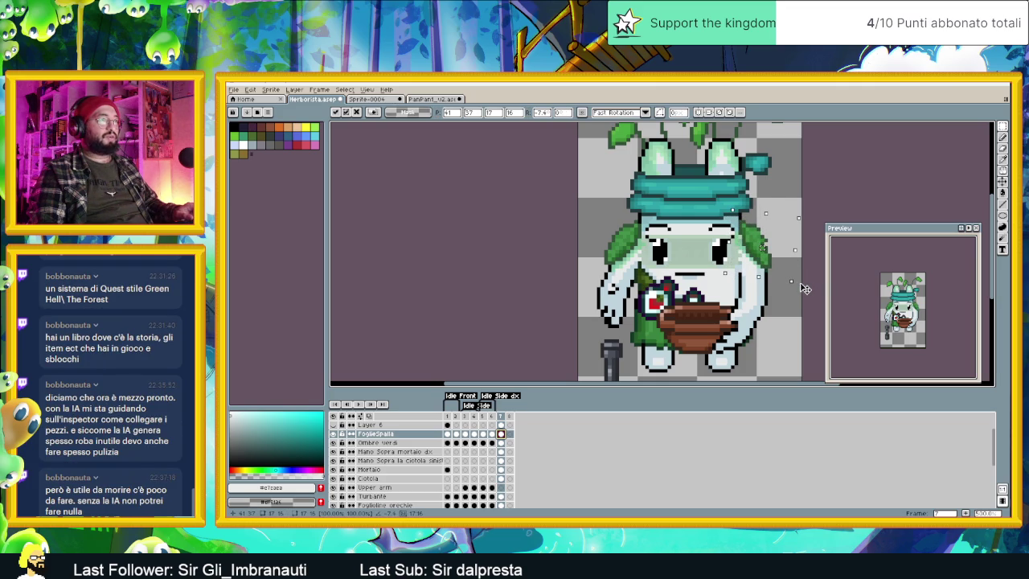
key(Return)
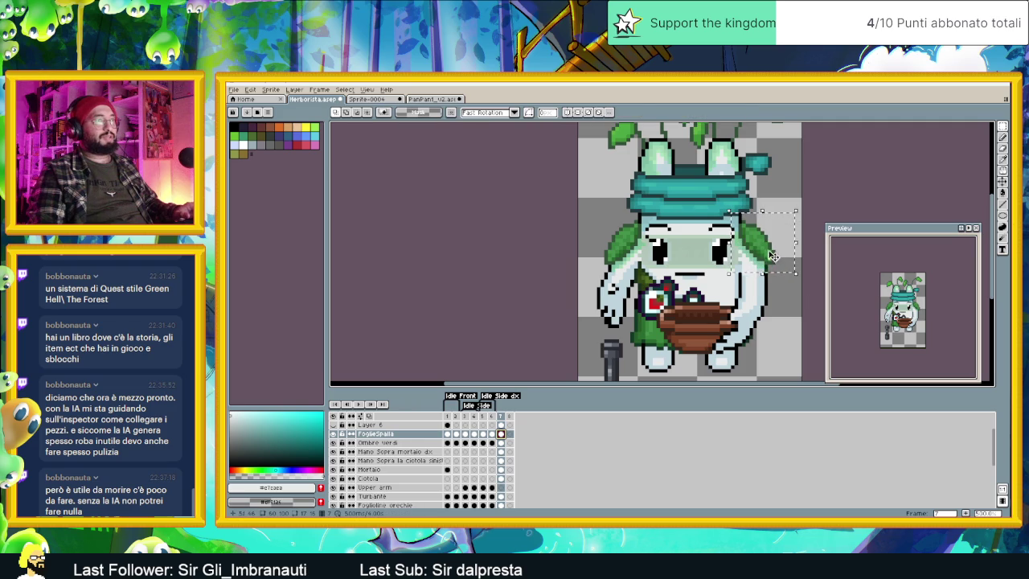
Step: Commit the leaf transform again and return to the 'Ombre verdi' layer
click(770, 255)
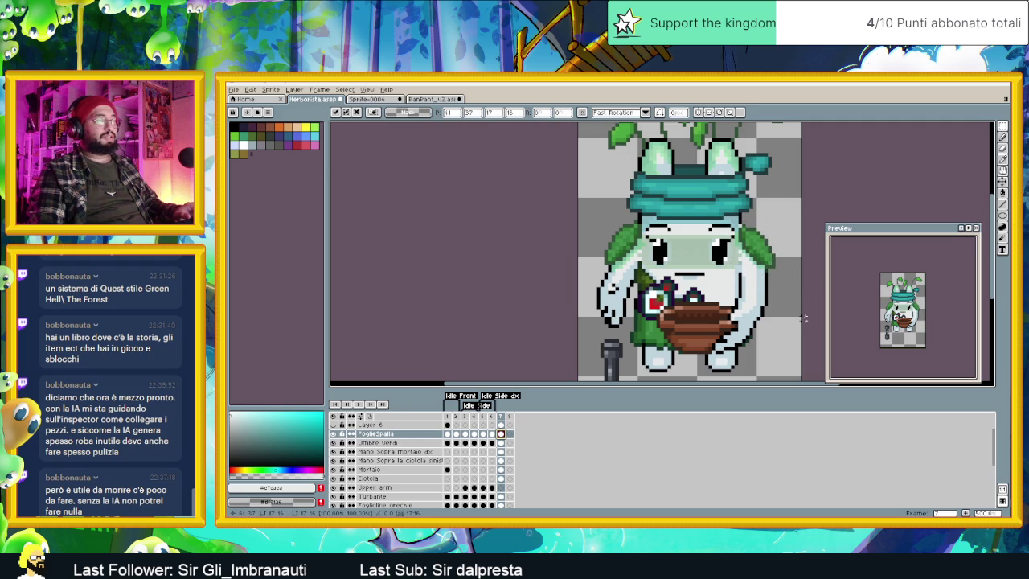
key(Return)
scroll(738, 263, up, 1)
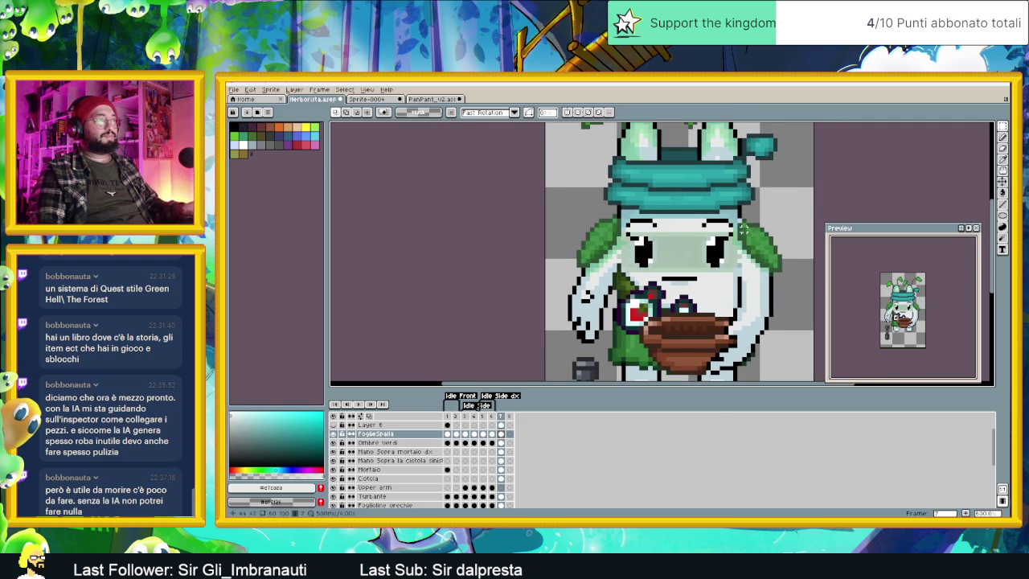
scroll(742, 229, up, 1)
alt+click(760, 221)
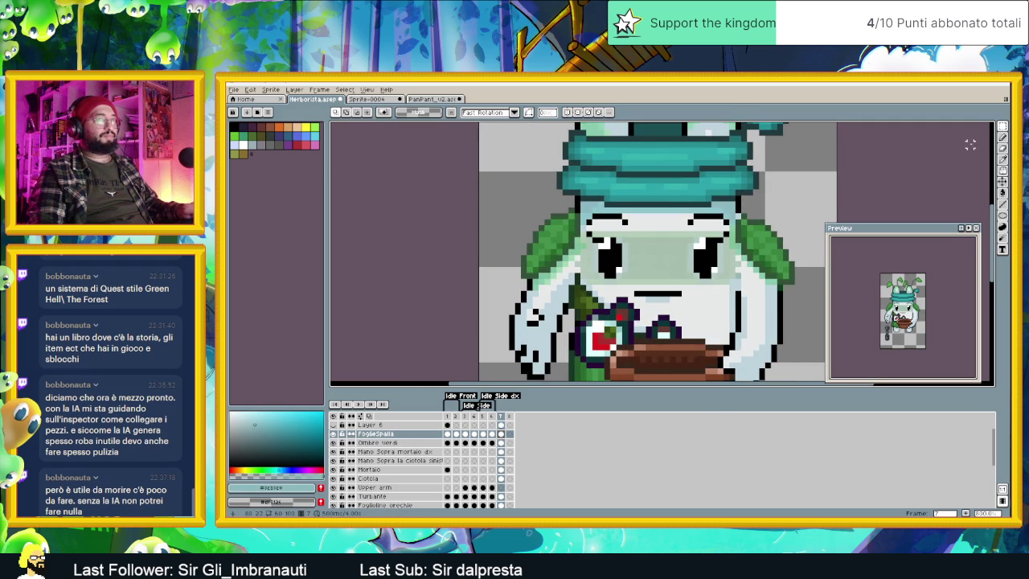
click(1002, 137)
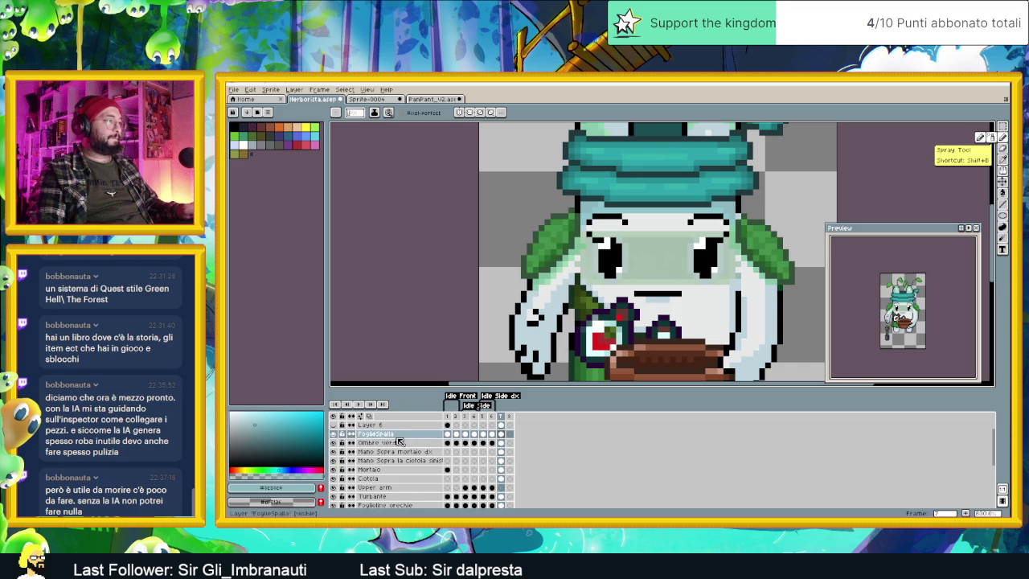
click(399, 441)
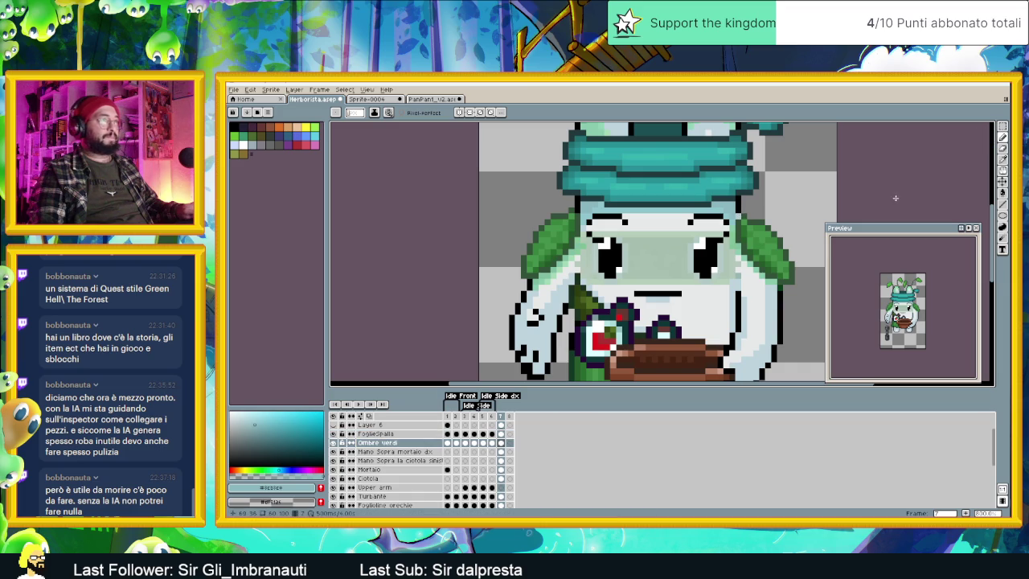
Step: Magic-wand select the green shoulder leaf on 'Ombre verdi', apply its transform, and zoom out
key(w)
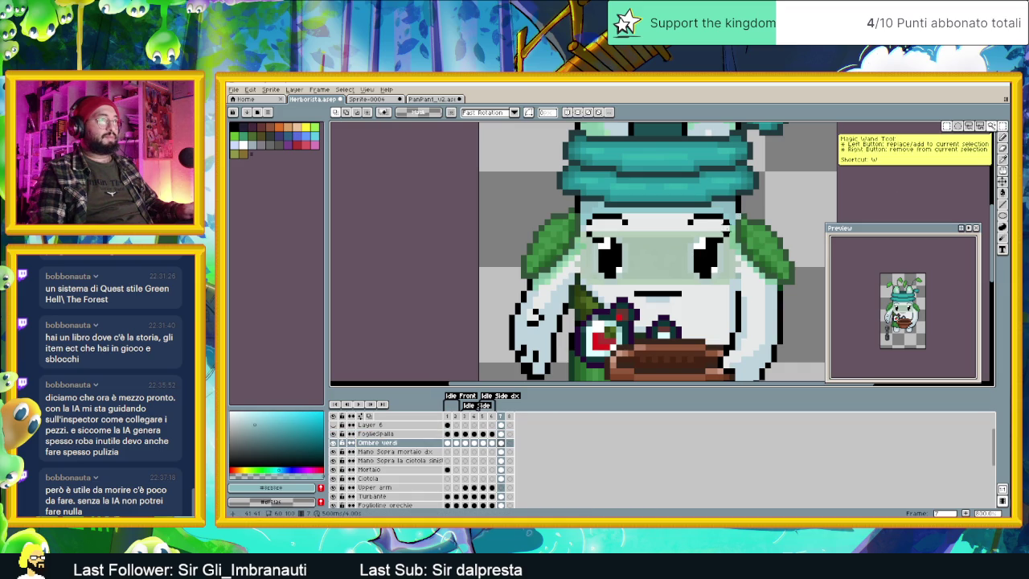
click(756, 255)
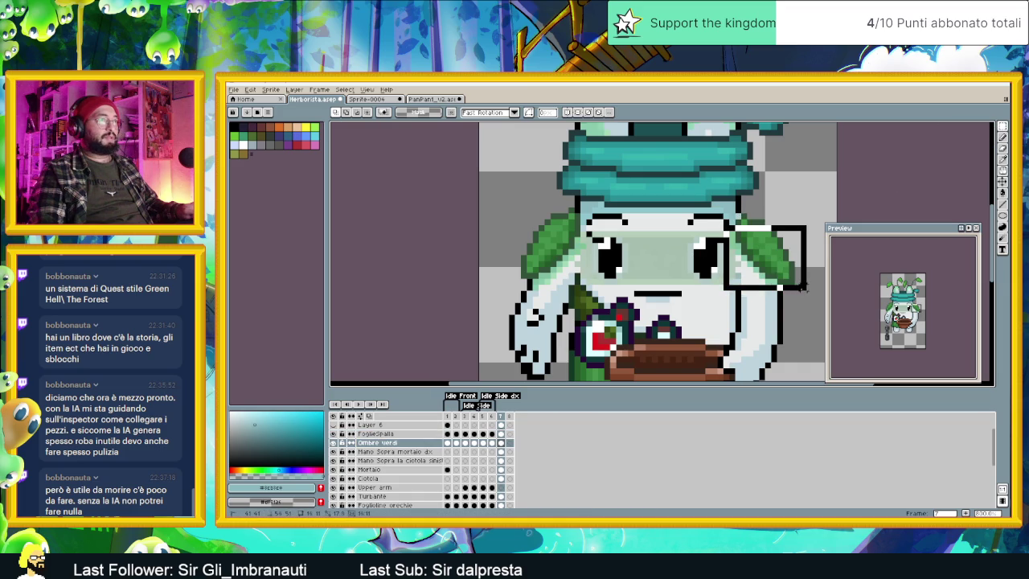
click(751, 275)
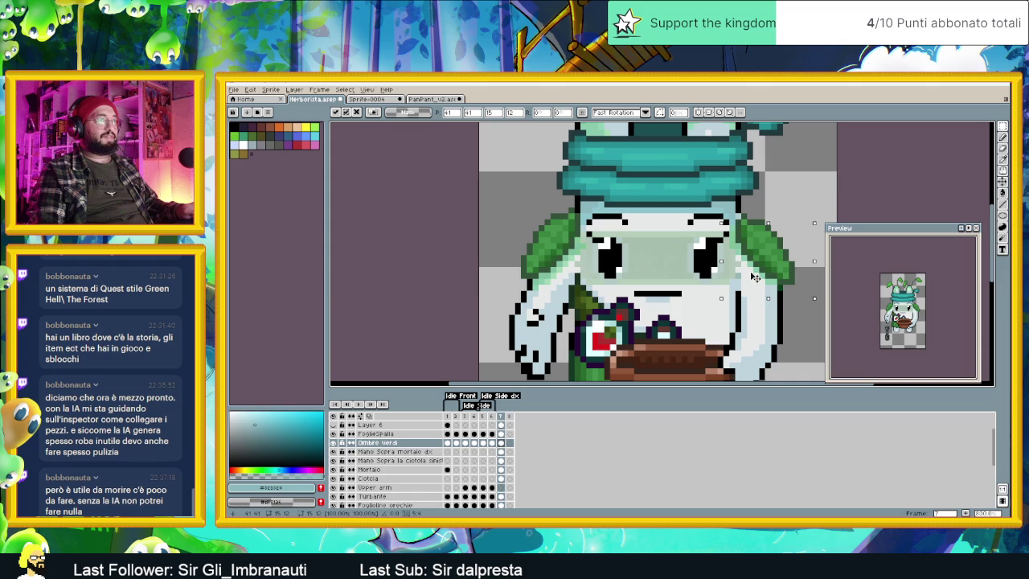
key(Return)
scroll(770, 258, down, 2)
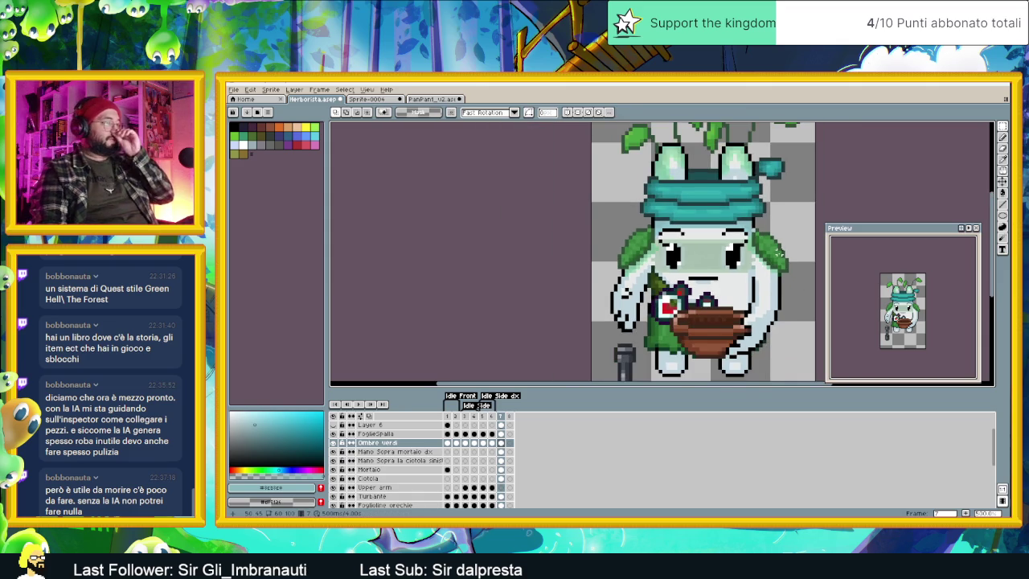
scroll(769, 258, down, 2)
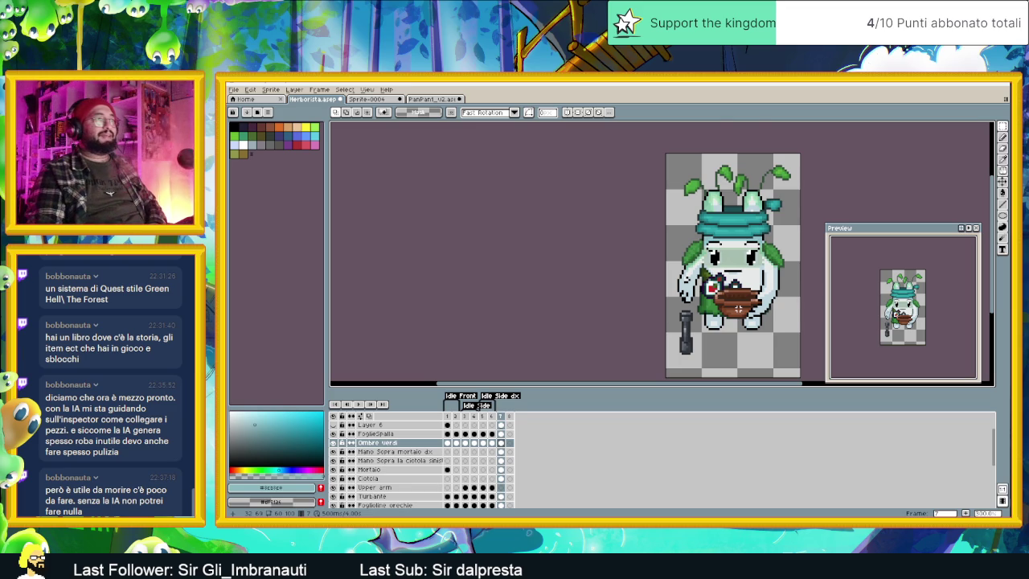
scroll(738, 308, up, 1)
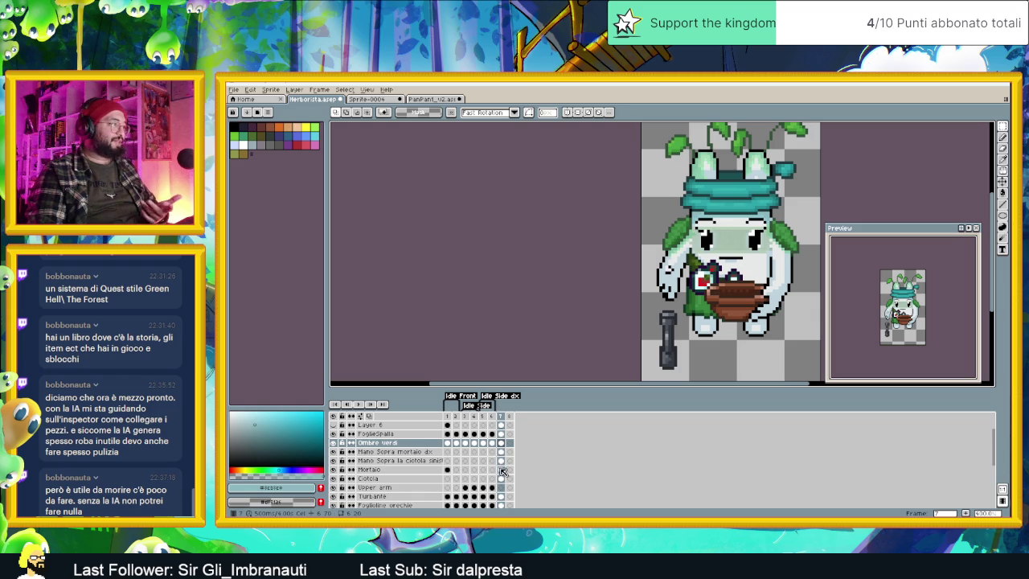
Step: Magic-wand select the grey pestle on Mortaio, move it onto the bowl, and tilt it about 11°
click(501, 470)
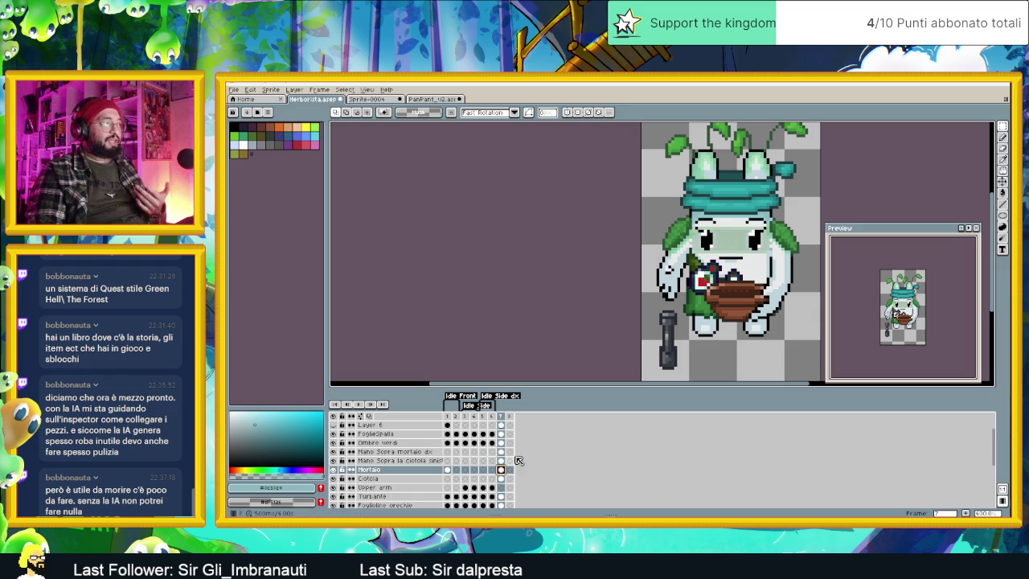
key(w)
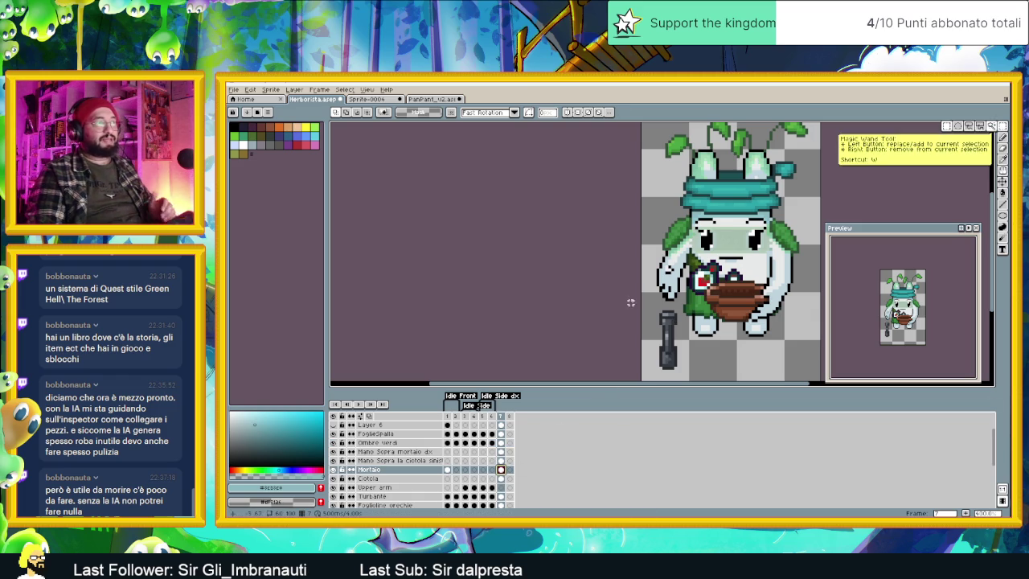
click(667, 337)
mouse_move(667, 346)
mouse_down()
mouse_move(733, 276)
mouse_move(737, 291)
mouse_move(740, 274)
mouse_up()
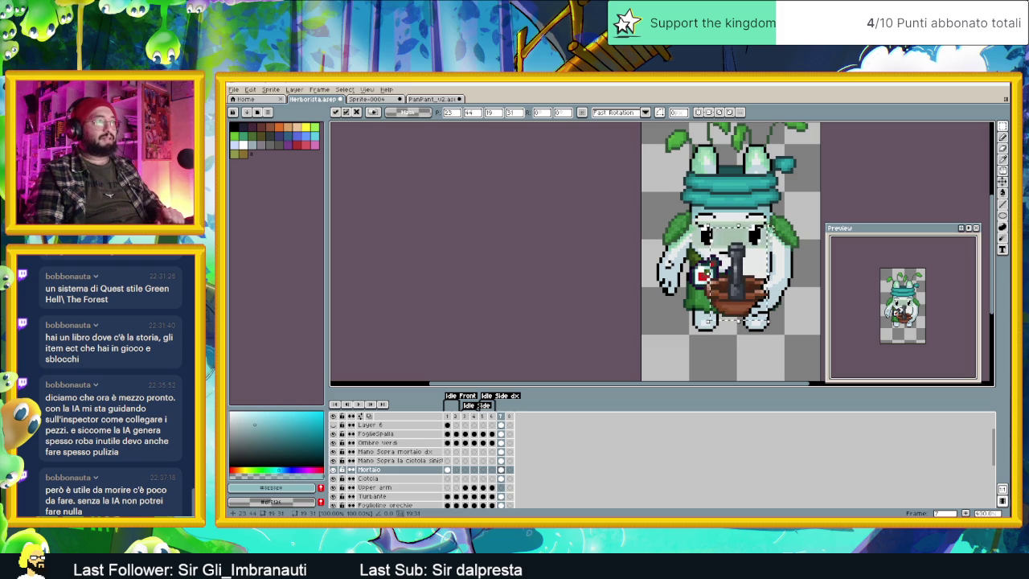
scroll(738, 278, up, 1)
scroll(737, 278, up, 1)
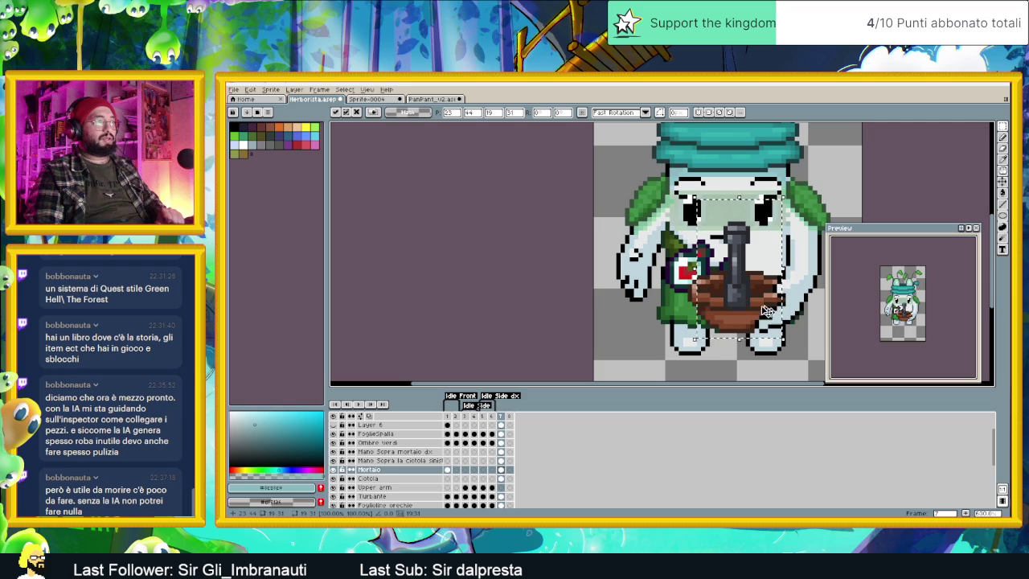
mouse_move(750, 275)
mouse_down()
mouse_move(743, 269)
mouse_move(744, 288)
mouse_up()
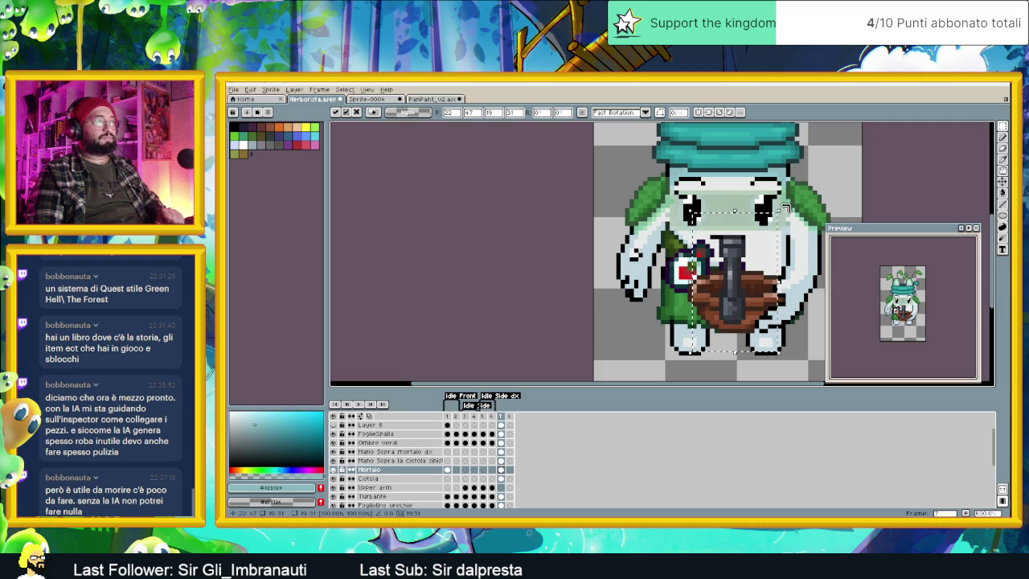
mouse_move(785, 209)
mouse_down()
mouse_move(647, 198)
mouse_move(621, 163)
mouse_move(737, 261)
mouse_up()
drag(781, 207, 764, 202)
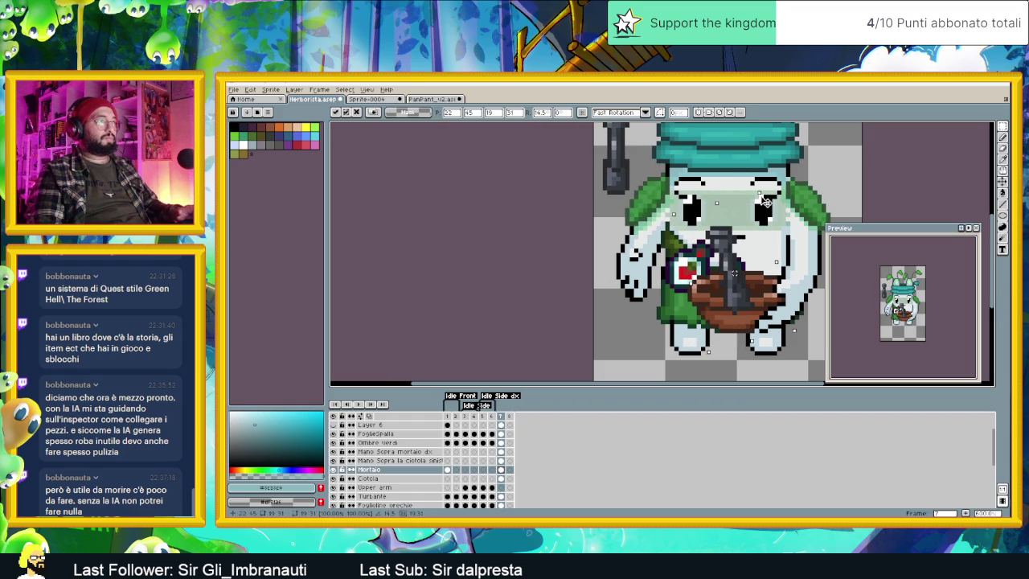
Step: Cut and paste the rotated pestle back into the bowl and deselect it
key(Delete)
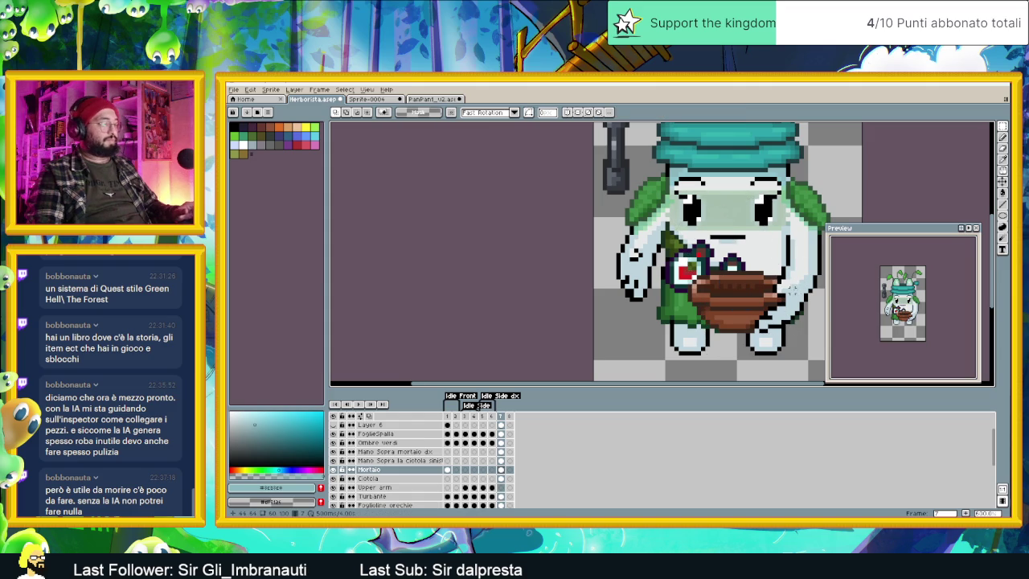
key(ctrl+v)
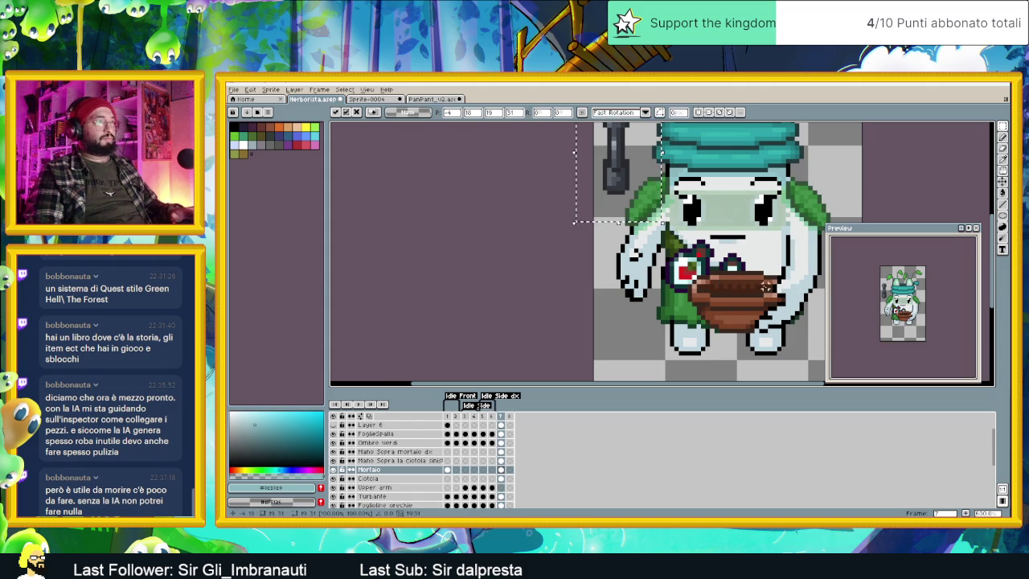
mouse_move(634, 185)
mouse_down()
mouse_move(747, 299)
mouse_move(751, 320)
mouse_up()
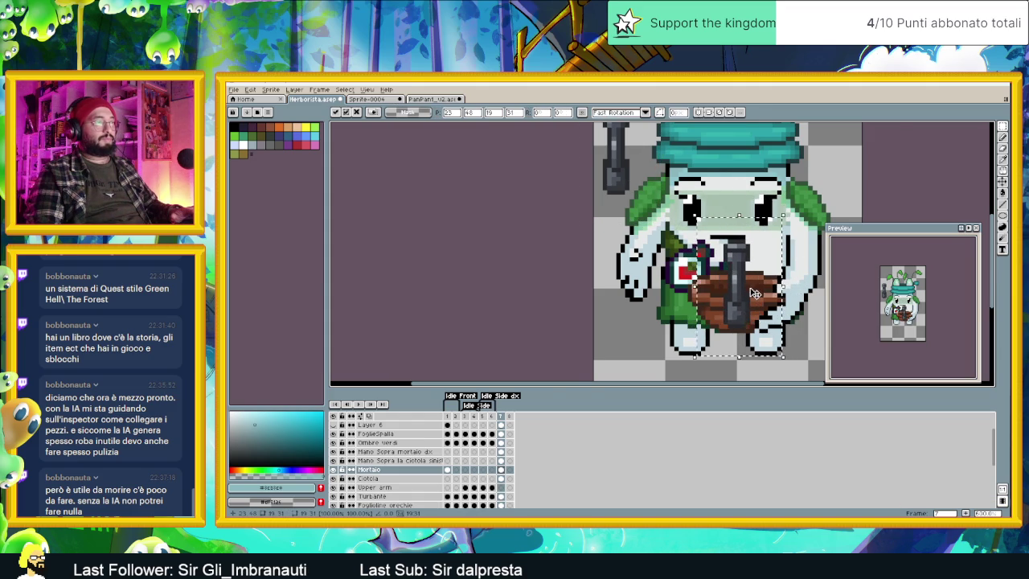
scroll(753, 293, up, 1)
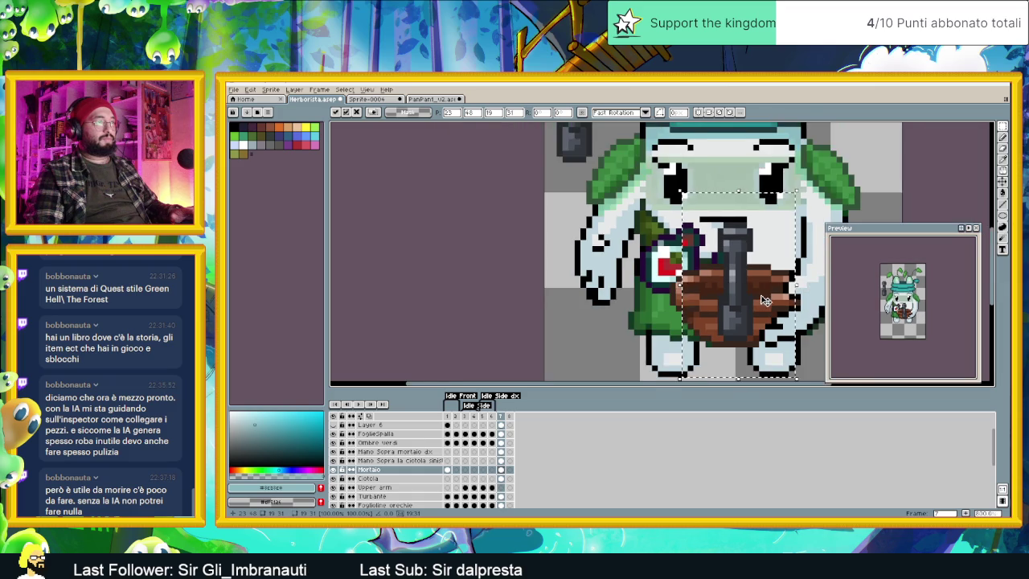
scroll(765, 299, right, 2)
key(ctrl+d)
Step: Shift the bowl pixels one pixel left
mouse_move(663, 210)
mouse_down()
mouse_move(711, 244)
mouse_move(722, 313)
mouse_up()
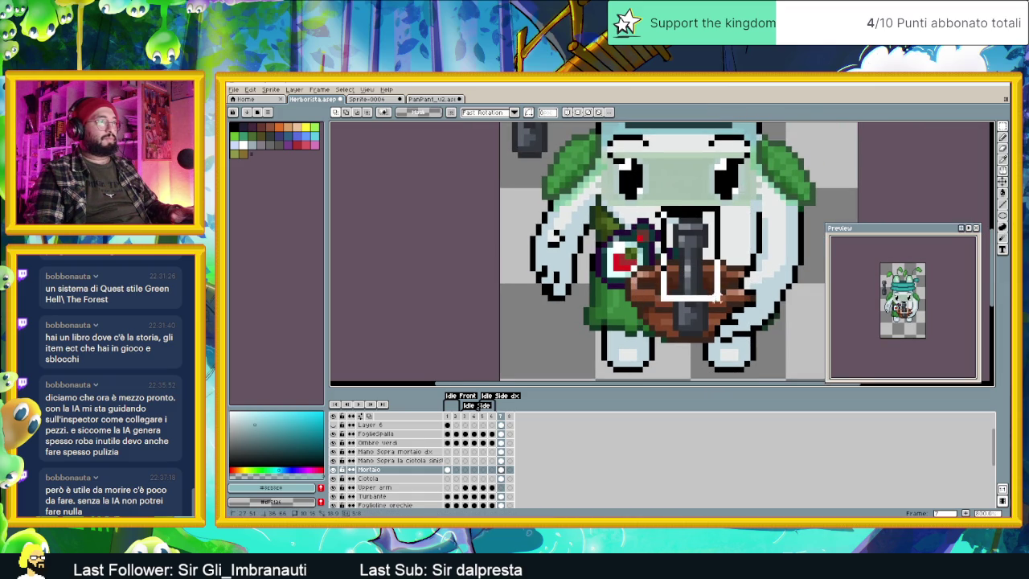
key(Left)
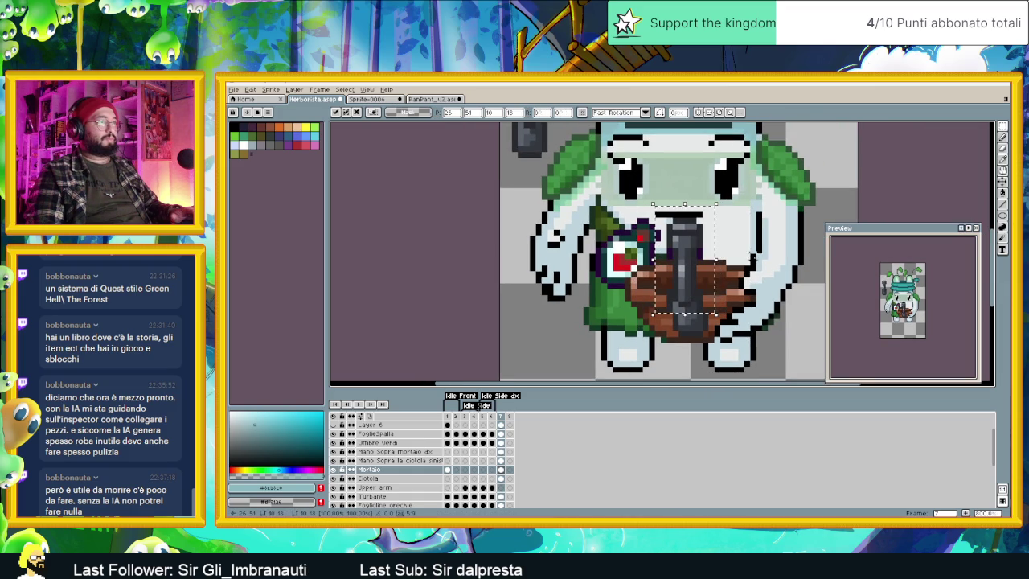
click(753, 256)
drag(641, 193, 728, 293)
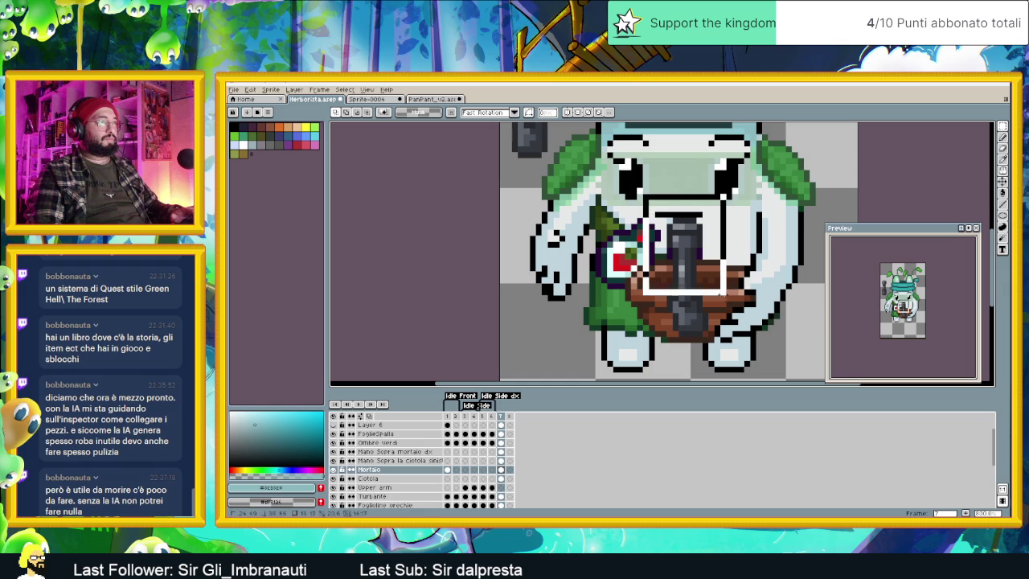
click(699, 266)
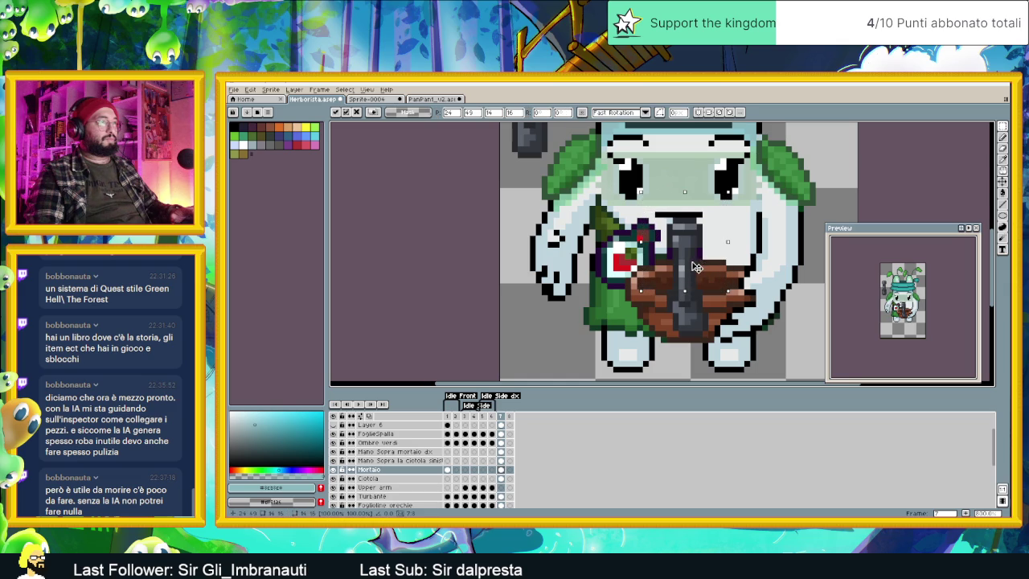
key(Left)
click(752, 255)
Step: Move the area over the bowl slightly up-left and clear the selection
mouse_move(640, 207)
mouse_down()
mouse_move(738, 270)
mouse_move(679, 252)
mouse_up()
click(770, 245)
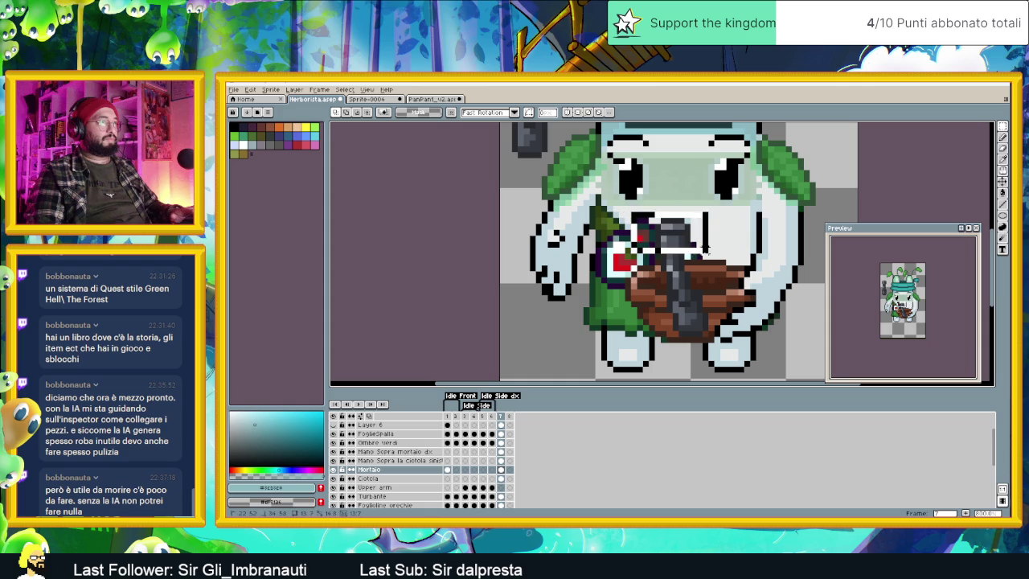
click(688, 242)
key(Return)
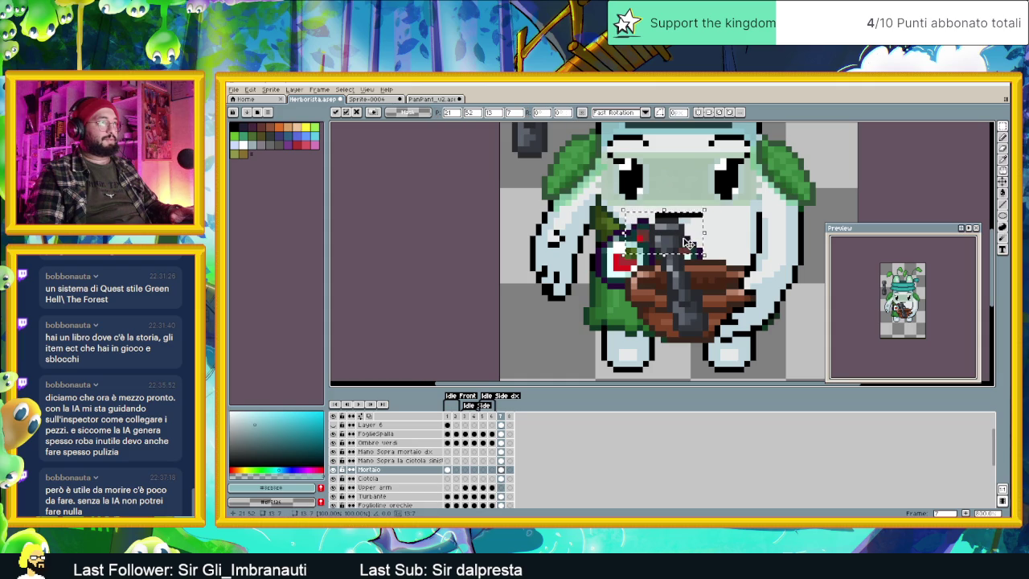
drag(629, 197, 704, 242)
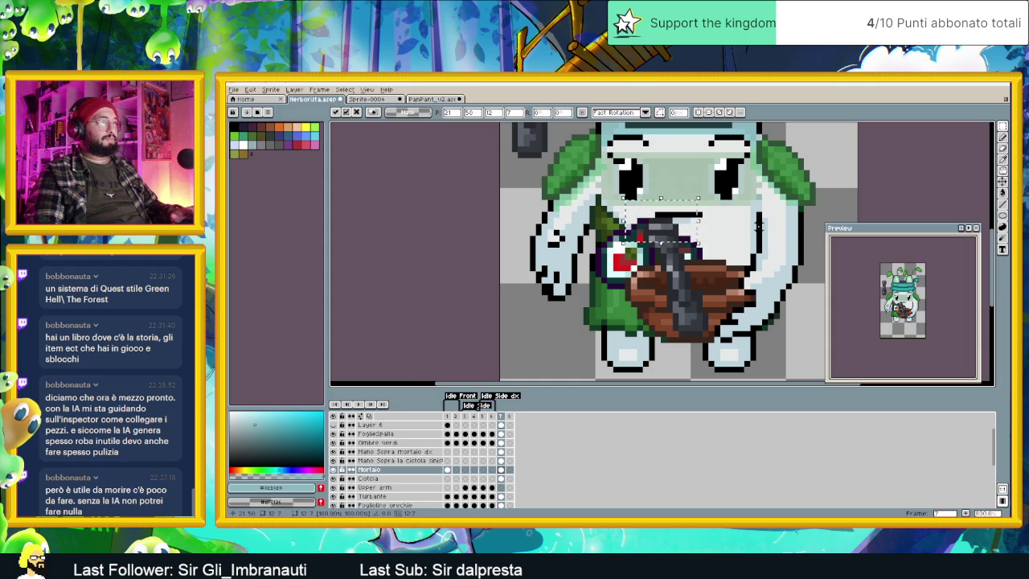
key(ctrl+d)
scroll(757, 277, down, 1)
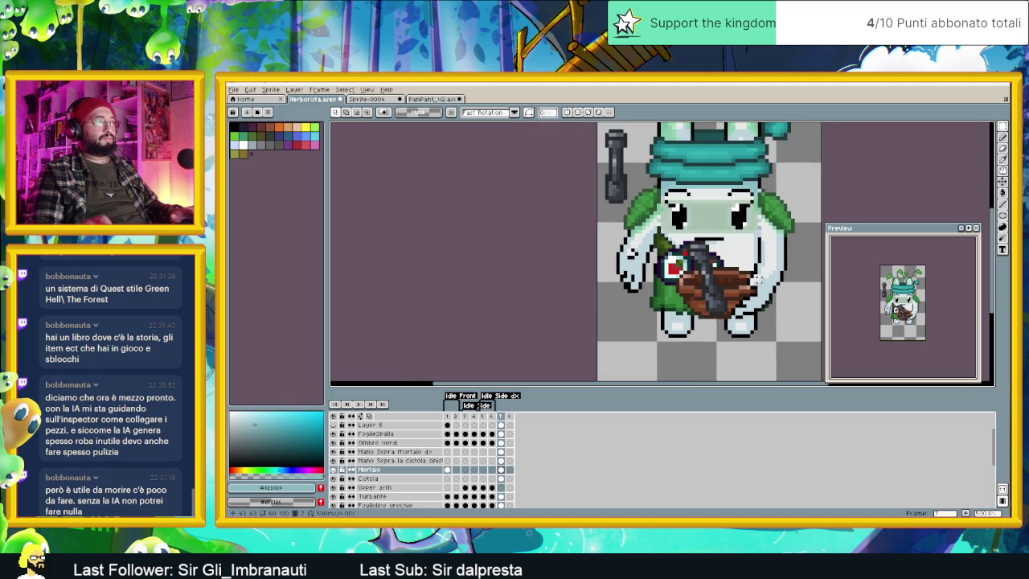
Step: Sample the pestle's dark grey and touch up a brown pixel on the bowl
scroll(736, 281, up, 4)
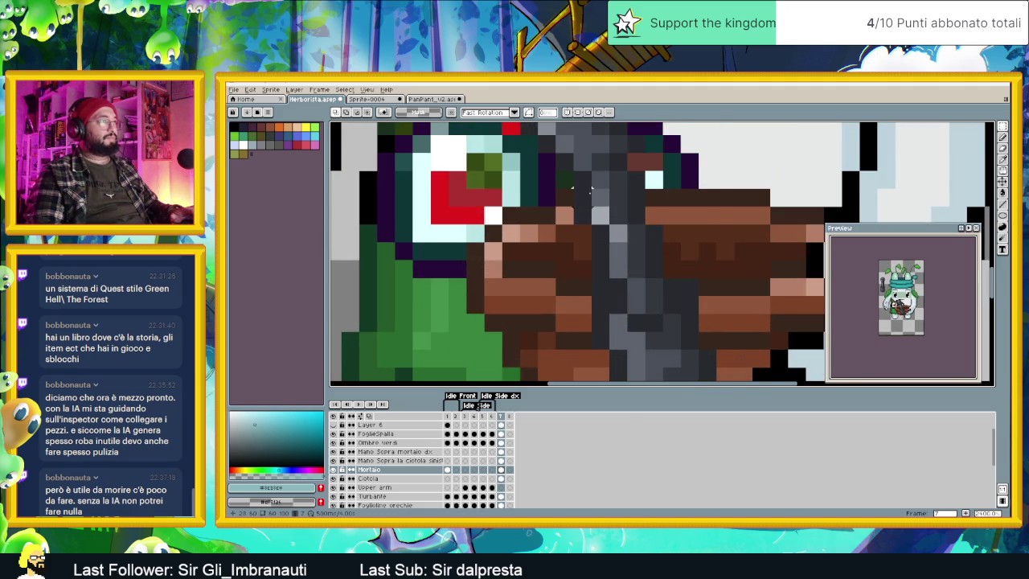
scroll(590, 189, down, 2)
scroll(611, 233, up, 1)
scroll(617, 253, up, 1)
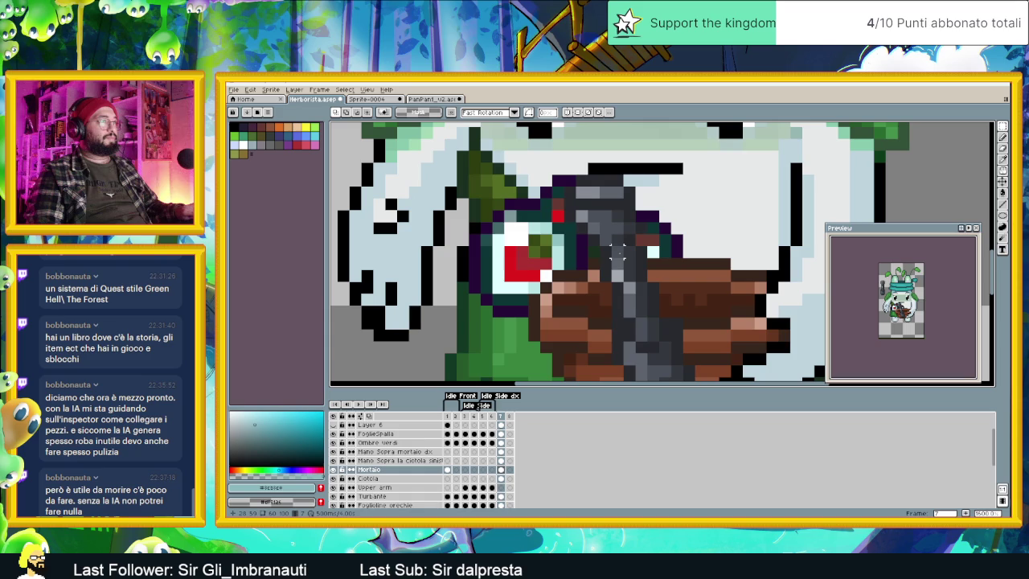
scroll(617, 253, down, 1)
scroll(617, 254, down, 1)
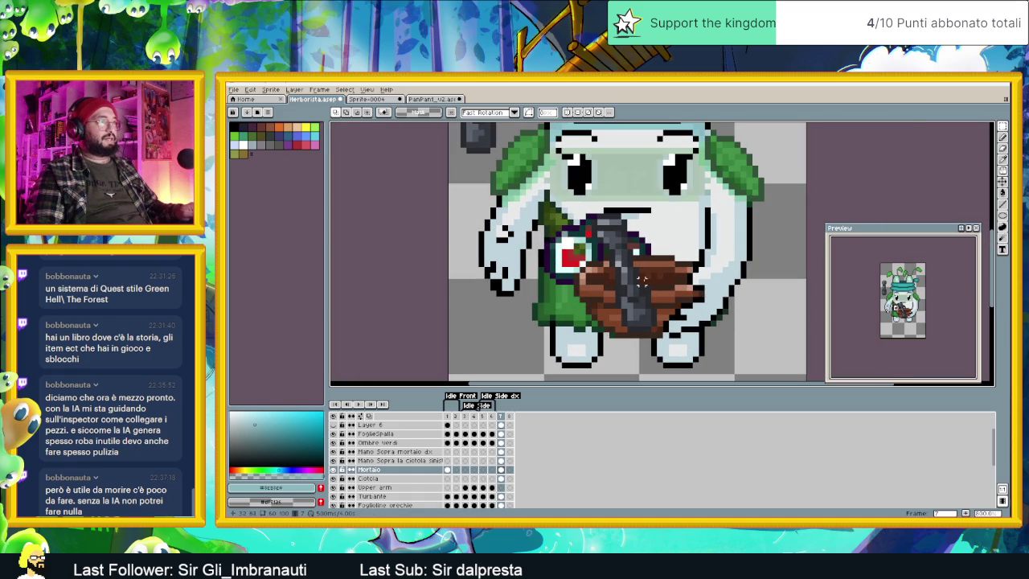
key(i)
key(m)
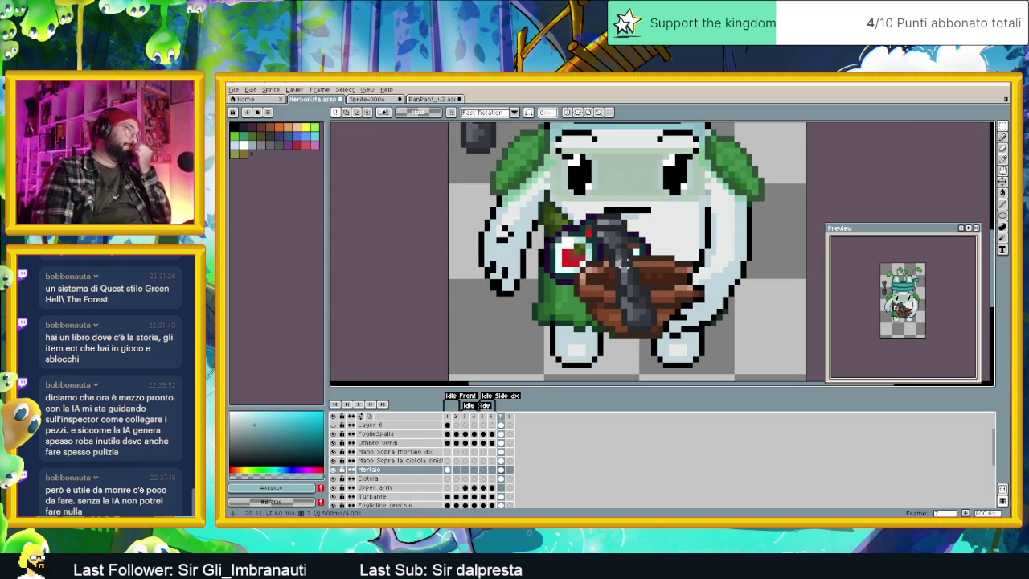
scroll(619, 227, up, 1)
scroll(611, 224, up, 1)
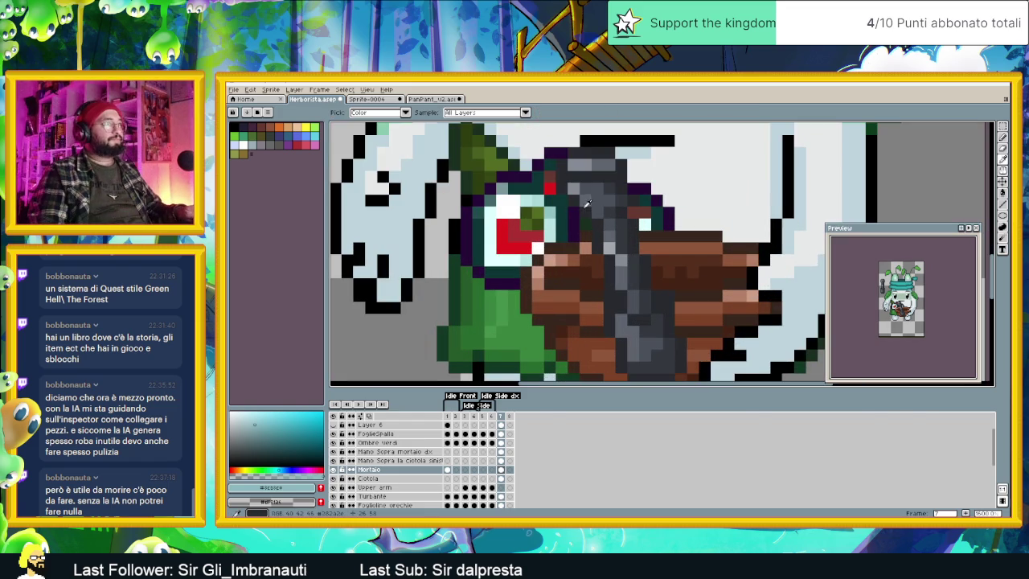
alt+click(608, 224)
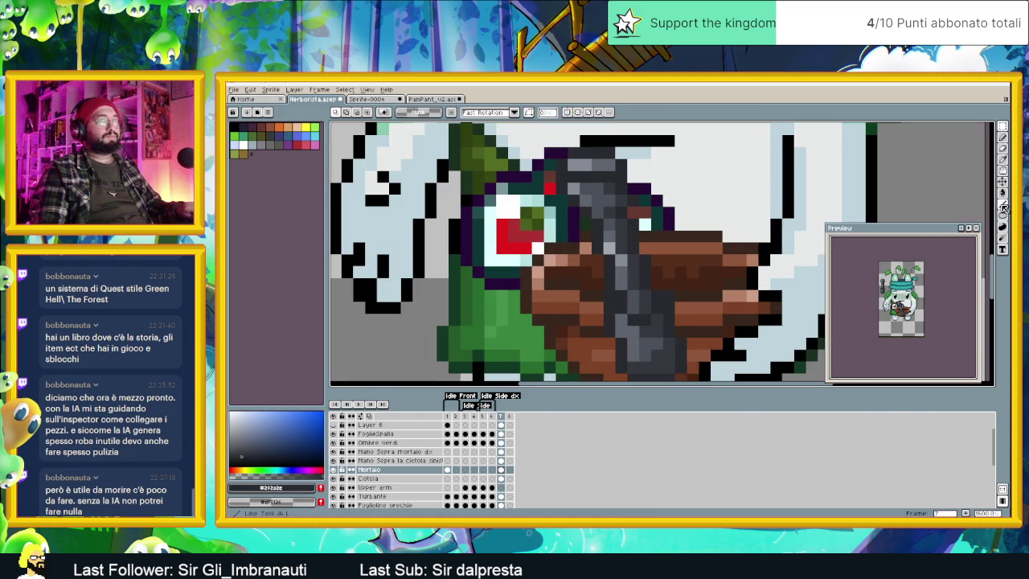
click(1003, 139)
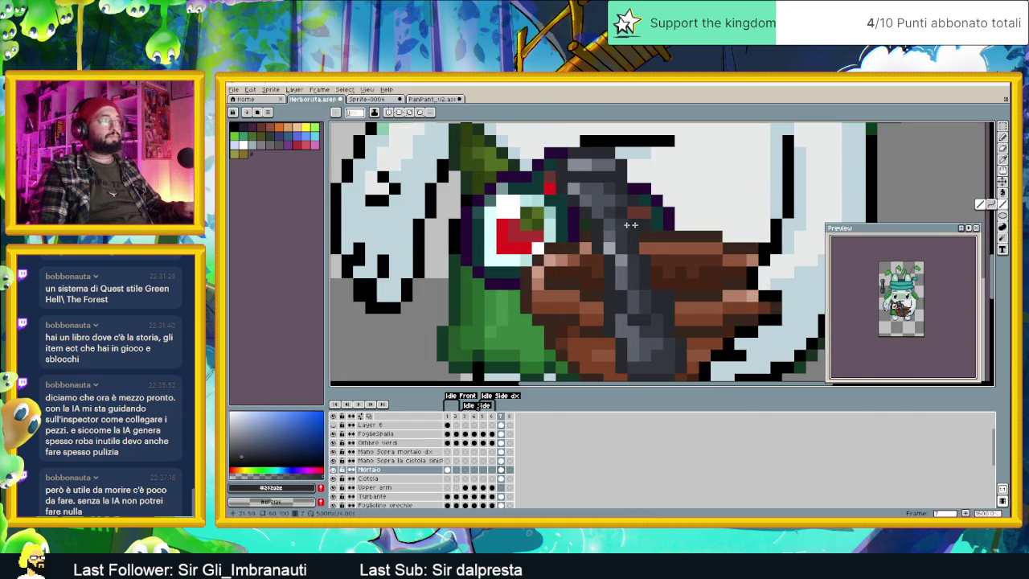
alt+click(586, 238)
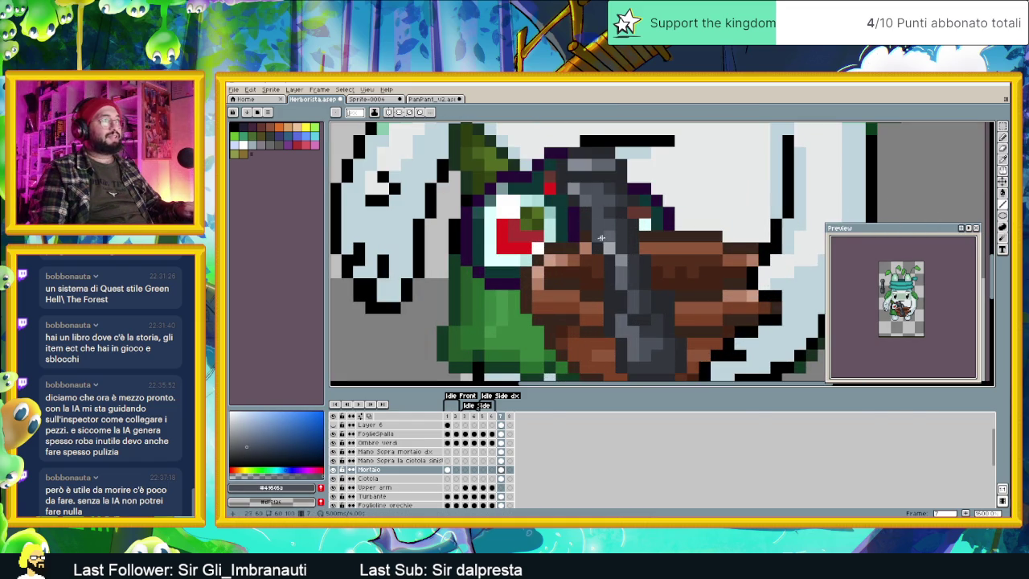
click(639, 212)
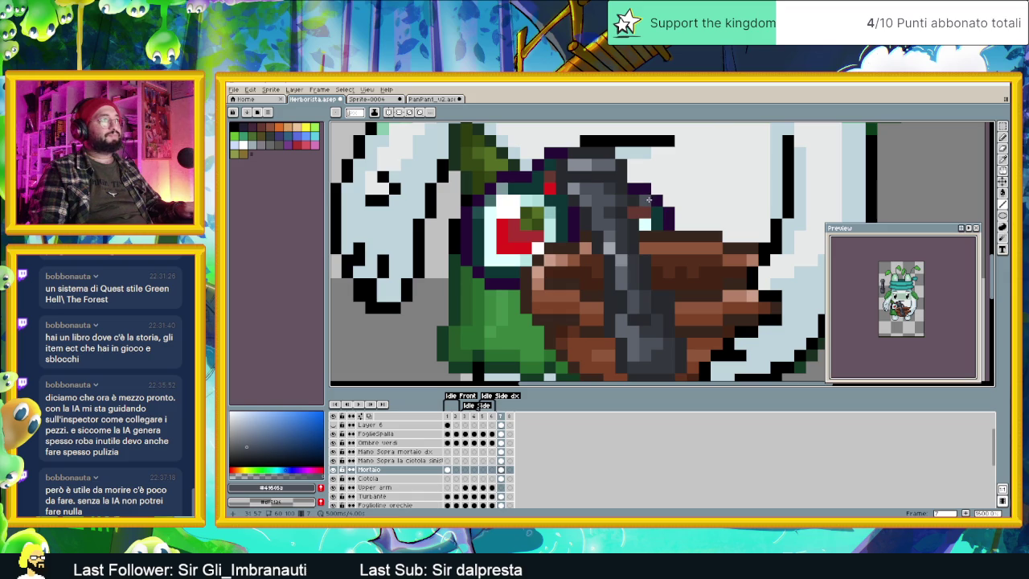
Step: Paint lighter grey highlight pixels along the pestle, using greys sampled from it including #34393F
key(i)
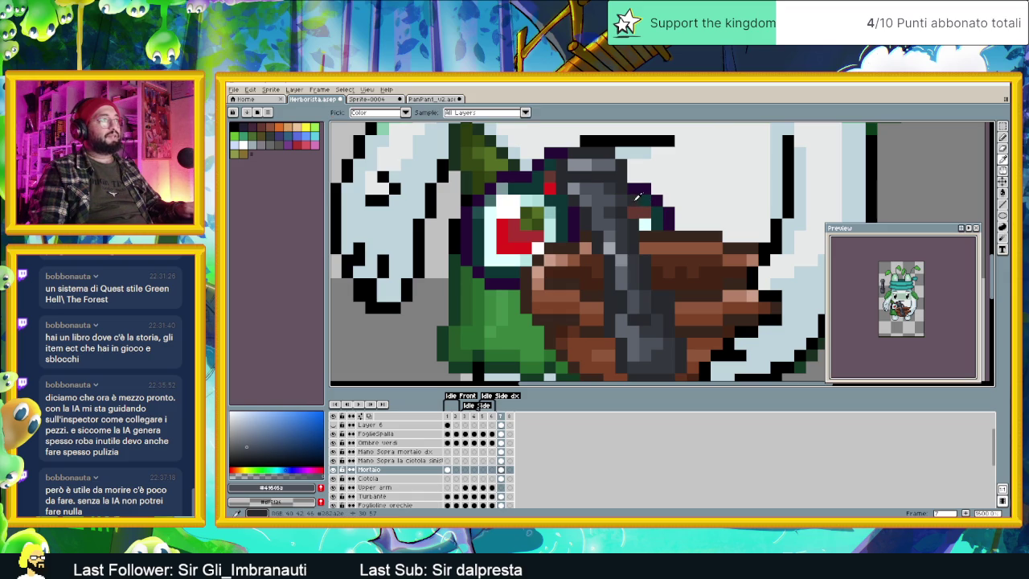
click(630, 208)
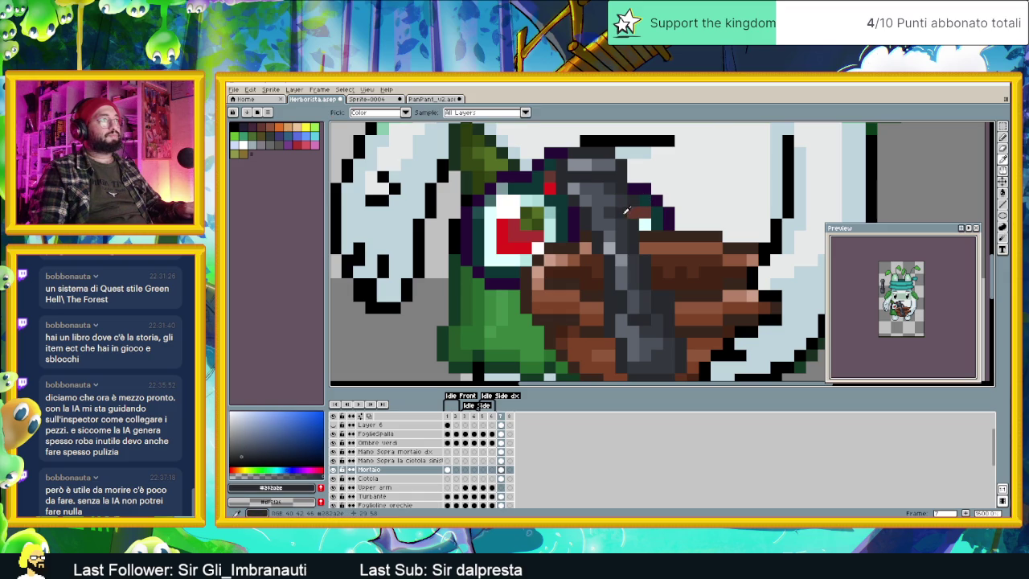
key(b)
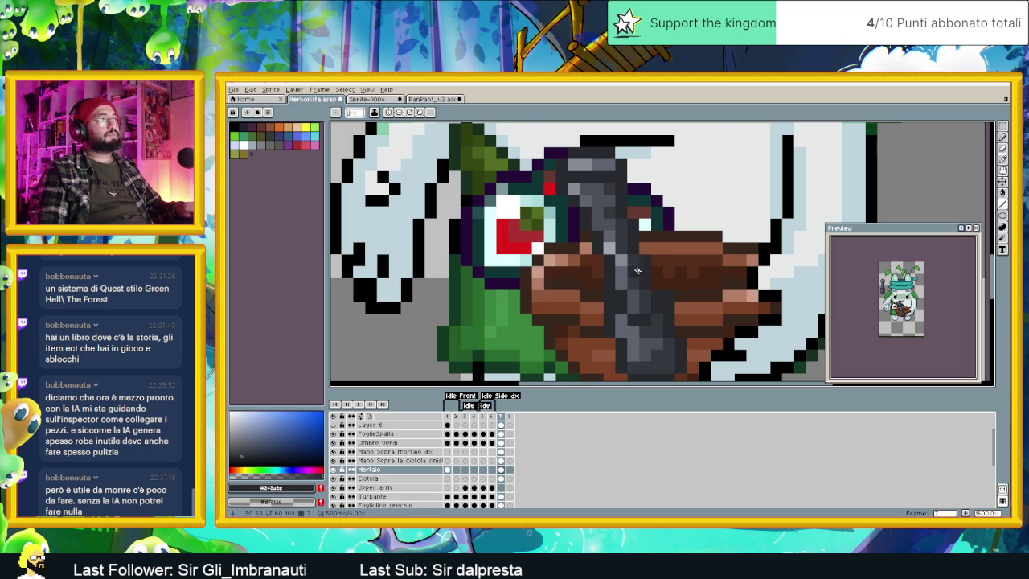
alt+click(599, 226)
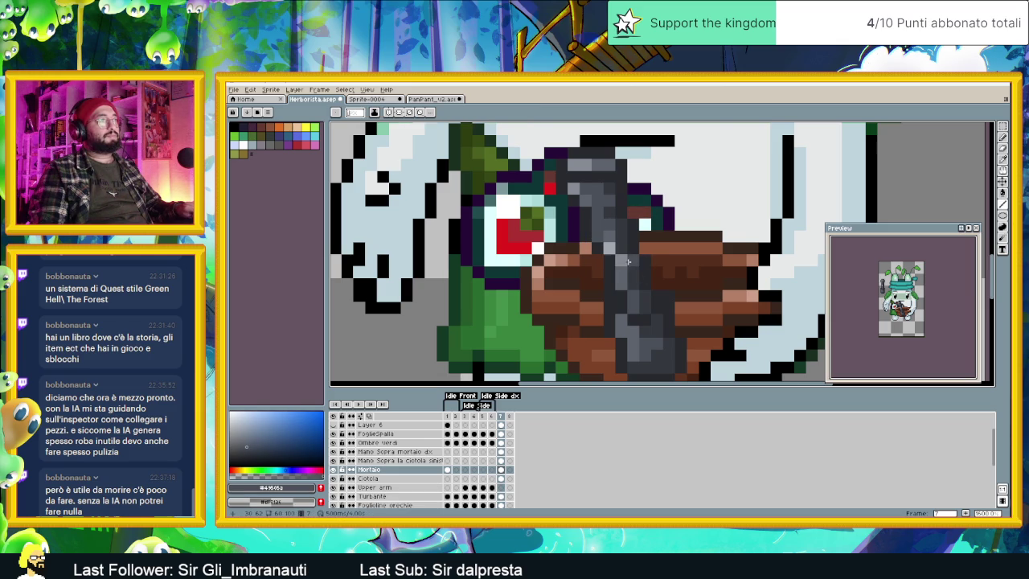
alt+click(604, 261)
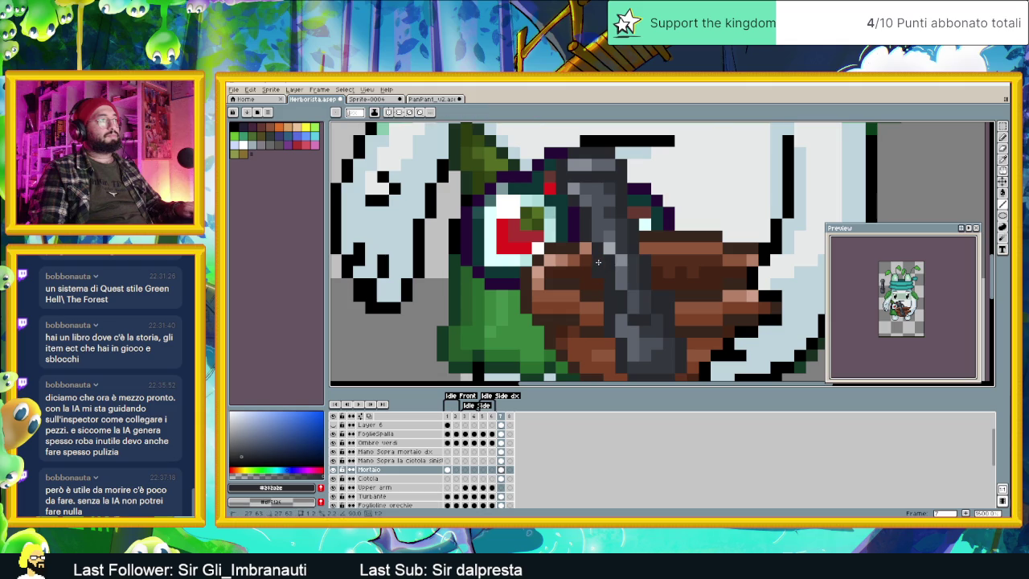
key(alt)
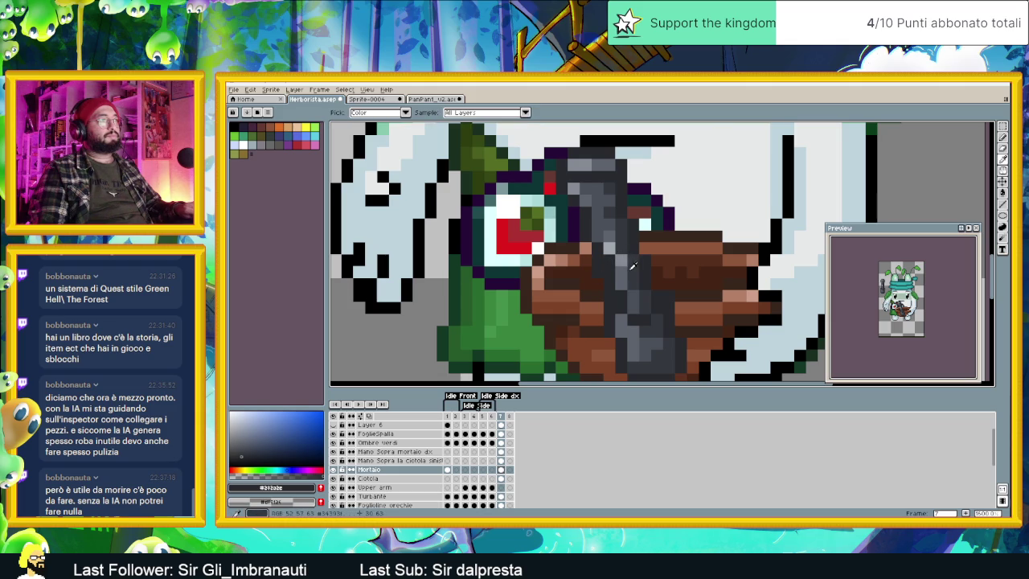
alt+click(632, 267)
scroll(612, 273, up, 1)
scroll(618, 272, down, 1)
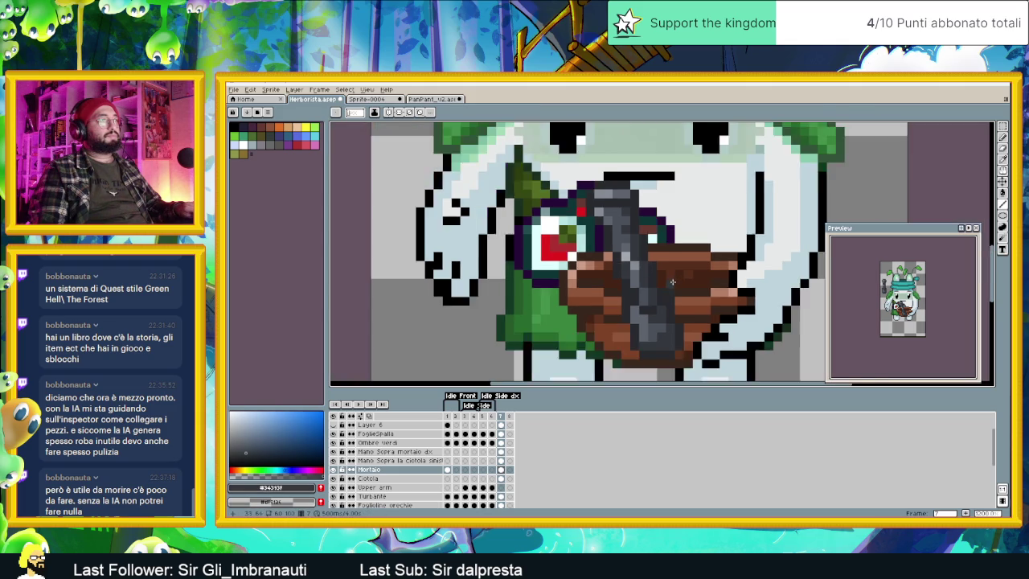
scroll(627, 270, down, 1)
scroll(642, 266, up, 3)
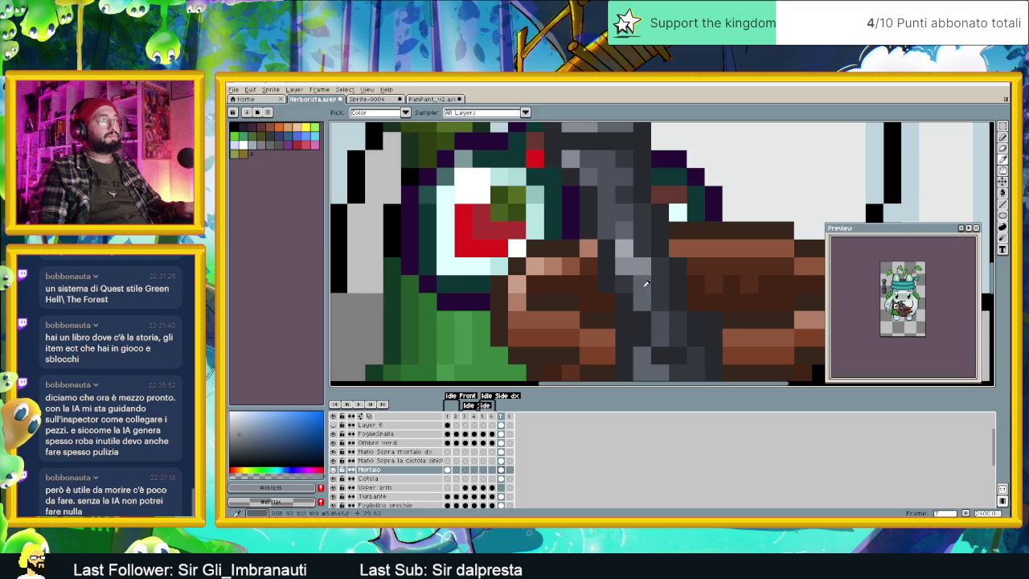
alt+click(641, 281)
drag(627, 265, 659, 279)
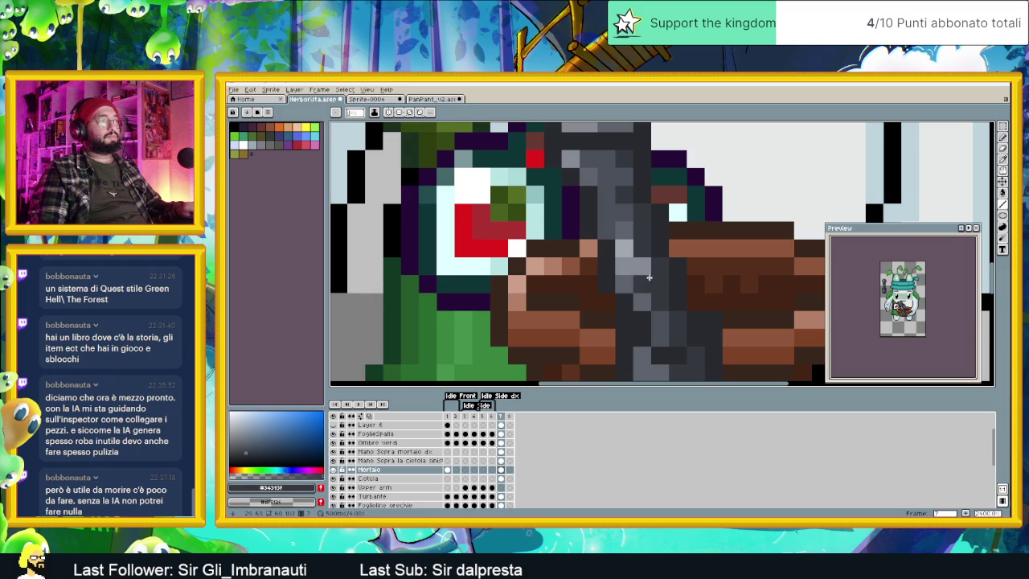
Step: Re-sample the #34393F and lighter pestle greys, then recentre the view on the character
alt+click(679, 276)
key(alt)
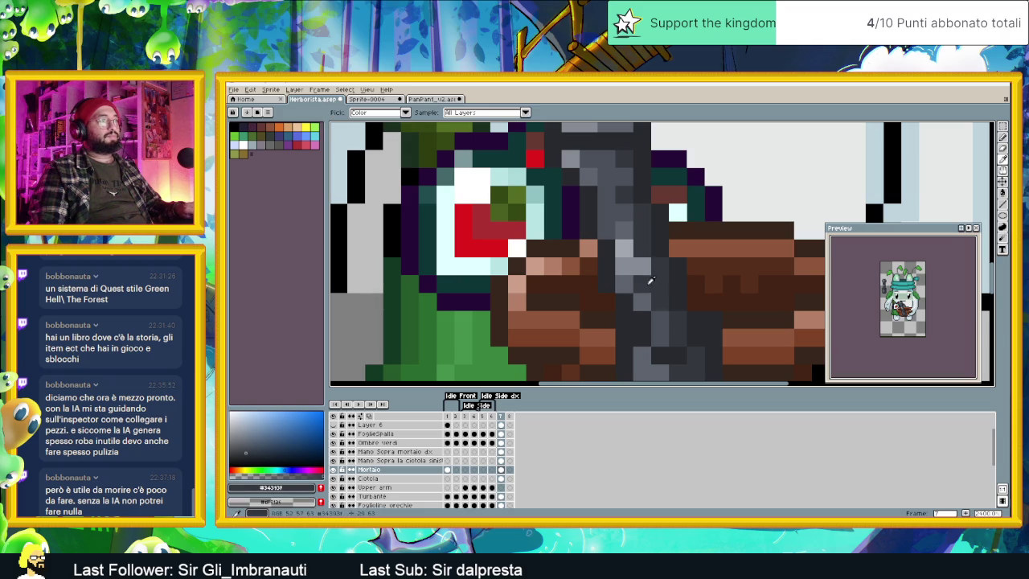
alt+click(638, 245)
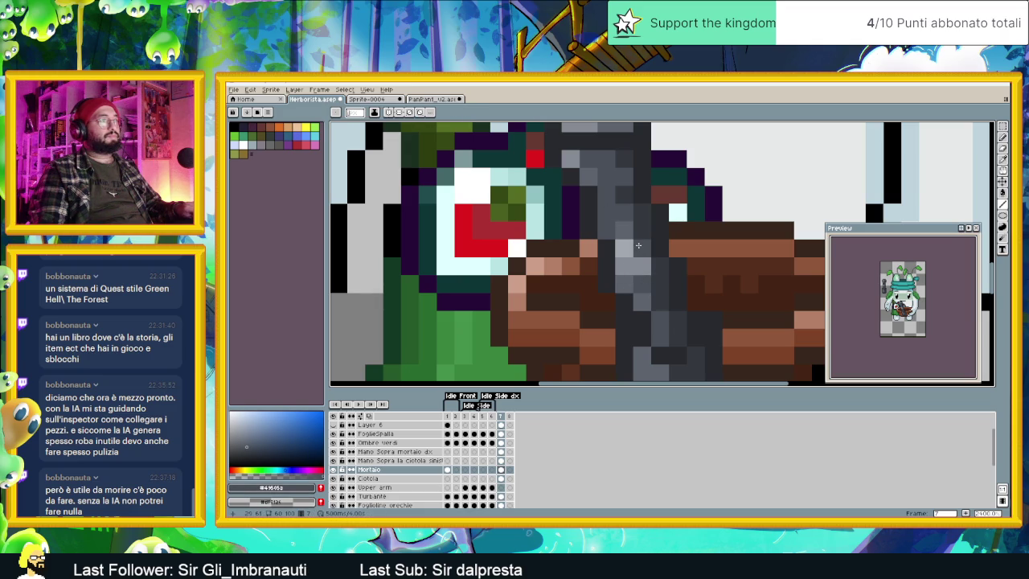
scroll(687, 285, down, 4)
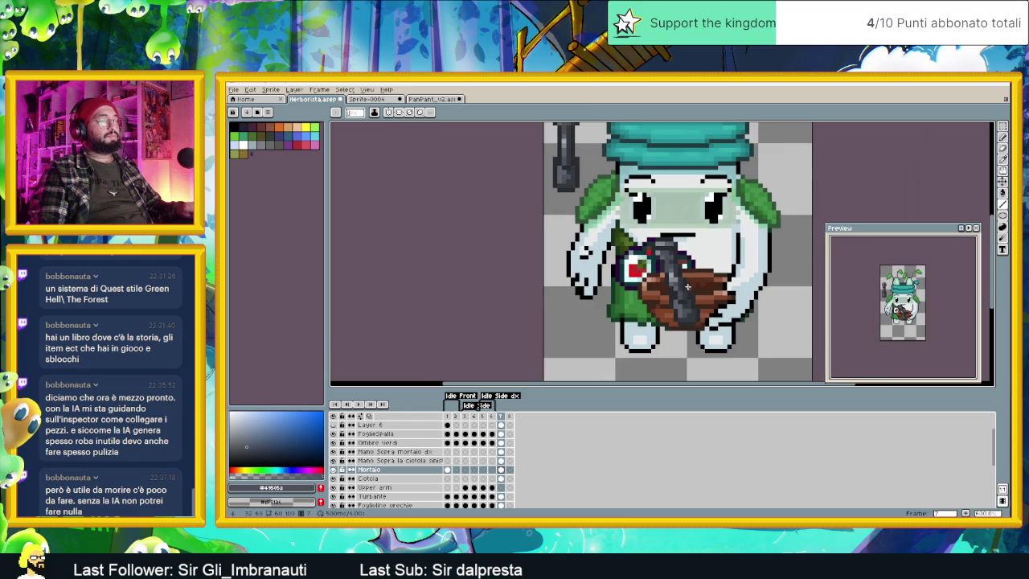
scroll(620, 268, up, 1)
scroll(621, 268, up, 1)
scroll(621, 268, up, 1)
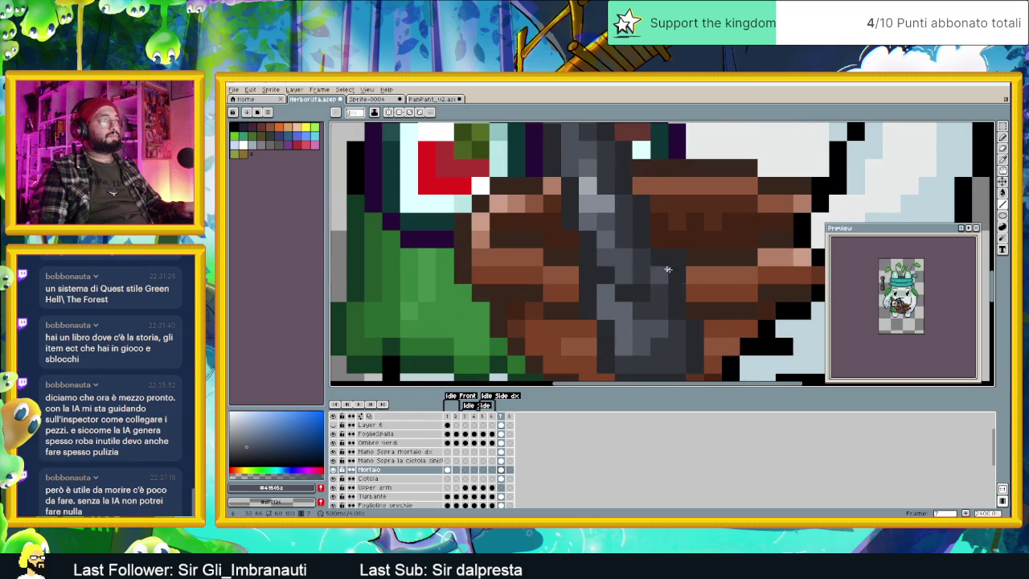
scroll(667, 273, down, 2)
scroll(701, 289, down, 1)
scroll(708, 290, down, 1)
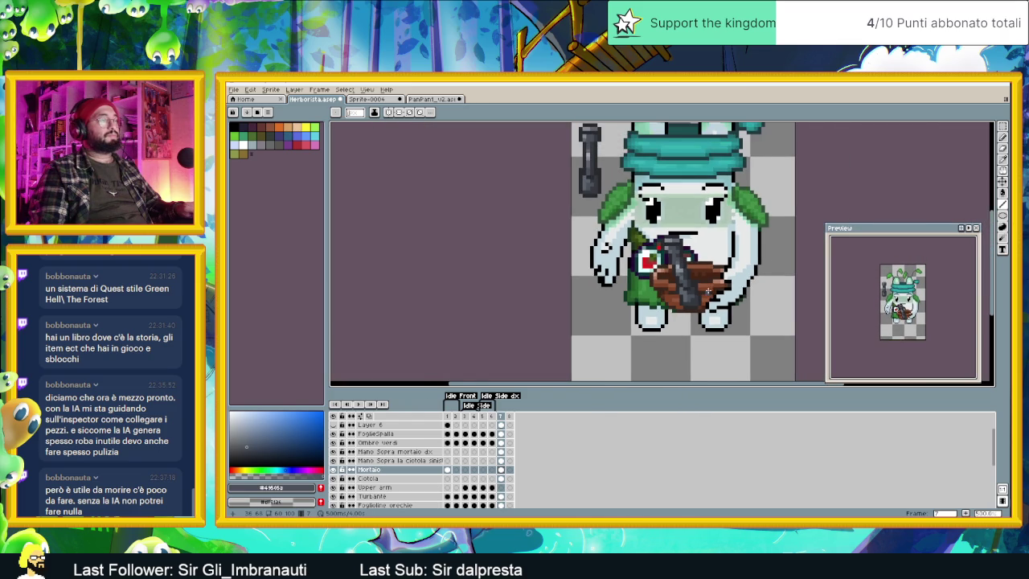
drag(708, 290, 641, 301)
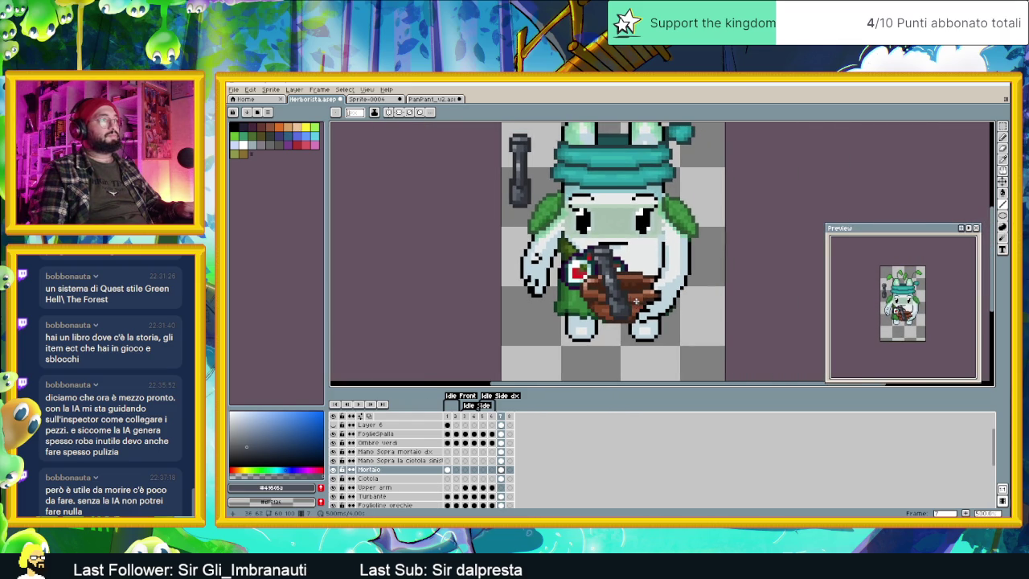
scroll(605, 267, up, 3)
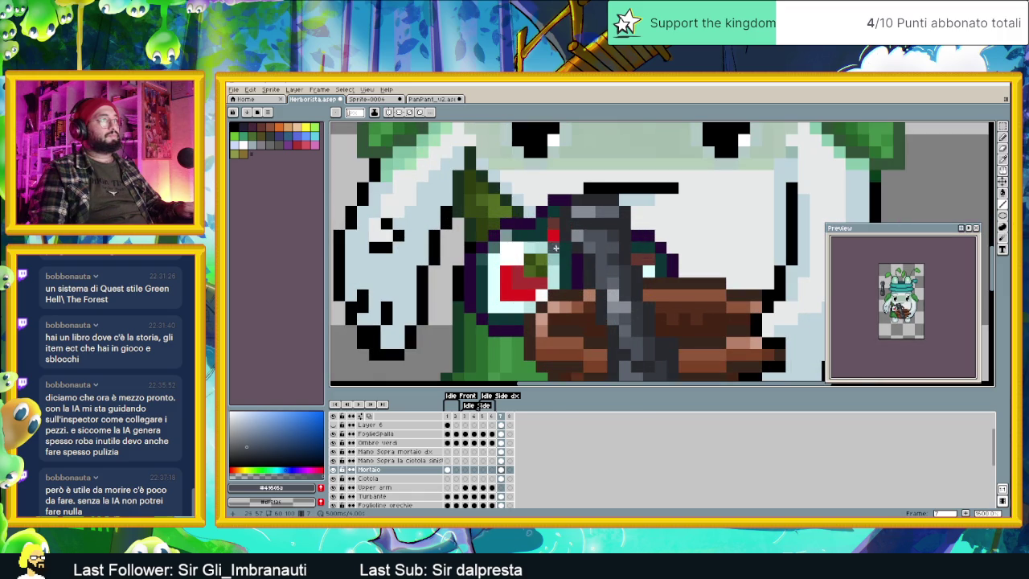
alt+click(567, 247)
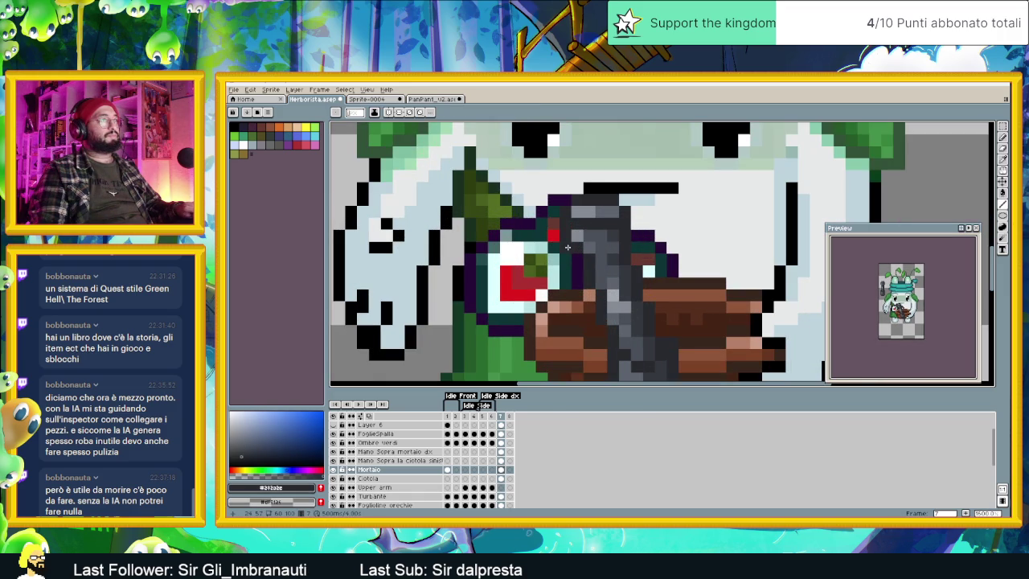
scroll(651, 272, down, 2)
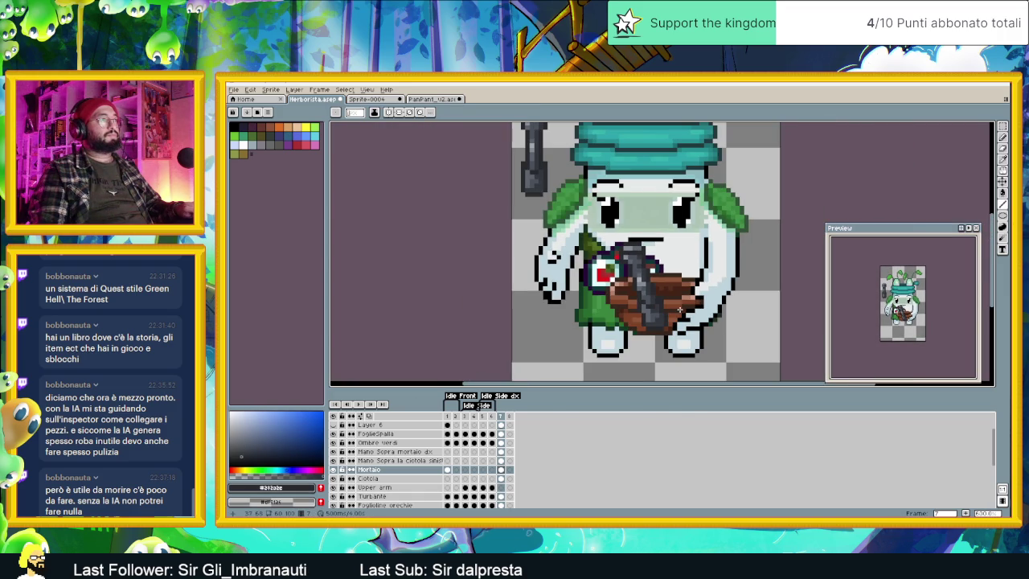
Step: Rotate the pestle selection to a more upright angle in the bowl
key(m)
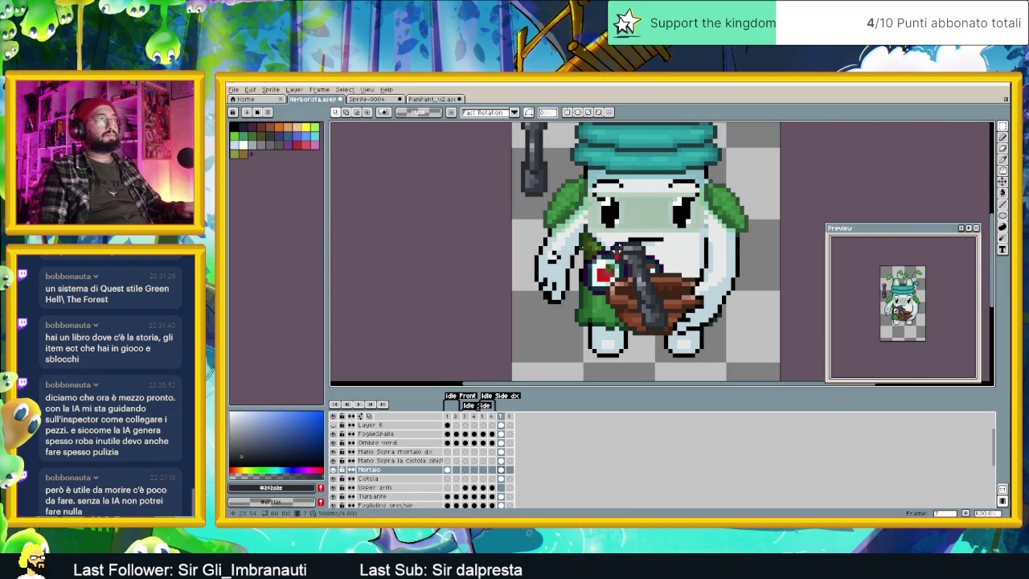
drag(643, 265, 649, 295)
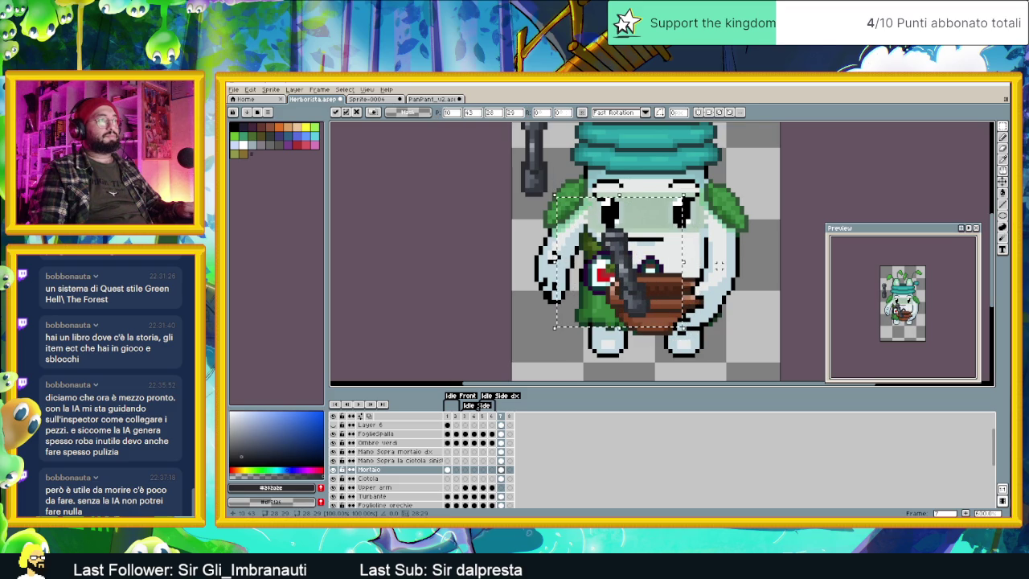
key(Return)
scroll(718, 262, down, 2)
scroll(719, 264, up, 2)
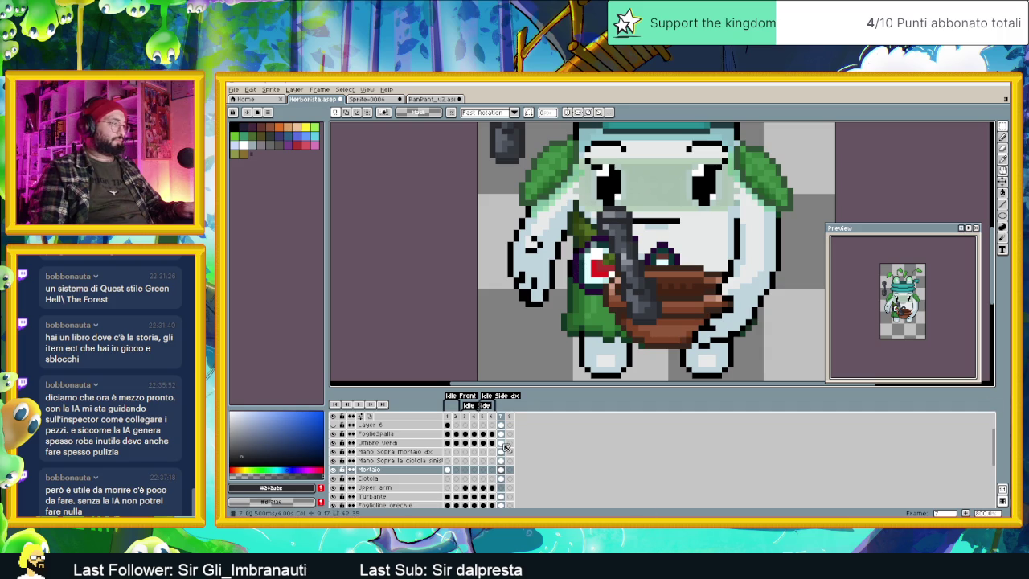
Step: On the Mano Sopra mortaio dx layer, select the left arm and move it outward
click(504, 445)
click(500, 452)
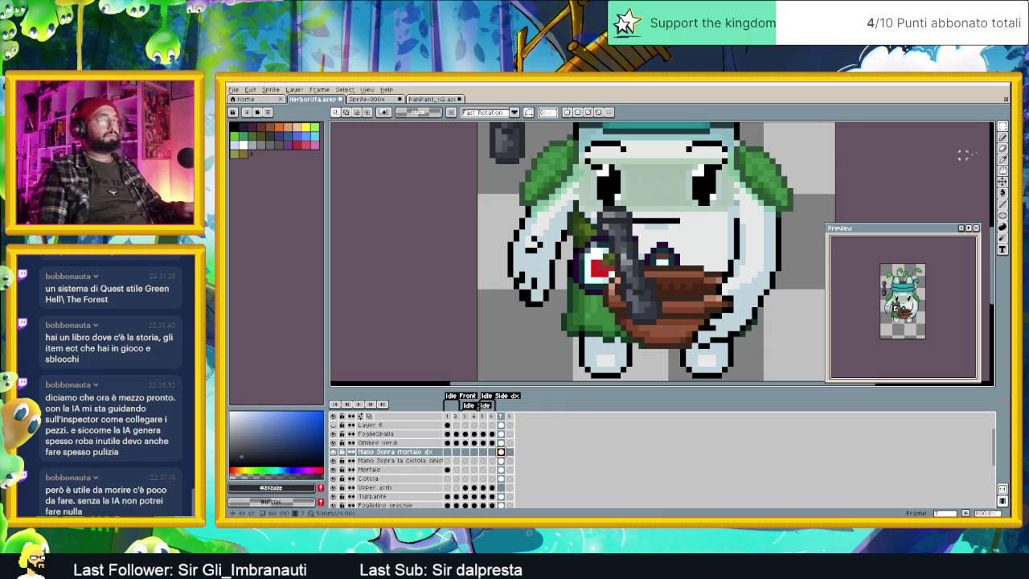
click(1002, 127)
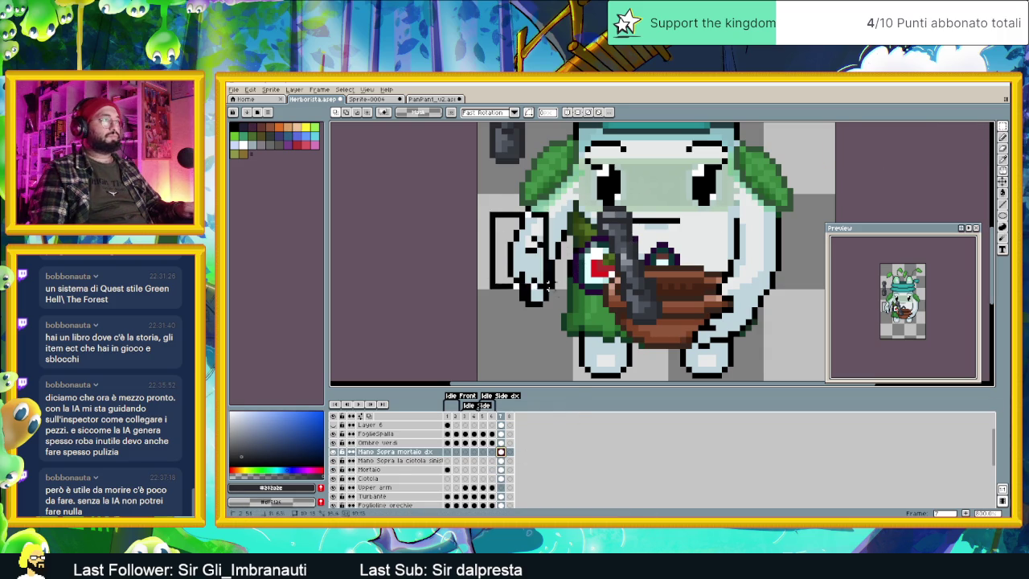
drag(498, 218, 589, 335)
mouse_move(554, 287)
mouse_down()
mouse_move(591, 290)
mouse_move(537, 270)
mouse_up()
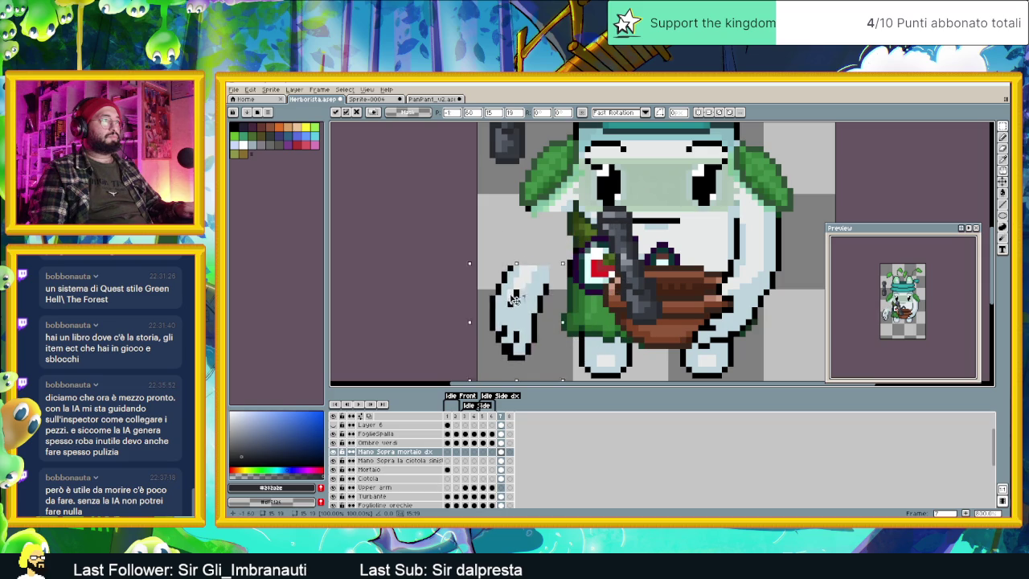
click(630, 269)
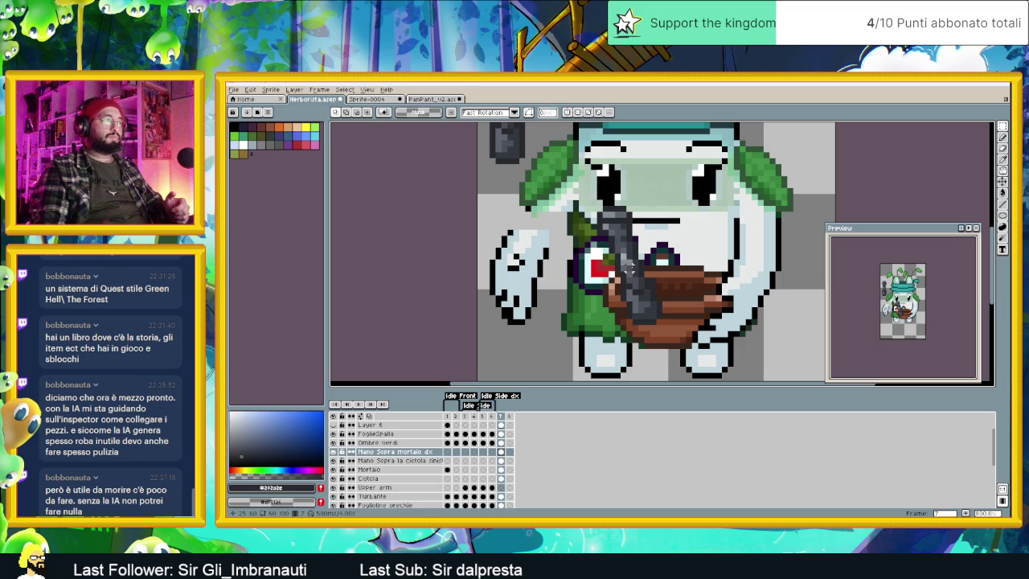
click(1003, 158)
Step: Zoom in and draw black outline pixels beside the pestle near the hand
key(plus)
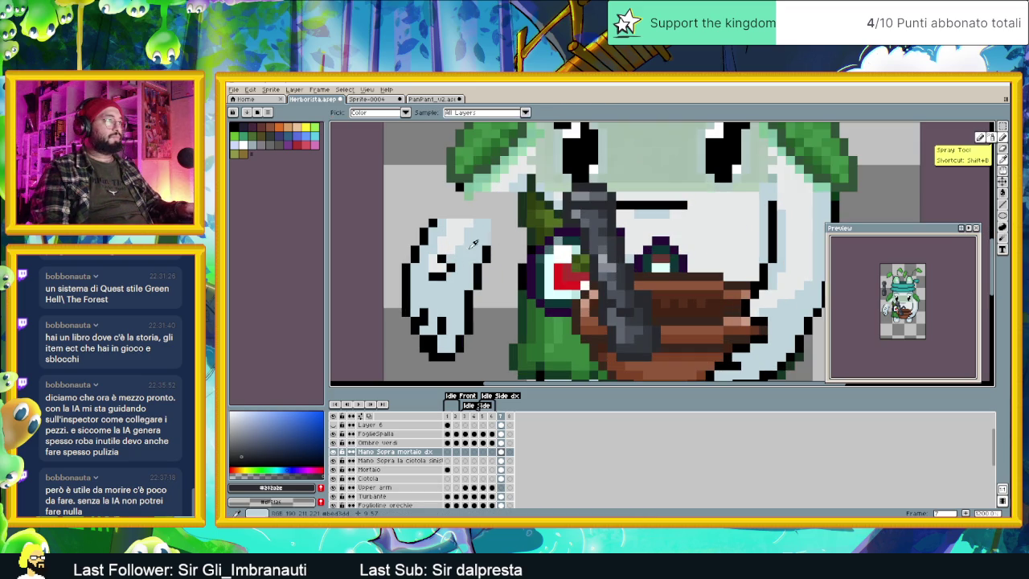
key(b)
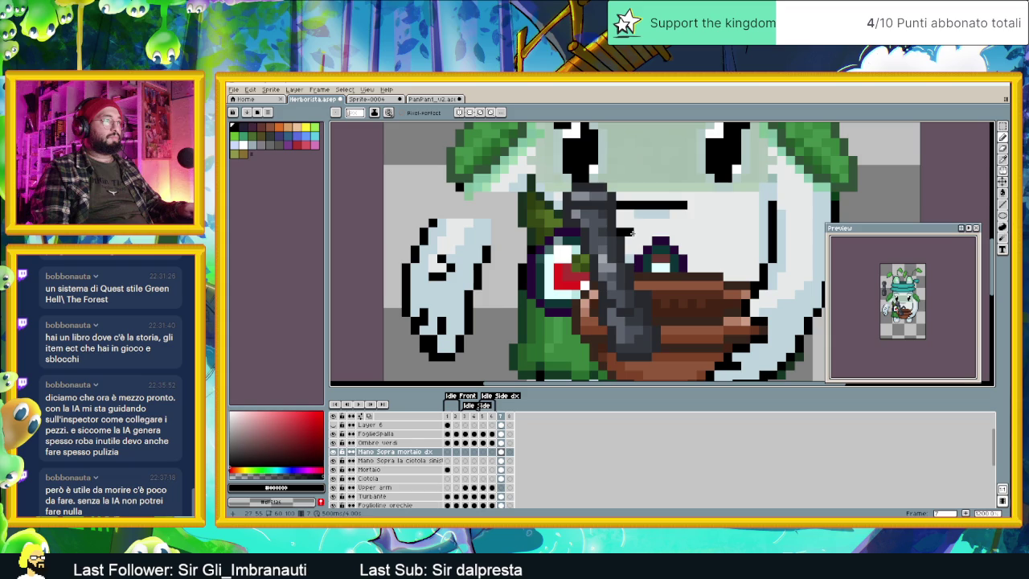
drag(636, 239, 626, 249)
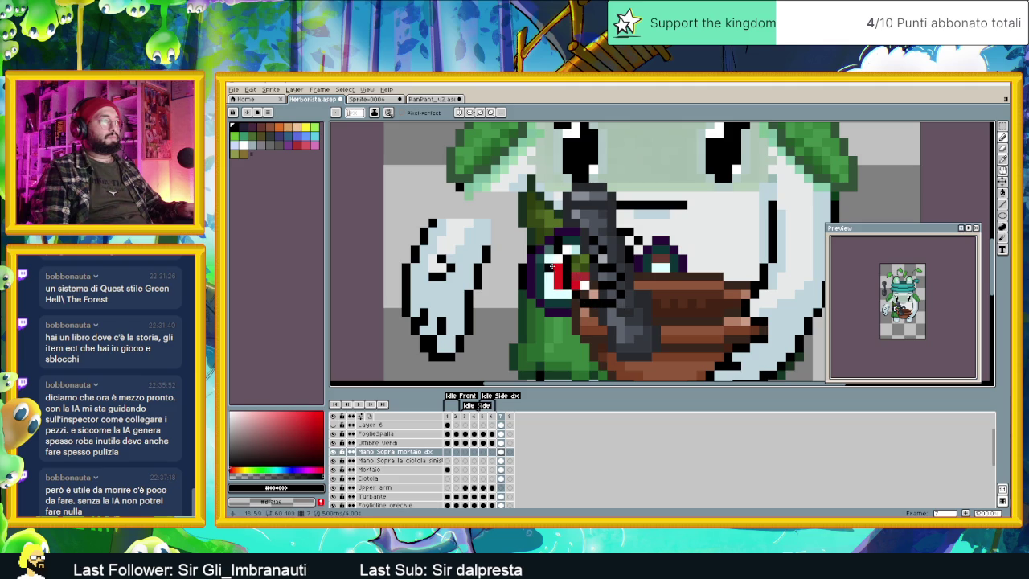
scroll(565, 258, down, 2)
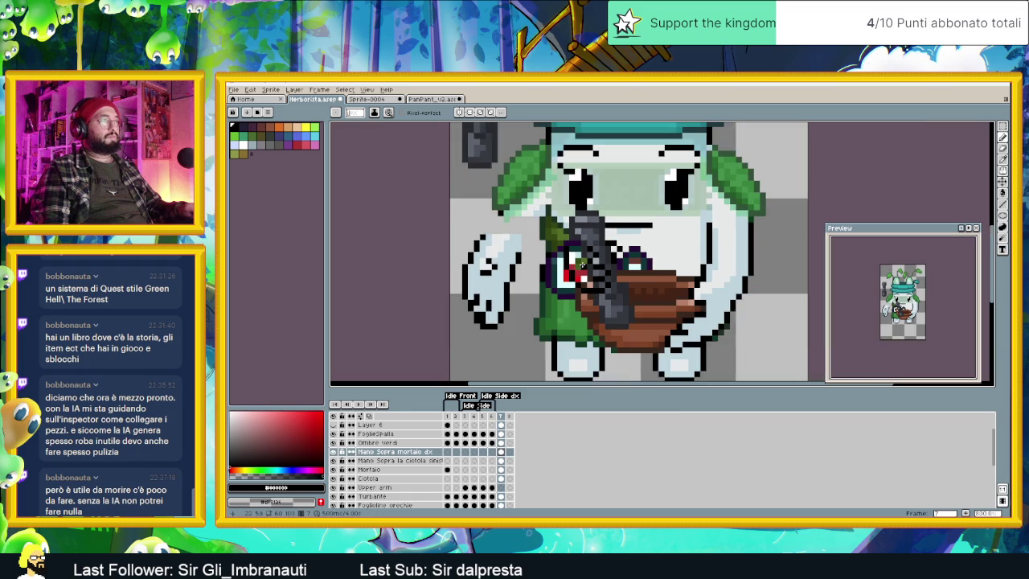
Step: Redraw the left hand's top outline a few pixels lower and lighten the old top row
scroll(566, 248, up, 3)
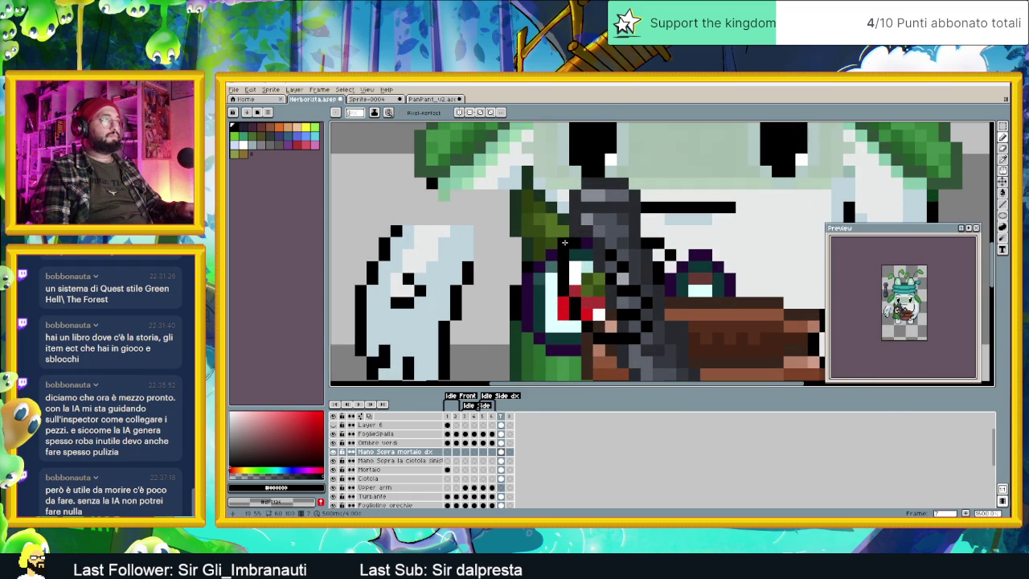
scroll(564, 246, down, 3)
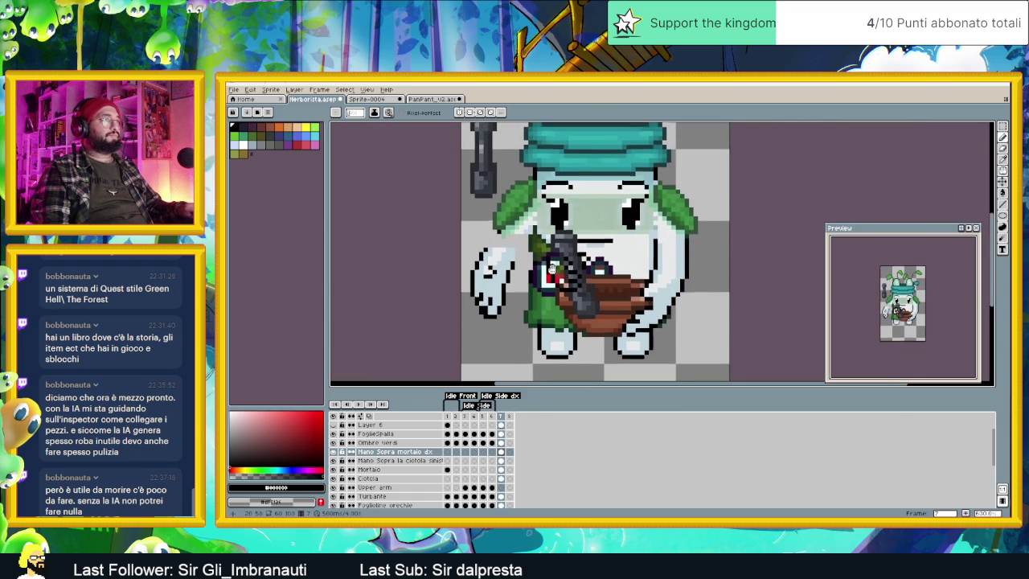
drag(552, 267, 548, 284)
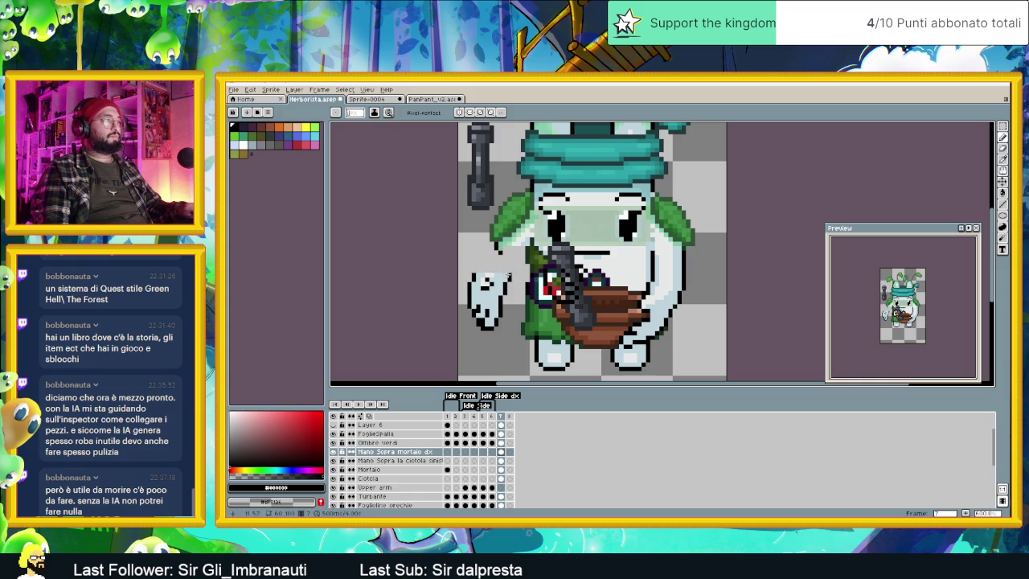
drag(518, 273, 479, 275)
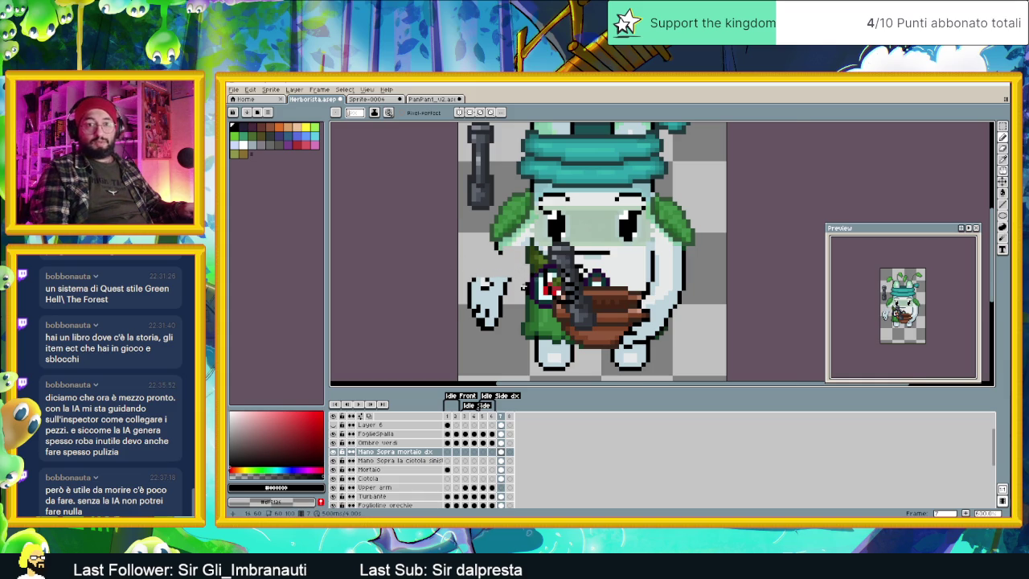
scroll(511, 278, up, 1)
drag(511, 283, 458, 283)
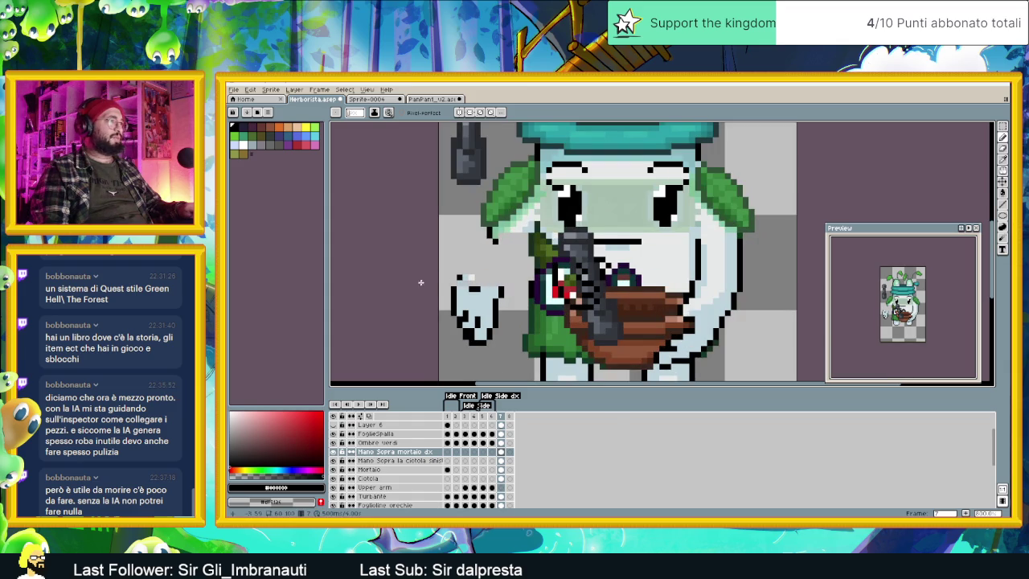
mouse_move(524, 290)
mouse_down()
mouse_move(447, 288)
mouse_move(458, 294)
mouse_move(451, 312)
mouse_move(492, 319)
mouse_move(455, 329)
mouse_move(466, 343)
mouse_up()
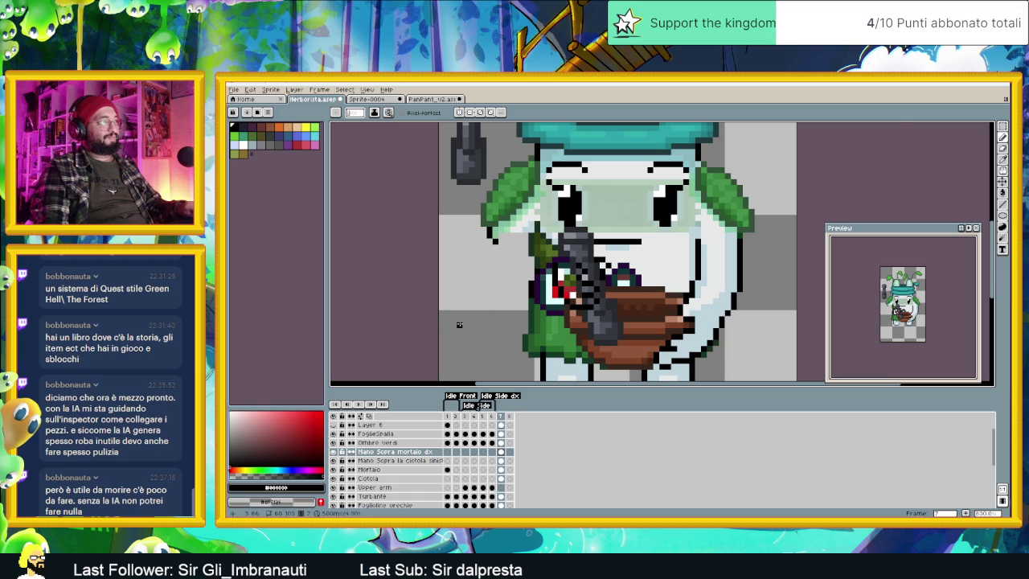
scroll(582, 289, up, 1)
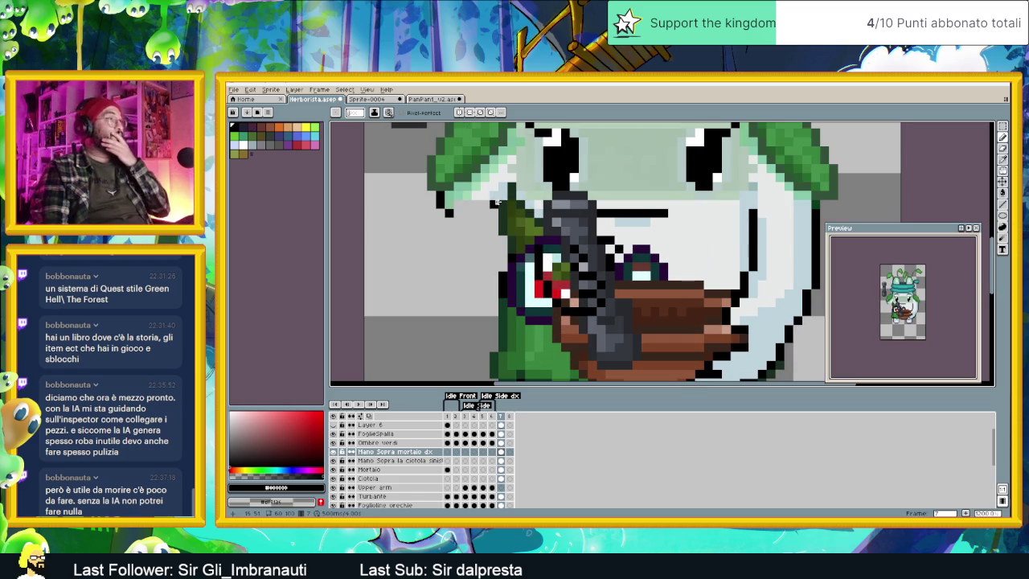
Step: Draw the black arm outline as a pixel staircase from the leaf edge down toward the bowl
drag(442, 214, 466, 258)
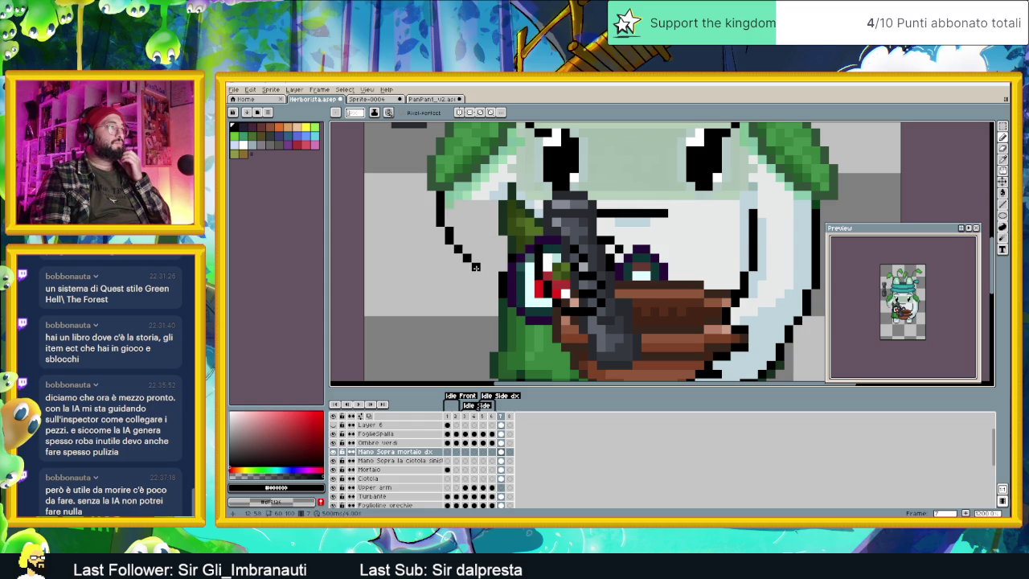
key(ctrl+z)
click(475, 275)
click(480, 285)
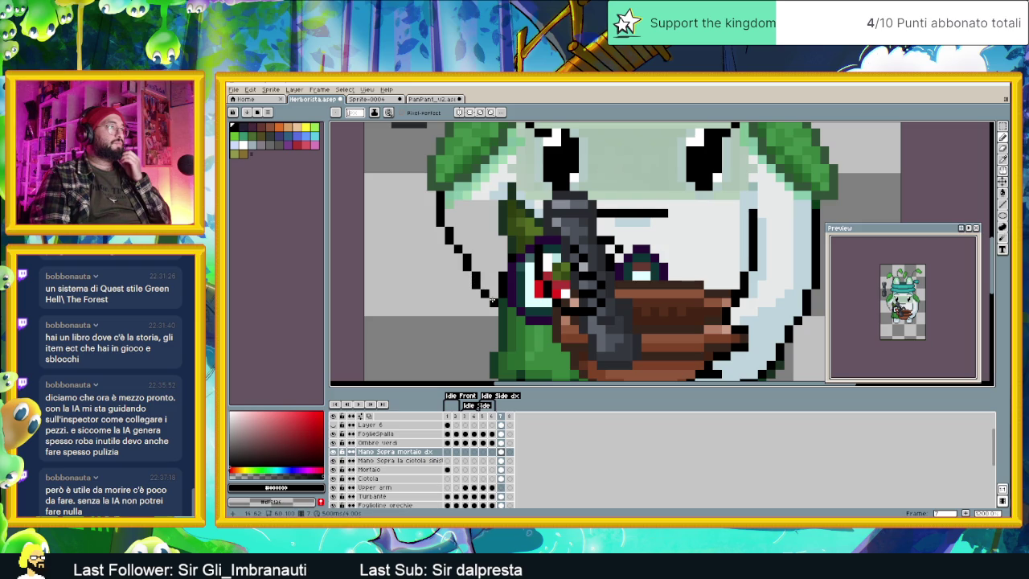
click(492, 300)
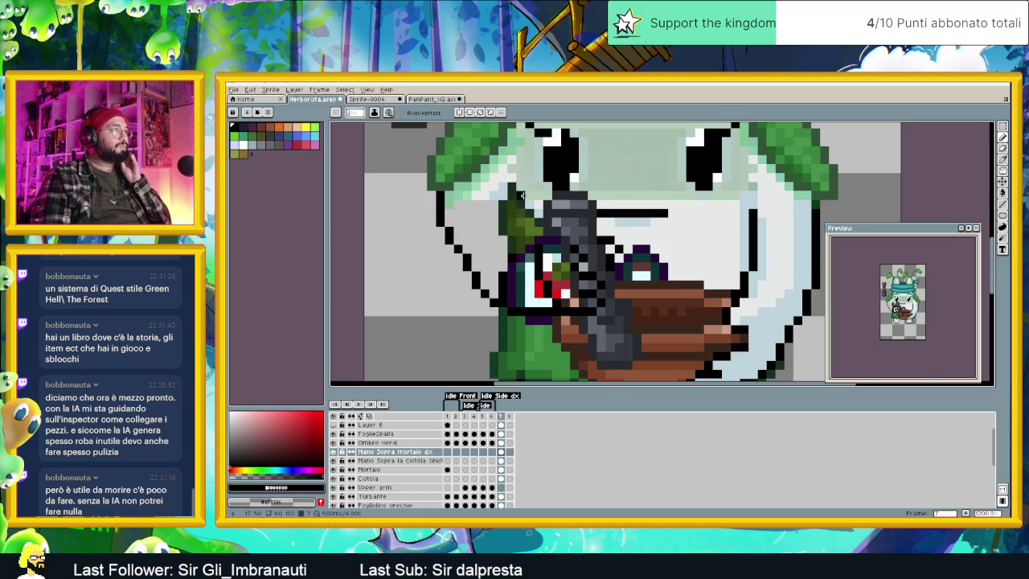
Step: Extend the dark purple band to the left and switch the colour to light pink
scroll(520, 195, down, 1)
scroll(508, 208, down, 1)
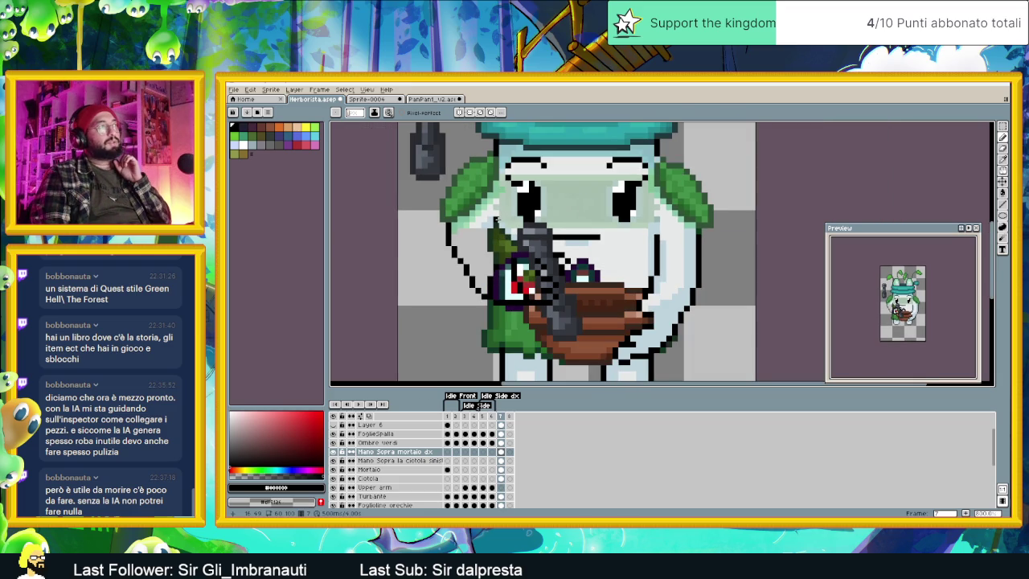
scroll(512, 250, up, 2)
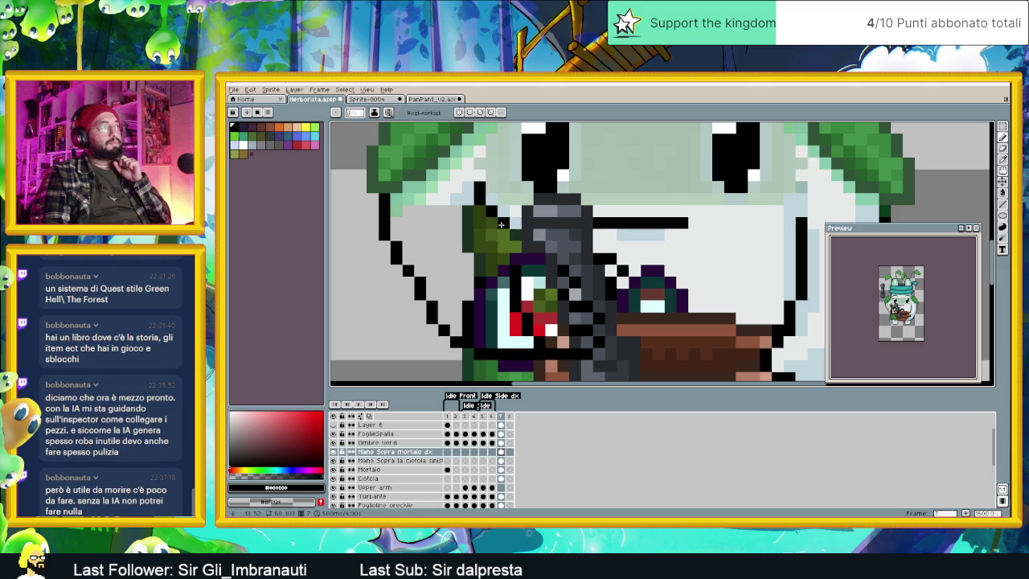
drag(498, 235, 509, 245)
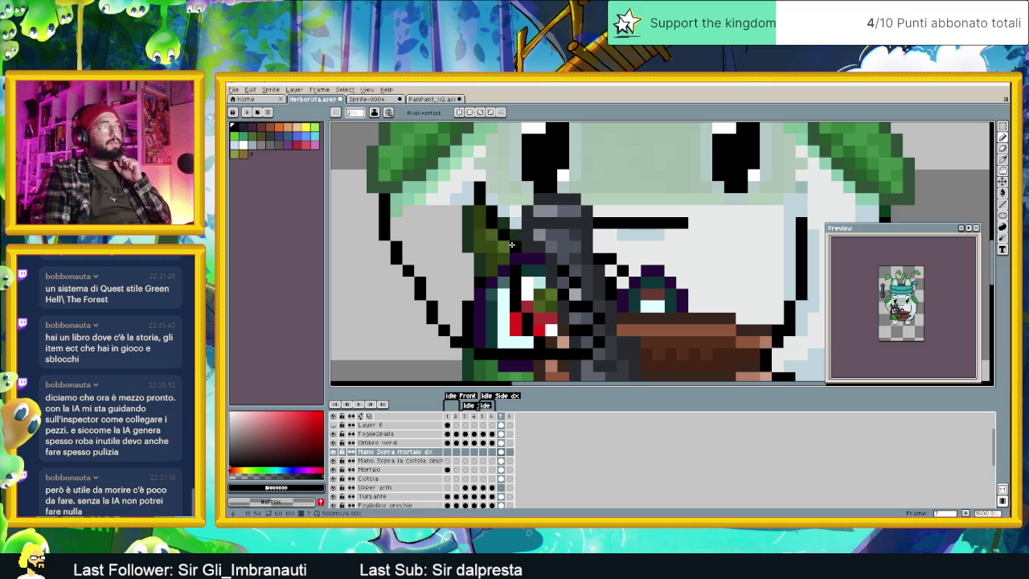
scroll(505, 258, down, 2)
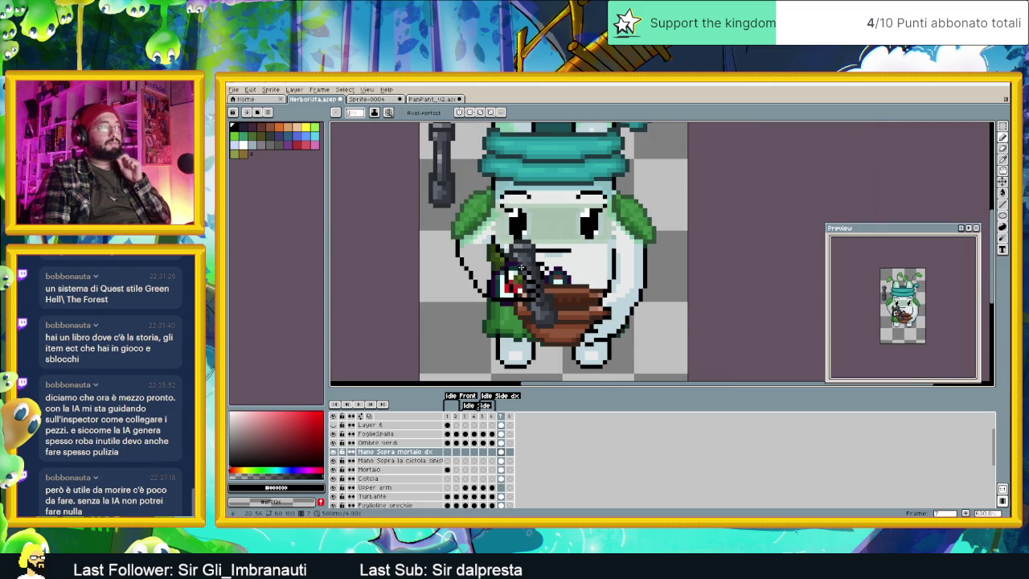
alt+click(483, 238)
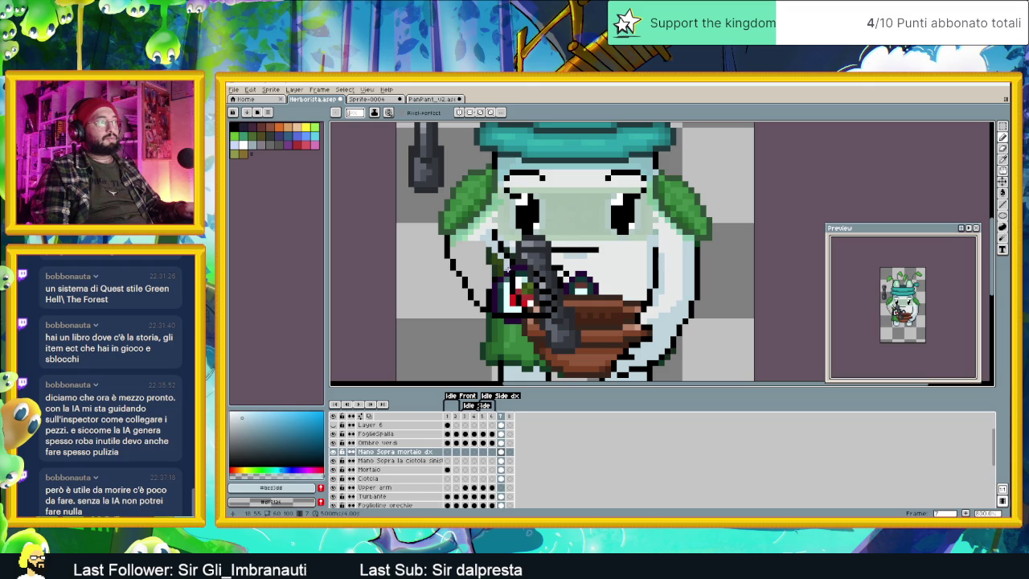
Step: Paint the first arm pixels in the body's light blue and add a dark outline pixel
scroll(507, 265, up, 3)
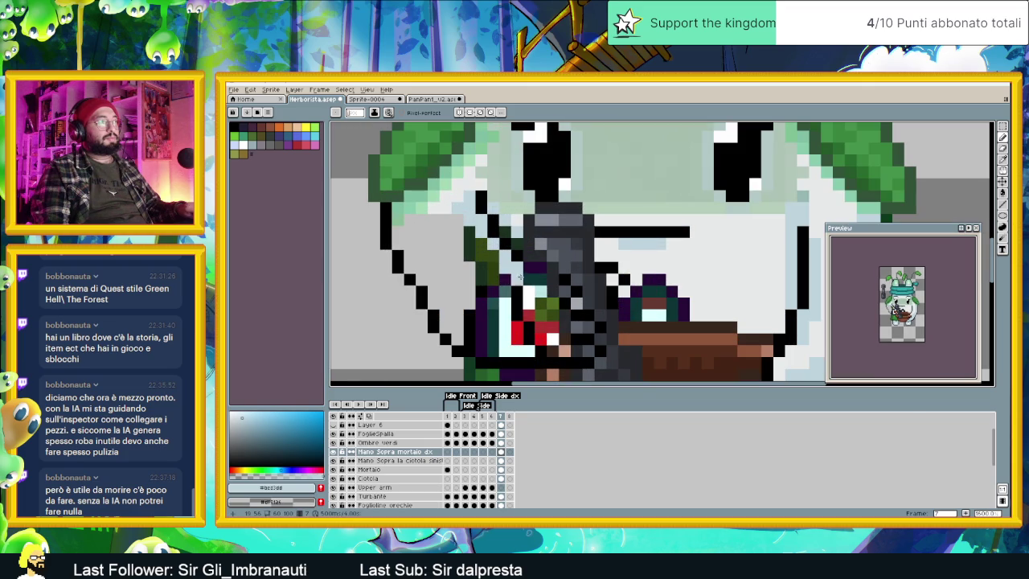
alt+click(540, 281)
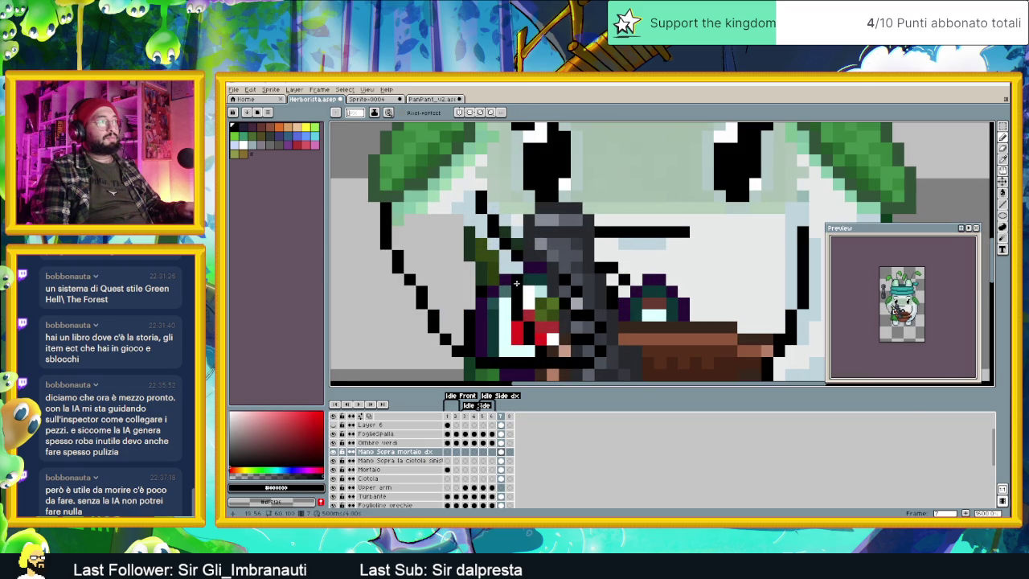
alt+click(520, 268)
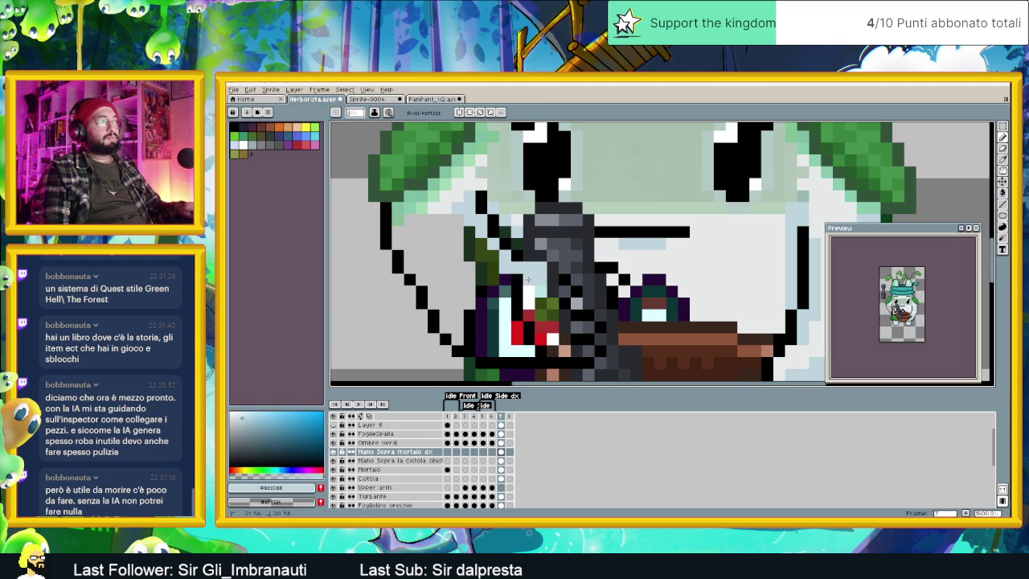
click(538, 297)
click(553, 281)
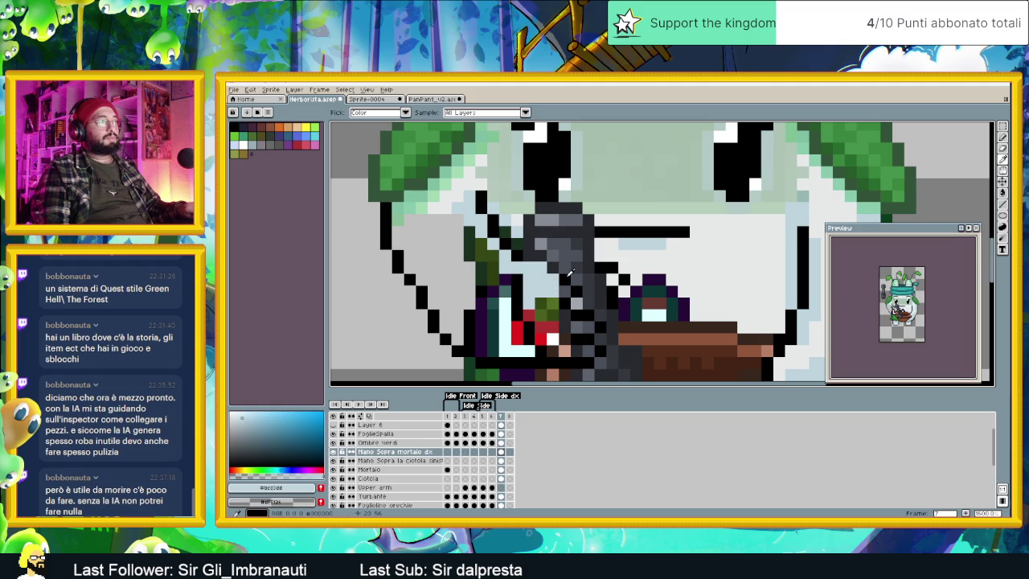
alt+click(552, 281)
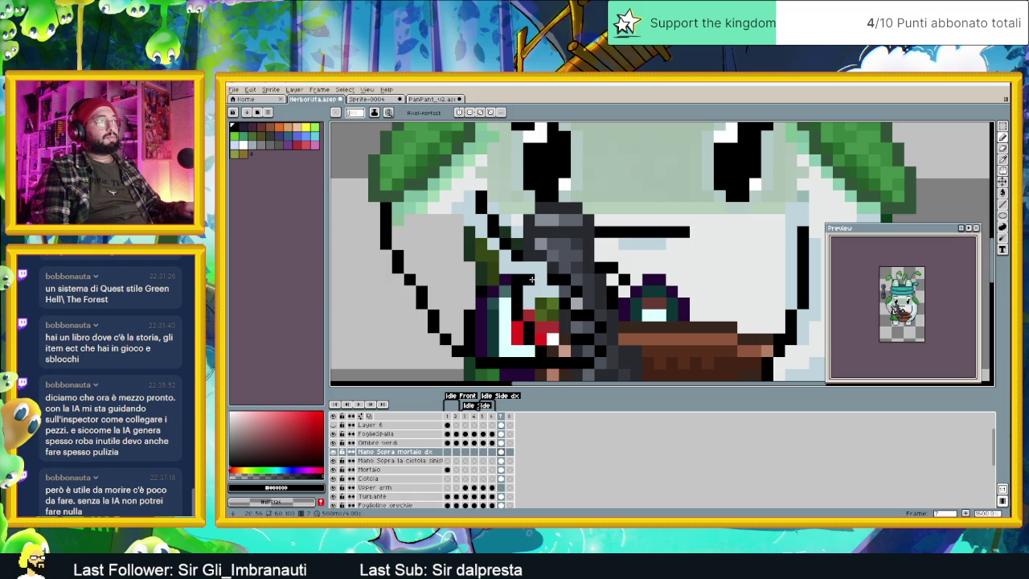
click(535, 267)
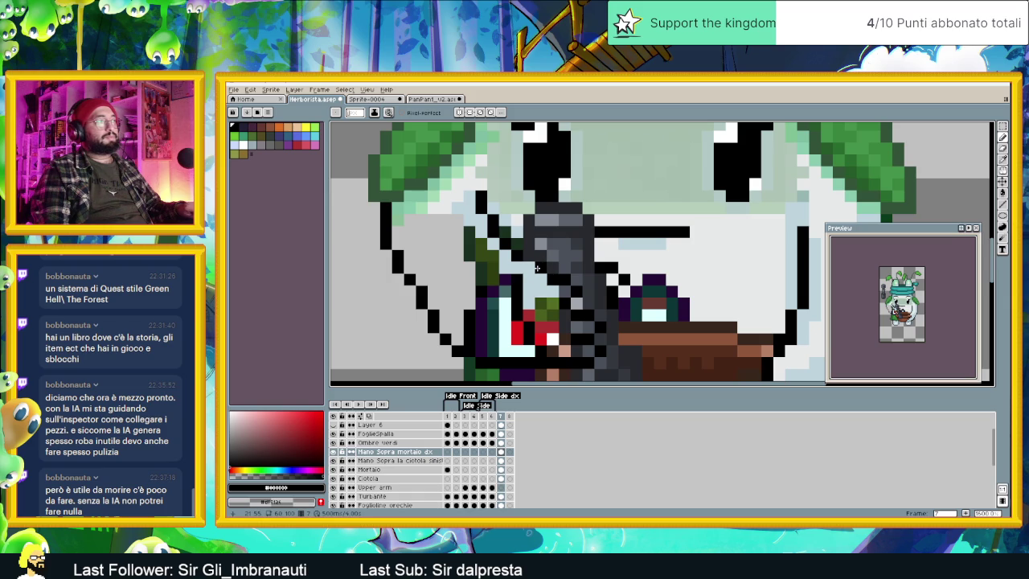
alt+click(546, 289)
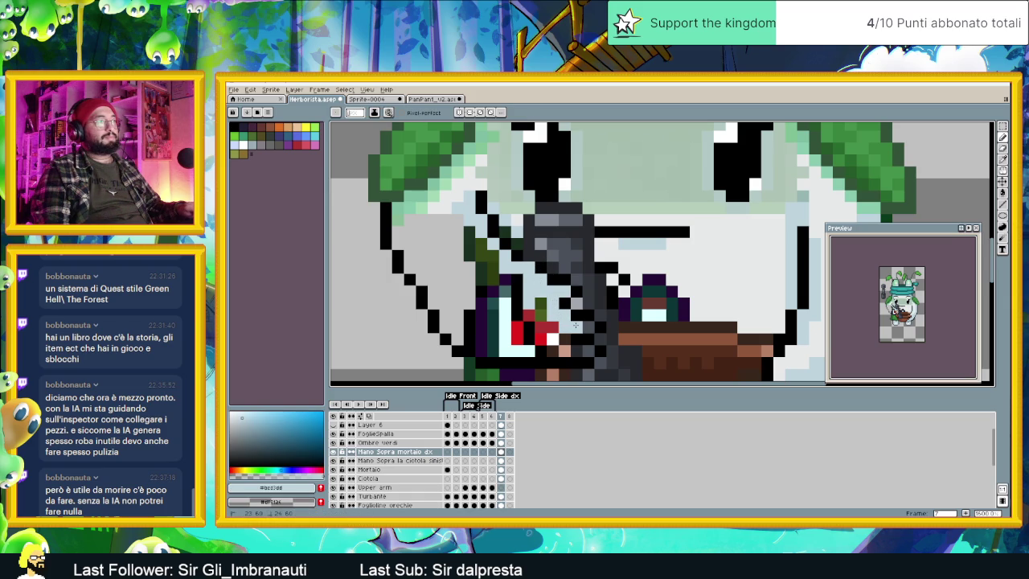
click(583, 324)
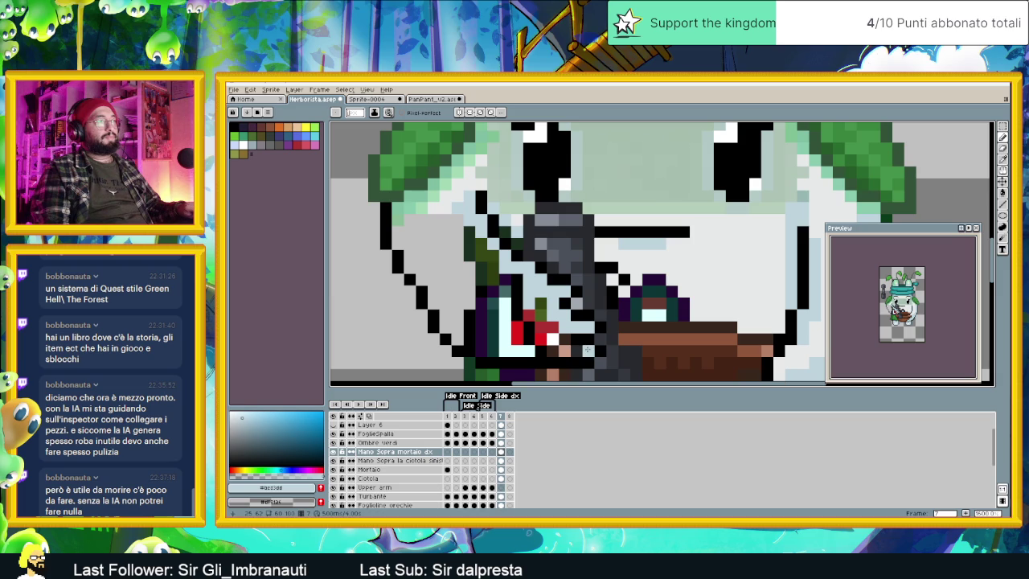
Step: Paint over the red, dark green and purple pixels inside the arm with pale blue
mouse_move(553, 339)
mouse_down()
mouse_move(547, 326)
mouse_move(519, 341)
mouse_up()
click(539, 304)
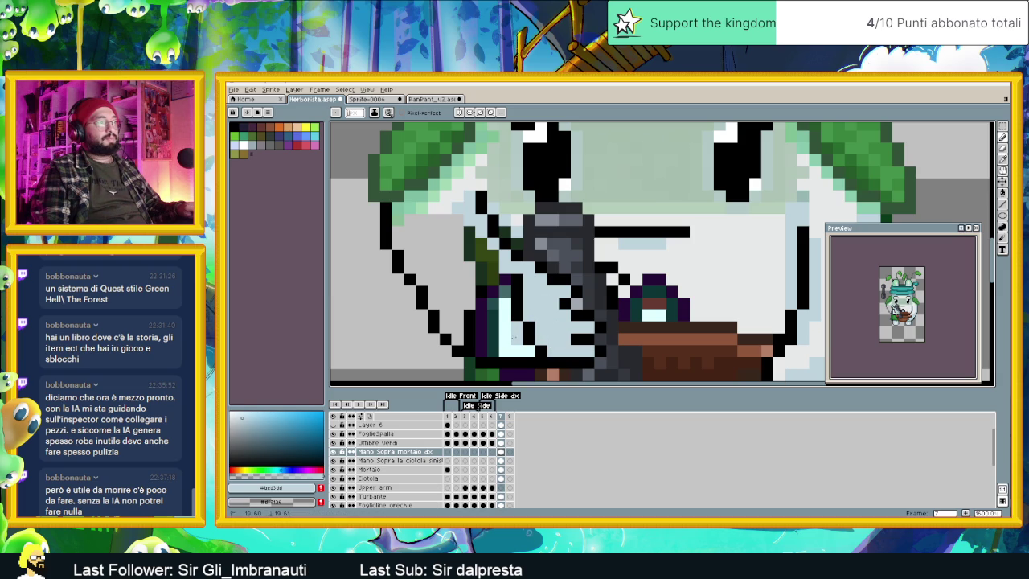
alt+click(505, 307)
mouse_move(502, 294)
mouse_down()
mouse_move(448, 218)
mouse_move(407, 215)
mouse_move(399, 225)
mouse_move(422, 242)
mouse_move(414, 258)
mouse_move(442, 241)
mouse_move(426, 267)
mouse_move(456, 256)
mouse_move(430, 270)
mouse_up()
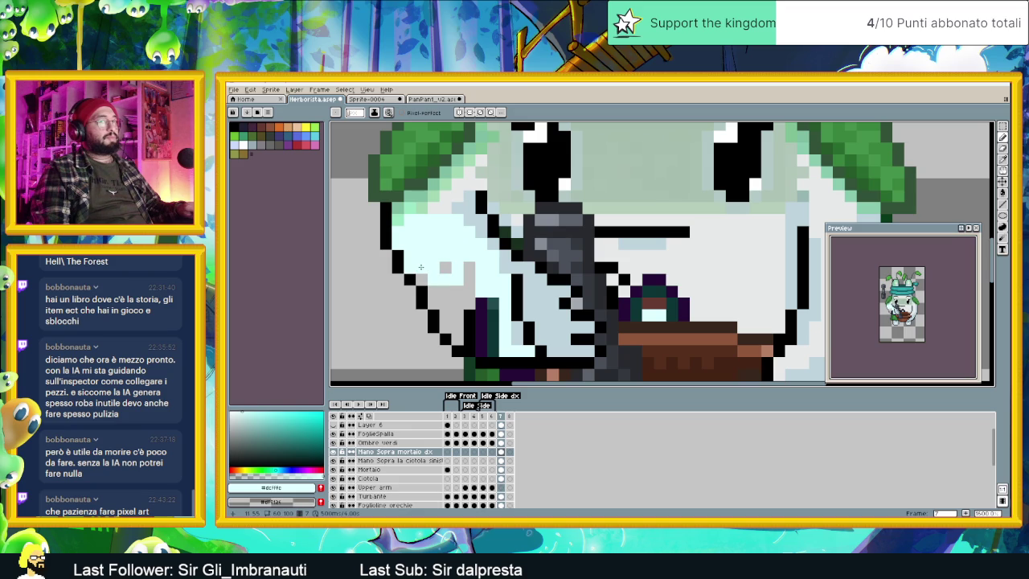
mouse_move(436, 257)
mouse_down()
mouse_move(470, 267)
mouse_move(494, 344)
mouse_up()
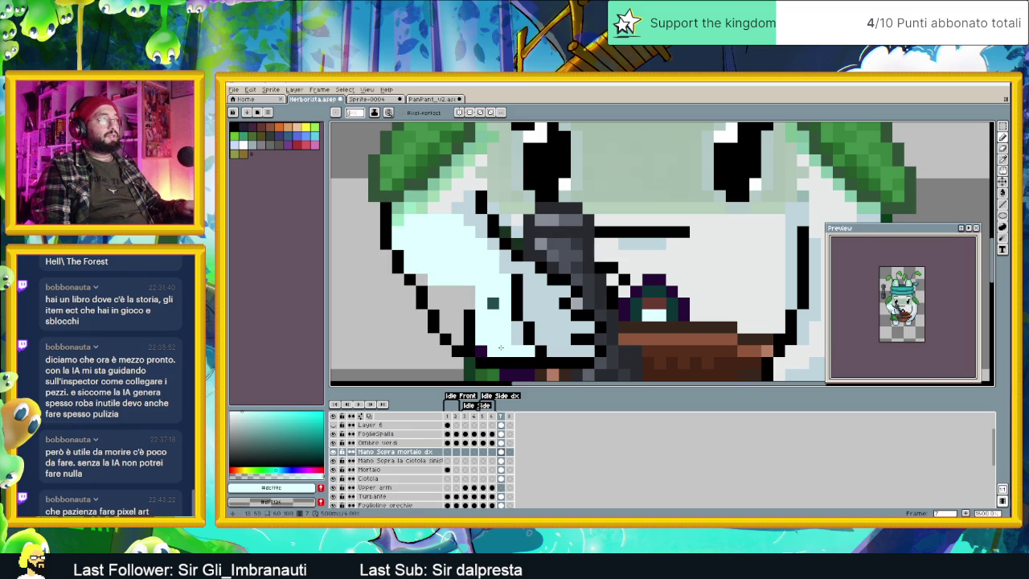
scroll(498, 338, down, 3)
scroll(508, 331, up, 3)
Step: Repaint leftover dark and grey arm pixels pale blue, restoring one outside pixel to grey
click(485, 295)
click(473, 342)
click(461, 295)
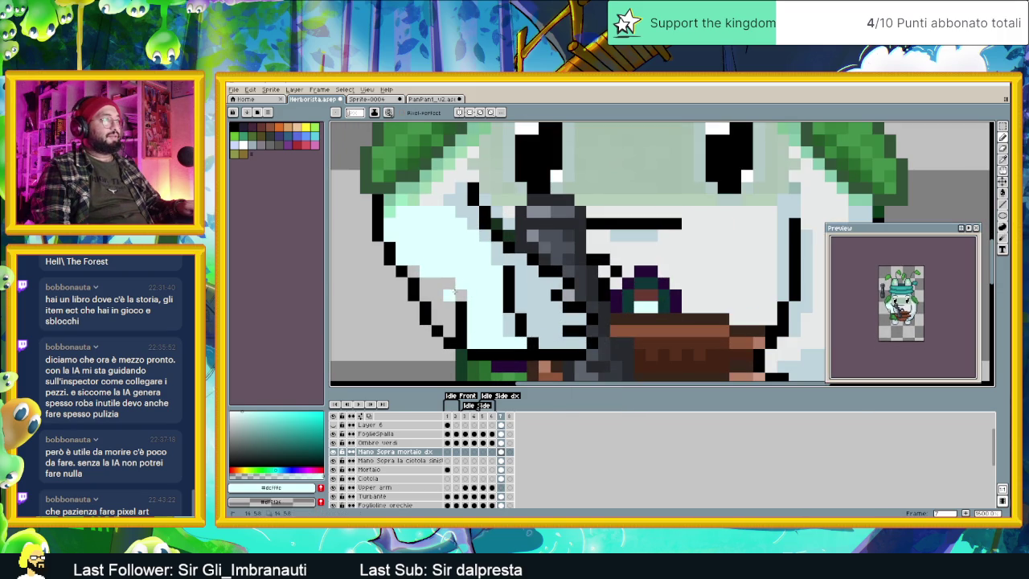
drag(450, 283, 426, 288)
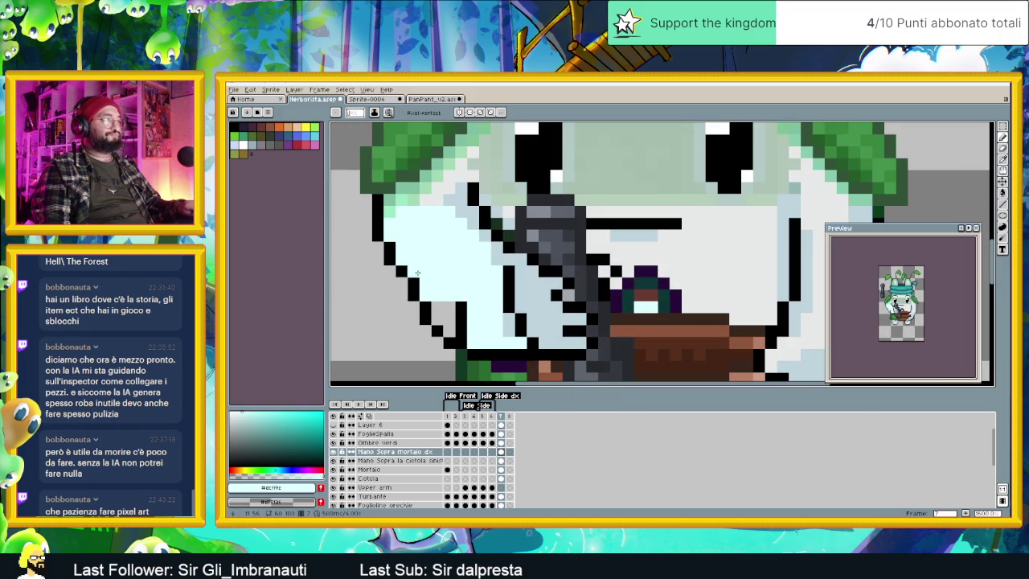
click(449, 319)
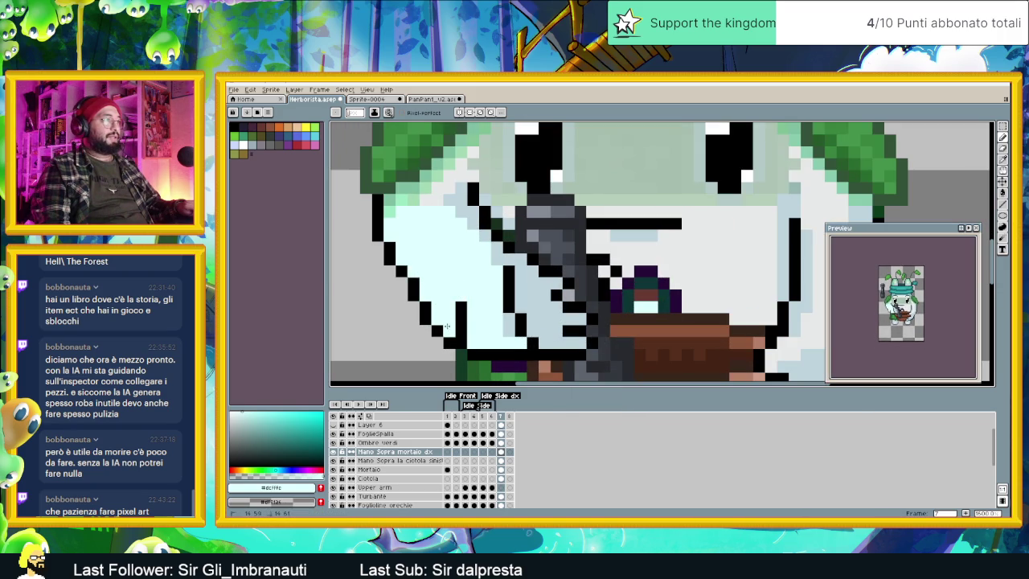
scroll(448, 314, down, 2)
scroll(492, 341, up, 1)
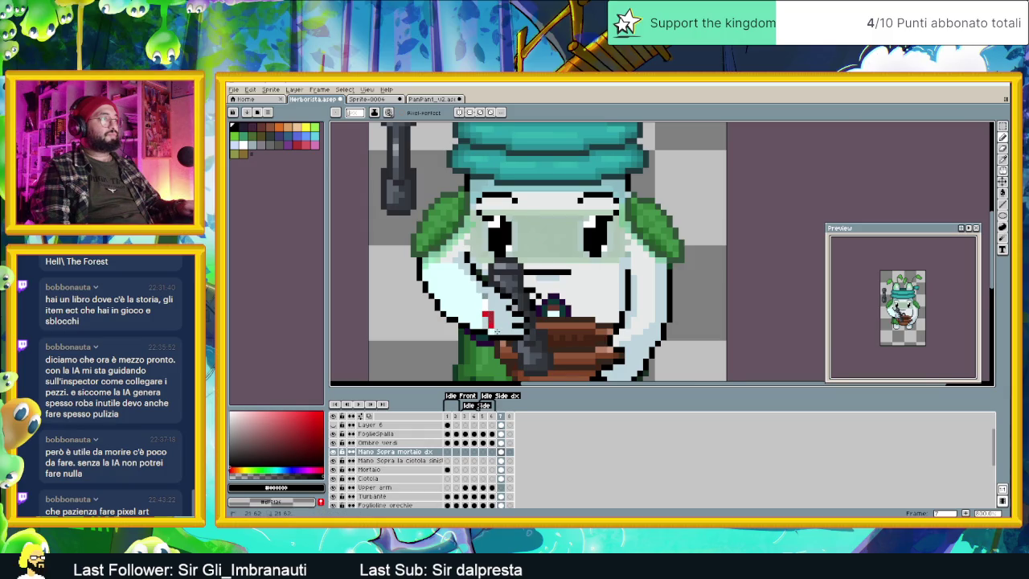
Step: Add a black outline pixel on the hand and paint light cyan over the hand beside the pestle
scroll(489, 321, up, 1)
scroll(487, 325, up, 1)
key(alt)
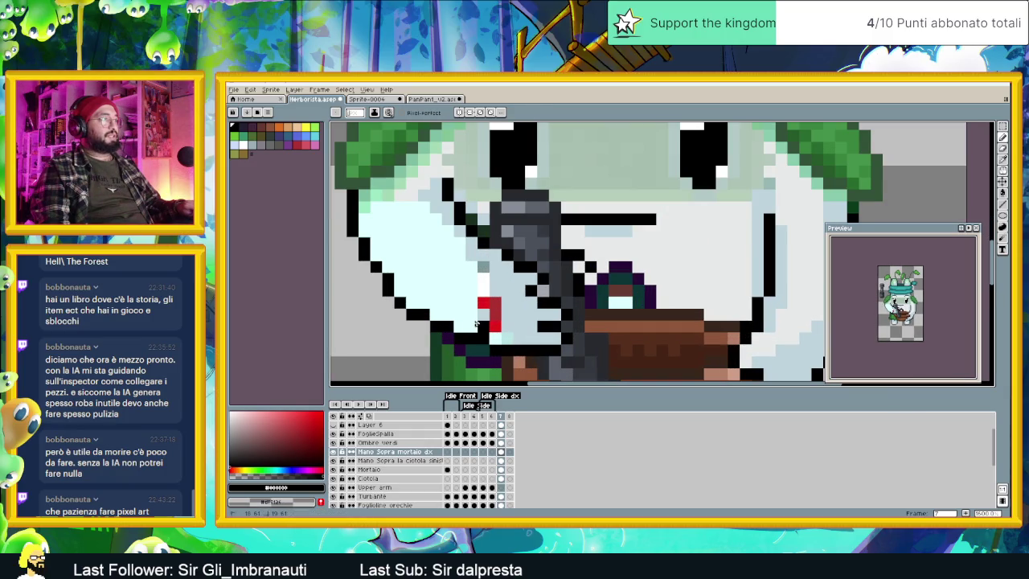
click(460, 296)
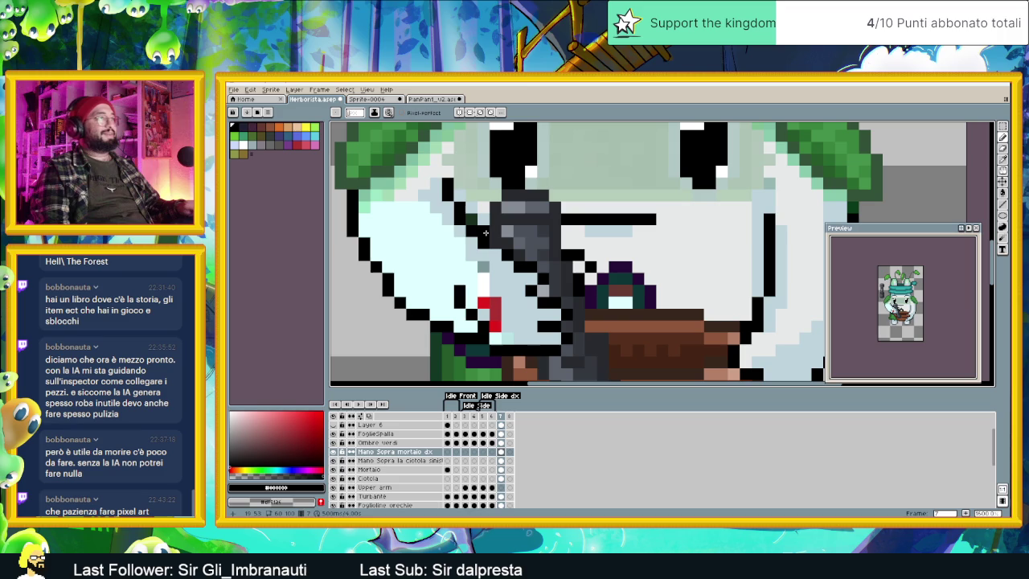
alt+click(466, 271)
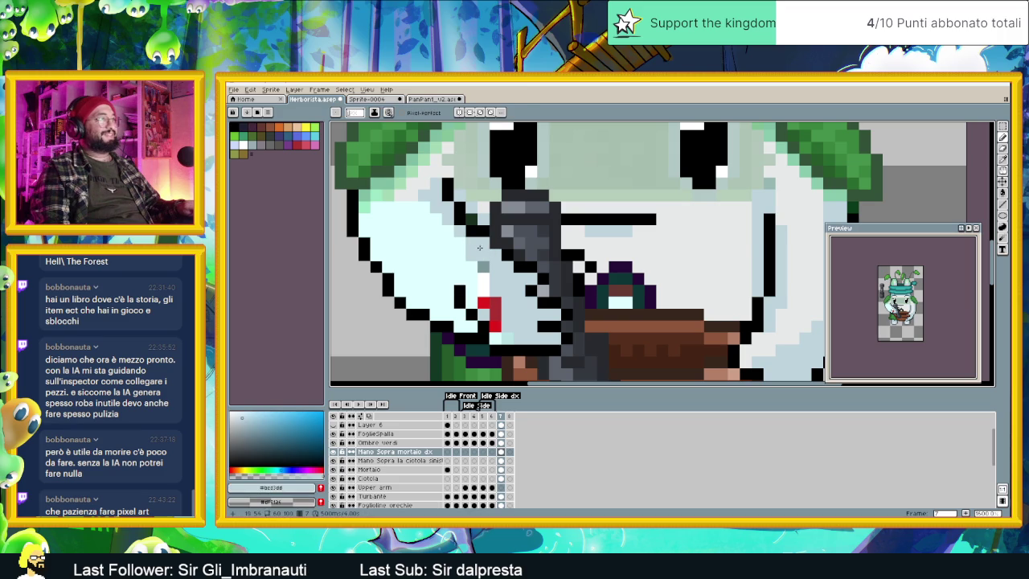
alt+click(418, 186)
drag(418, 206, 443, 240)
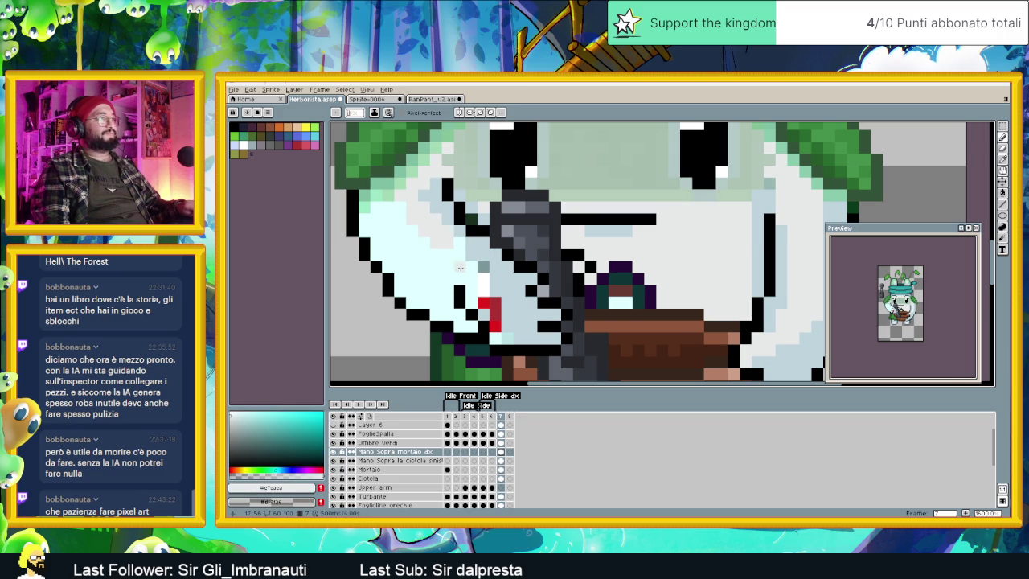
scroll(414, 218, down, 2)
scroll(563, 256, up, 1)
scroll(475, 241, up, 5)
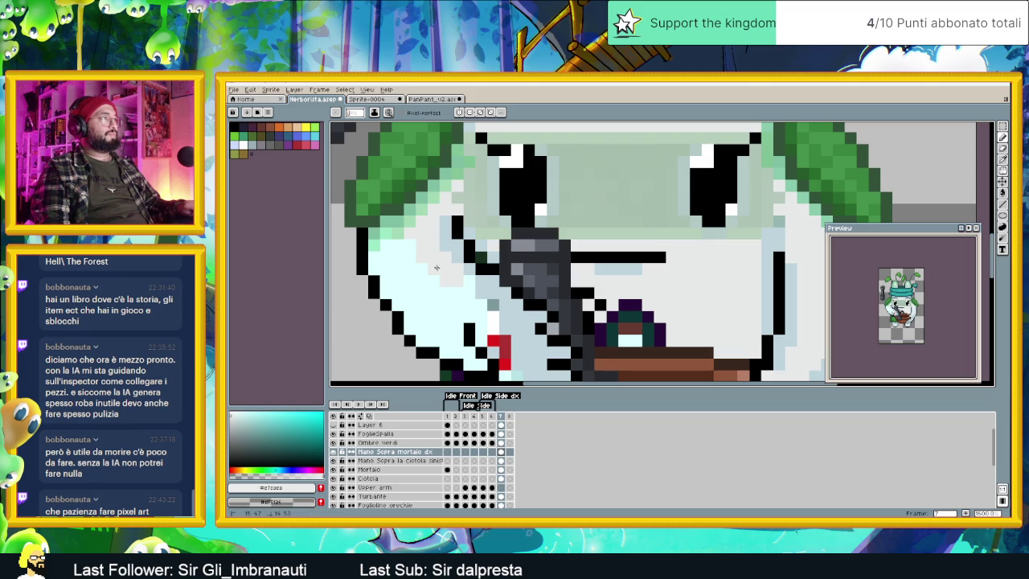
Step: Add light shading beside the pestle and cover the remaining red pixels with light blue
drag(445, 290, 473, 290)
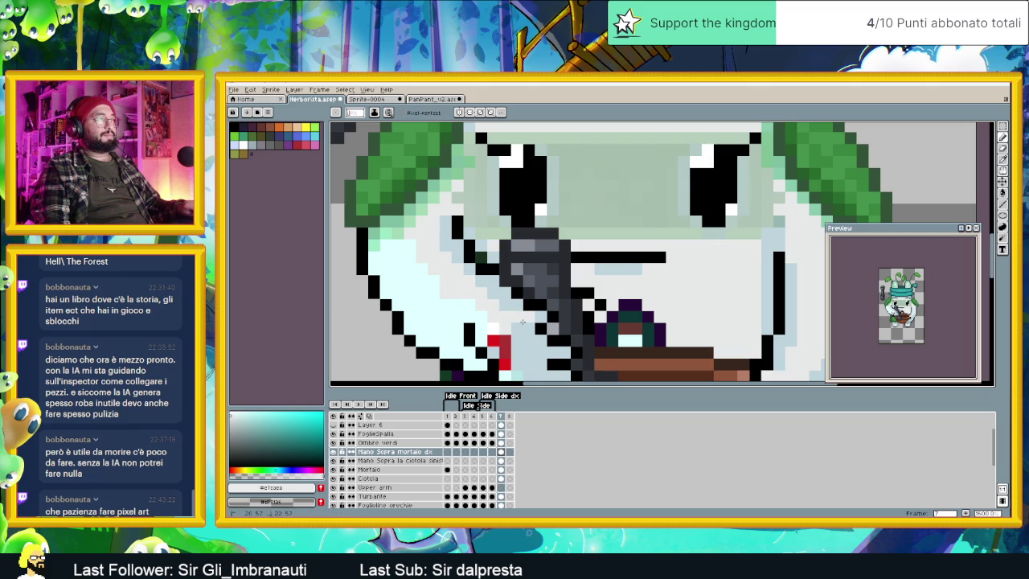
scroll(518, 297, down, 3)
click(488, 296)
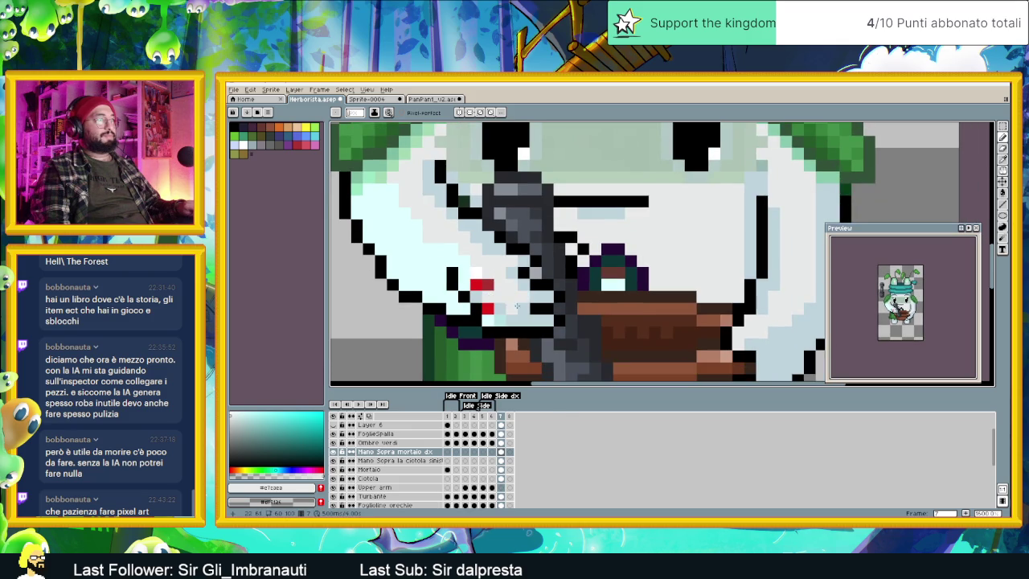
click(487, 308)
key(alt)
alt+click(515, 313)
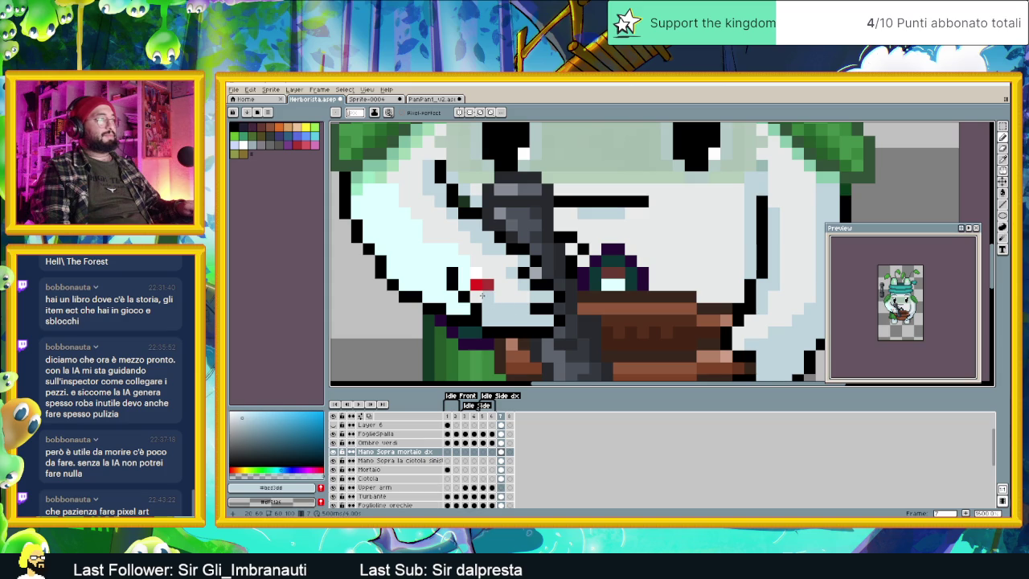
drag(474, 257, 510, 294)
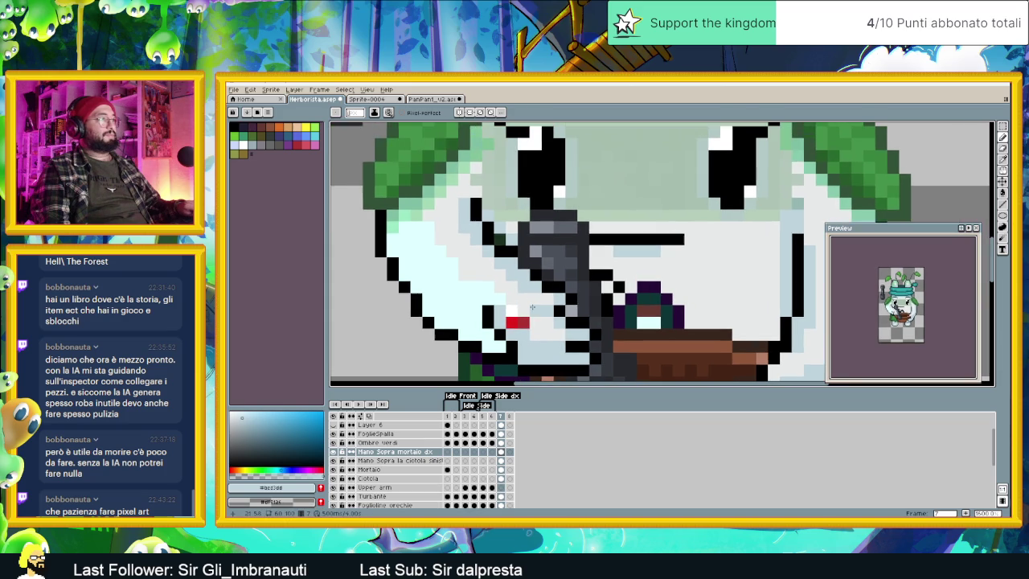
alt+click(509, 304)
click(511, 322)
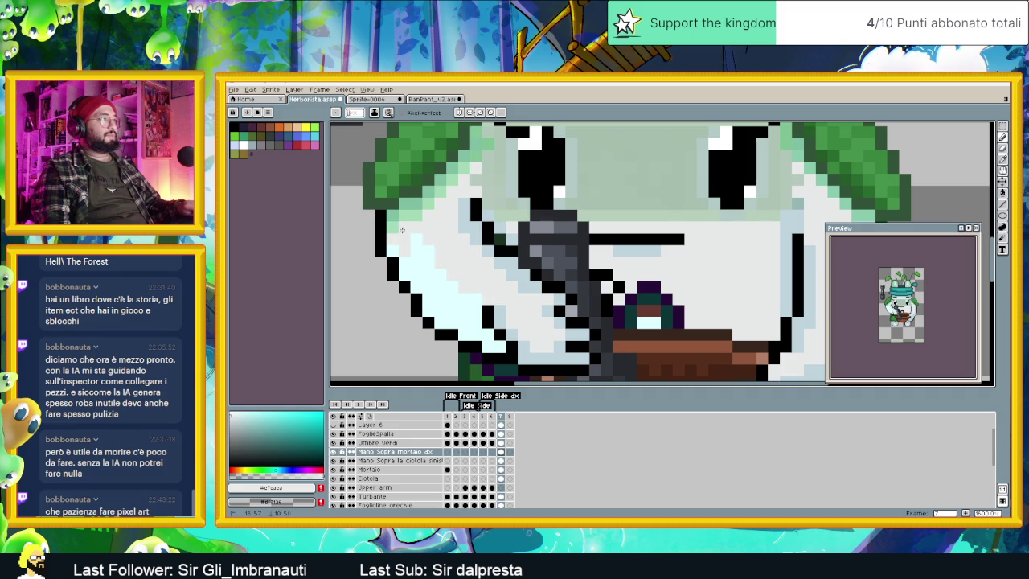
Step: Recolour the light-cyan face and cheek pixels to light grey
drag(417, 245, 437, 282)
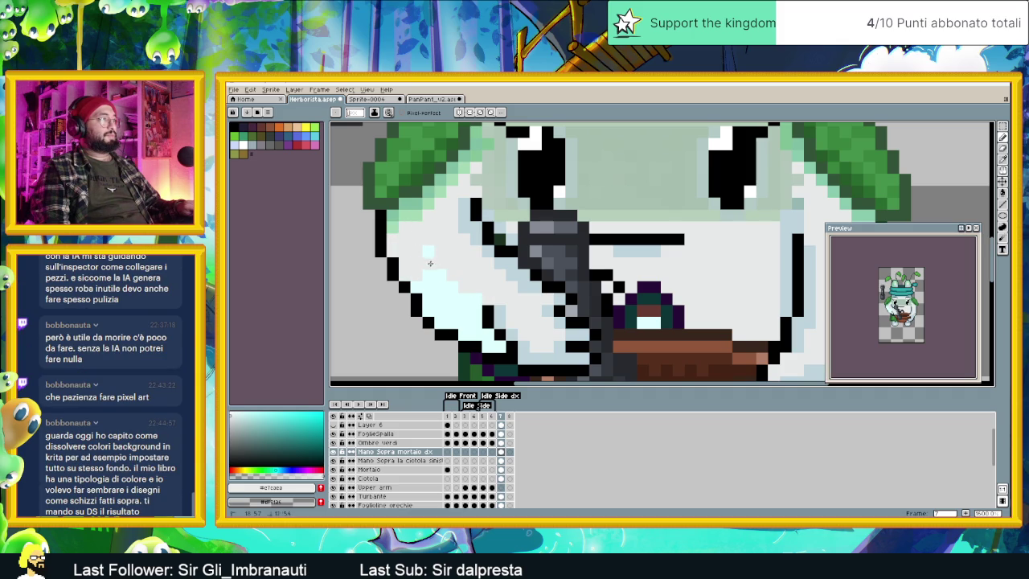
click(429, 274)
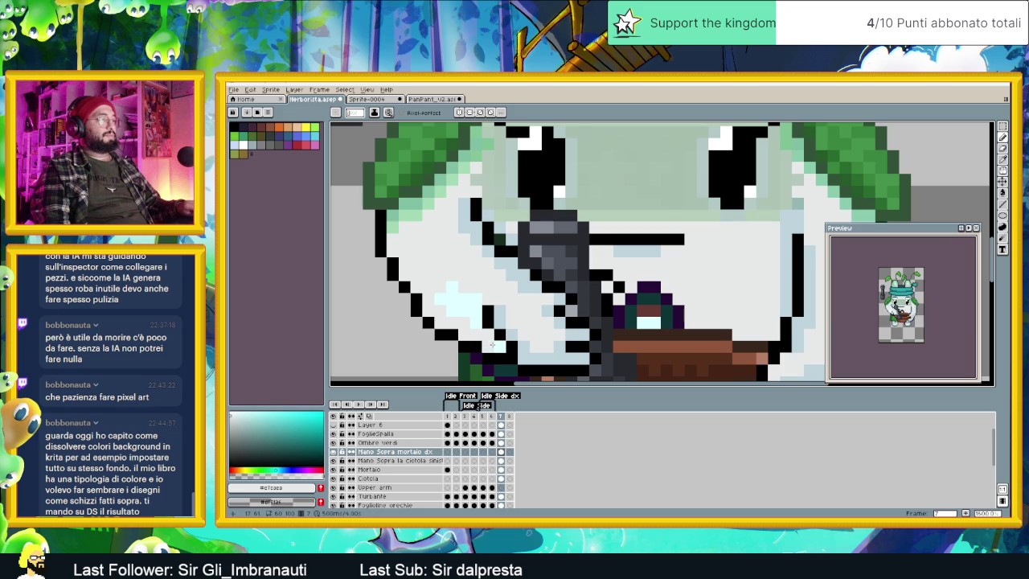
drag(479, 320, 447, 287)
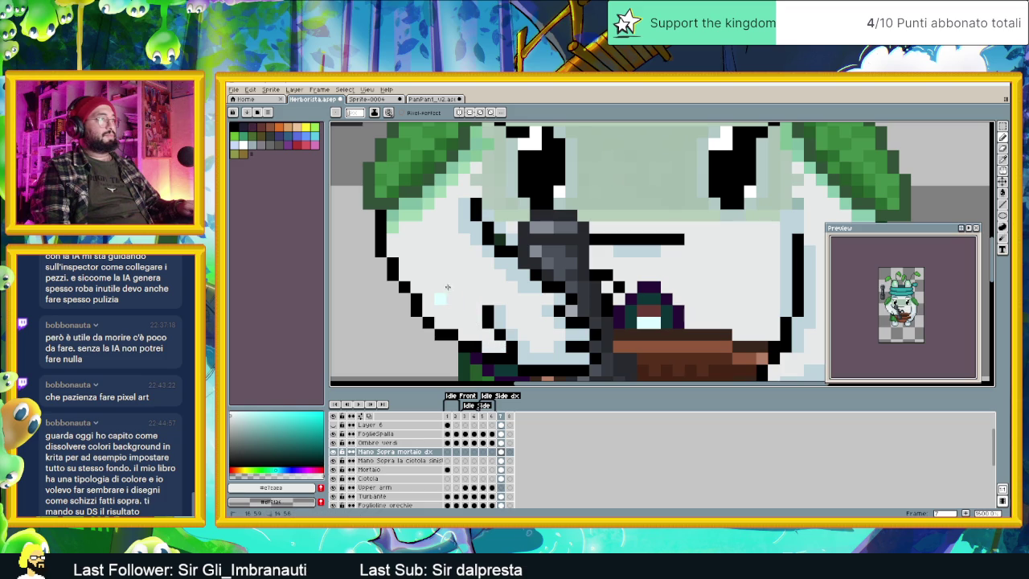
scroll(437, 300, down, 3)
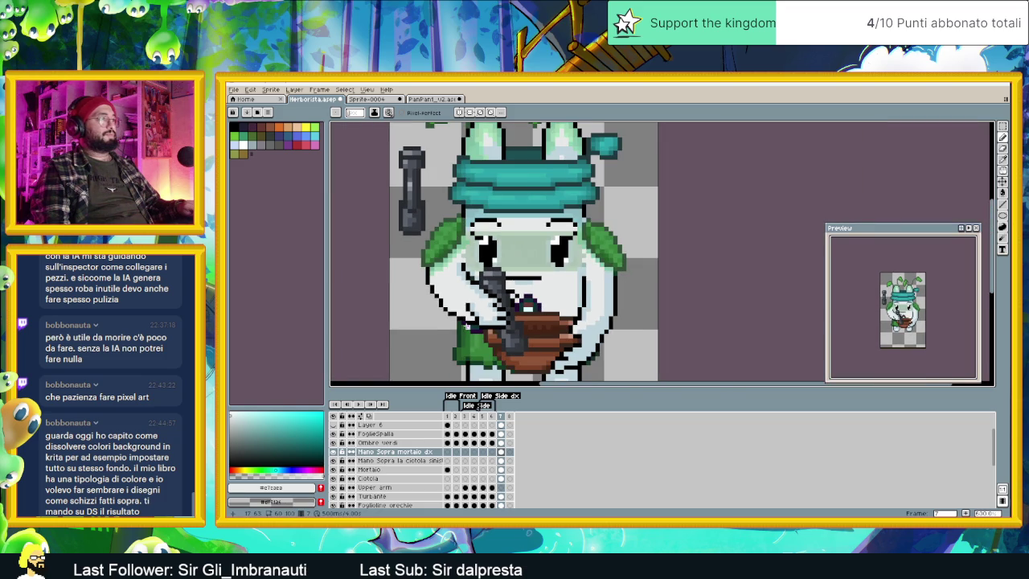
scroll(464, 325, down, 1)
scroll(464, 325, up, 2)
scroll(464, 321, up, 1)
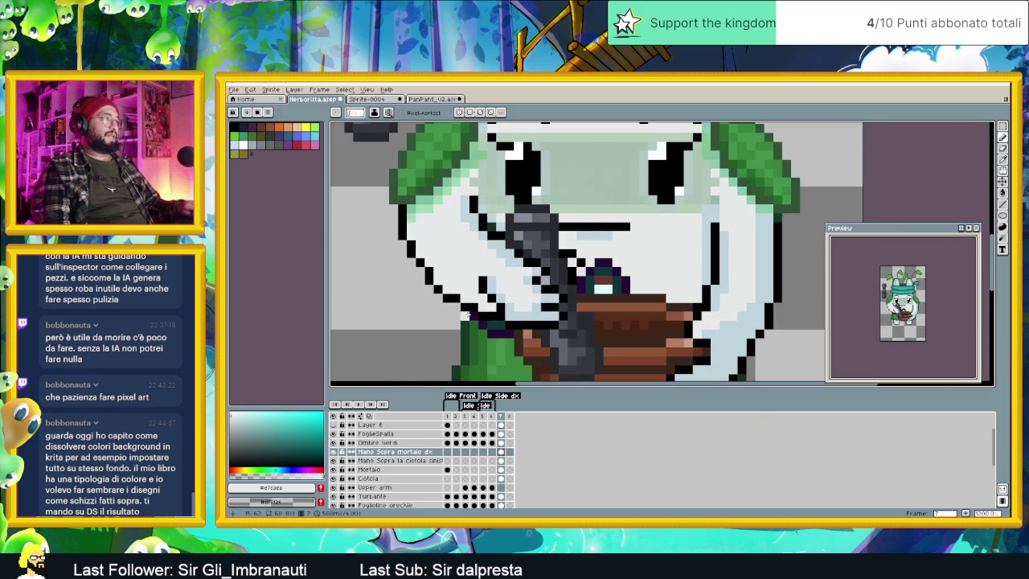
scroll(483, 294, up, 1)
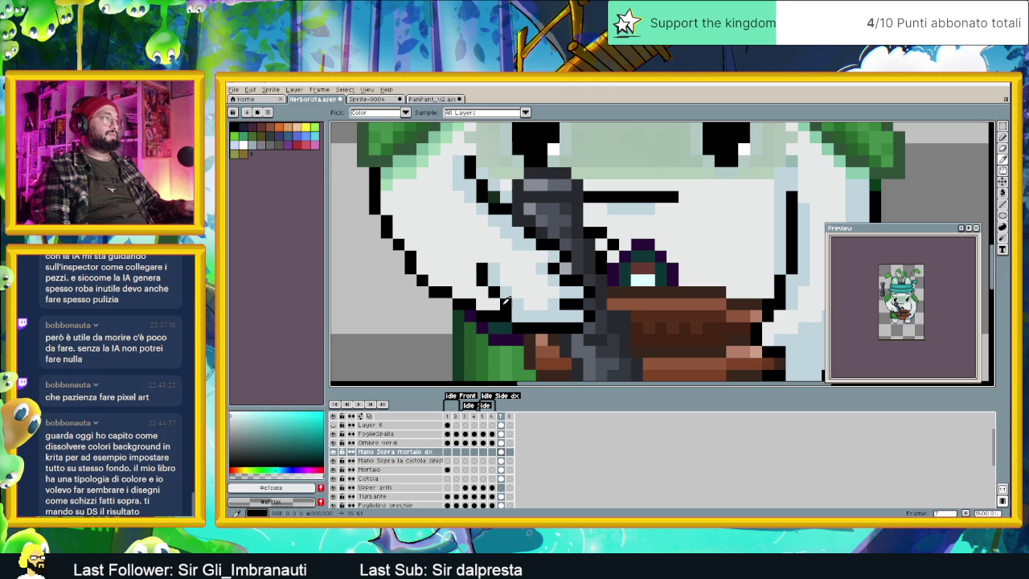
Step: Draw a short black outline stroke on the hand and lighten part of it
alt+click(508, 304)
mouse_move(462, 295)
mouse_down()
mouse_move(458, 269)
mouse_move(487, 289)
mouse_up()
alt+click(529, 291)
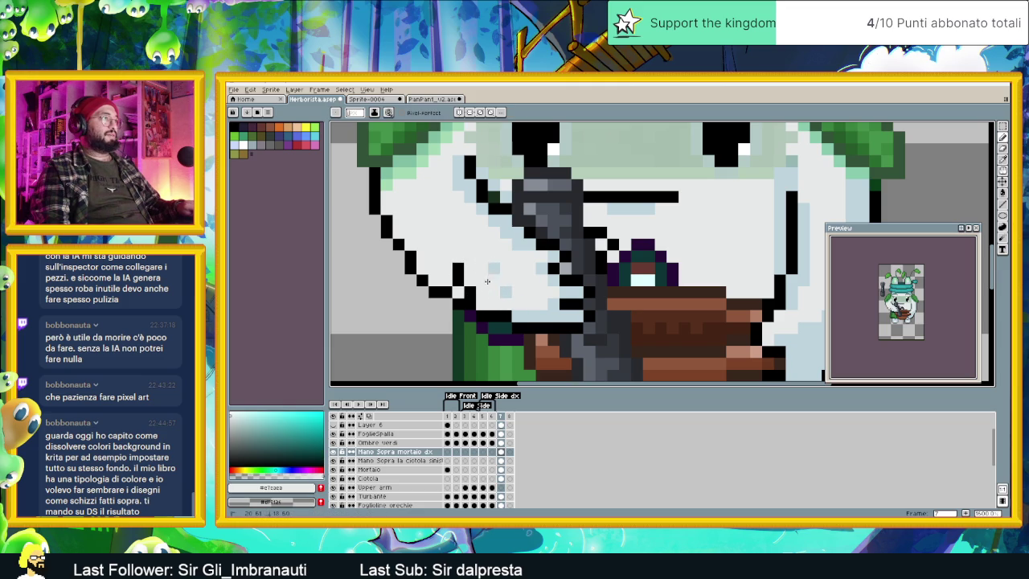
scroll(501, 277, down, 3)
scroll(553, 321, down, 2)
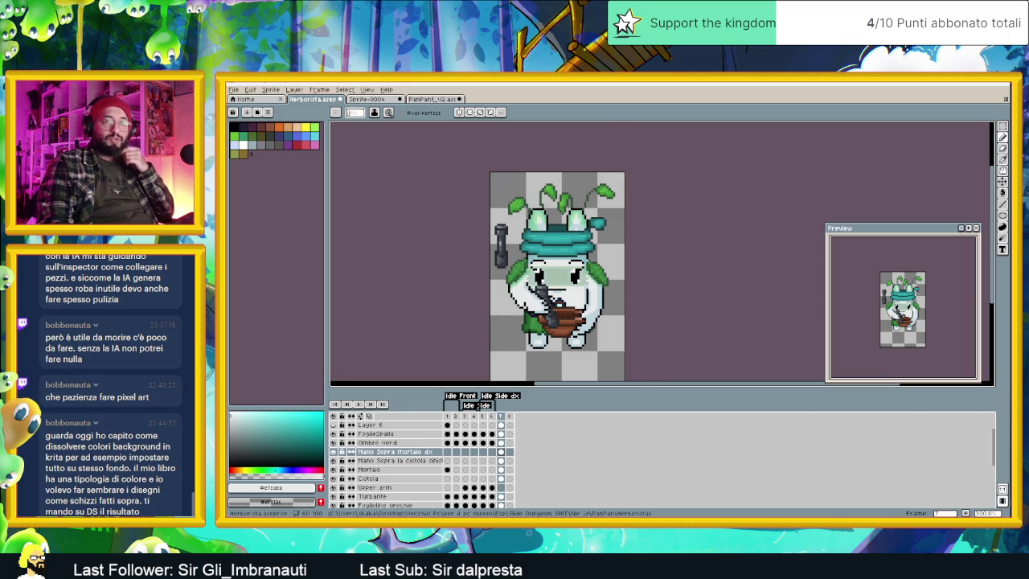
Step: Switch to the Discord window showing the chat-ita channel
key(alt+Tab)
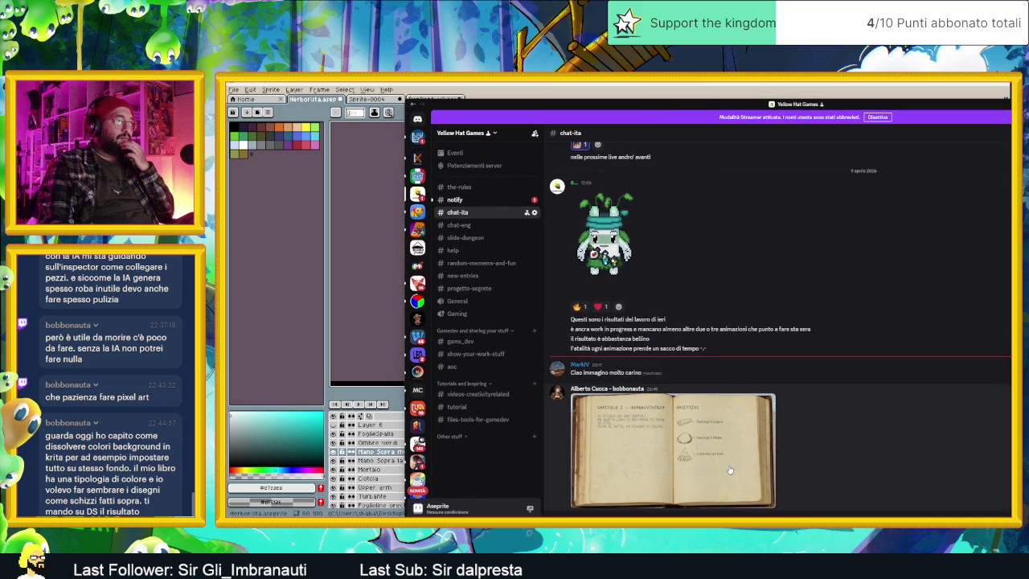
Step: Enlarge the book image in Discord's viewer several times to read it, then close the viewer
click(730, 469)
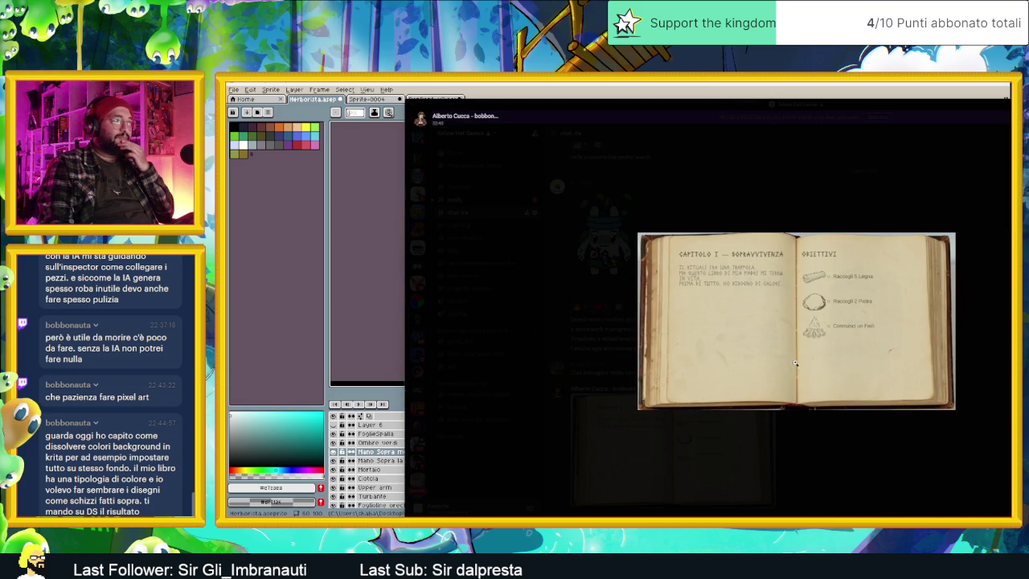
click(854, 284)
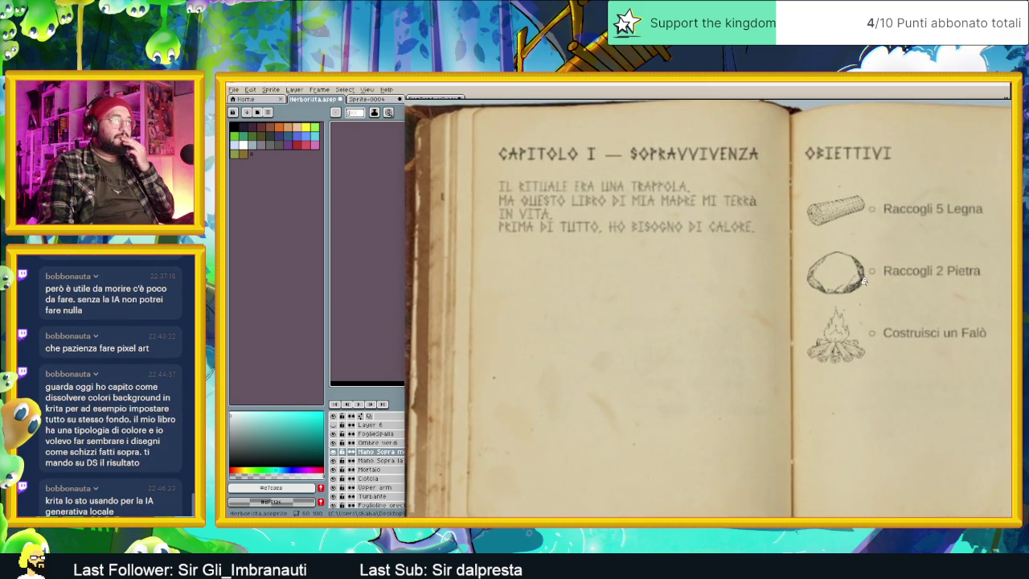
click(822, 266)
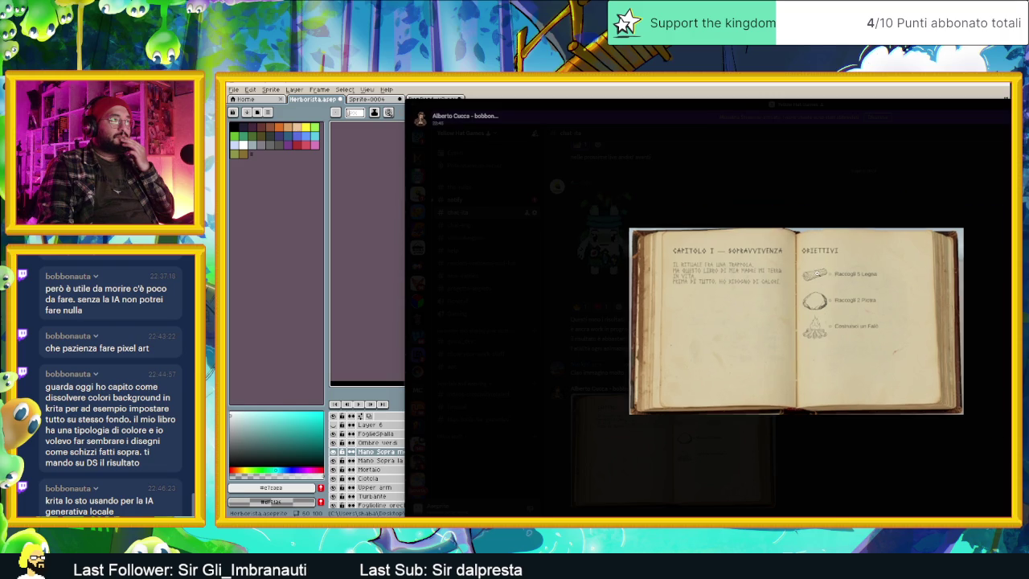
click(817, 274)
click(850, 247)
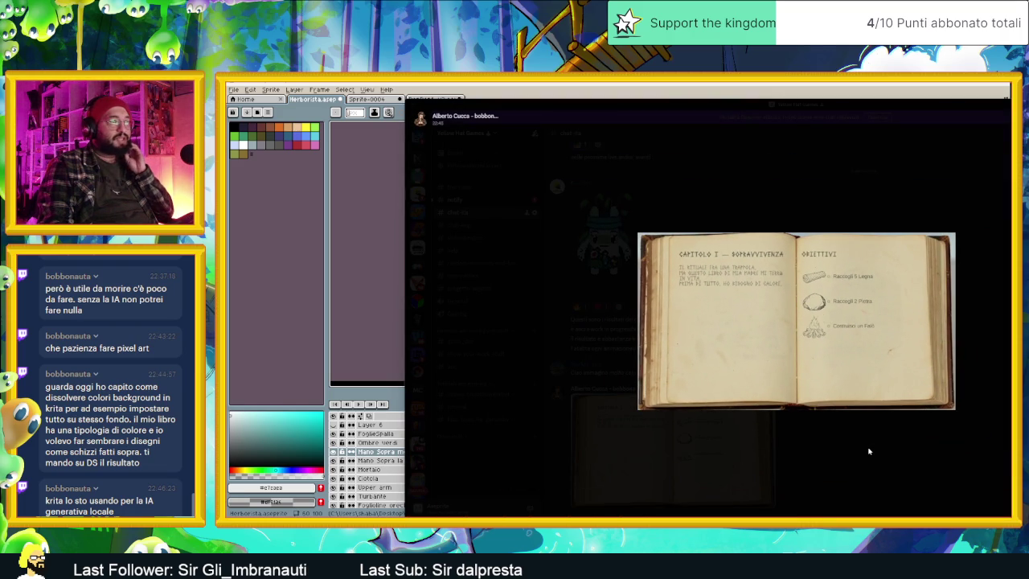
click(828, 281)
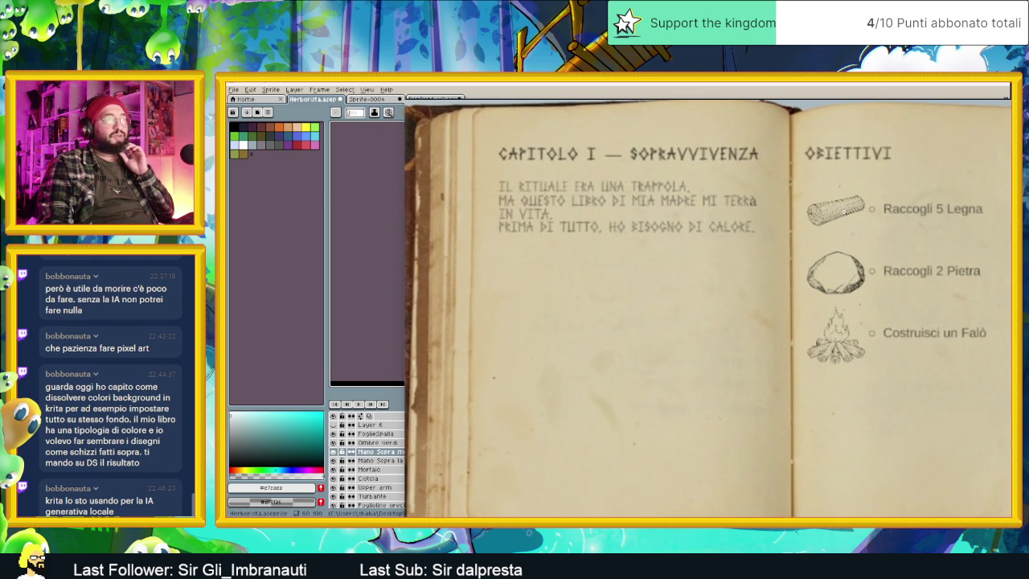
click(841, 232)
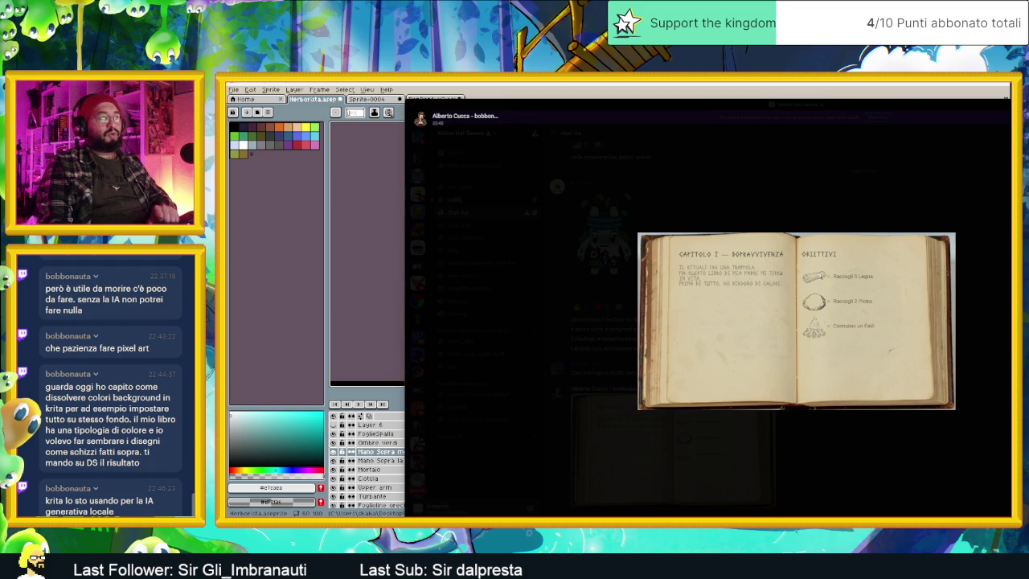
click(818, 275)
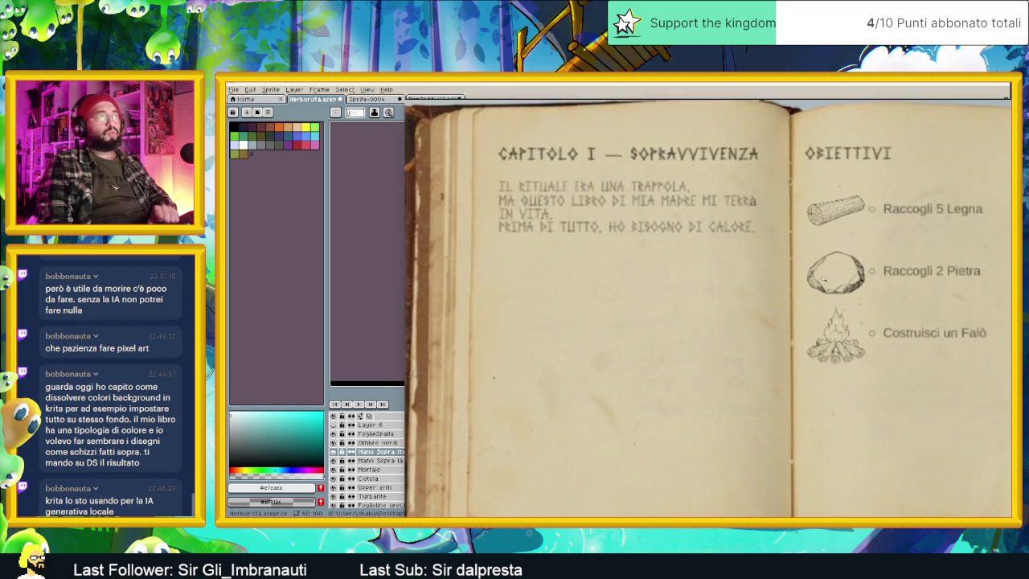
click(832, 217)
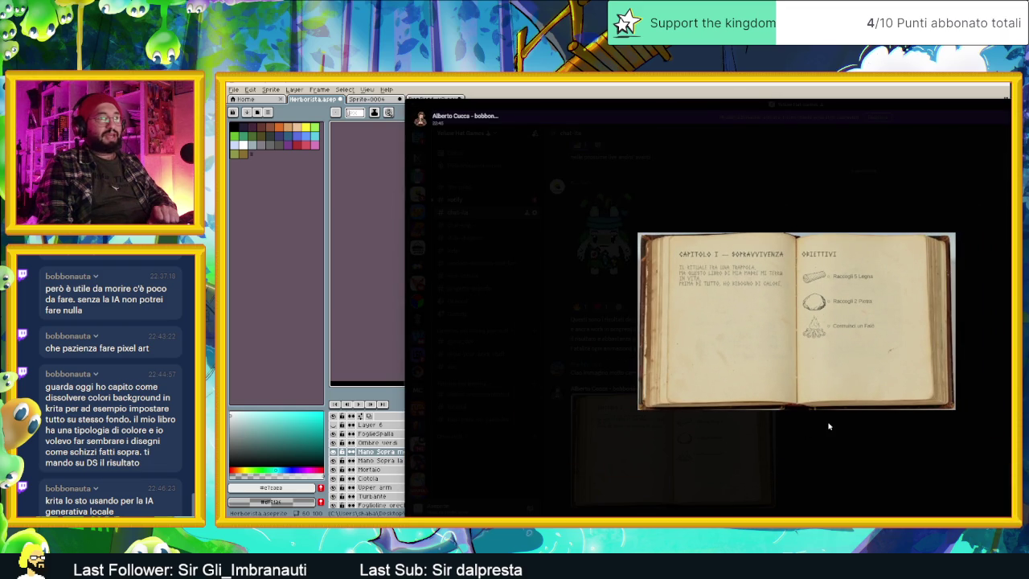
click(819, 441)
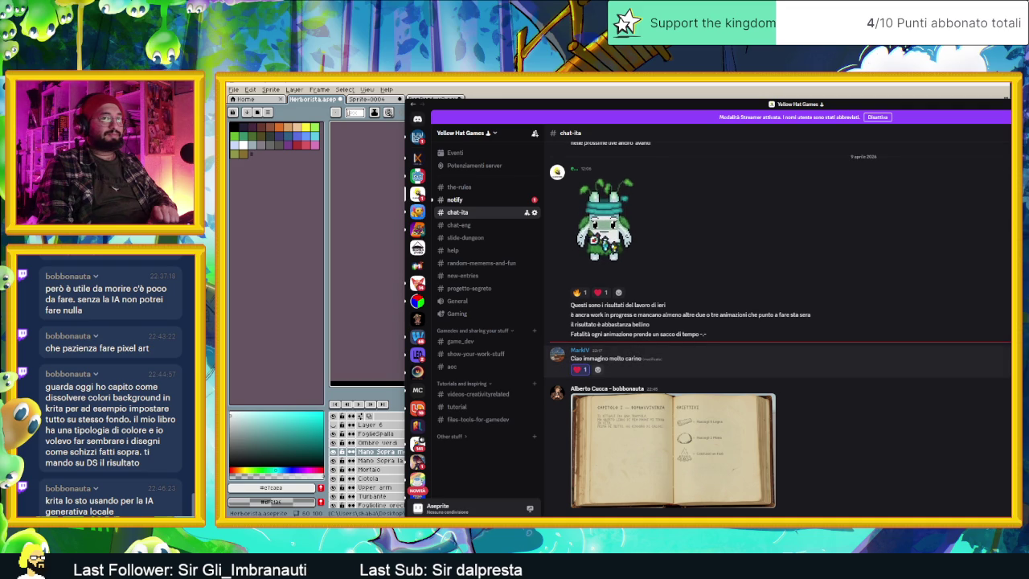
Step: Send a thank-you reply to the sprite compliment in chat-ita and return to Aseprite
click(976, 340)
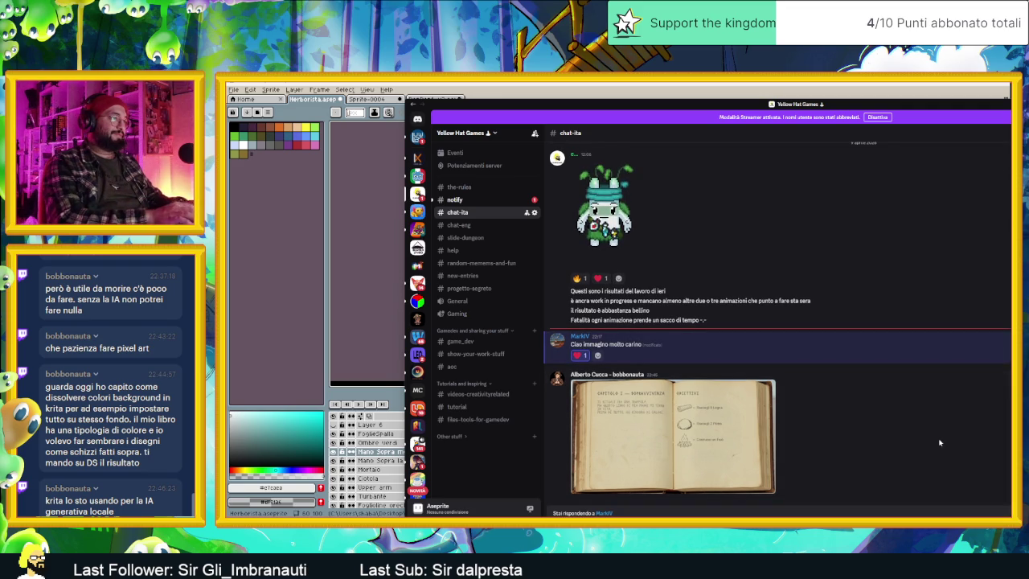
key(Return)
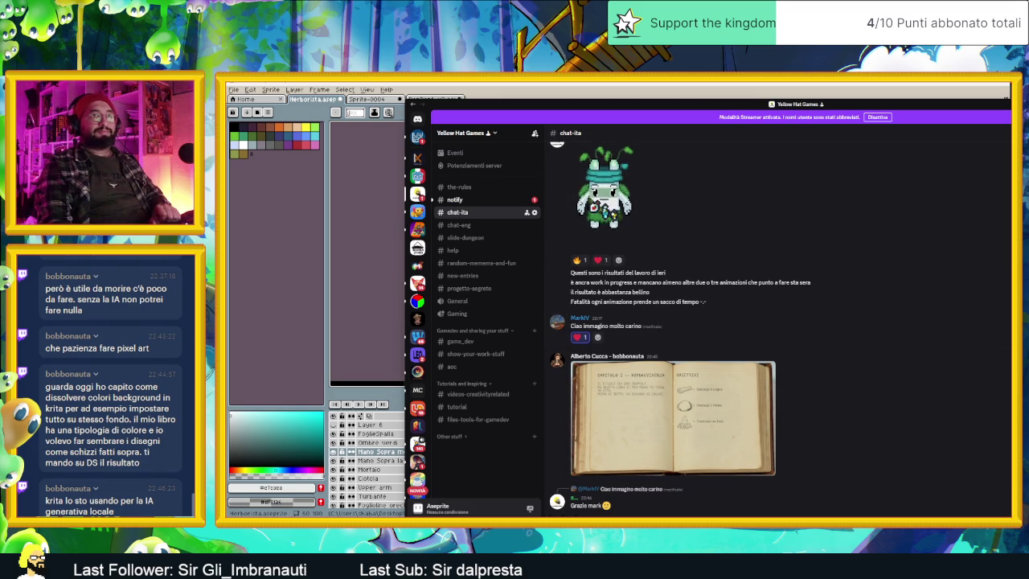
key(alt+Tab)
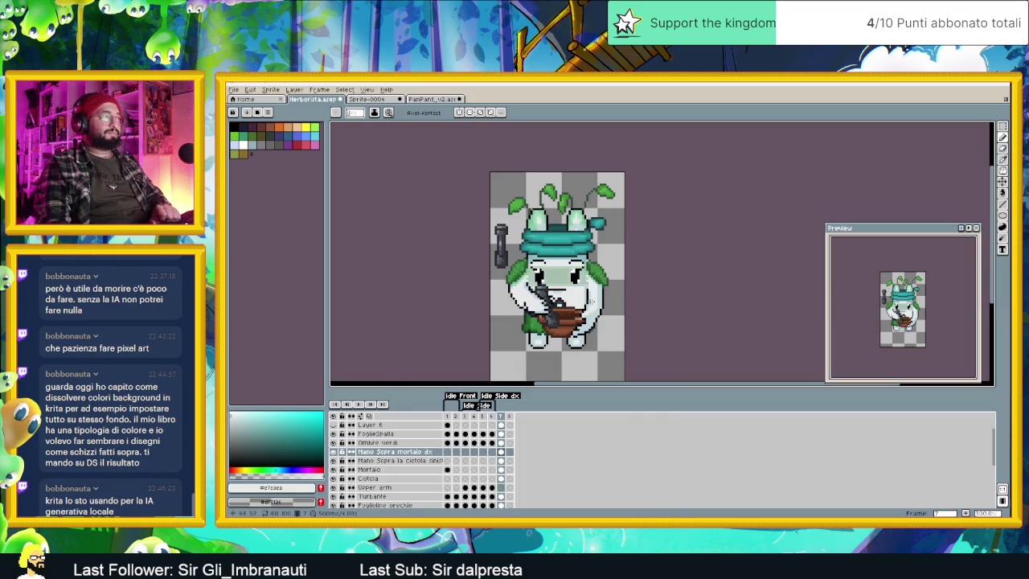
Step: Zoom in on the hand, eyedrop black, and blacken the arm's outline pixels
scroll(555, 313, up, 1)
scroll(560, 301, up, 1)
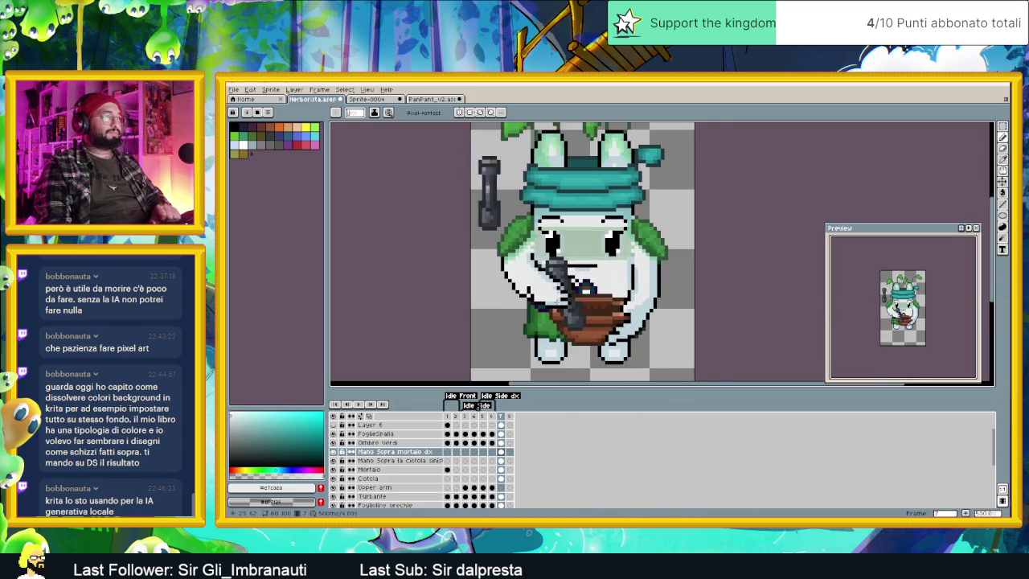
scroll(561, 301, up, 1)
scroll(554, 310, up, 1)
scroll(563, 314, up, 2)
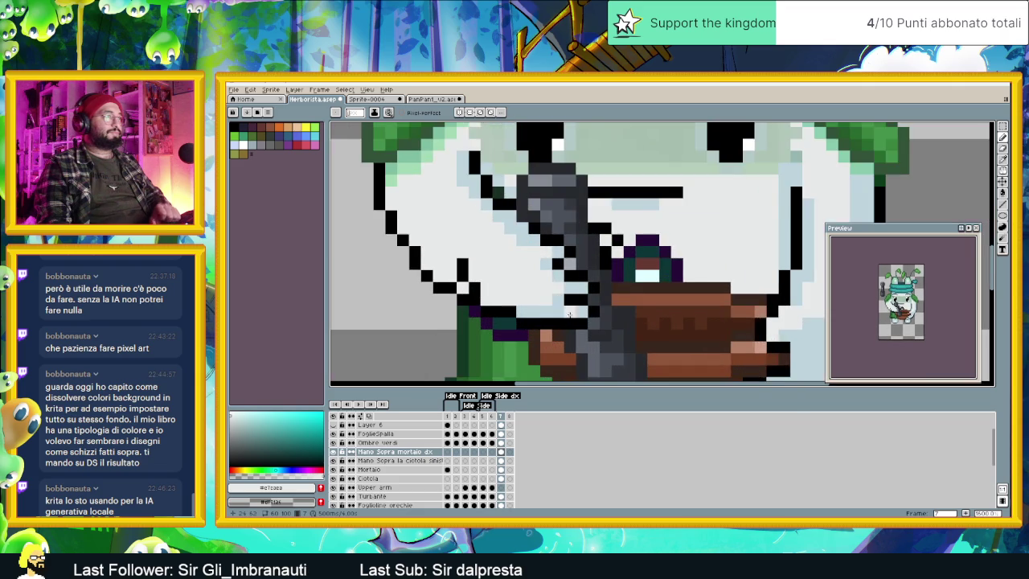
scroll(571, 318, down, 1)
scroll(579, 323, down, 1)
scroll(580, 325, up, 1)
scroll(579, 321, up, 1)
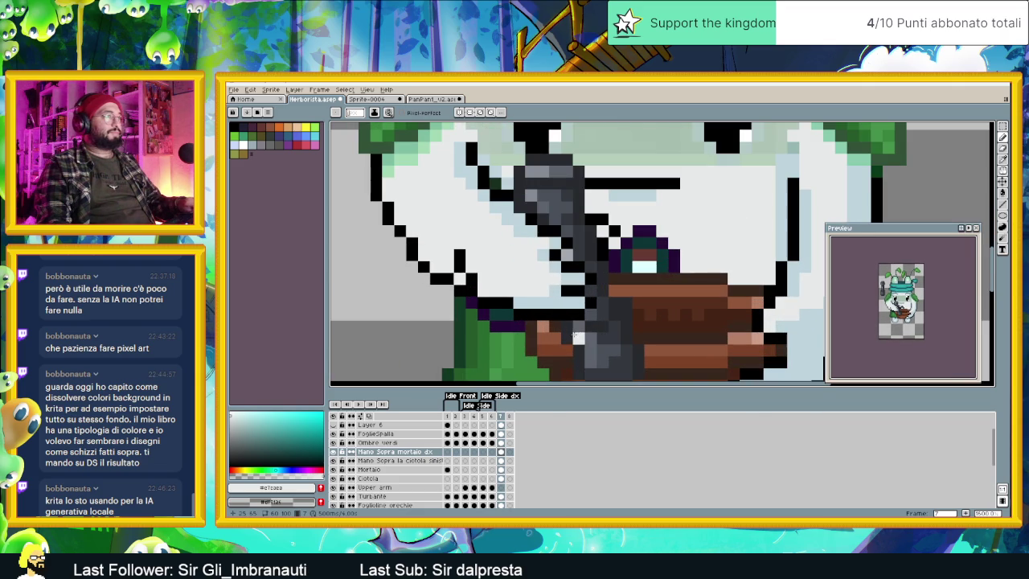
key(alt)
alt+click(577, 316)
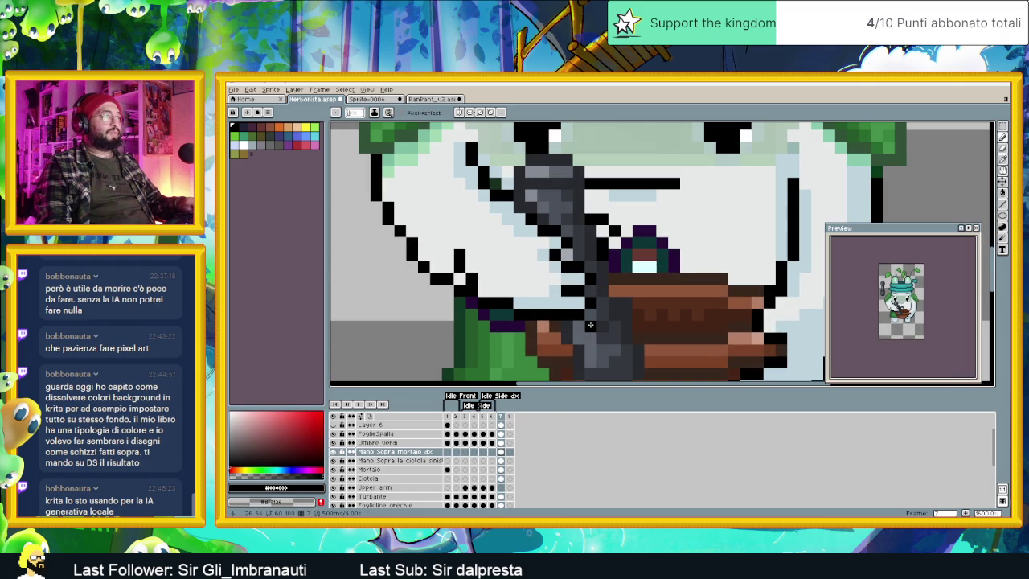
drag(572, 323, 590, 325)
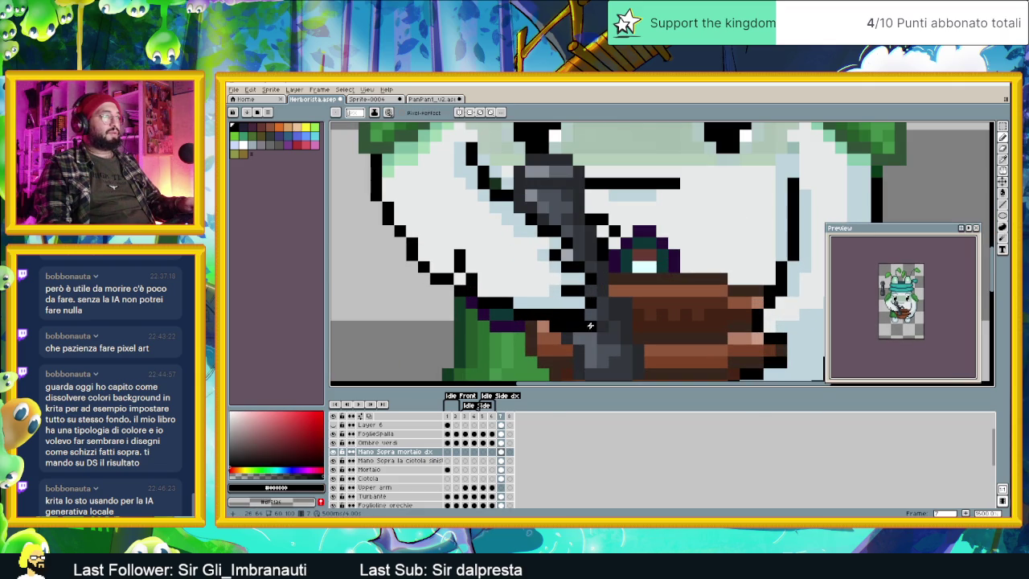
click(601, 304)
Step: Paint a black outline along and up the bowl's left edge, sampling black and light blue
alt+click(567, 313)
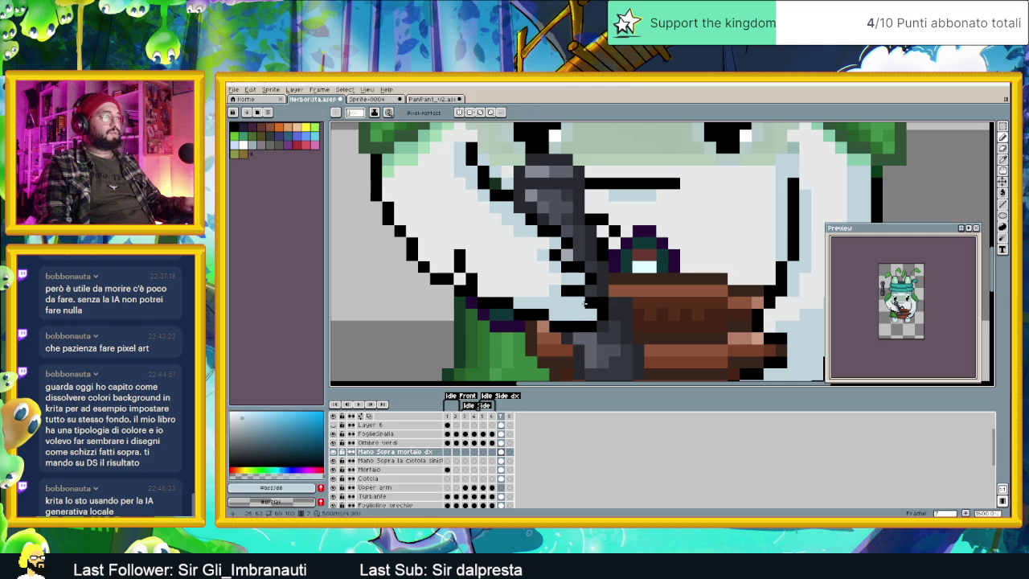
key(alt)
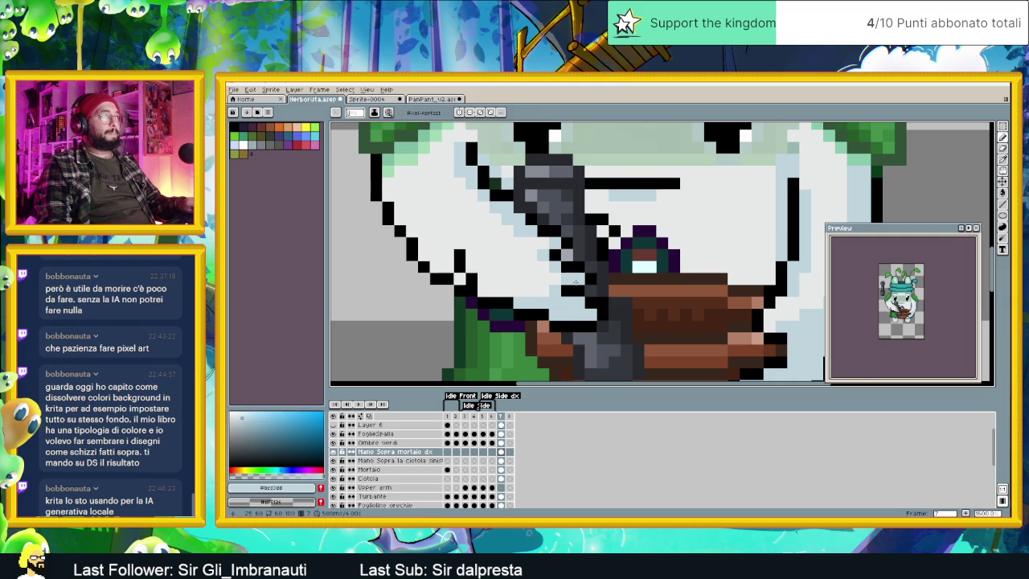
scroll(573, 287, down, 2)
scroll(573, 295, up, 1)
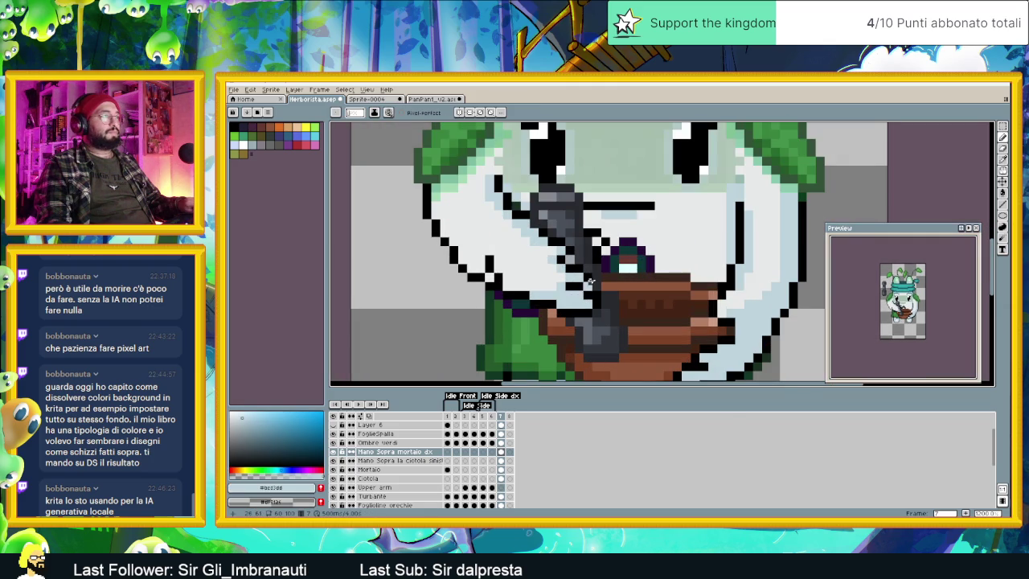
alt+click(576, 285)
drag(590, 282, 599, 278)
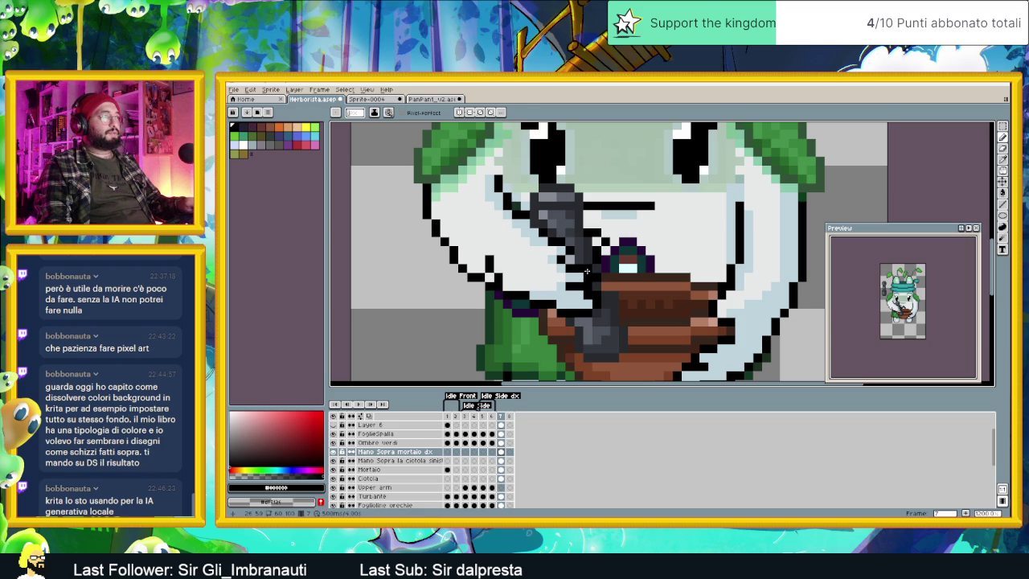
alt+click(585, 276)
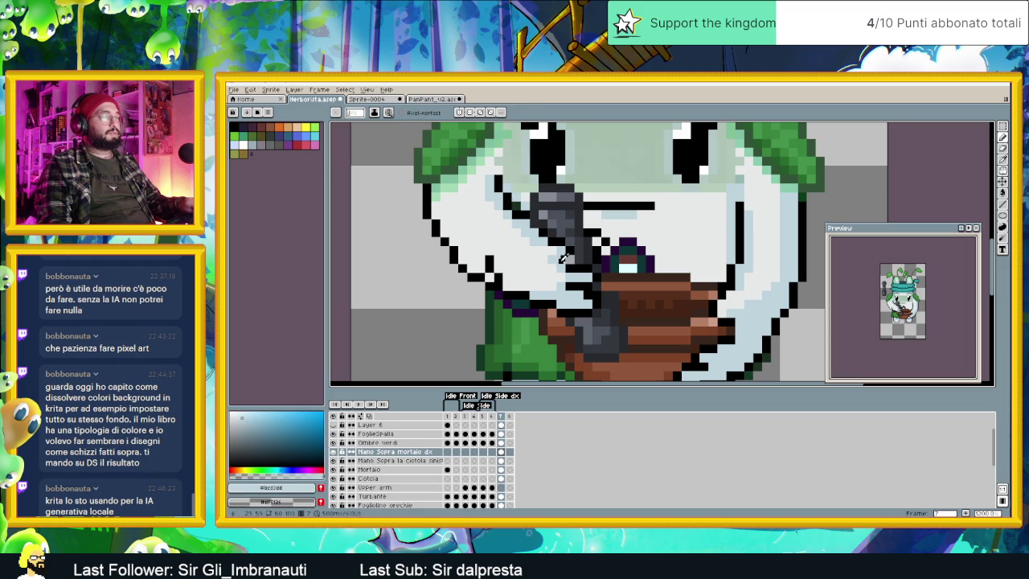
alt+click(567, 258)
drag(569, 259, 576, 242)
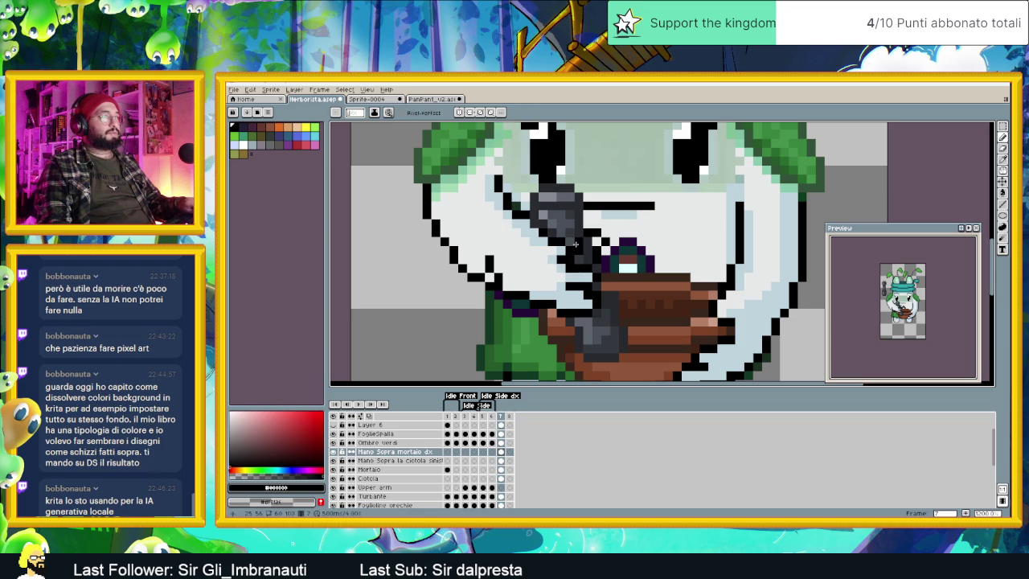
alt+click(568, 249)
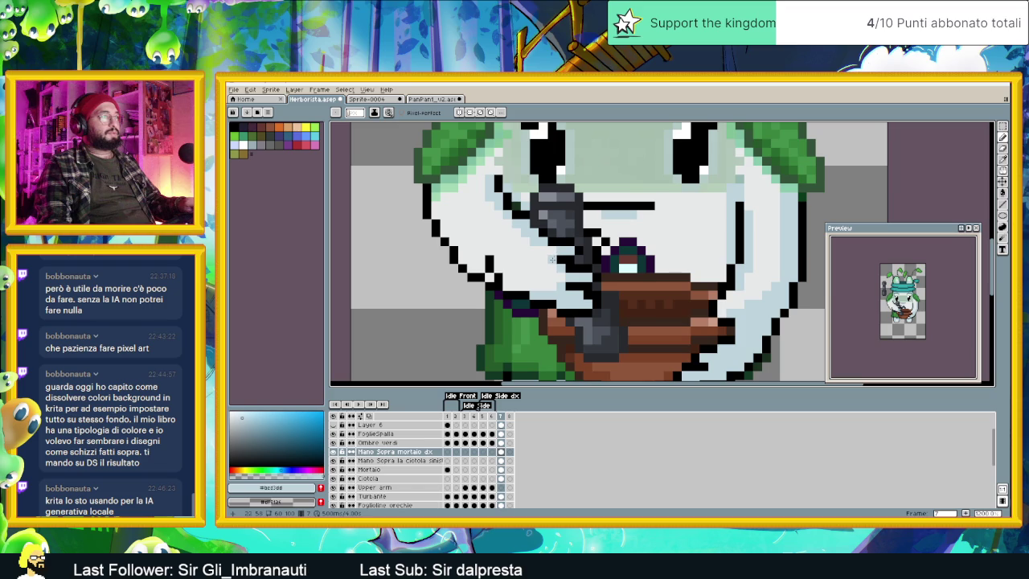
Step: Sample black, light blue and light cyan #c7eaea from the sprite around the hand
scroll(576, 278, up, 1)
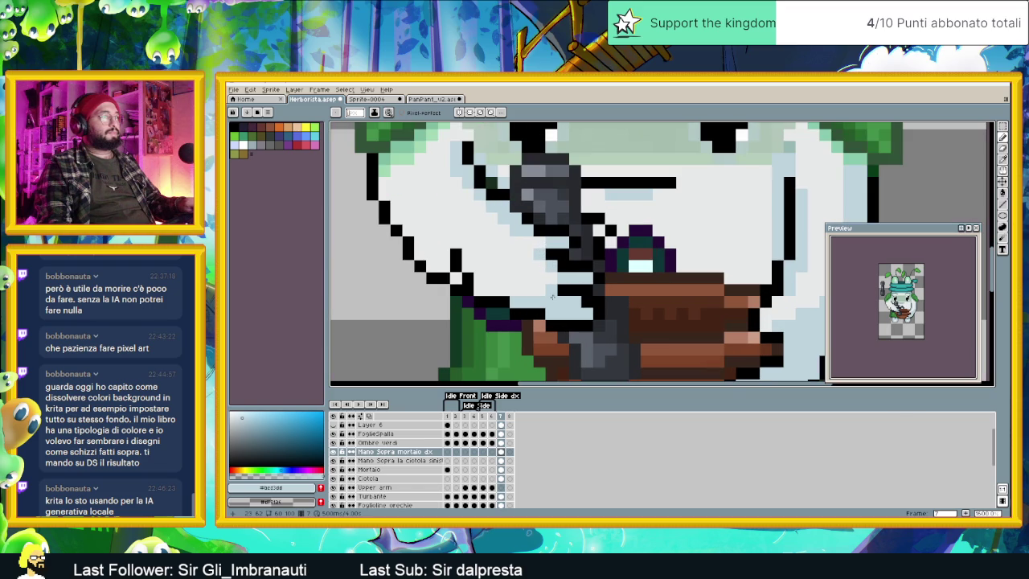
key(alt)
alt+click(540, 222)
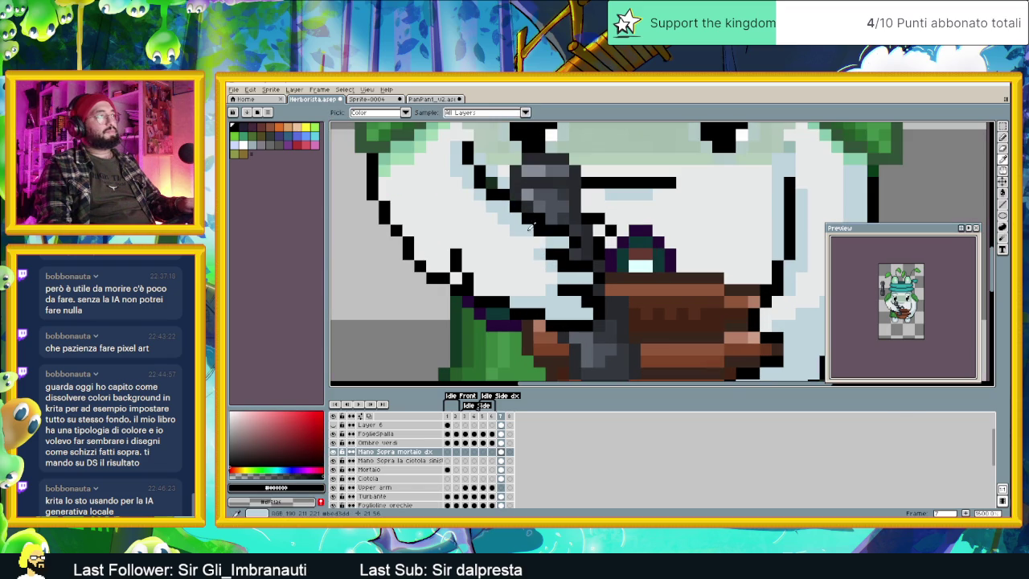
alt+click(539, 233)
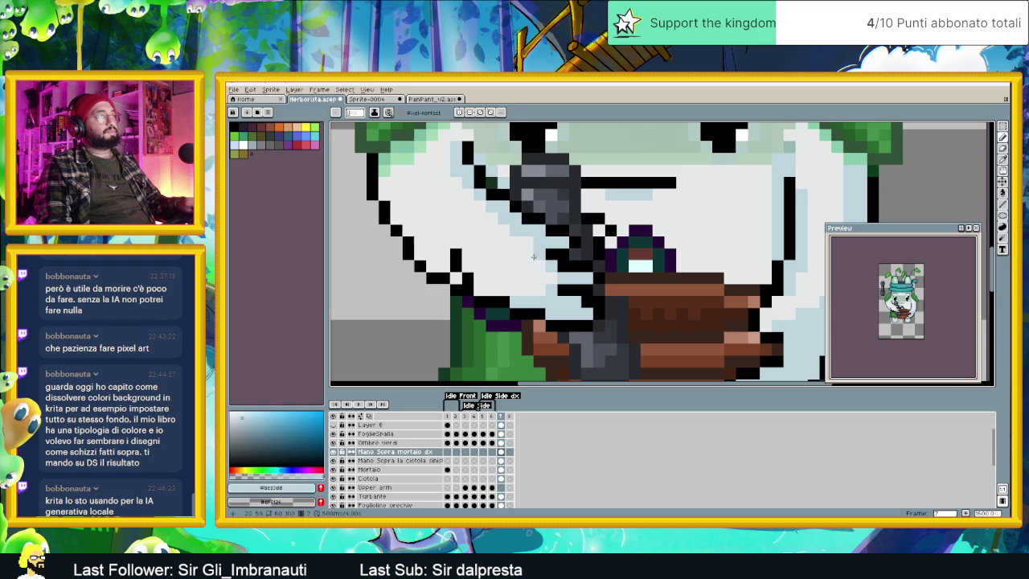
alt+click(523, 254)
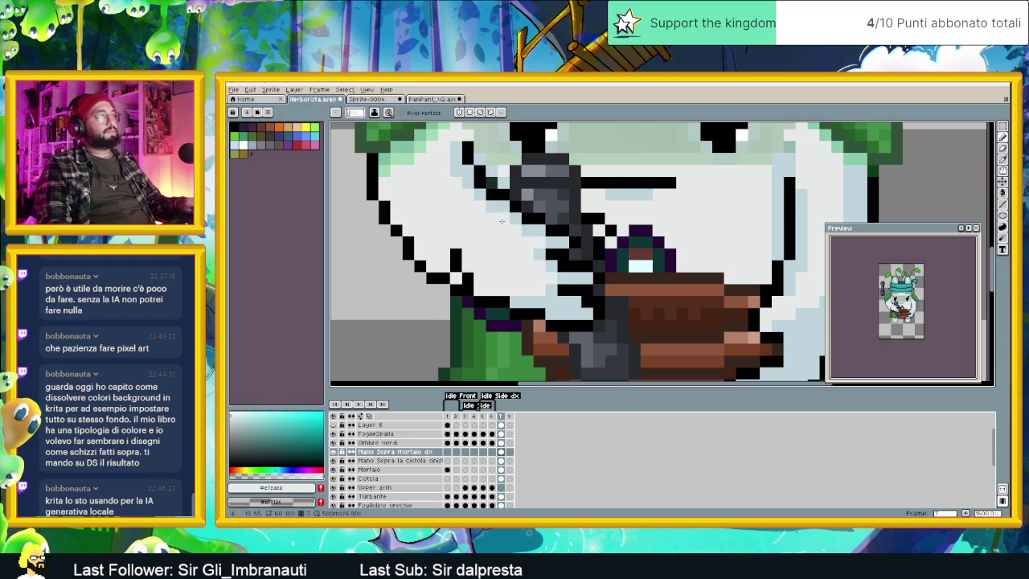
scroll(483, 251, down, 4)
scroll(477, 228, up, 3)
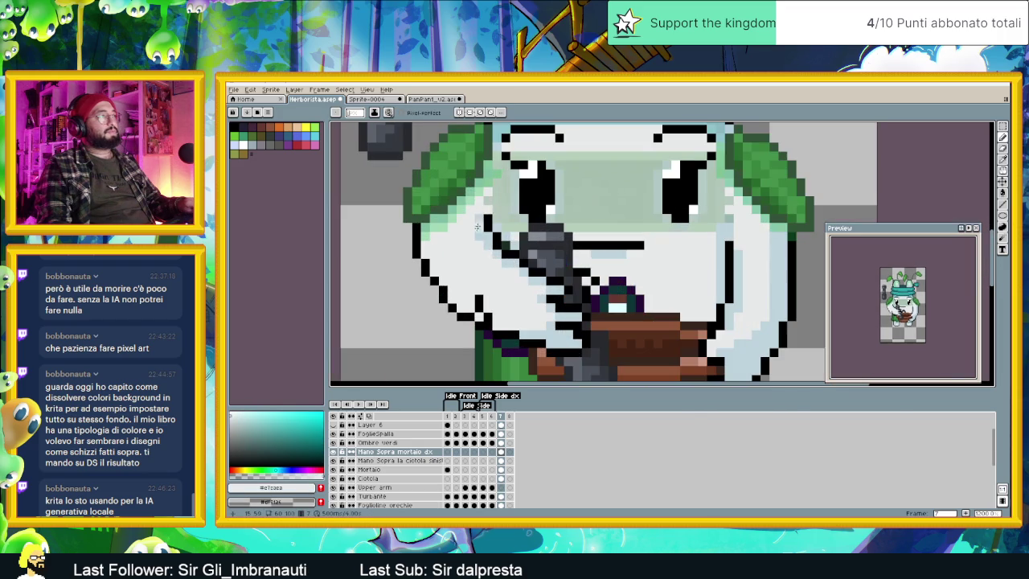
scroll(497, 318, down, 1)
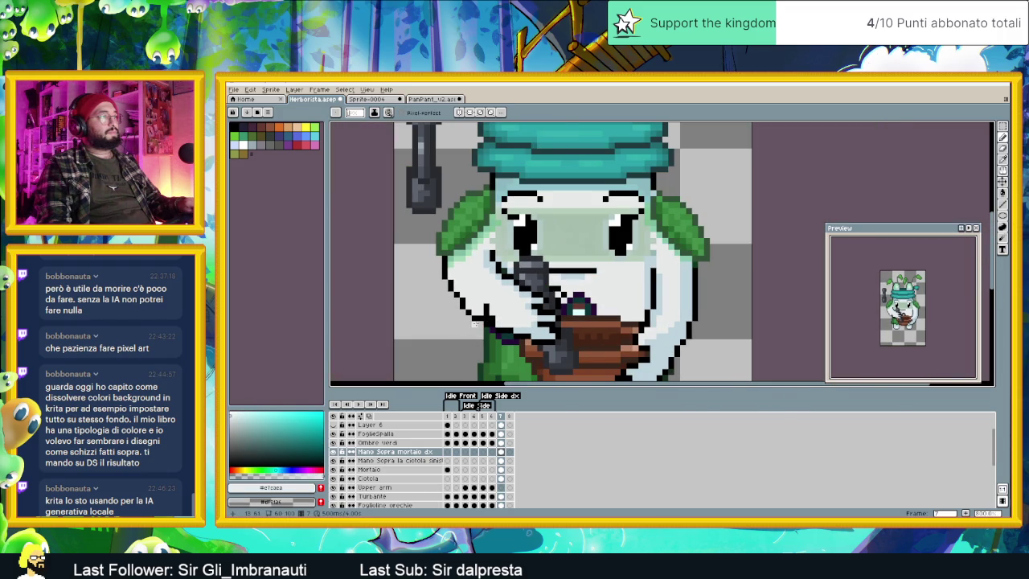
scroll(473, 324, up, 2)
alt+click(474, 315)
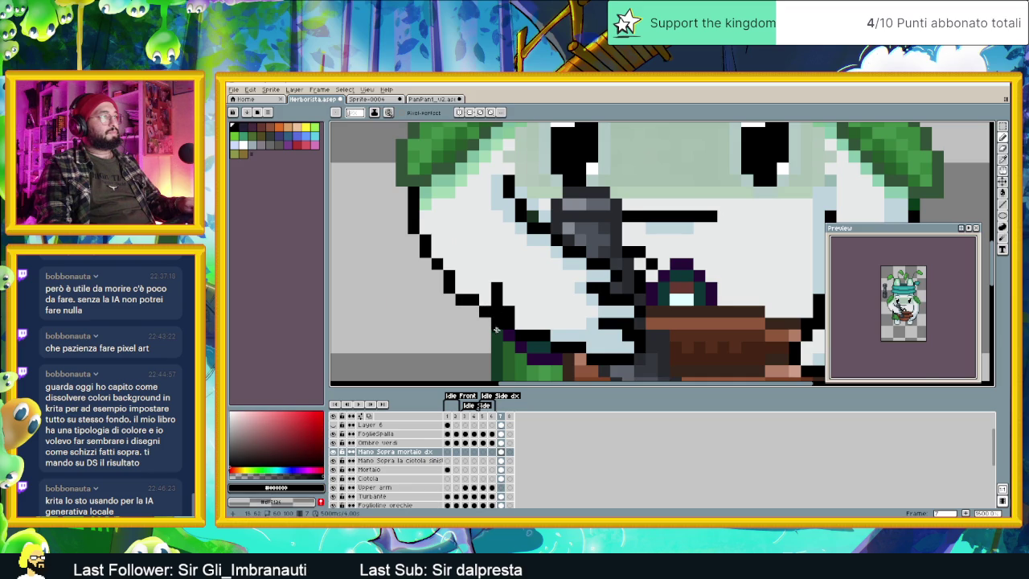
scroll(496, 330, down, 3)
scroll(562, 346, up, 2)
scroll(550, 336, up, 2)
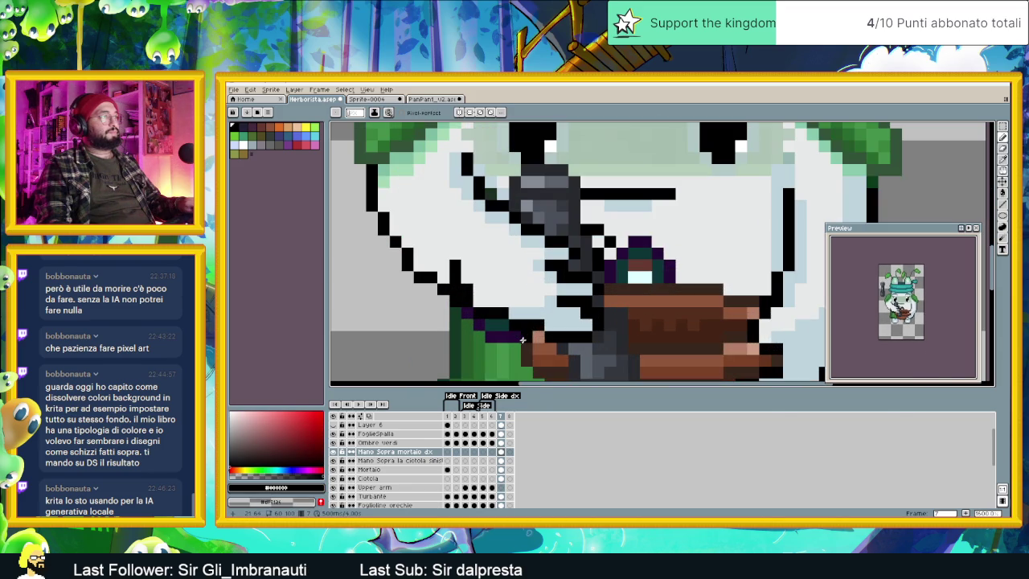
scroll(543, 330, down, 2)
scroll(542, 330, down, 1)
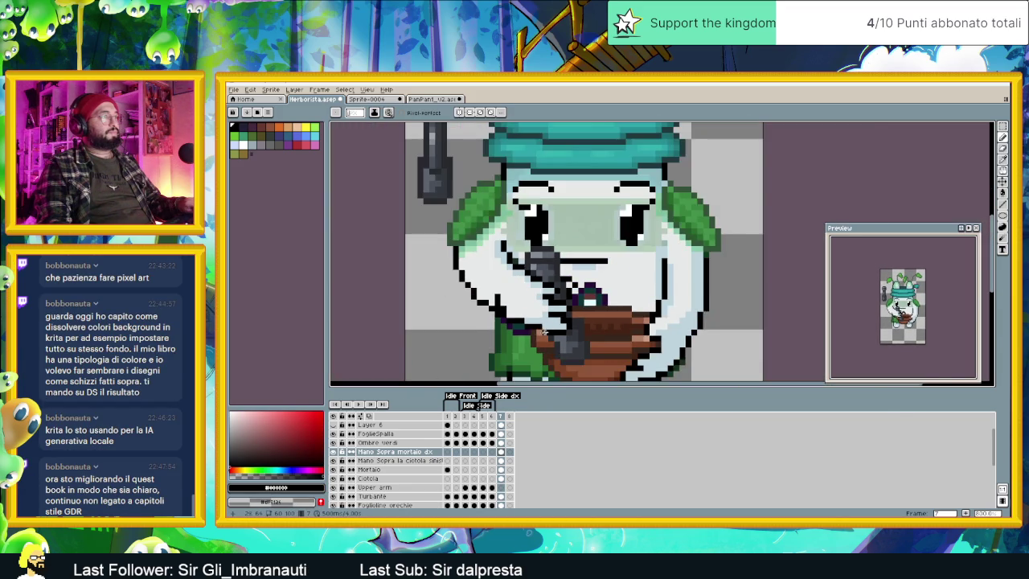
Step: Paint a black hand-outline pixel and fill neighbouring hand pixels with light blue #ccdddd
scroll(542, 325, up, 4)
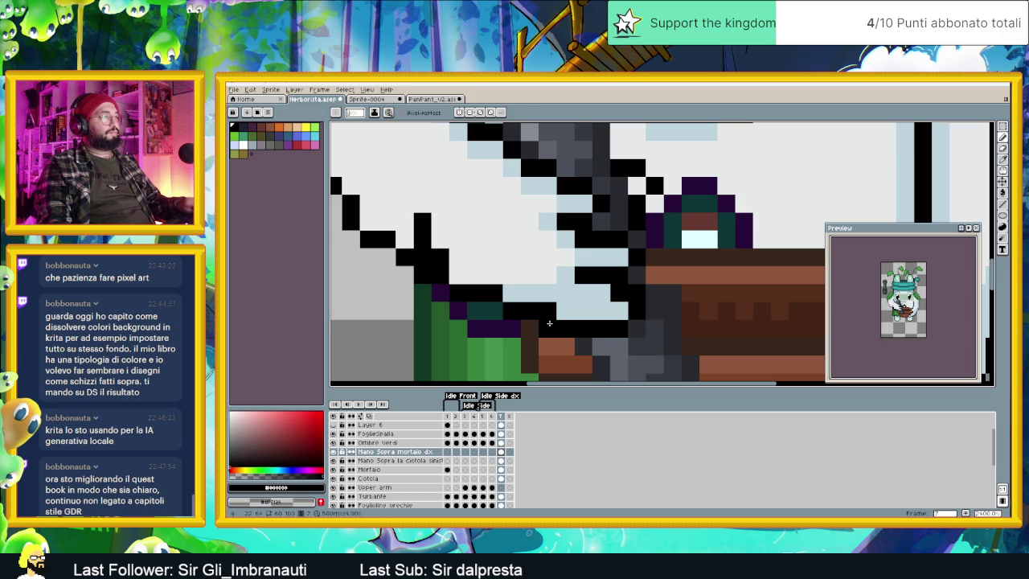
click(499, 314)
alt+click(506, 276)
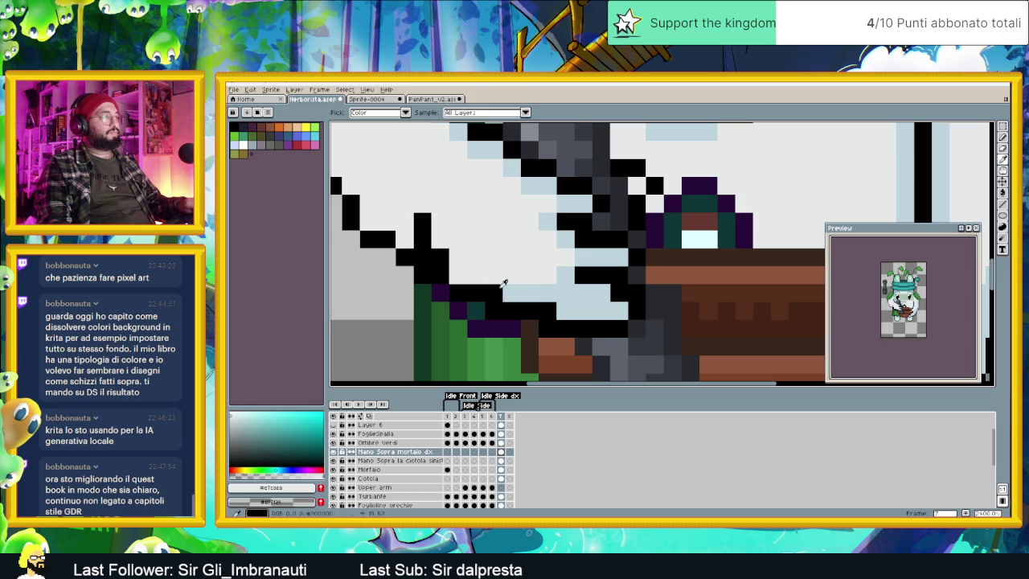
click(548, 292)
click(547, 312)
alt+click(599, 285)
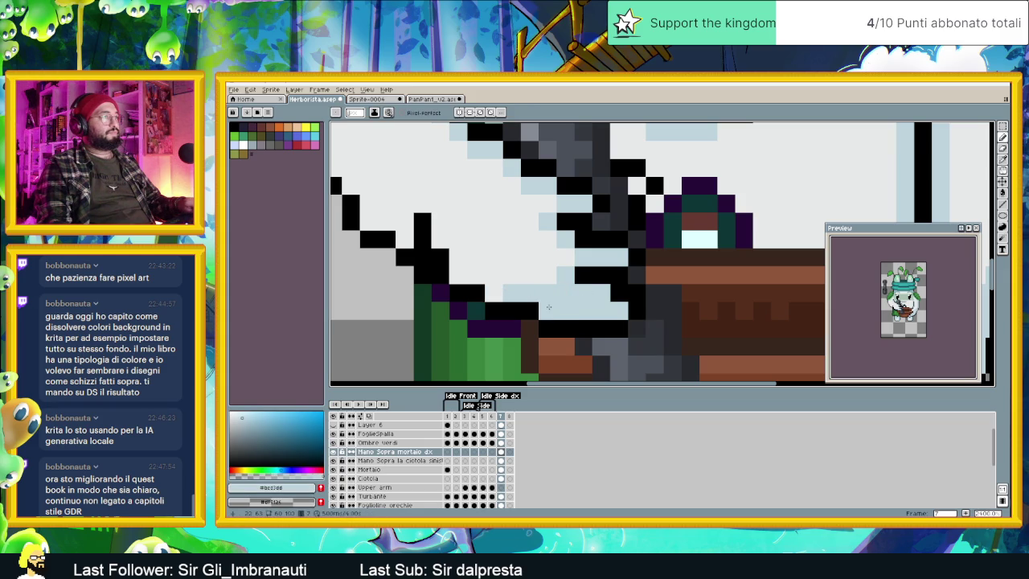
Step: Add black hand-outline pixels, undo one stroke, redraw it, and sample the light face colour
alt+click(618, 273)
click(565, 293)
alt+click(566, 277)
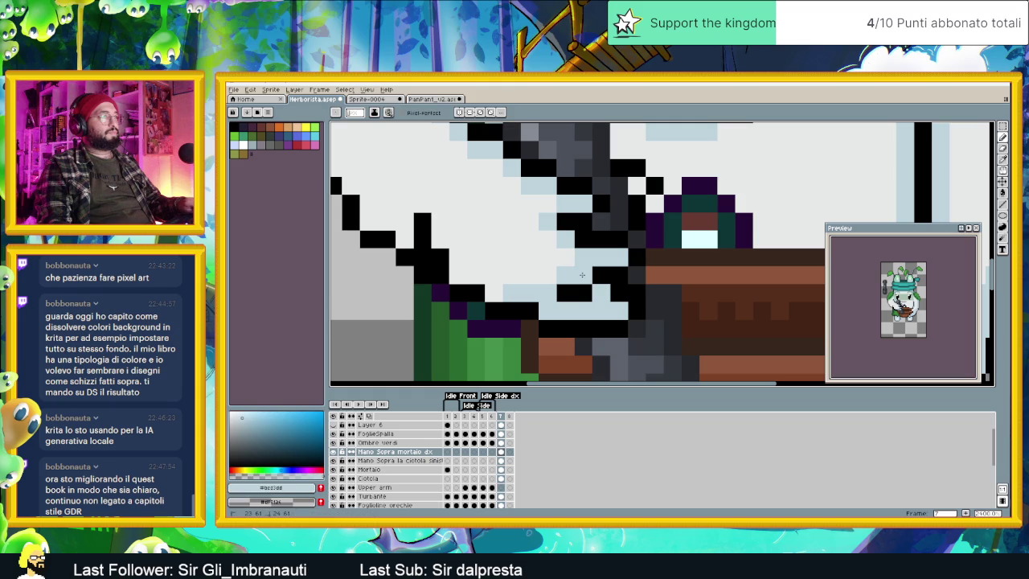
scroll(599, 305, down, 2)
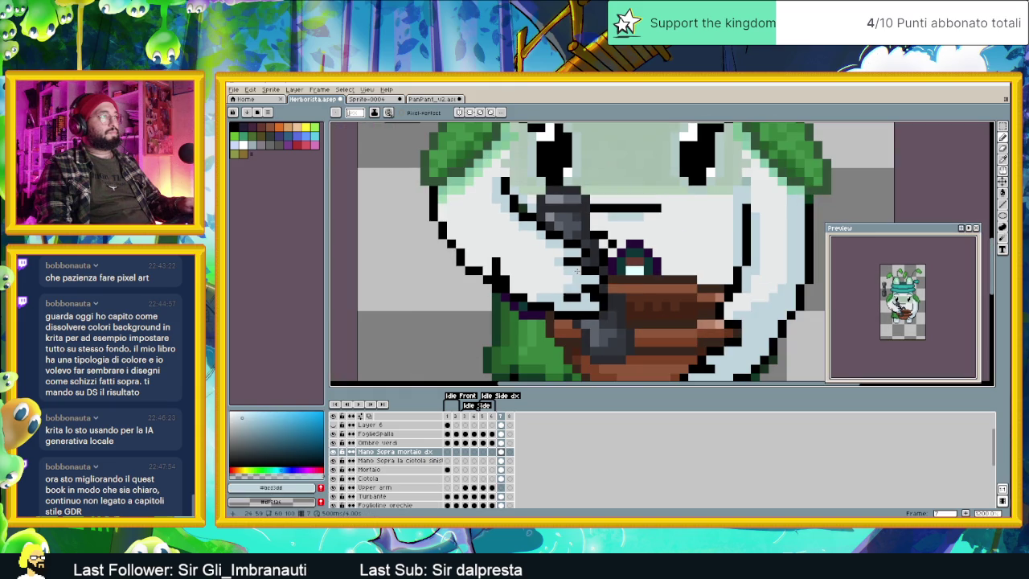
alt+click(577, 271)
scroll(553, 270, up, 1)
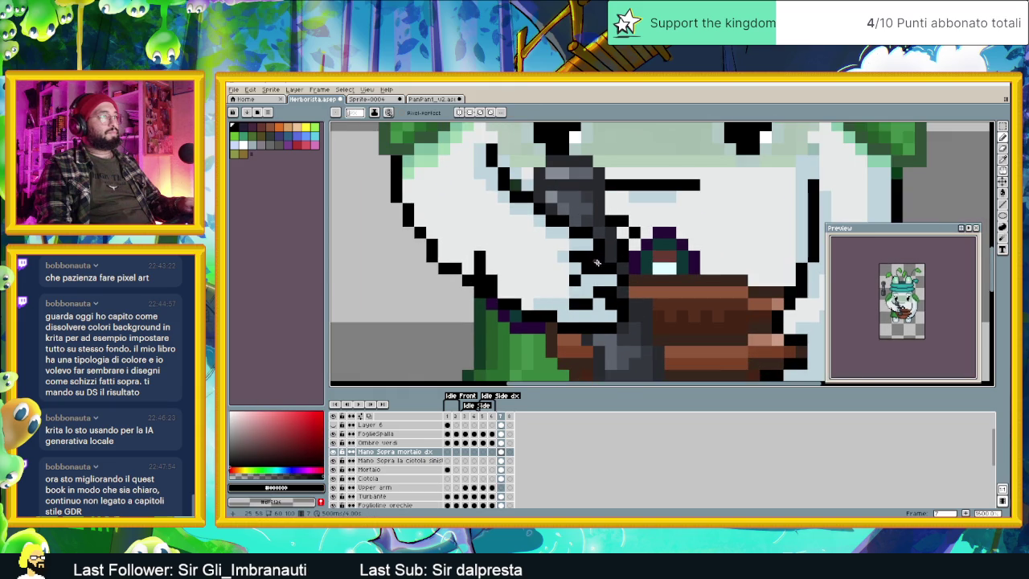
key(ctrl+z)
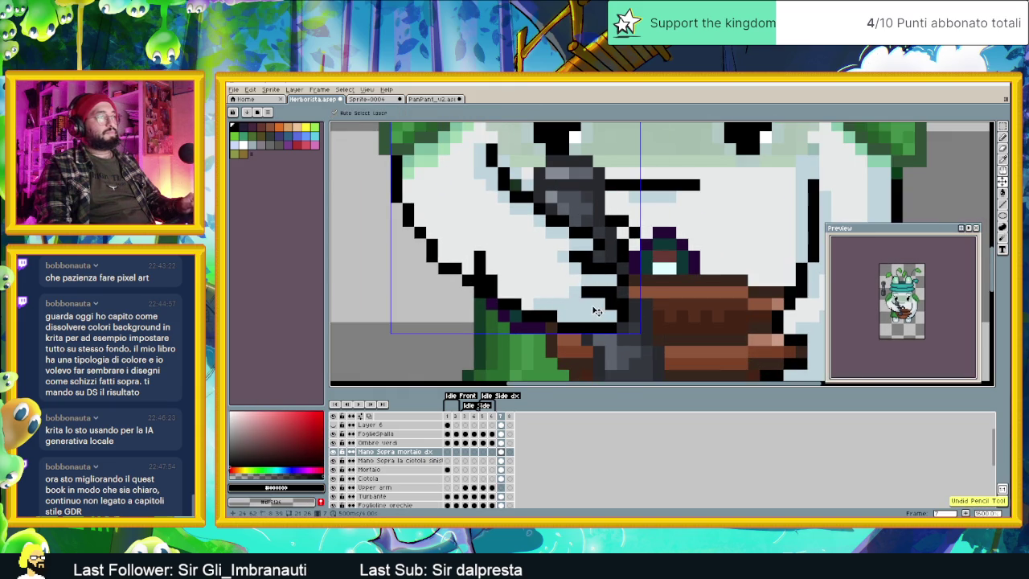
click(584, 293)
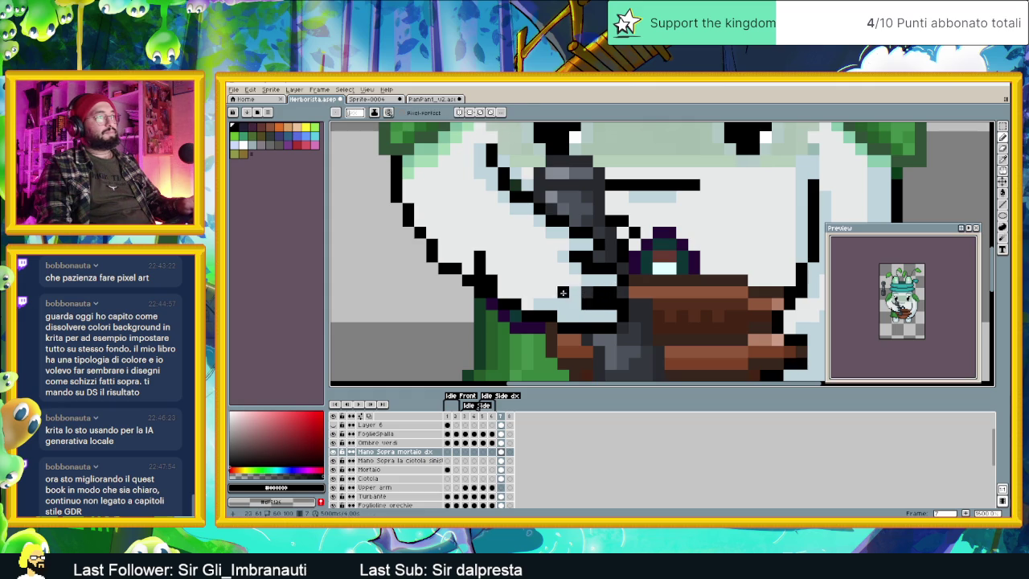
alt+click(563, 313)
scroll(563, 312, down, 2)
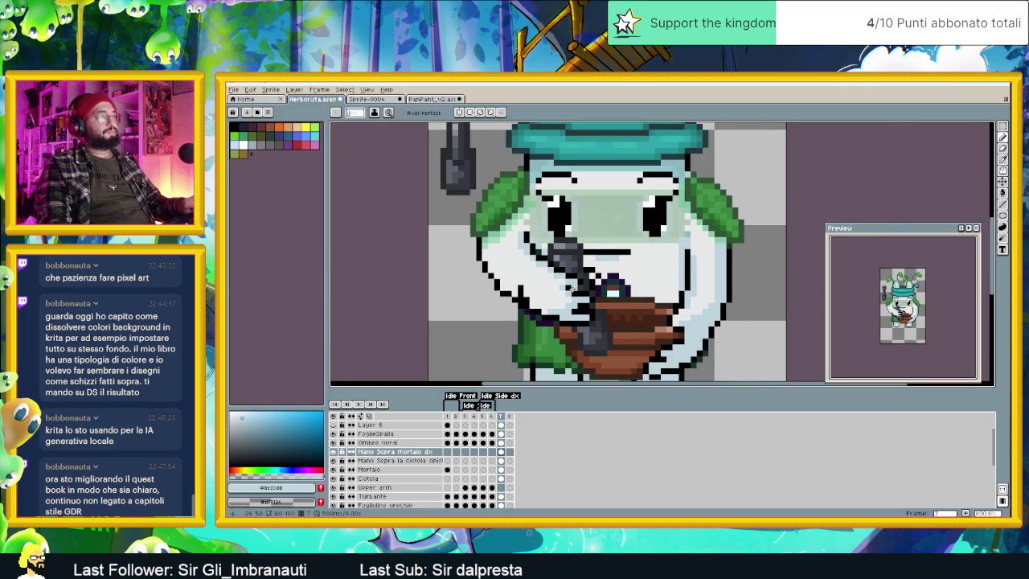
Step: Sample black from the outline, then the light grey shading colour, with the Pencil active
scroll(571, 300, up, 2)
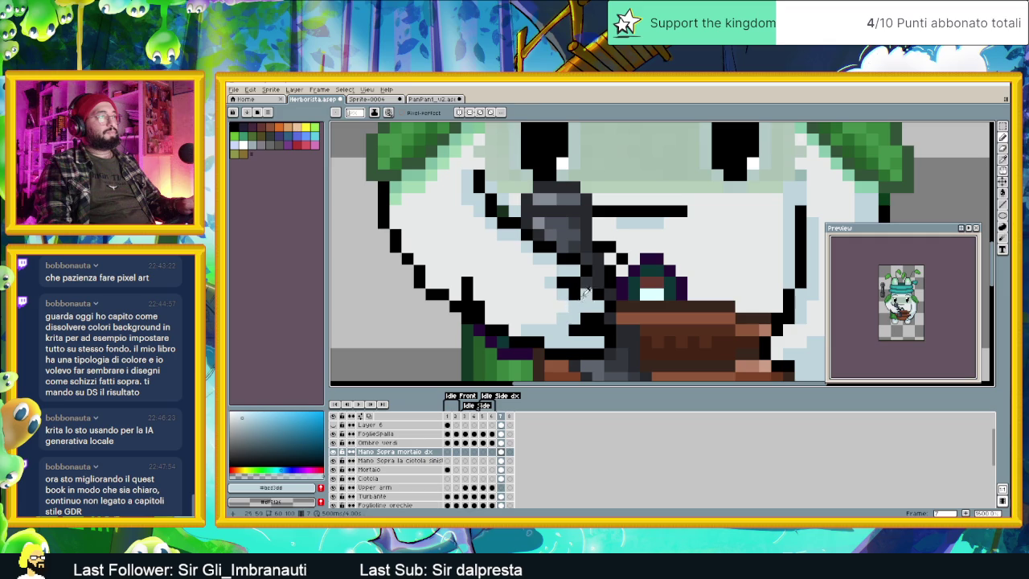
key(i)
key(b)
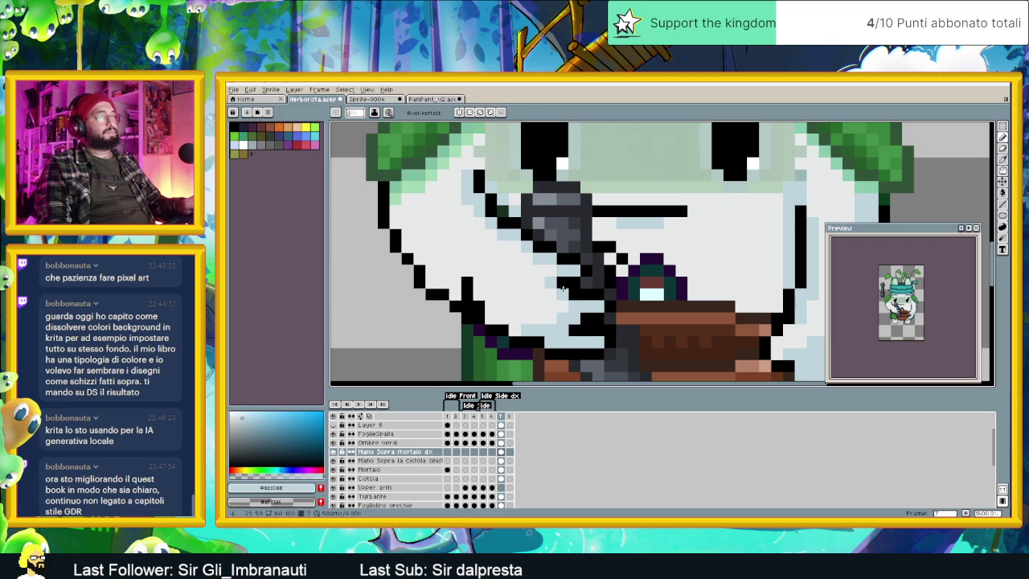
alt+click(554, 283)
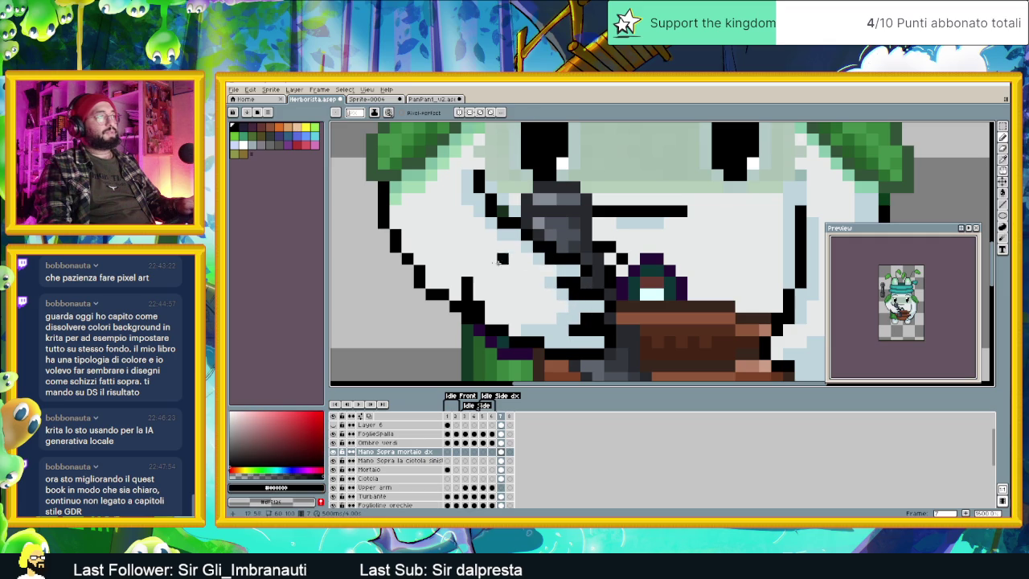
scroll(548, 259, down, 2)
scroll(544, 306, down, 1)
scroll(543, 306, up, 1)
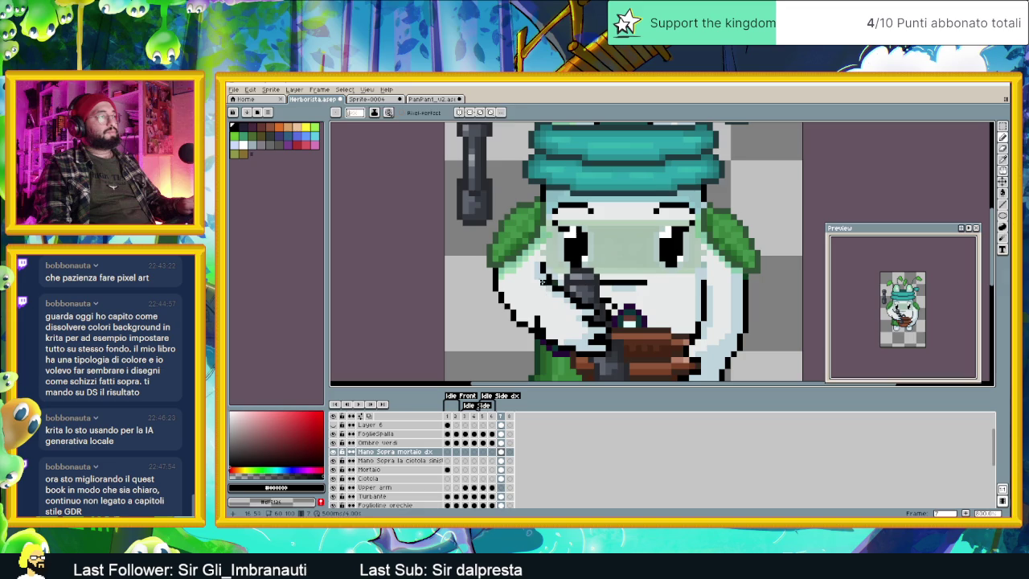
alt+click(539, 269)
Step: Paint two light-grey shading strokes along the arm's inner outline beside the pestle
scroll(535, 314, up, 1)
mouse_move(536, 316)
mouse_down()
mouse_move(500, 298)
mouse_move(477, 264)
mouse_up()
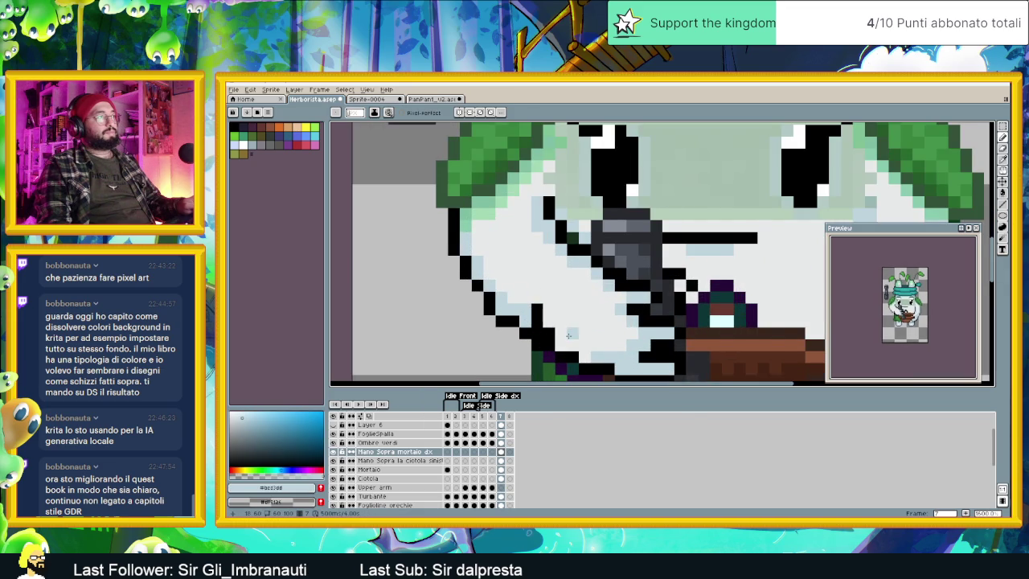
scroll(518, 285, down, 2)
drag(543, 303, 606, 329)
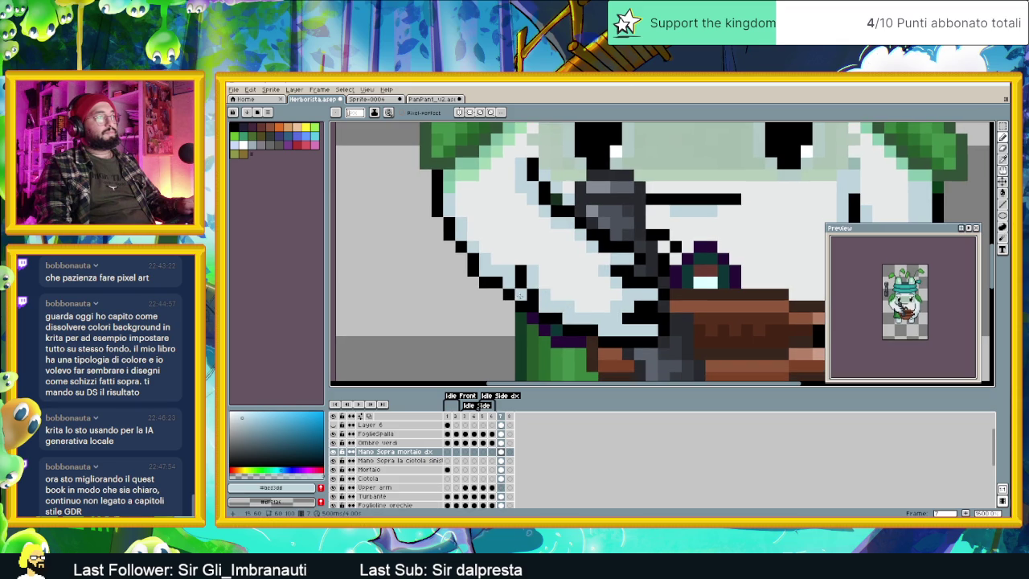
scroll(580, 297, down, 2)
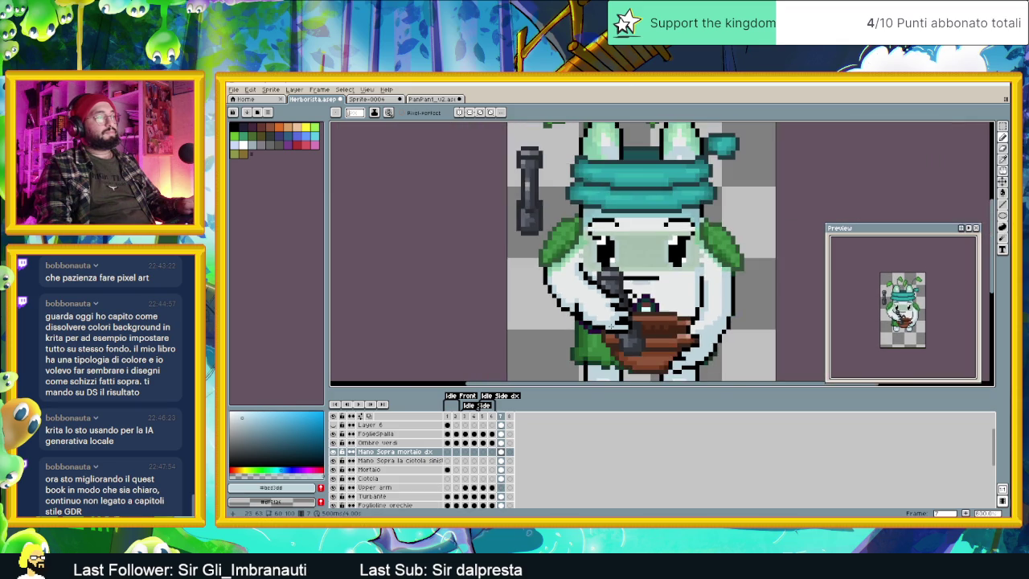
scroll(571, 299, up, 2)
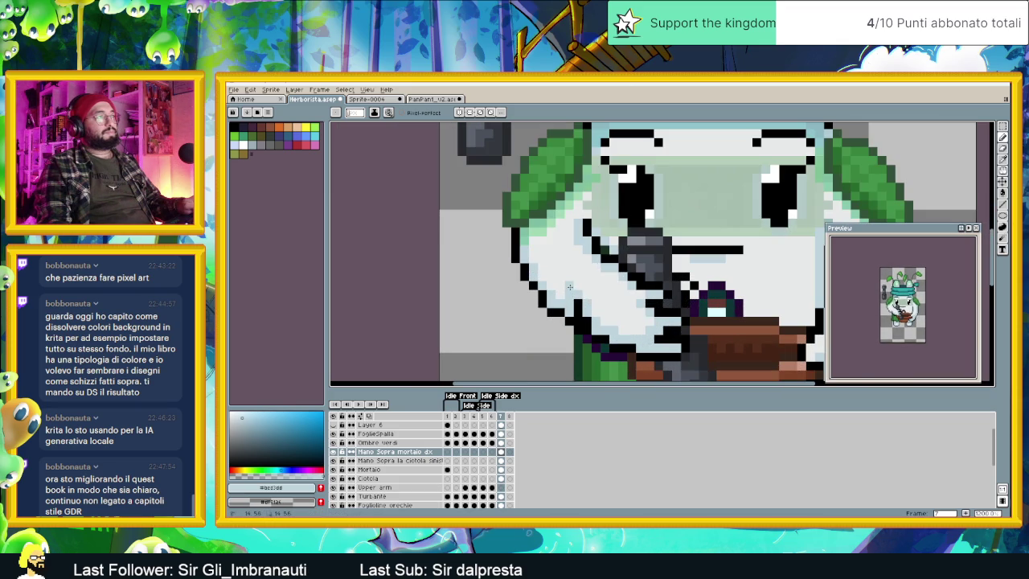
scroll(569, 293, down, 1)
scroll(610, 314, down, 1)
scroll(650, 335, down, 1)
scroll(650, 335, down, 1)
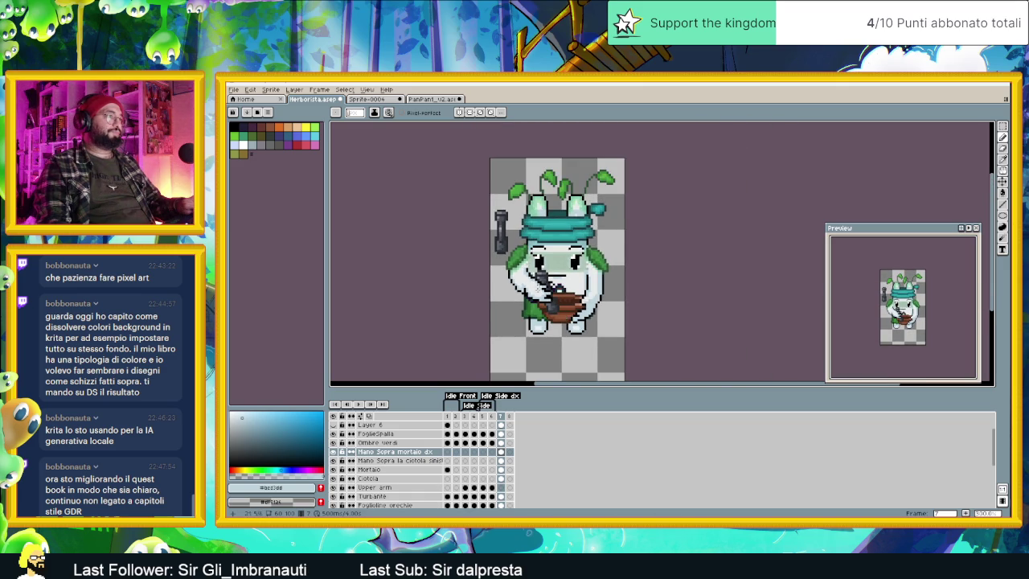
scroll(563, 300, up, 1)
scroll(562, 300, up, 3)
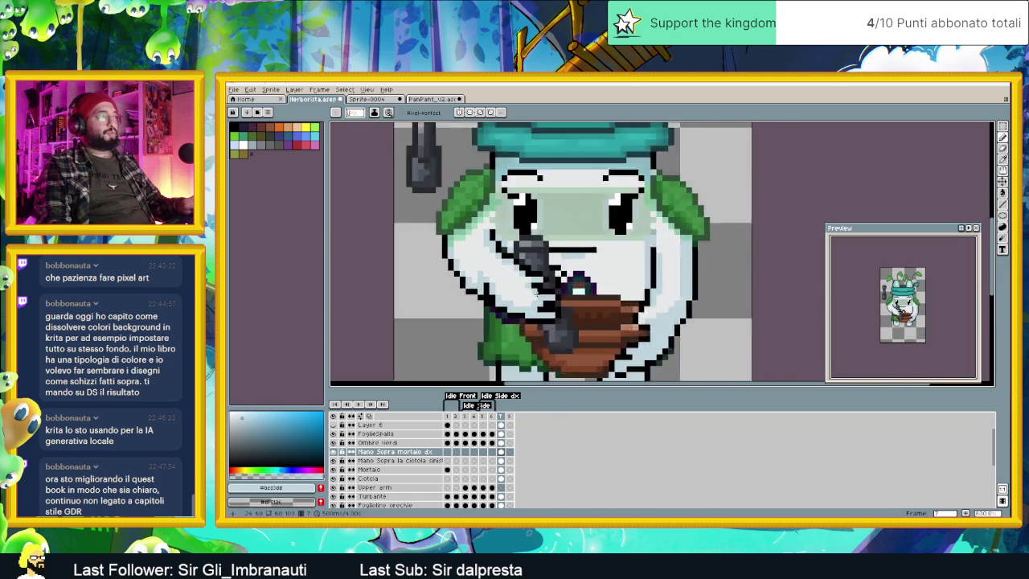
scroll(534, 297, up, 1)
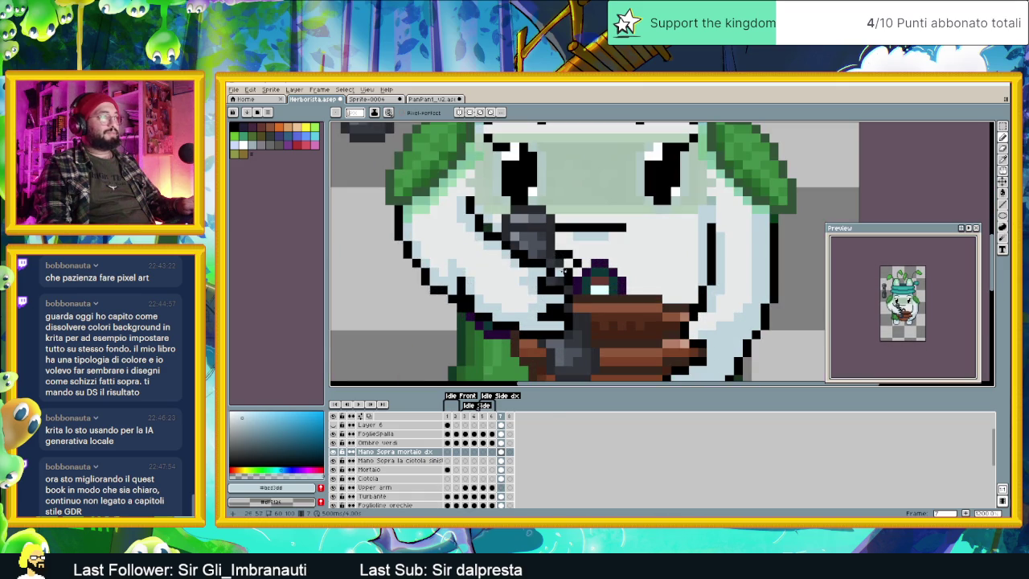
scroll(554, 279, up, 1)
scroll(554, 281, down, 2)
scroll(555, 290, down, 1)
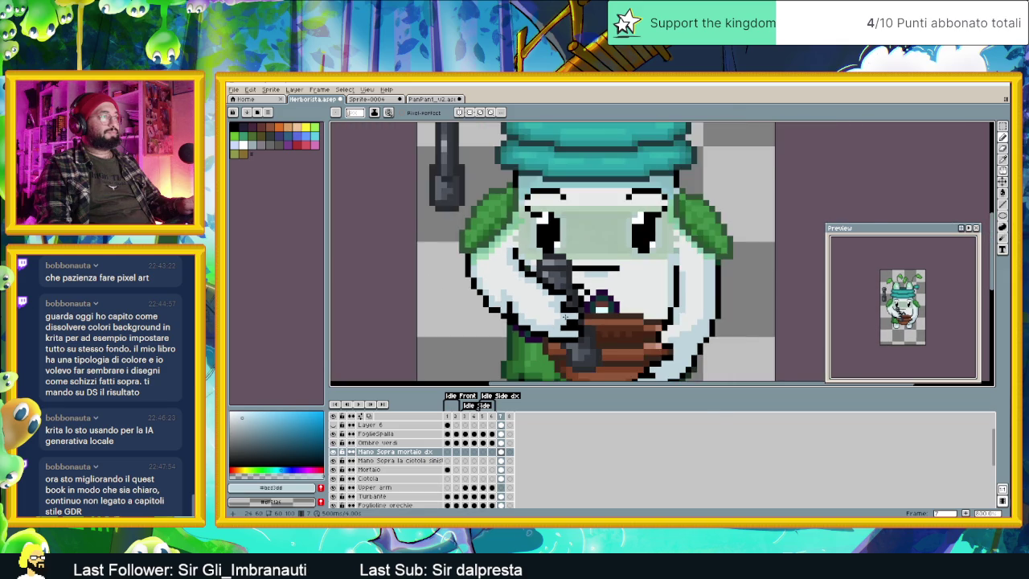
scroll(552, 303, up, 3)
alt+click(552, 304)
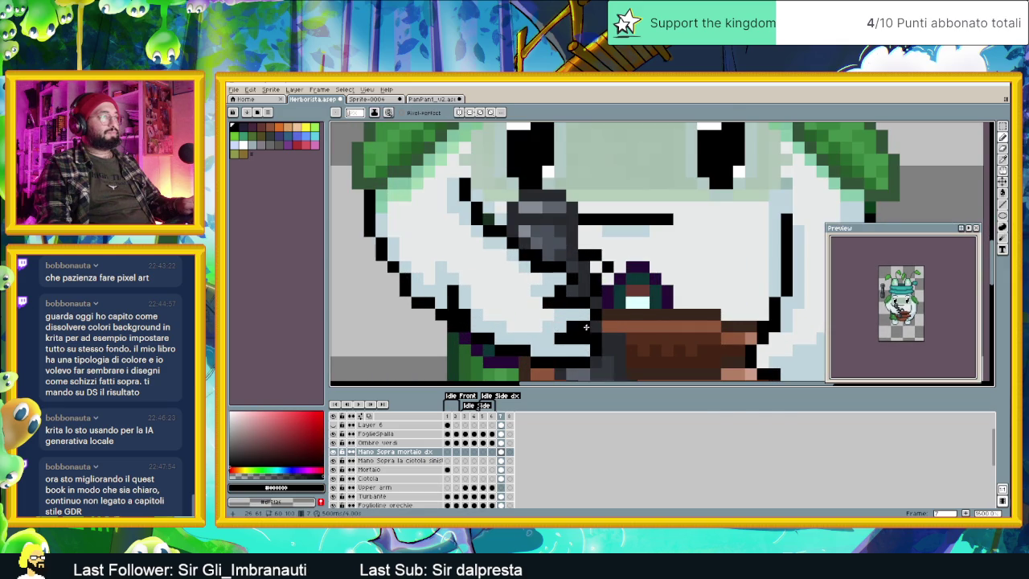
scroll(586, 327, down, 3)
scroll(586, 321, up, 3)
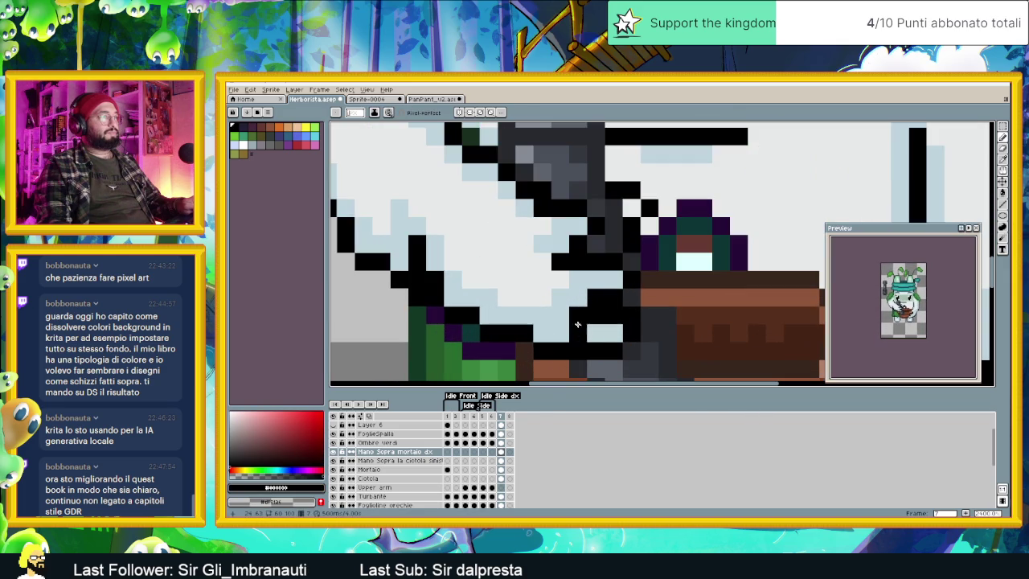
alt+click(592, 297)
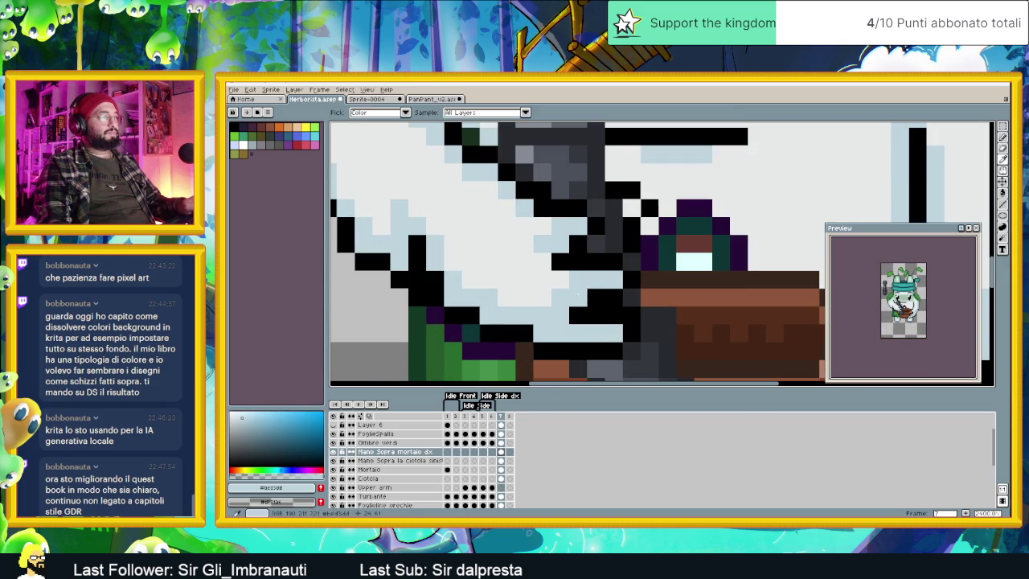
scroll(602, 321, down, 2)
scroll(632, 343, down, 2)
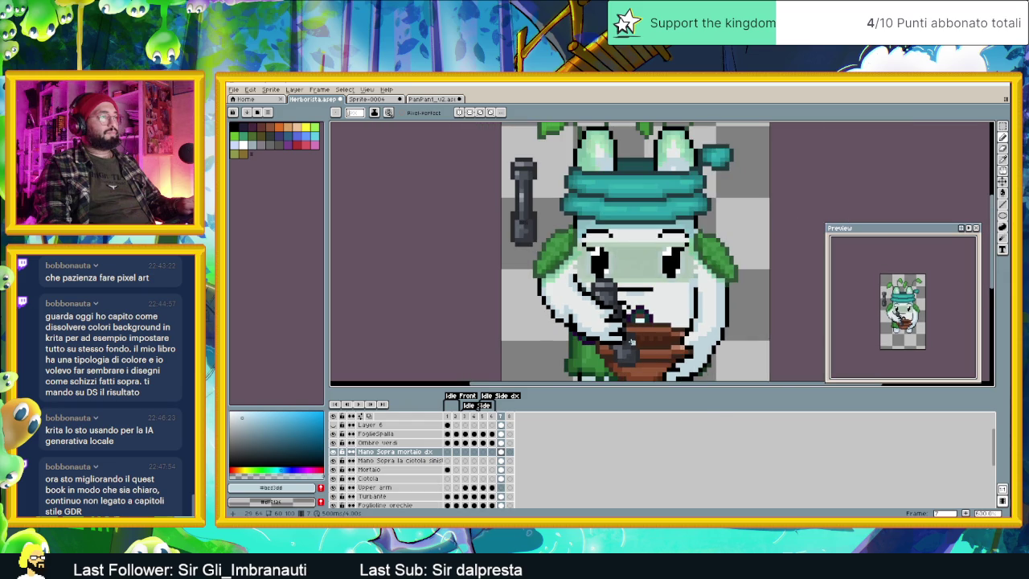
scroll(621, 352, down, 1)
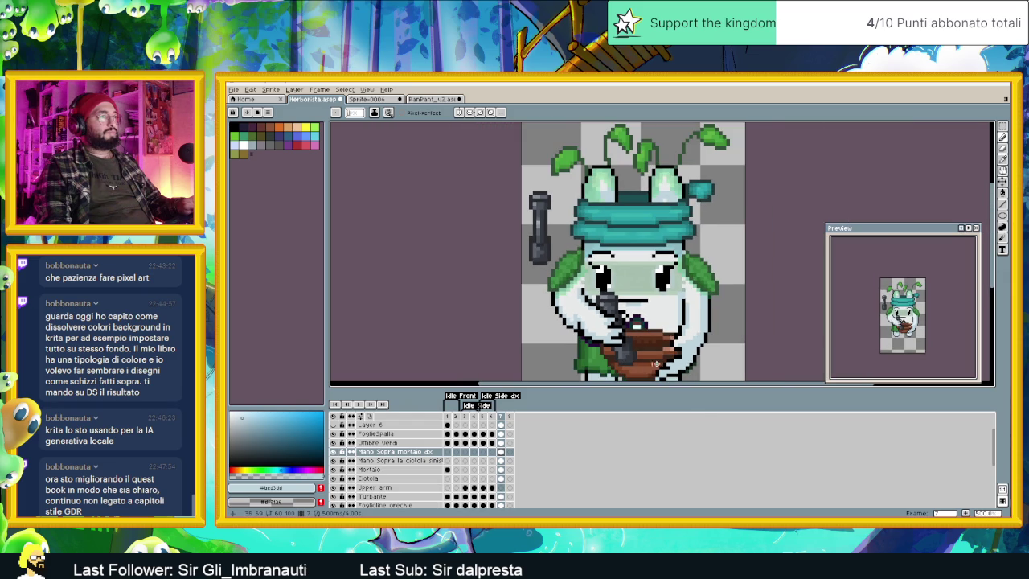
scroll(635, 330, up, 3)
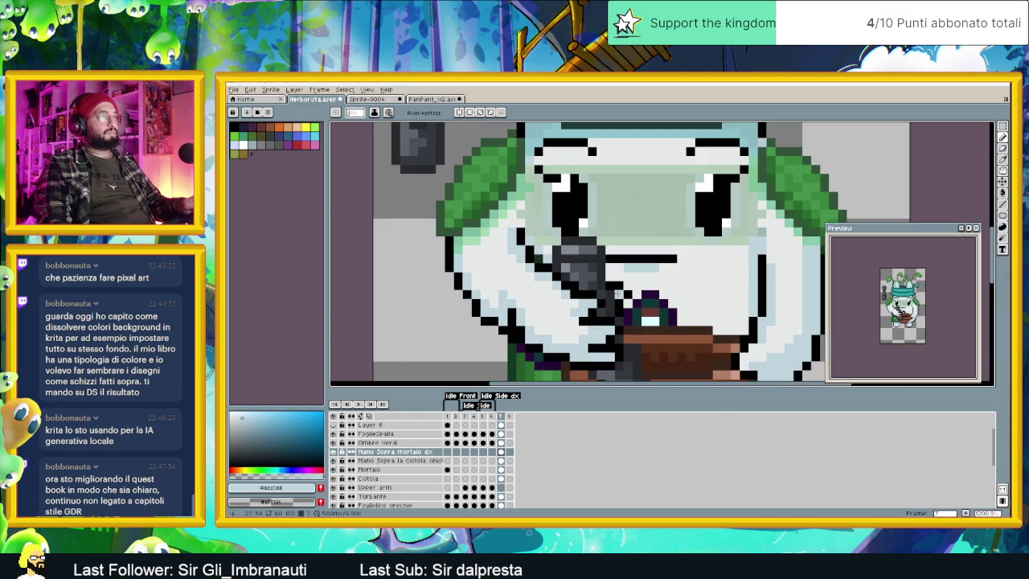
scroll(635, 348, down, 2)
scroll(641, 347, down, 1)
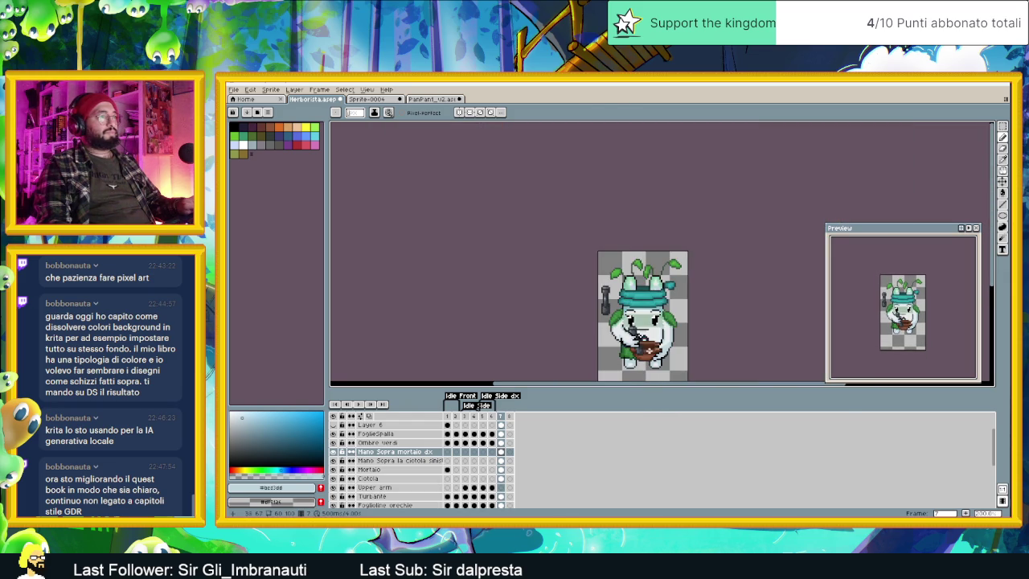
drag(645, 343, 542, 307)
scroll(554, 317, up, 1)
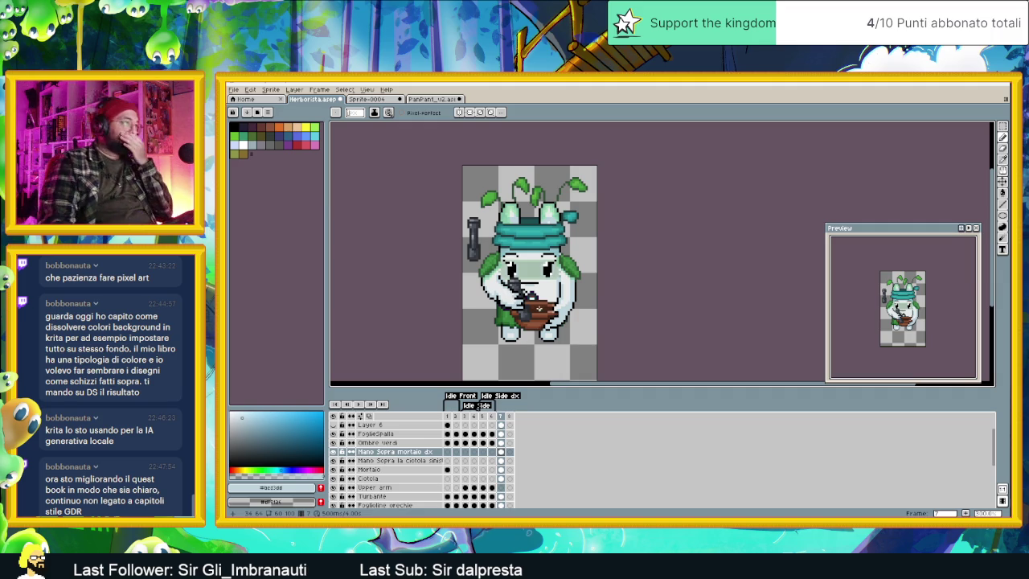
scroll(503, 300, up, 2)
scroll(503, 300, up, 1)
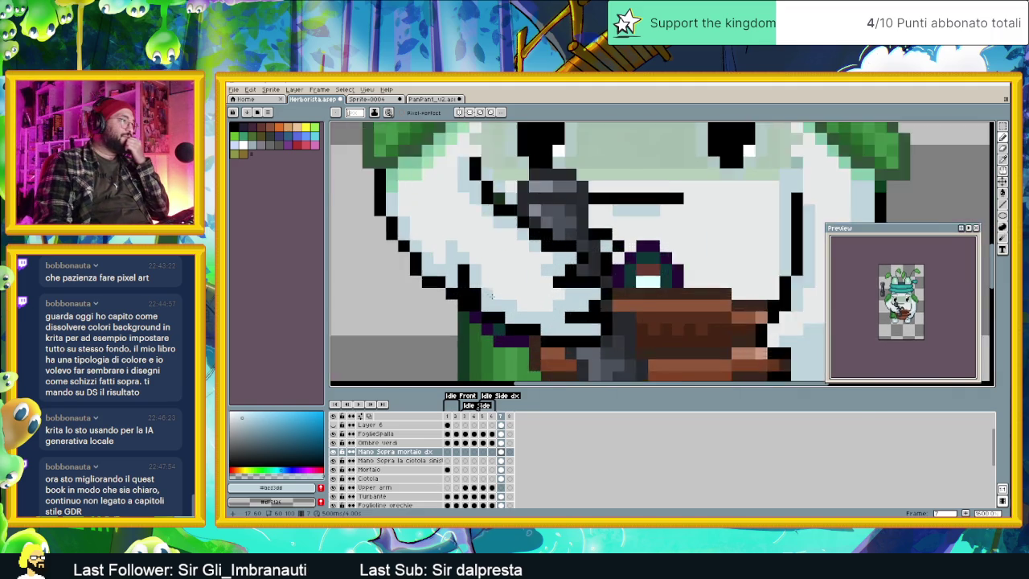
scroll(514, 309, up, 1)
scroll(530, 321, down, 3)
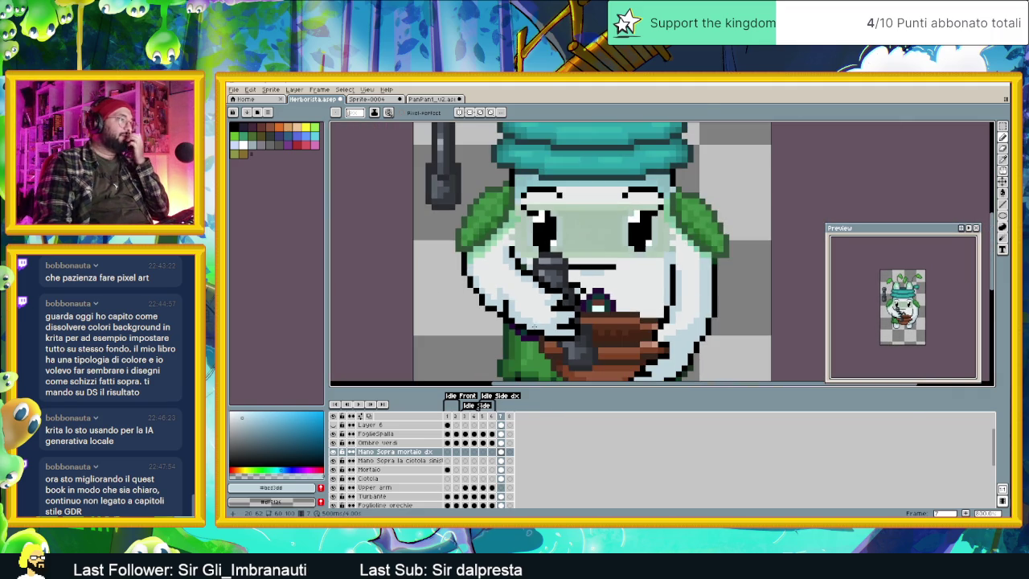
scroll(504, 299, down, 1)
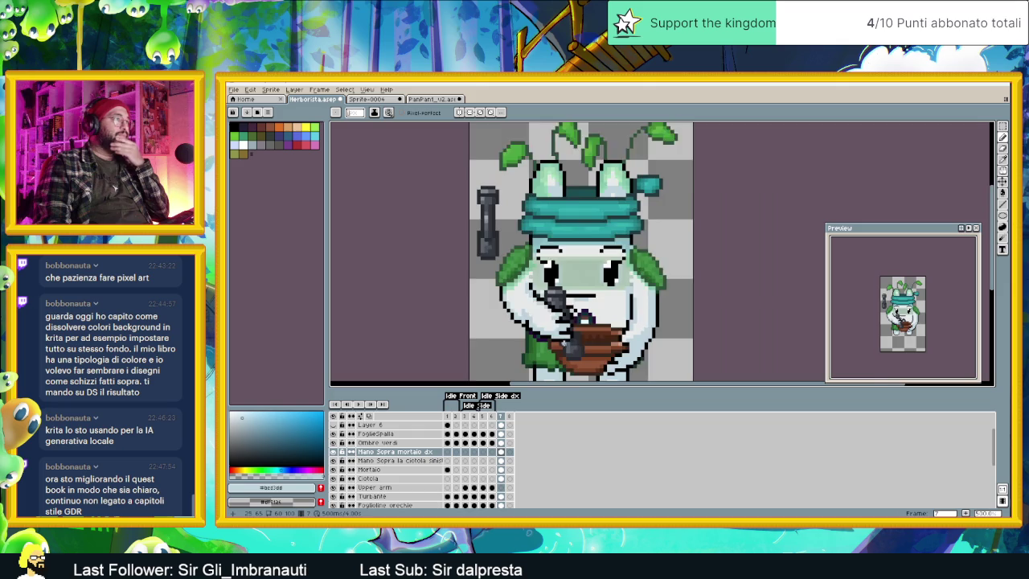
scroll(505, 299, down, 1)
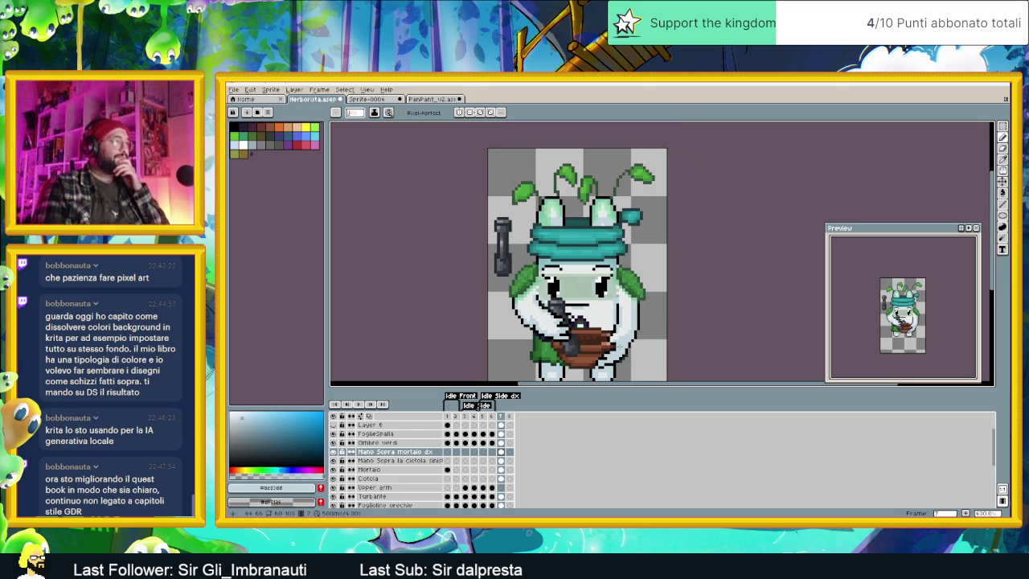
scroll(562, 351, up, 2)
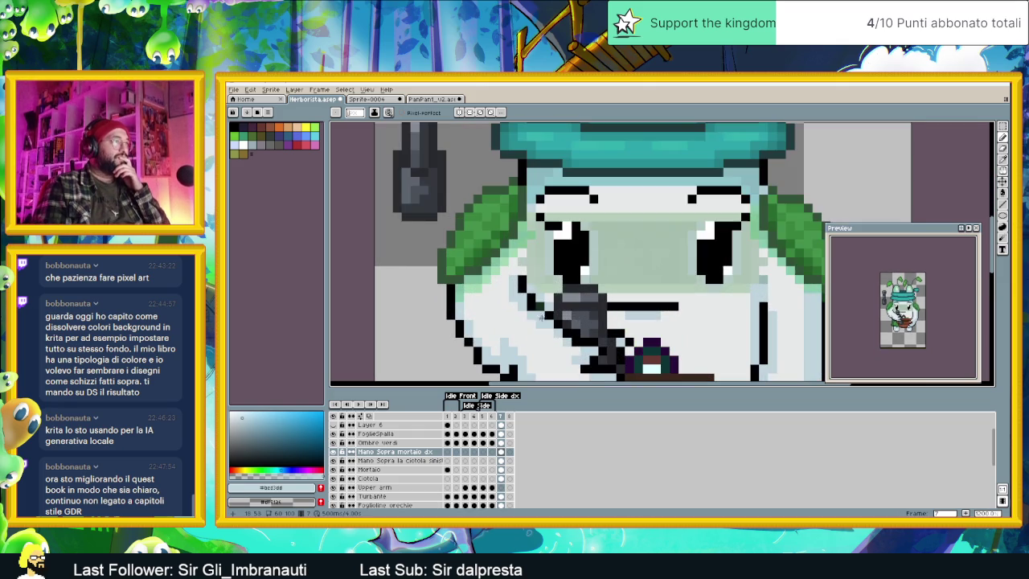
scroll(567, 350, down, 2)
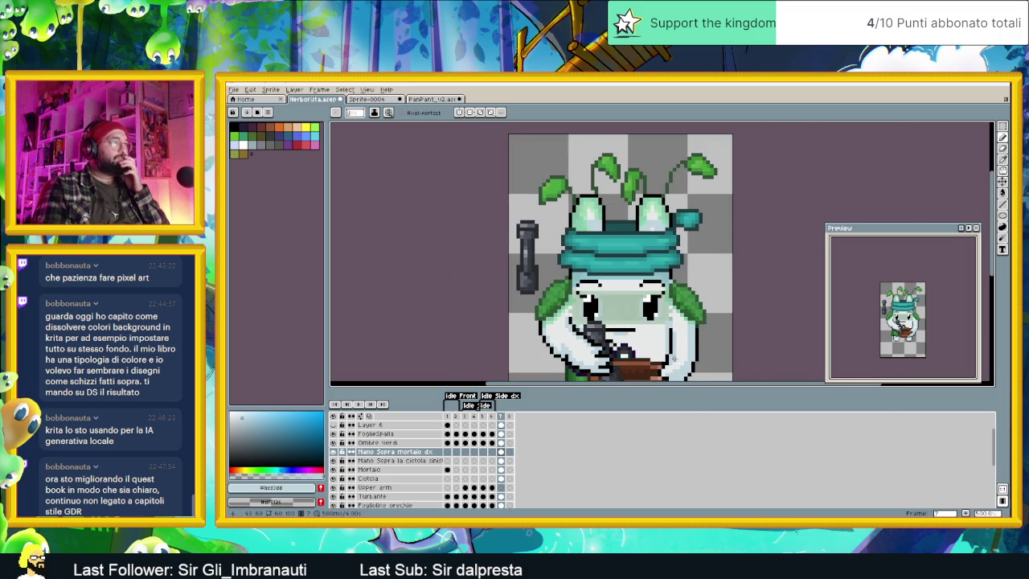
scroll(611, 337, down, 1)
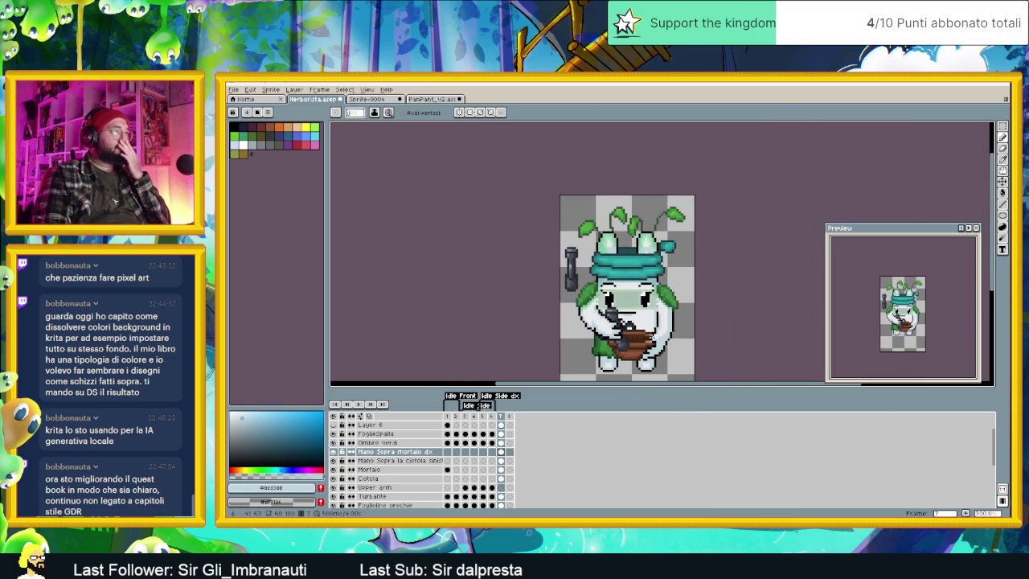
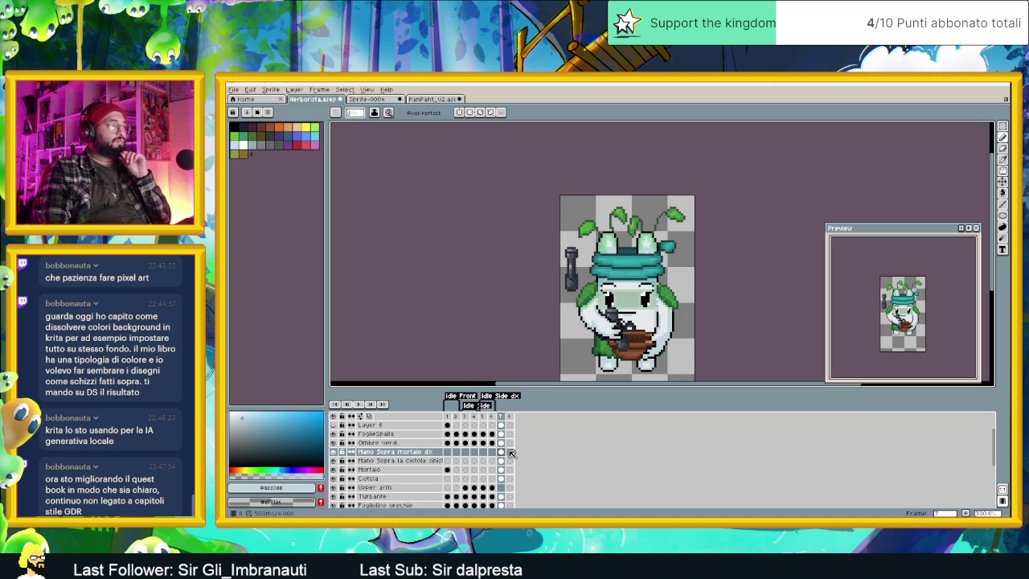
Step: Duplicate frame 7 into a new frame 8
click(510, 451)
click(503, 417)
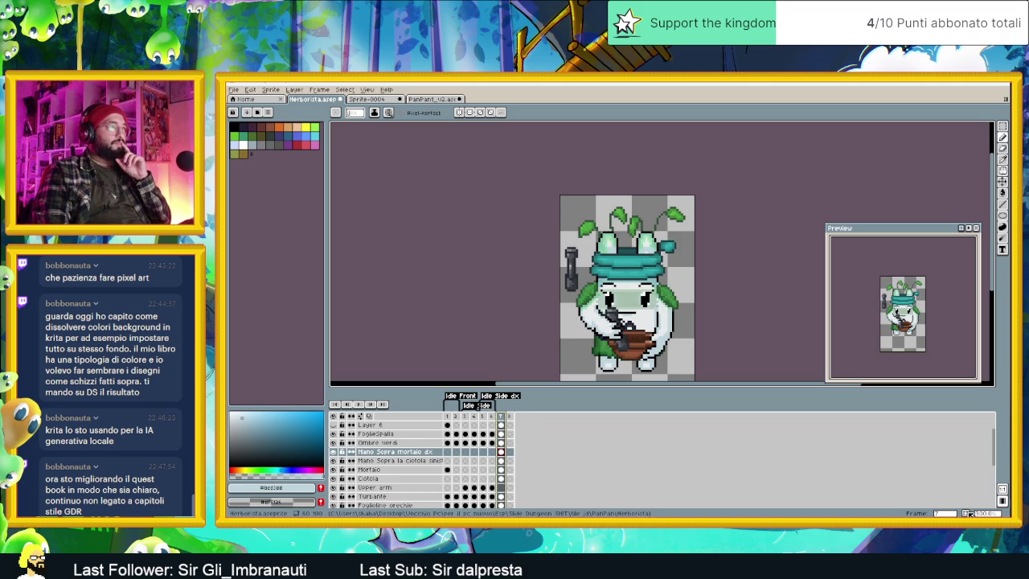
key(alt+n)
Step: Marquee-select the rectangle around the hand and mortar
scroll(652, 322, up, 1)
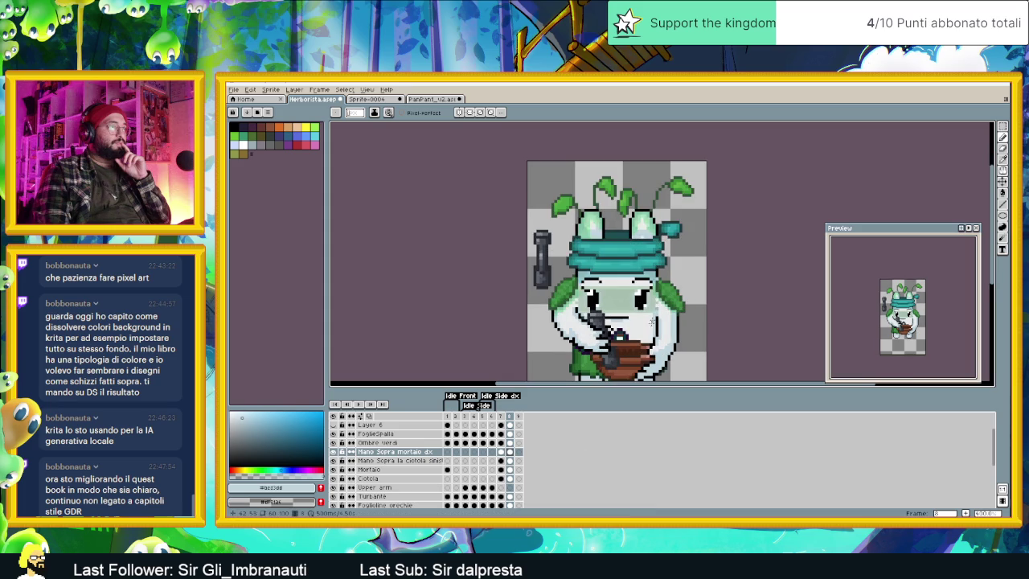
scroll(652, 320, down, 1)
scroll(635, 305, down, 1)
scroll(622, 294, up, 1)
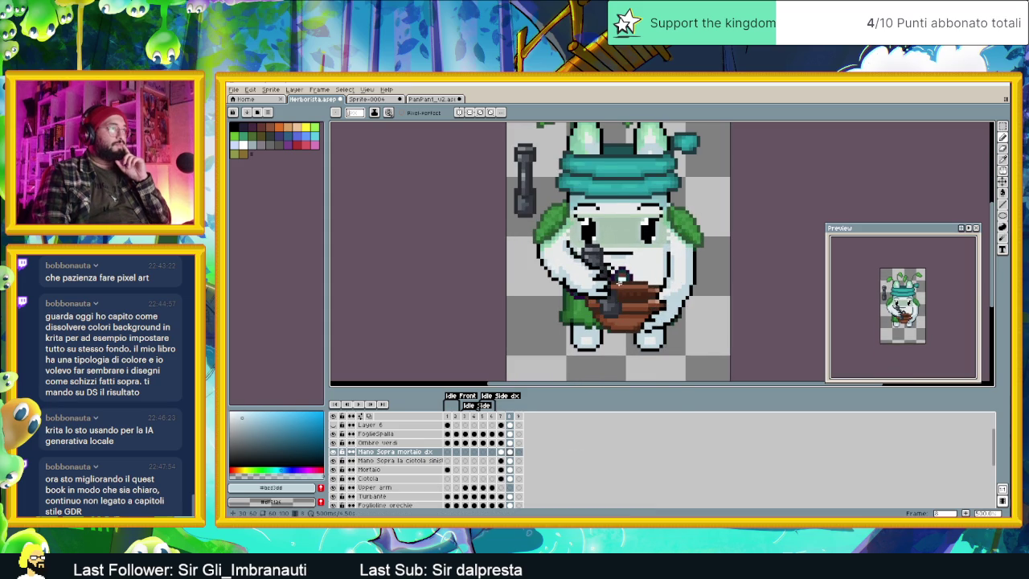
scroll(621, 278, up, 1)
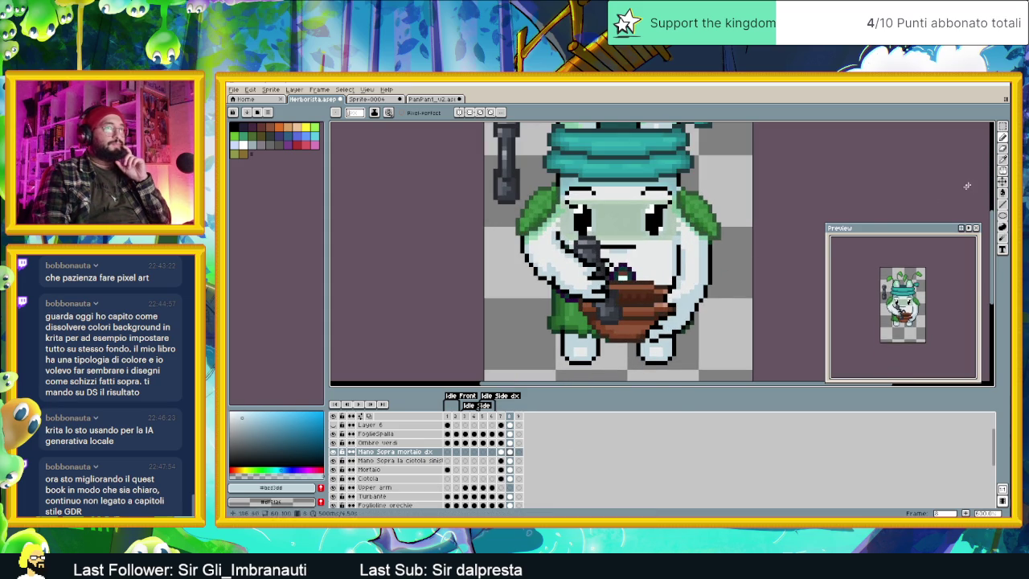
key(w)
key(m)
mouse_move(635, 231)
mouse_down()
mouse_move(569, 327)
mouse_move(591, 291)
mouse_up()
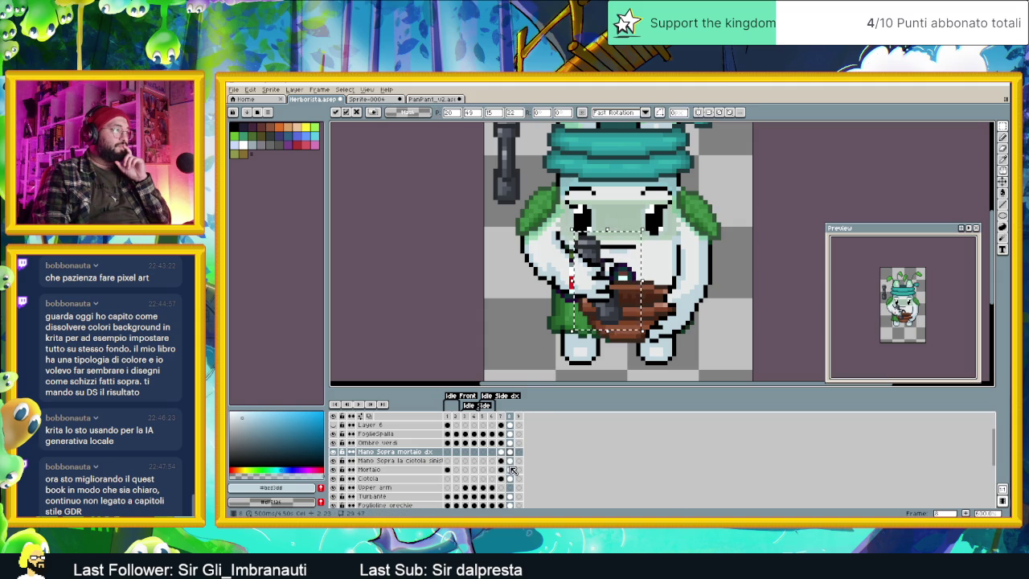
Step: Move the selected mortar on the Mortaio layer to its new spot and commit
click(510, 469)
drag(584, 290, 615, 270)
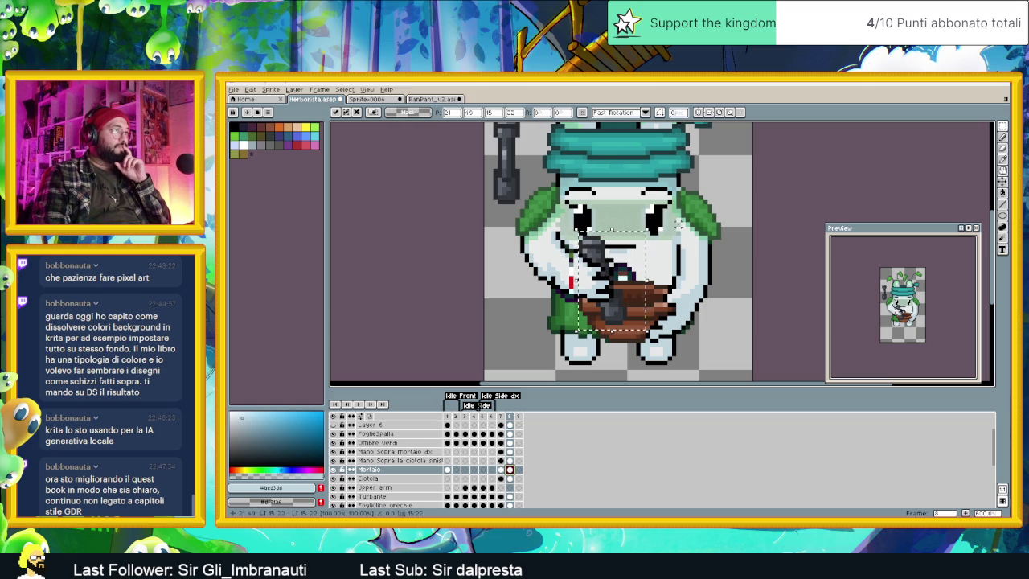
key(Return)
scroll(621, 276, up, 1)
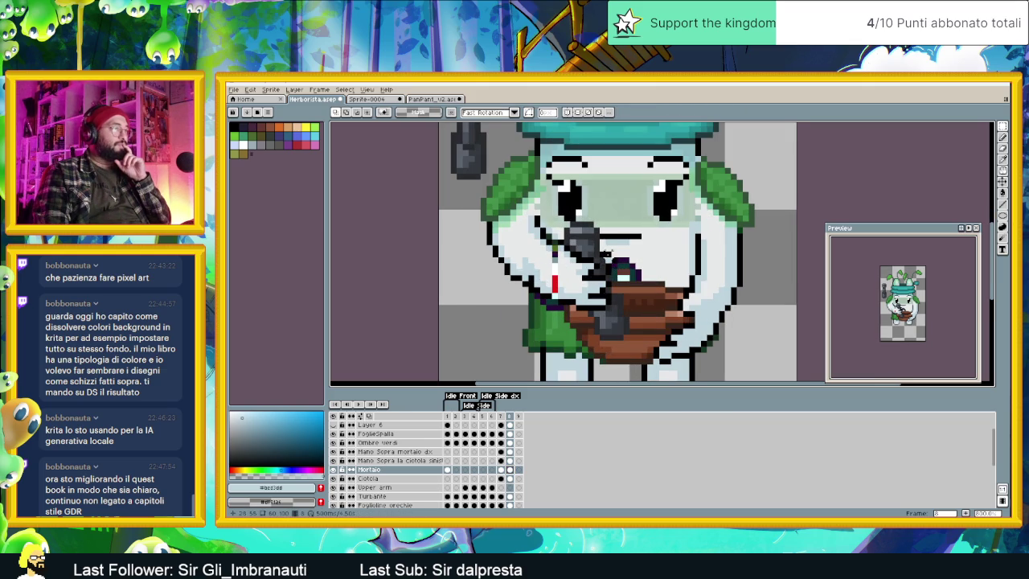
scroll(542, 253, up, 1)
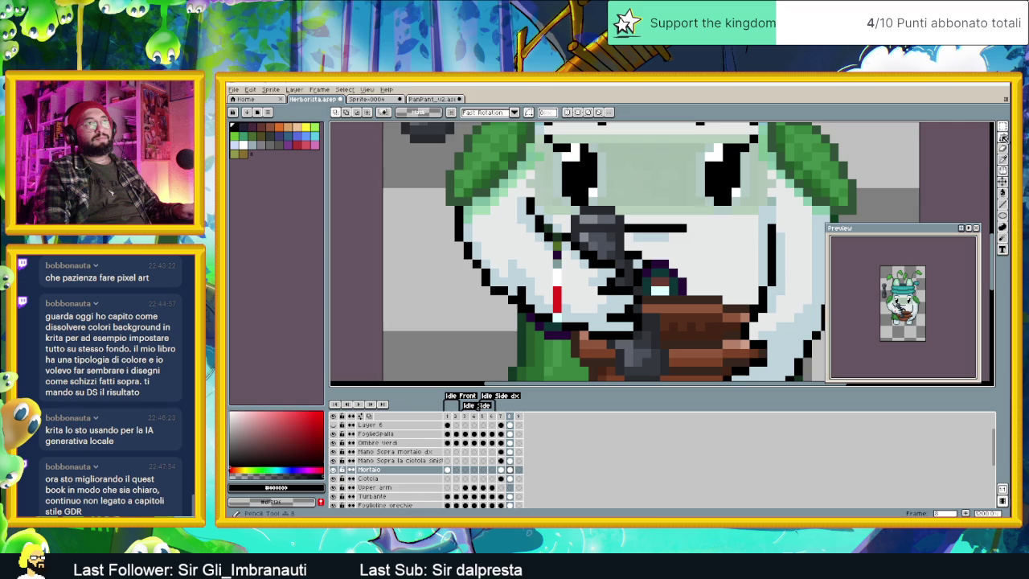
Step: Sample hand colours on the Mortaio cel with the Pencil, undoing two trial strokes
click(1002, 136)
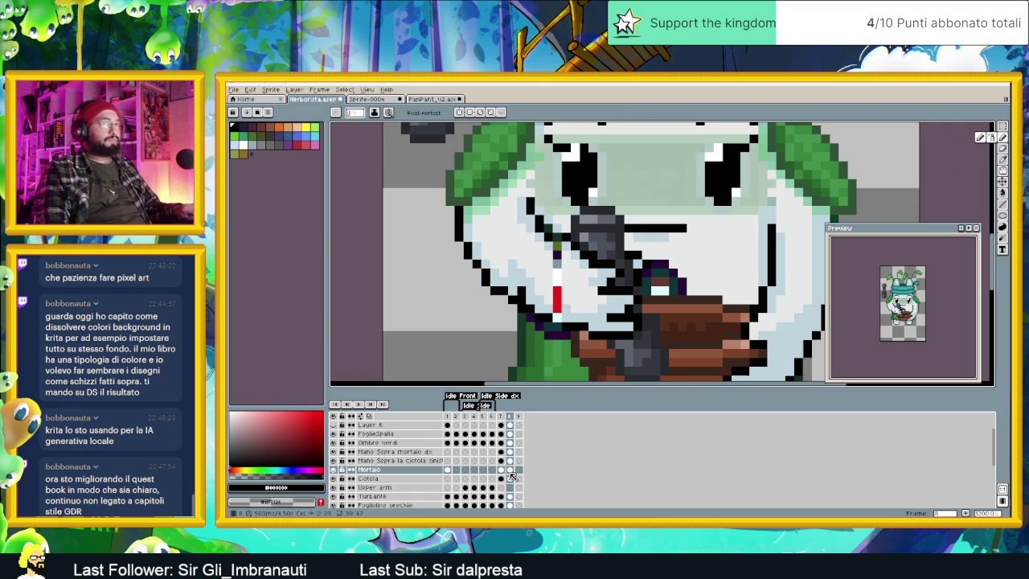
click(510, 471)
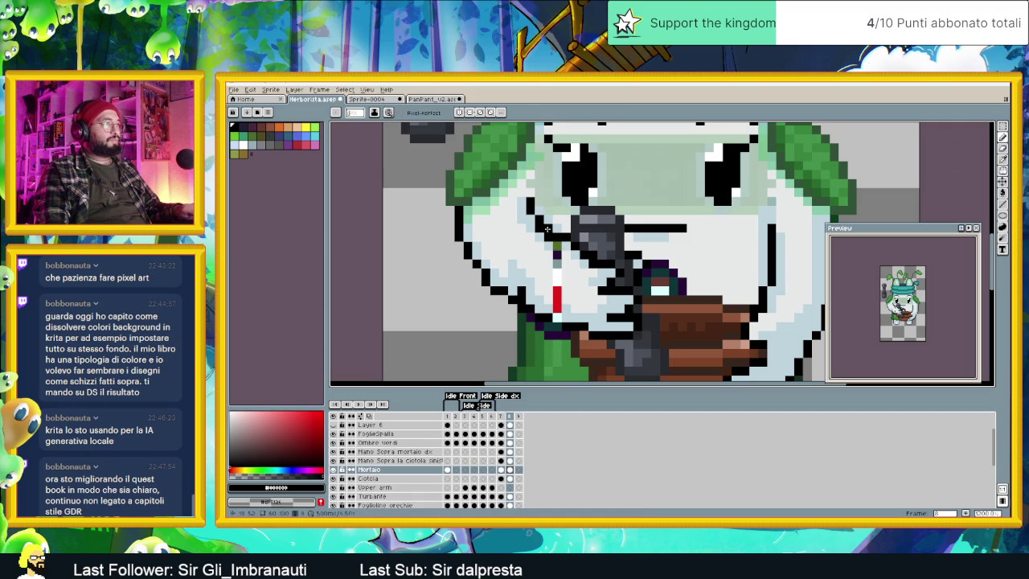
alt+click(549, 234)
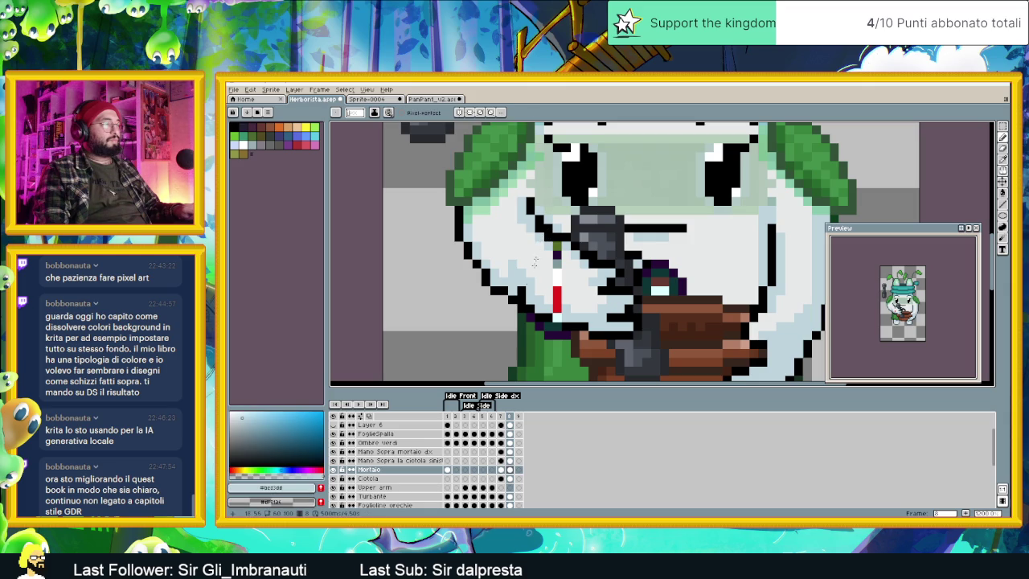
key(ctrl+z)
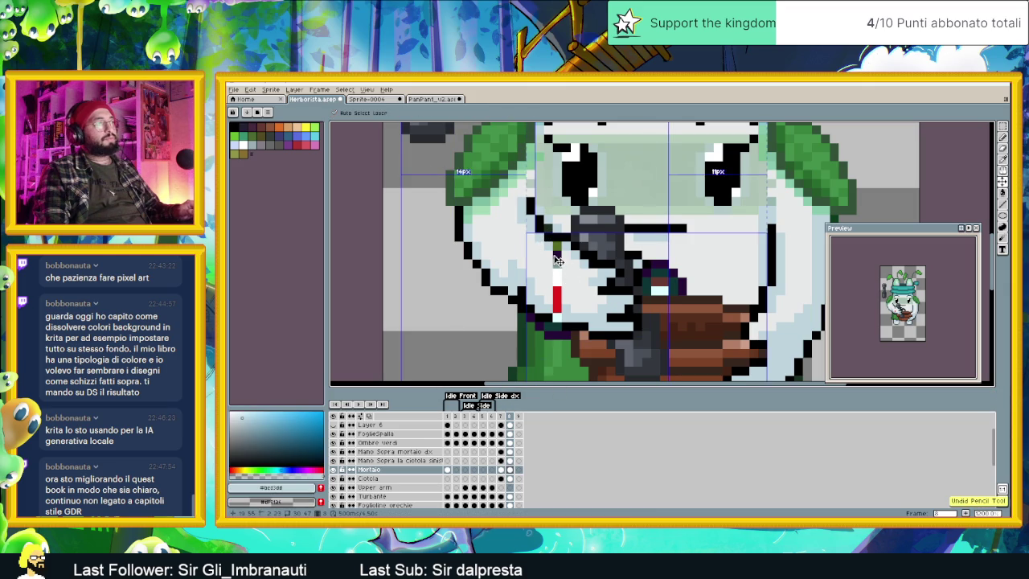
key(alt)
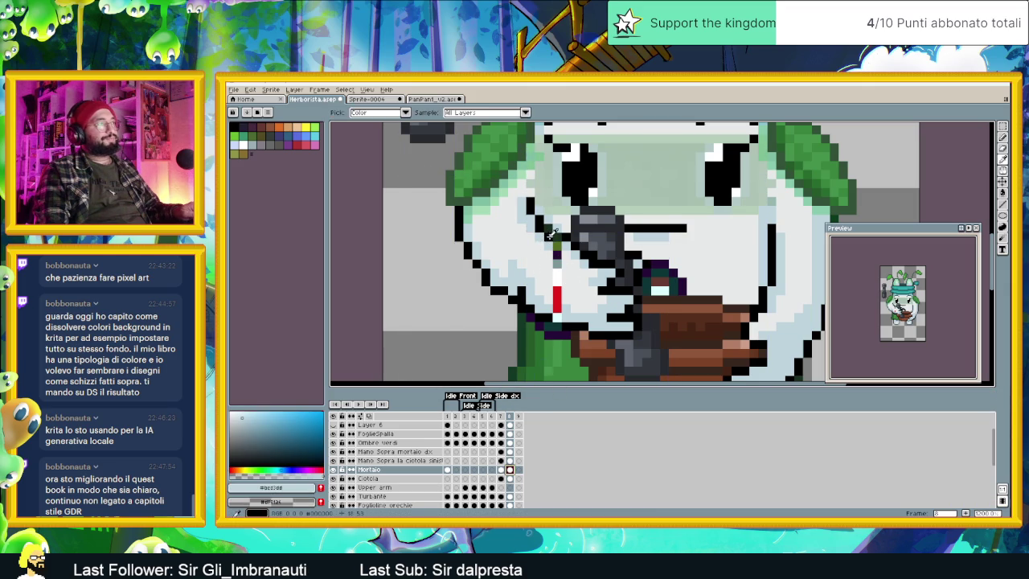
alt+click(548, 234)
click(509, 462)
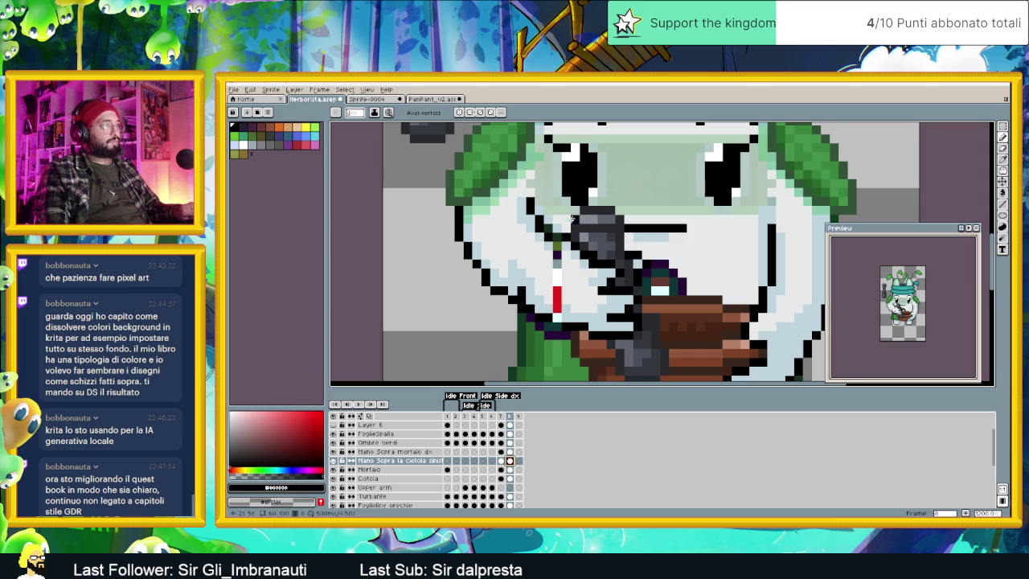
alt+click(548, 236)
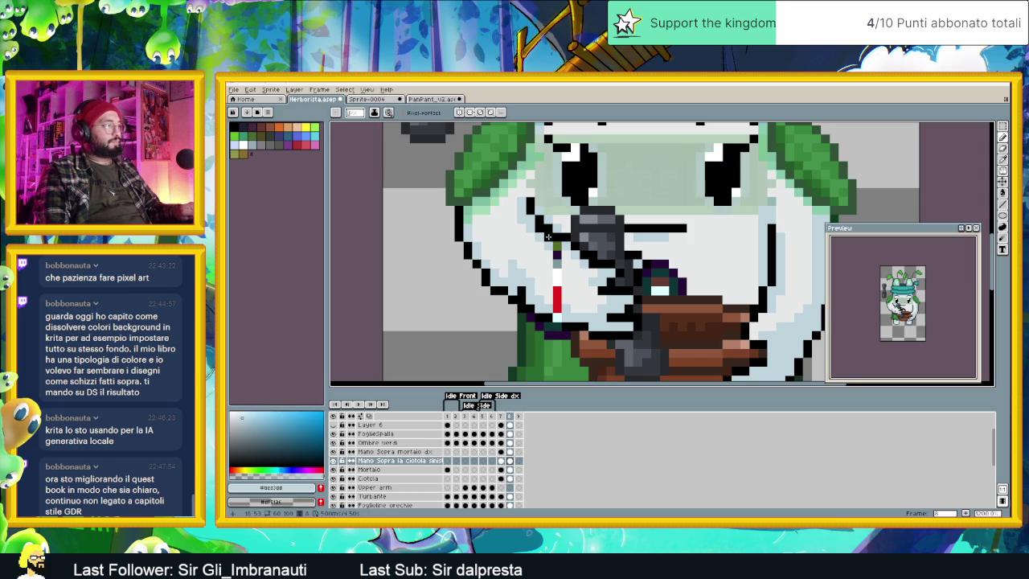
key(ctrl+z)
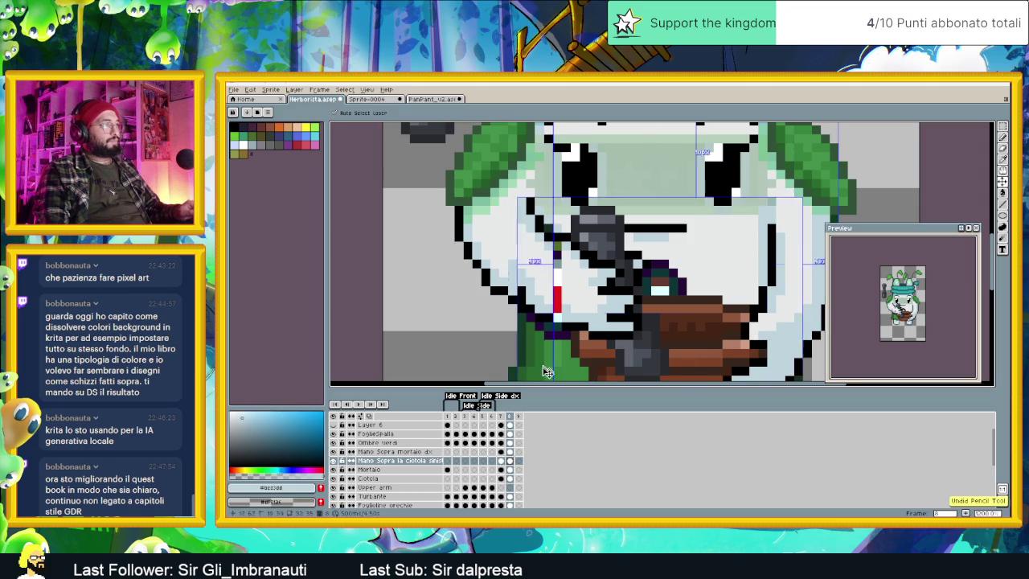
Step: Repaint the grey and red hand pixels with skin tone and light blue
ctrl+click(567, 235)
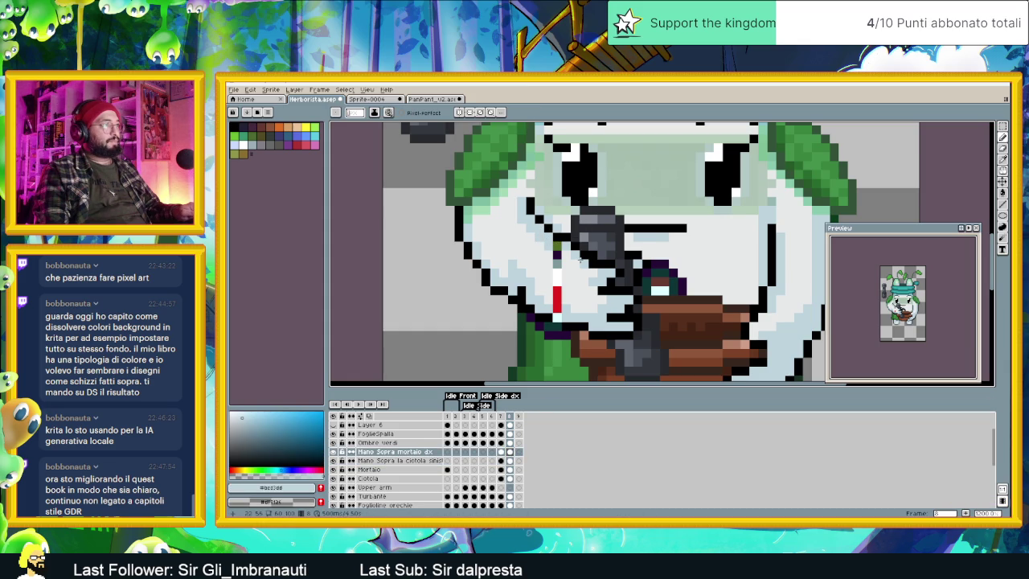
alt+click(560, 251)
drag(560, 252, 560, 293)
alt+click(560, 296)
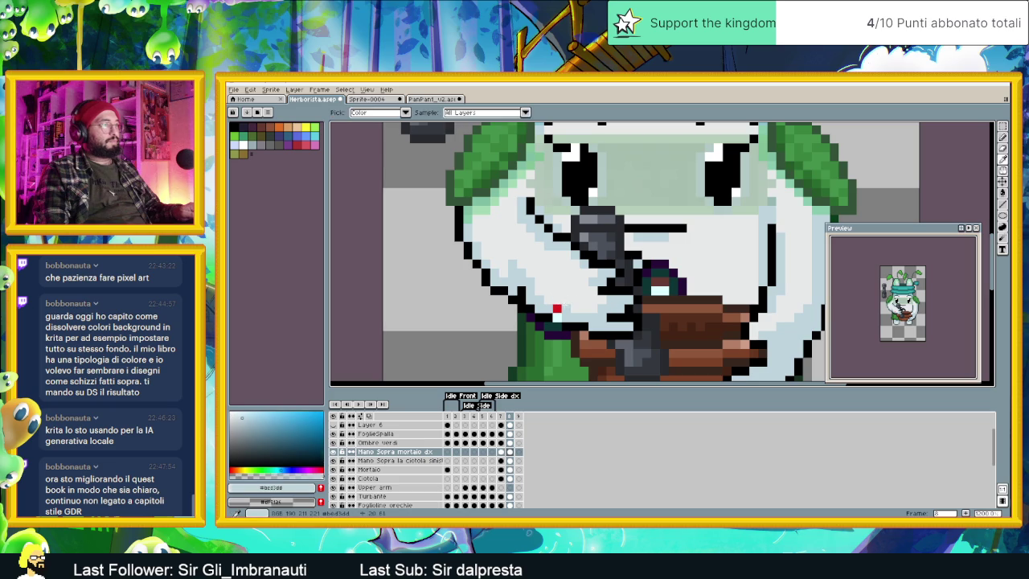
click(556, 310)
alt+click(571, 324)
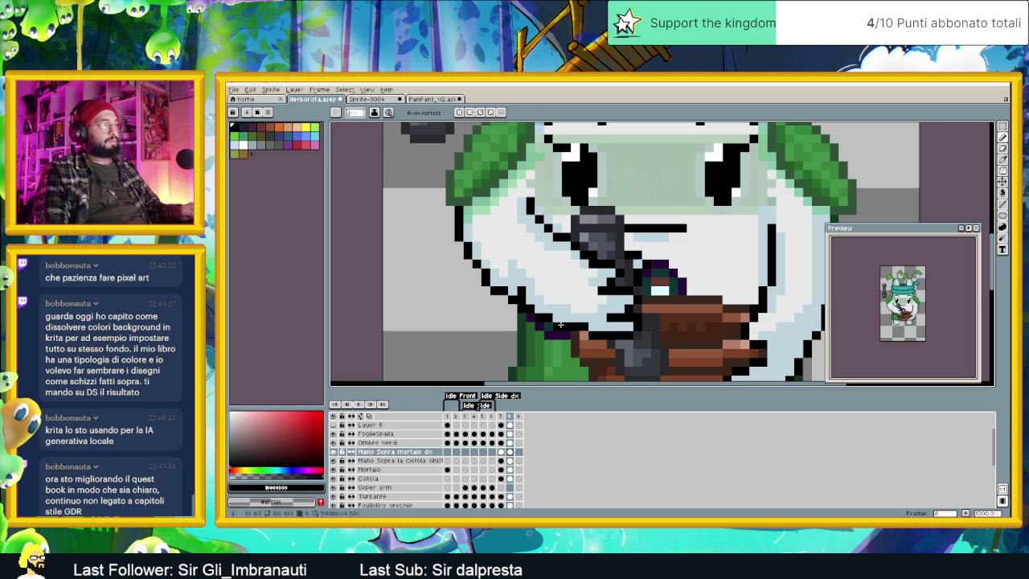
scroll(526, 293, down, 3)
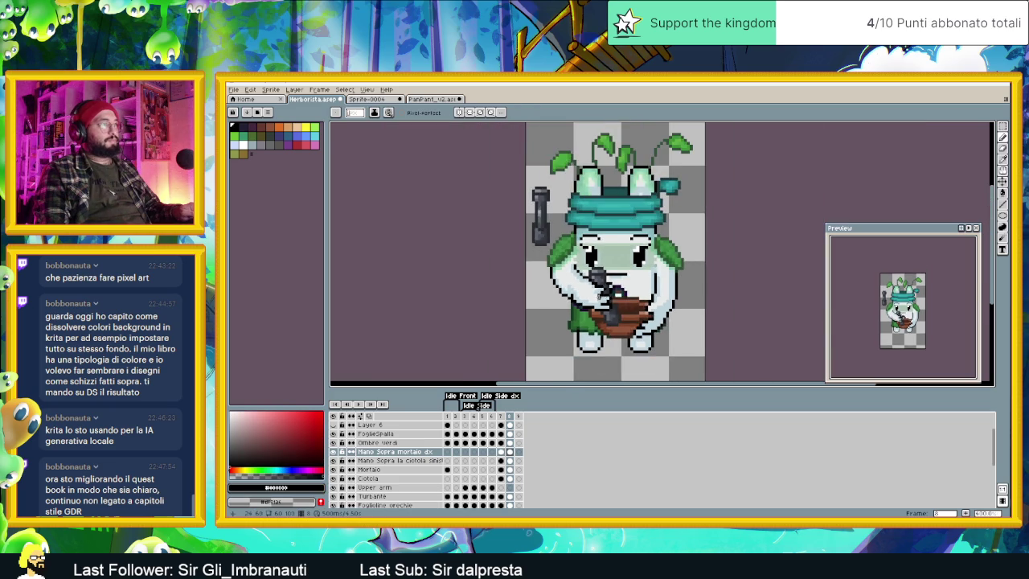
Step: Add black outline pixels to the hand in frame 8 after comparing with frame 7
scroll(547, 295, down, 1)
scroll(555, 294, up, 1)
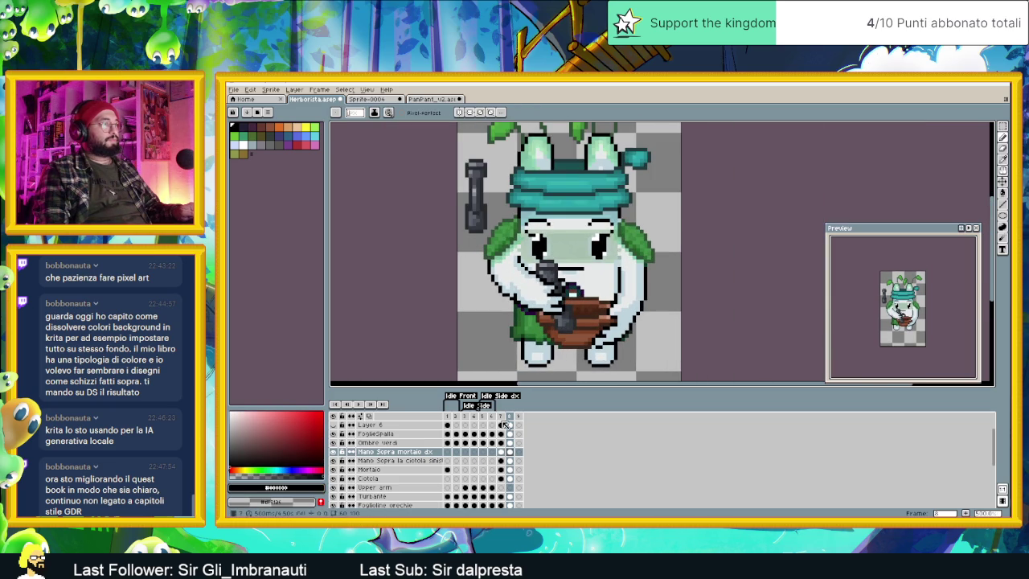
click(500, 416)
click(510, 419)
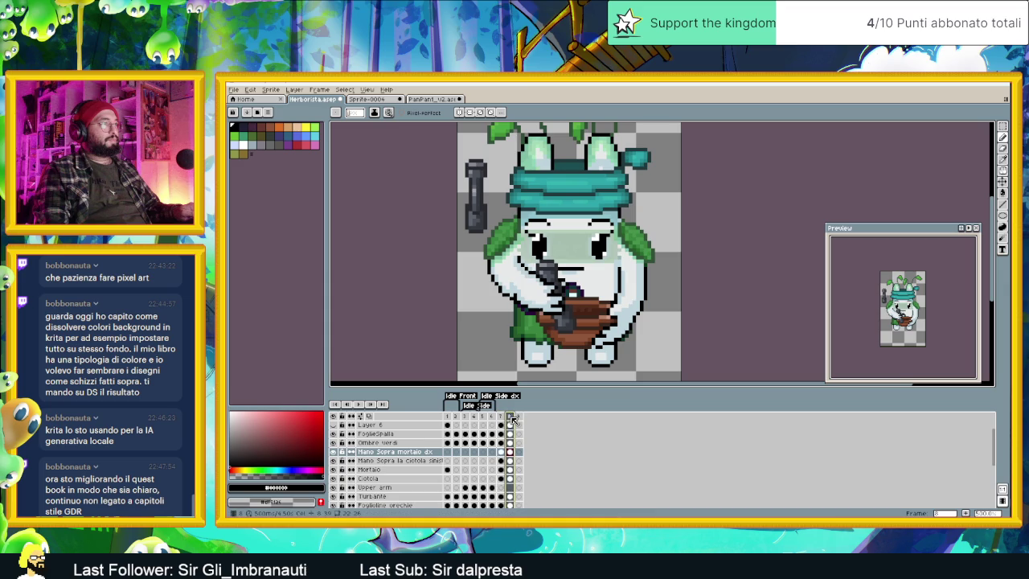
scroll(501, 276, up, 2)
scroll(502, 276, up, 3)
click(467, 252)
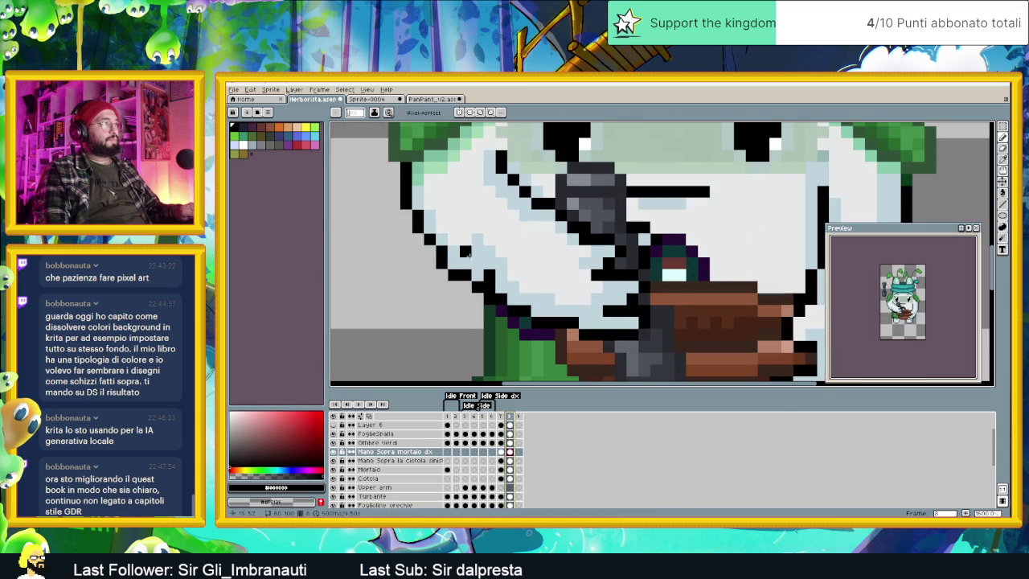
click(488, 260)
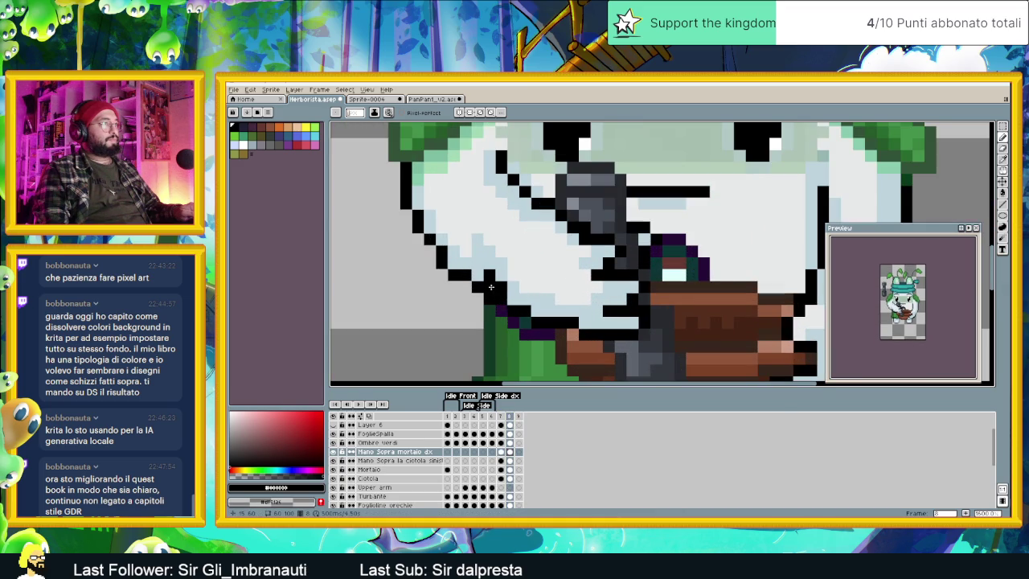
alt+click(496, 272)
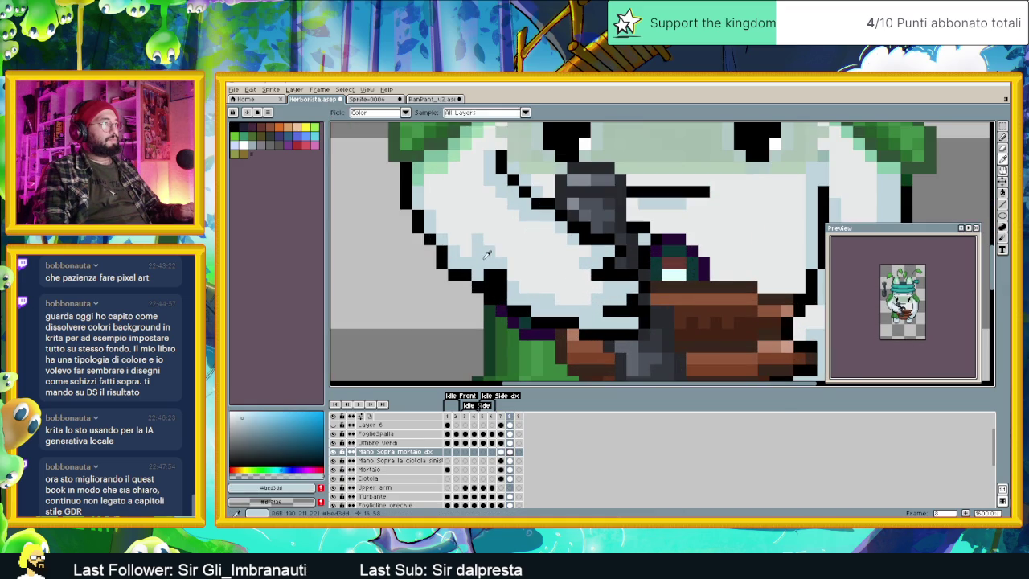
key(x)
click(493, 267)
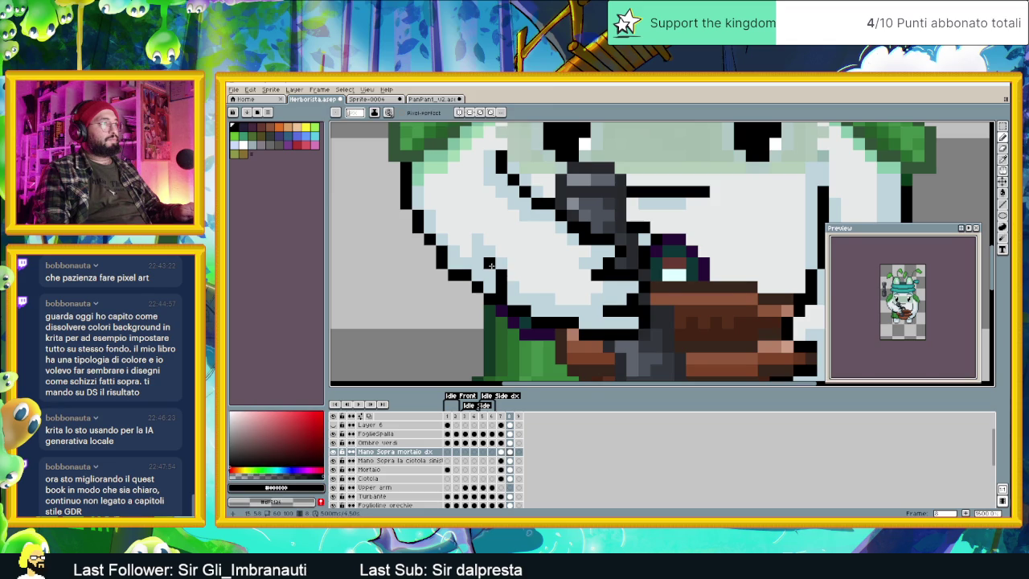
scroll(490, 265, down, 2)
alt+click(478, 258)
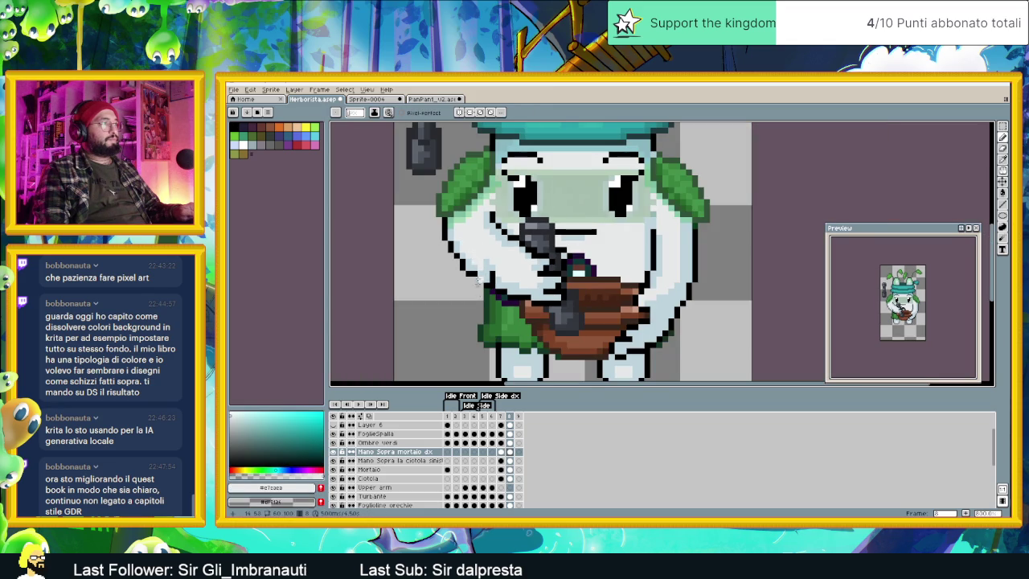
Step: Add a black pixel to the cheek outline, resampling outline and face colours
click(501, 417)
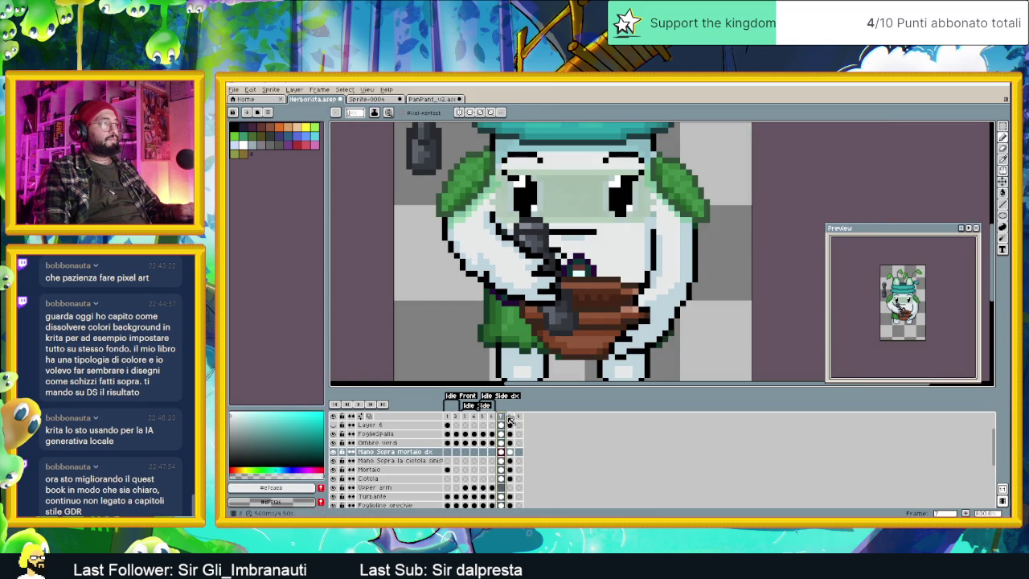
click(510, 417)
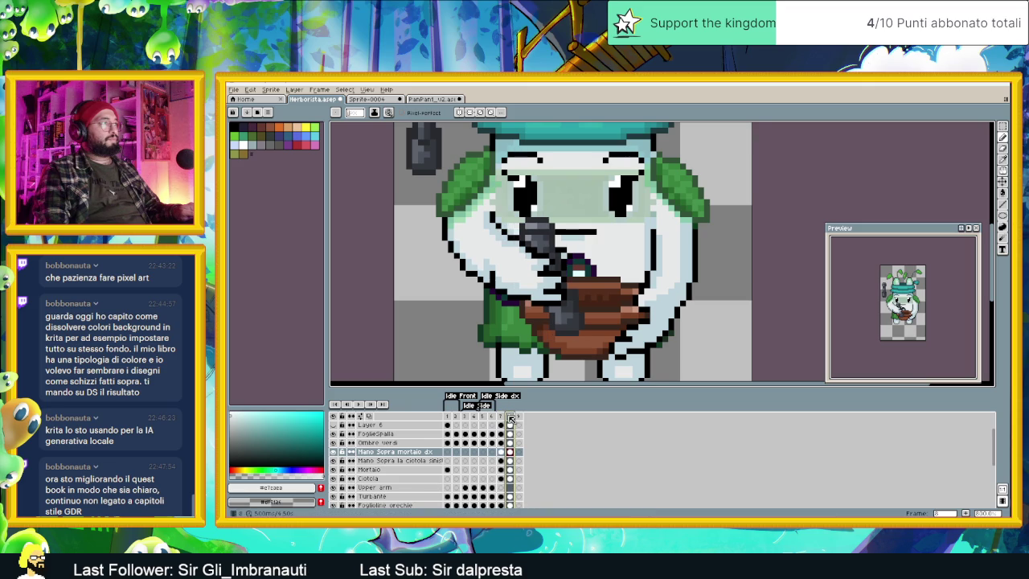
scroll(460, 243, up, 1)
alt+click(461, 284)
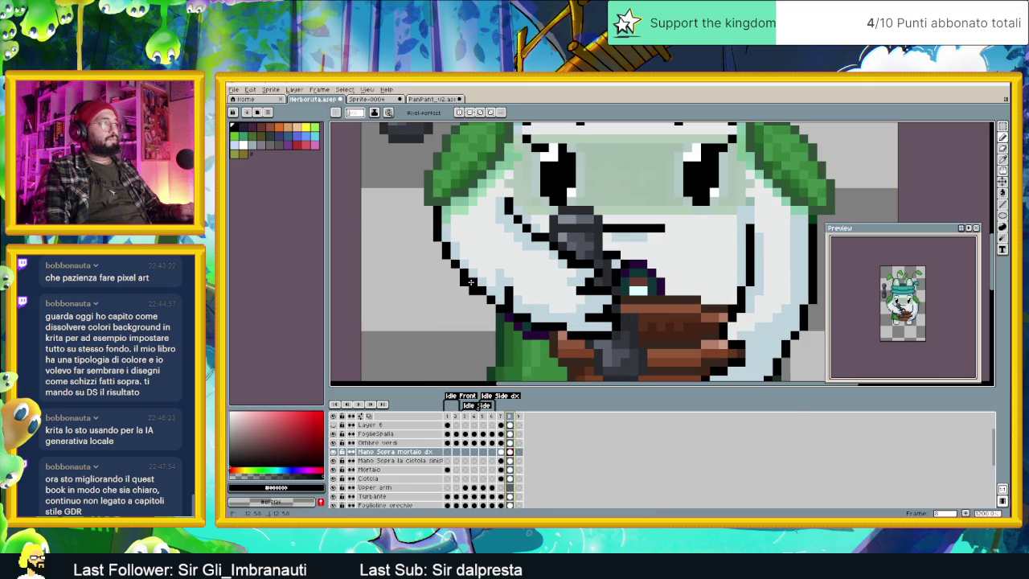
click(446, 270)
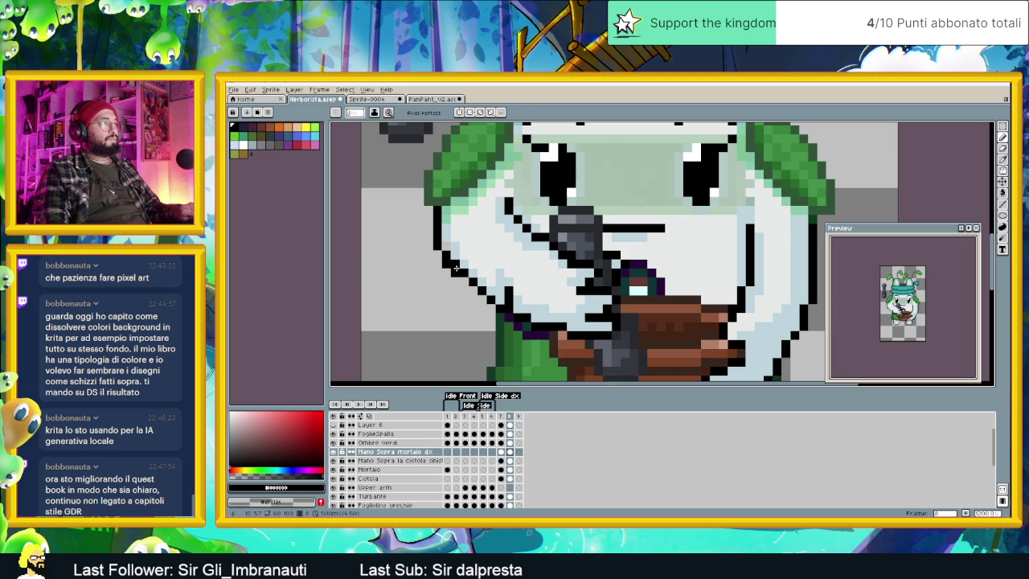
alt+click(455, 259)
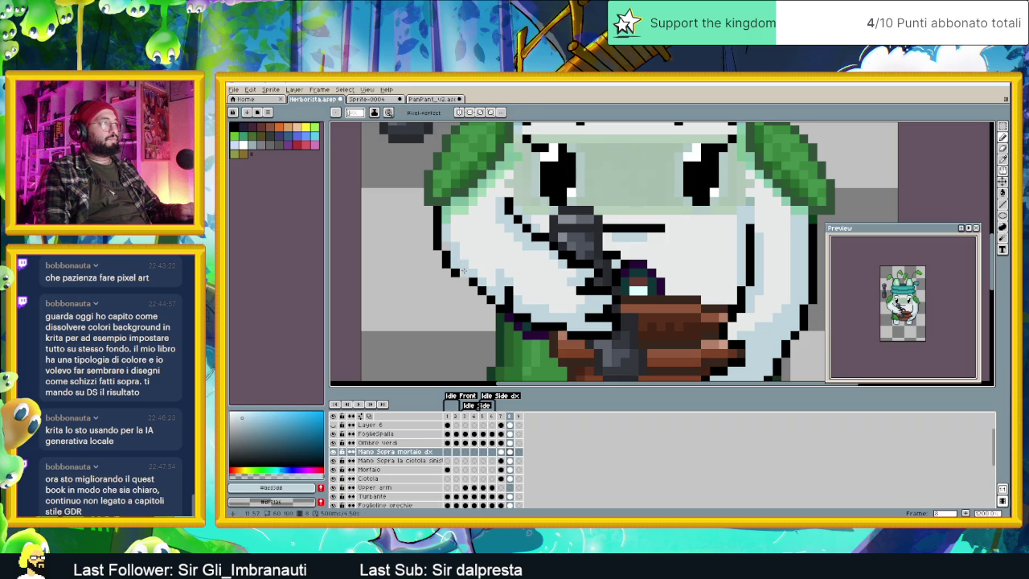
alt+click(464, 279)
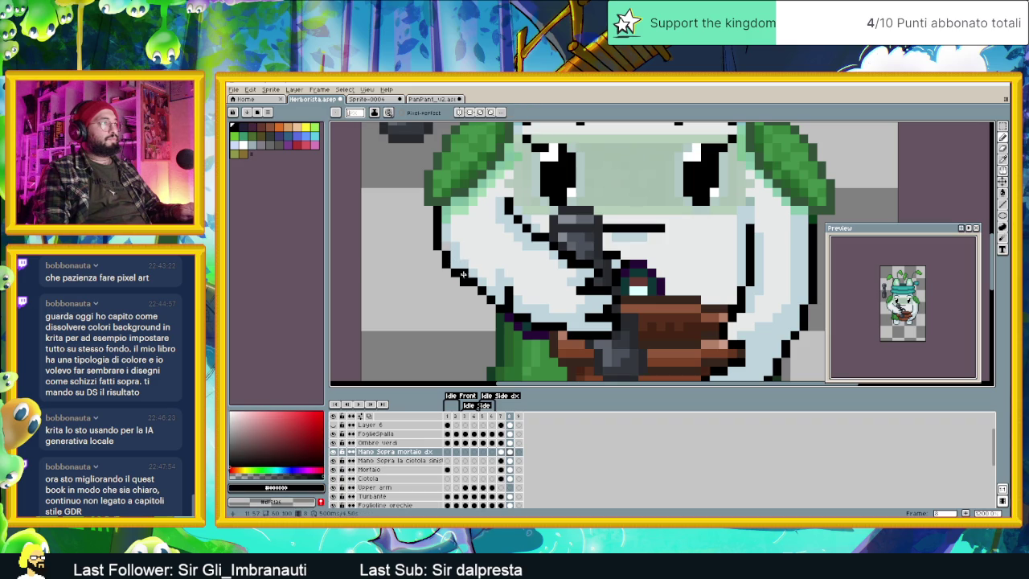
alt+click(473, 279)
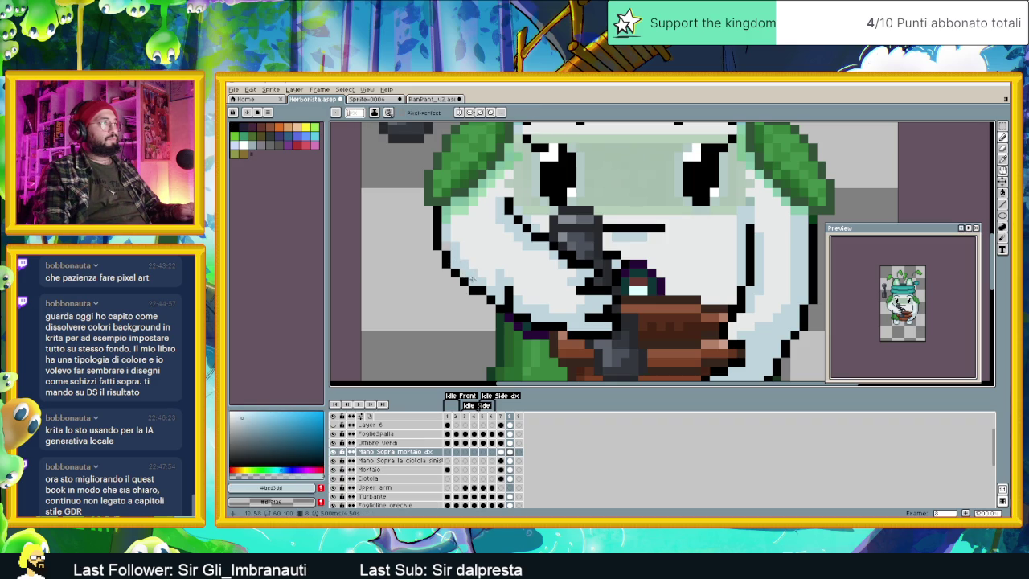
scroll(478, 277, down, 2)
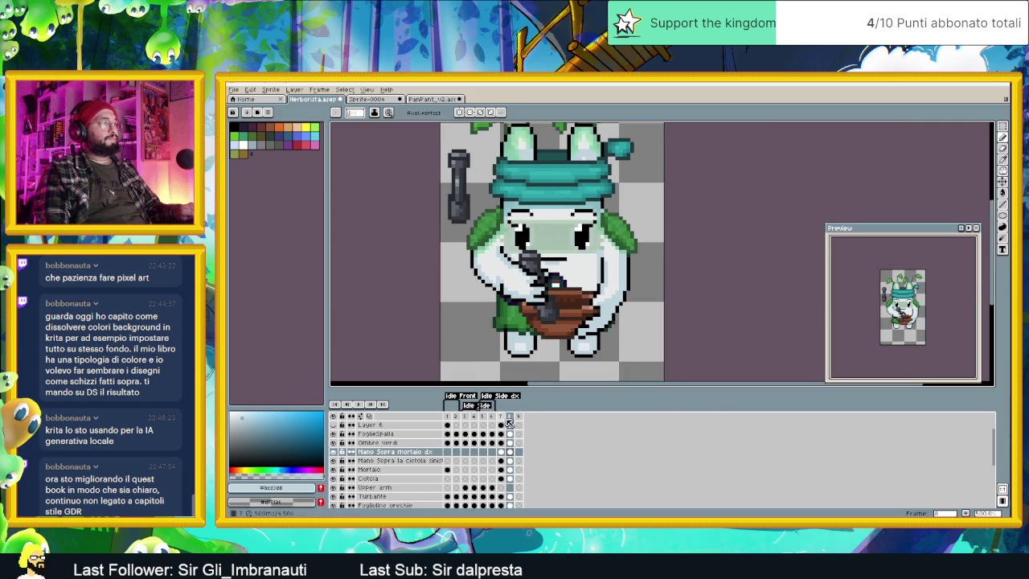
Step: Flip between frames 7 and 8, then redraw a step in the cheek outline
click(501, 416)
click(510, 417)
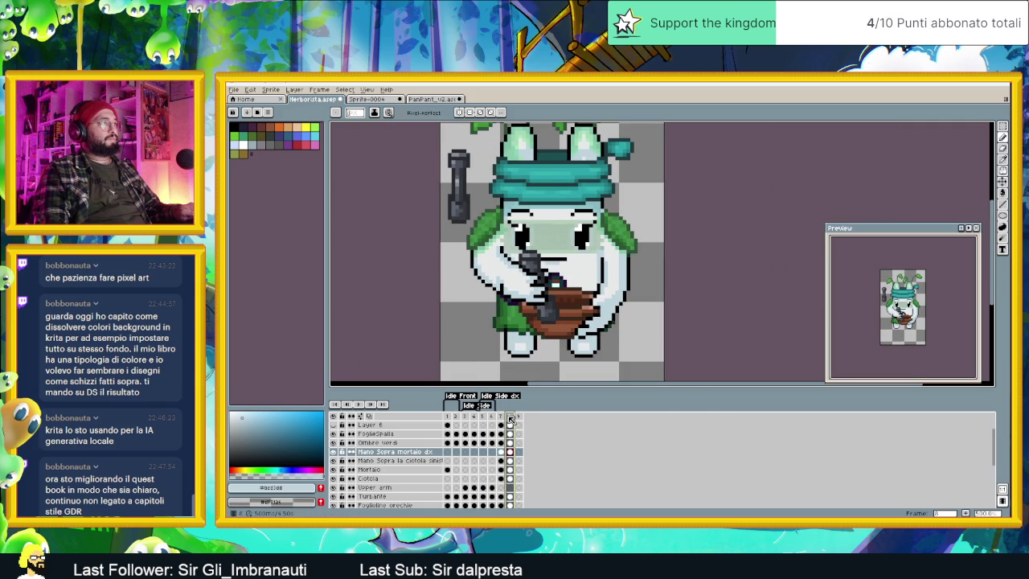
click(501, 417)
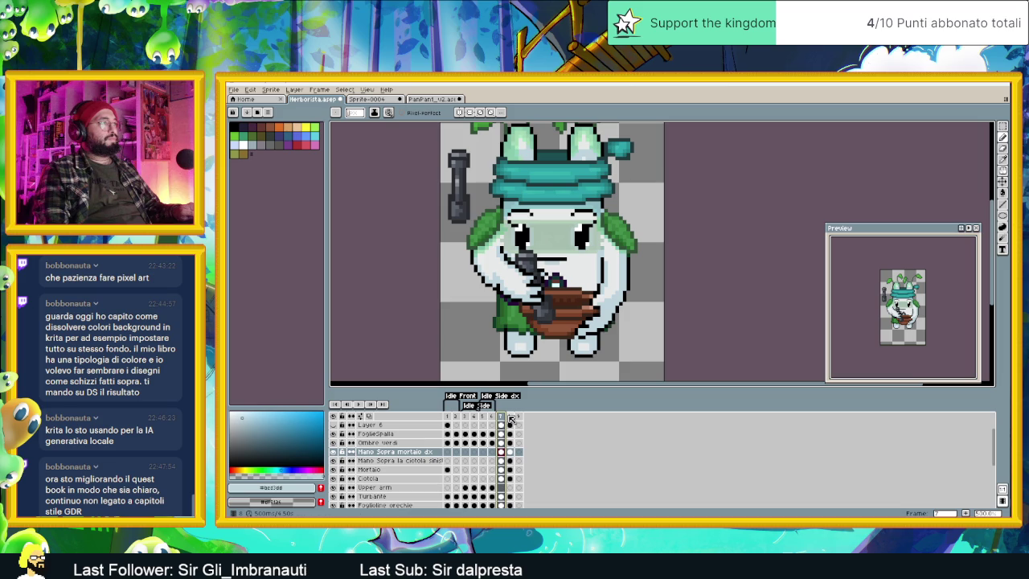
click(509, 416)
click(504, 416)
click(509, 416)
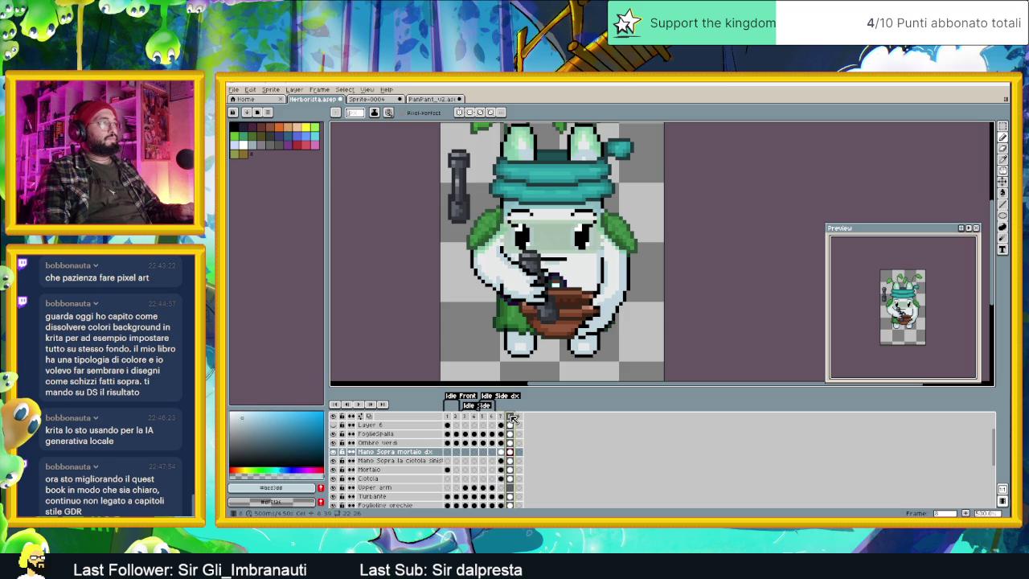
click(505, 416)
scroll(490, 265, up, 3)
alt+click(487, 289)
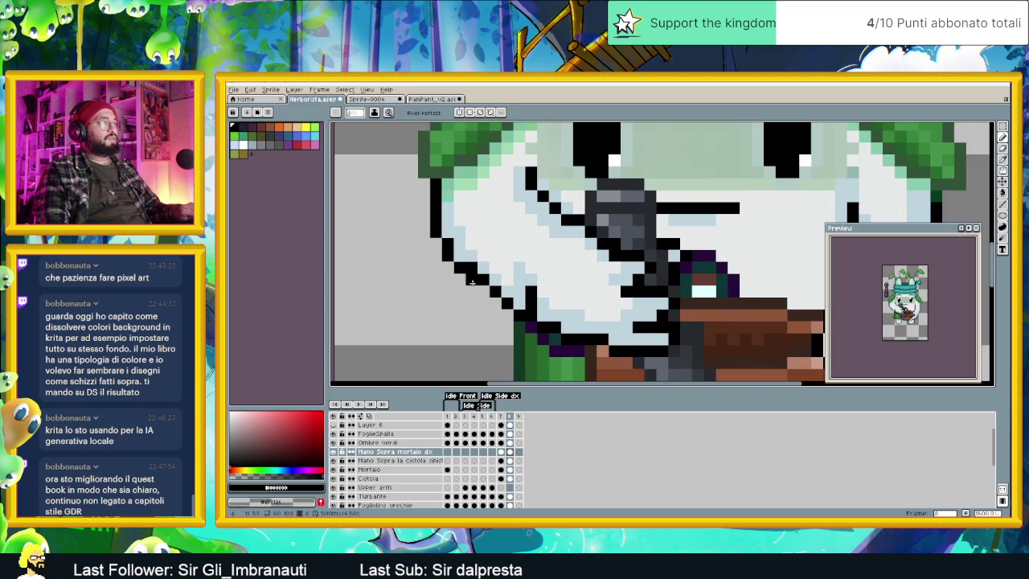
click(459, 263)
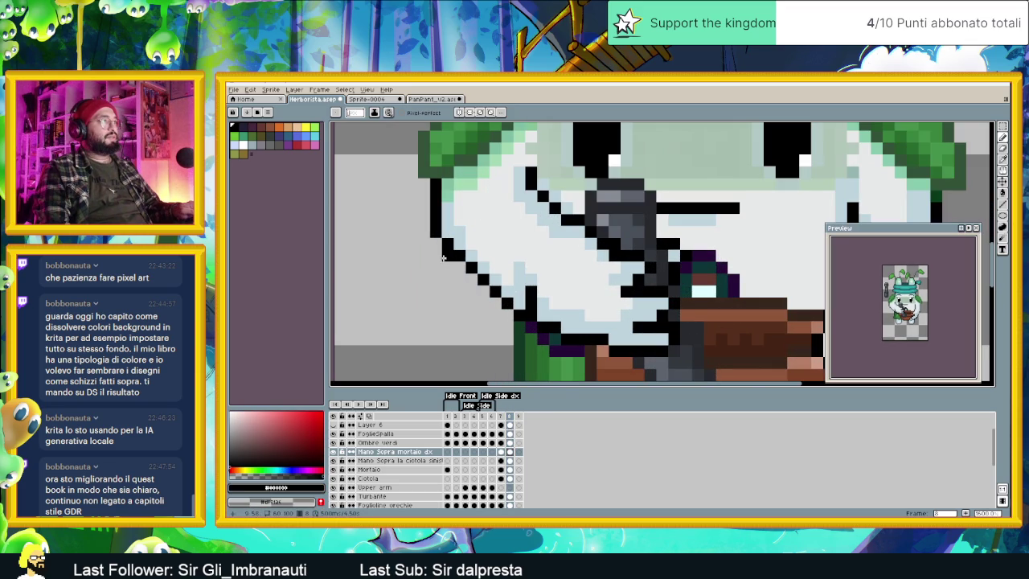
scroll(471, 304, down, 3)
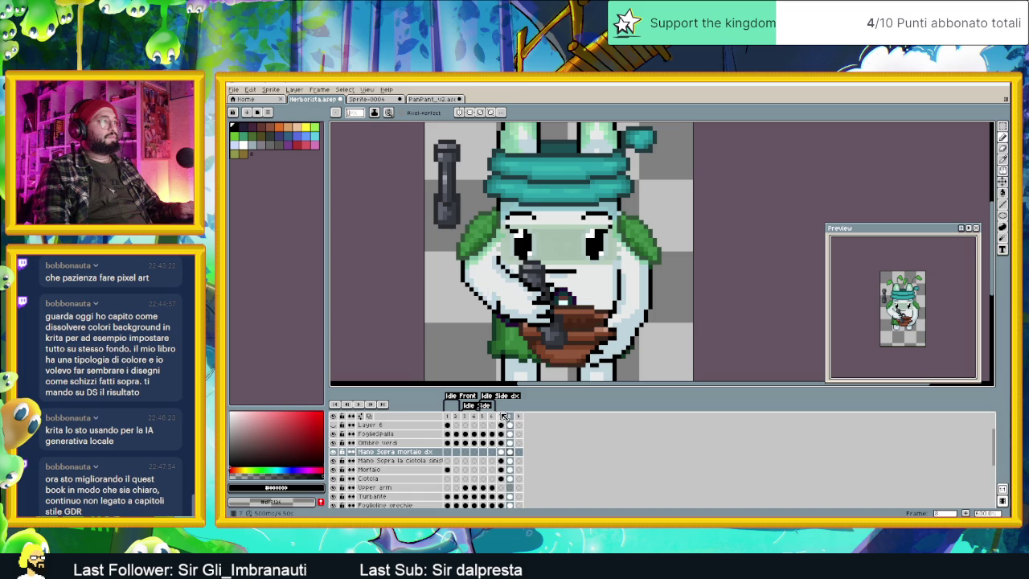
Step: Add a black outline pixel beside the pestle and light-blue pixels along the cheek
click(502, 415)
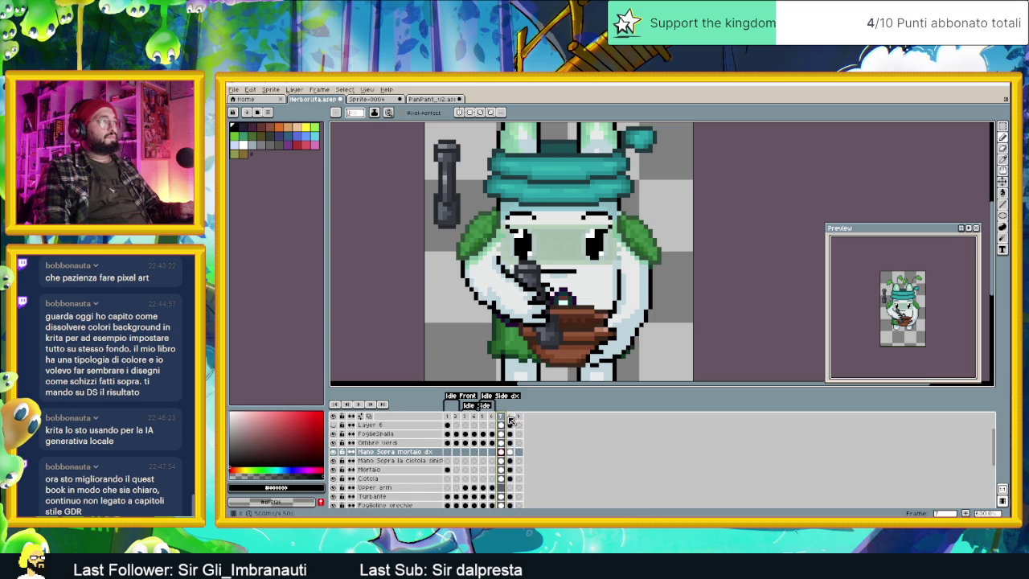
click(510, 416)
click(510, 418)
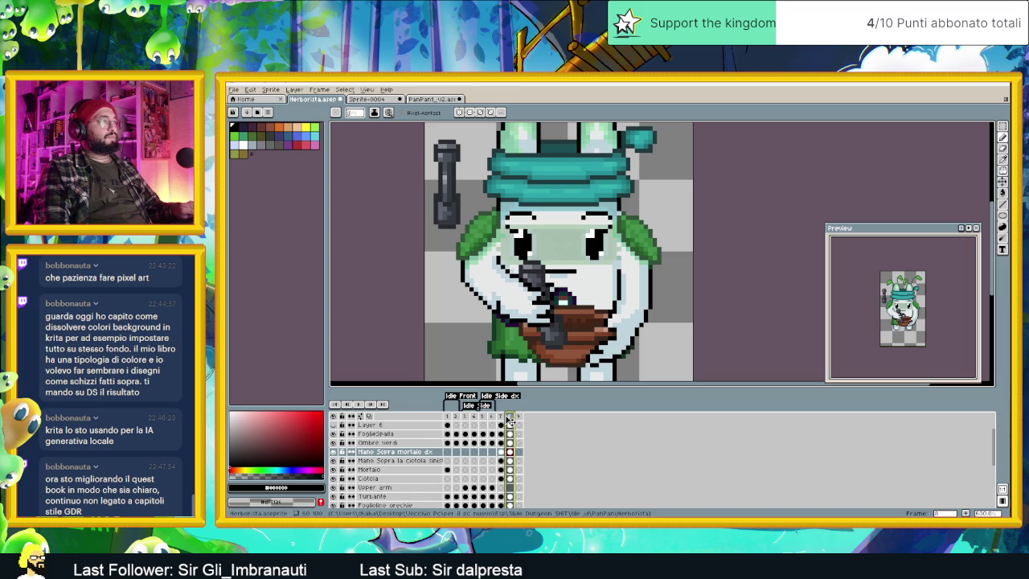
click(501, 416)
click(509, 417)
scroll(502, 245, up, 2)
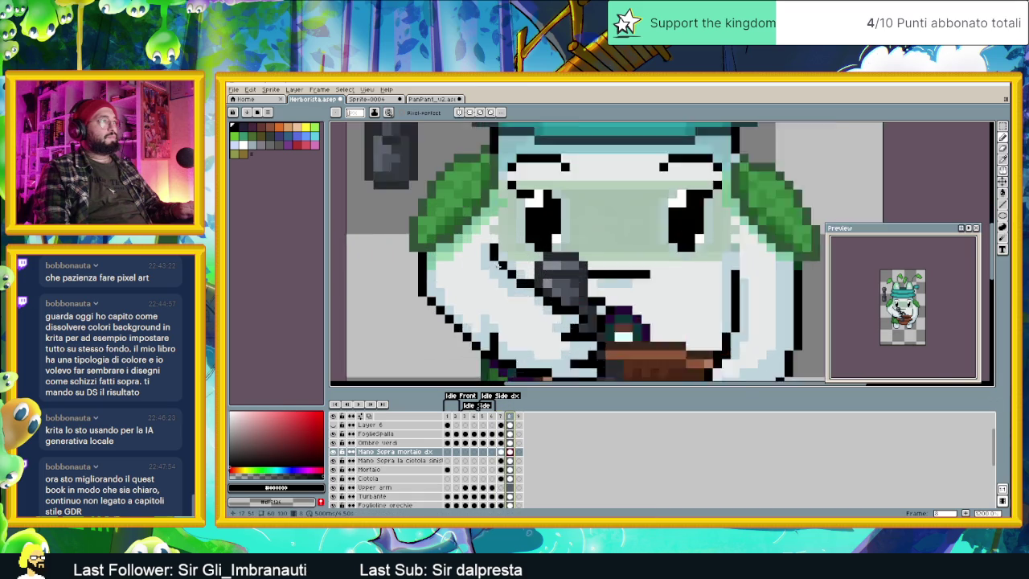
alt+click(493, 225)
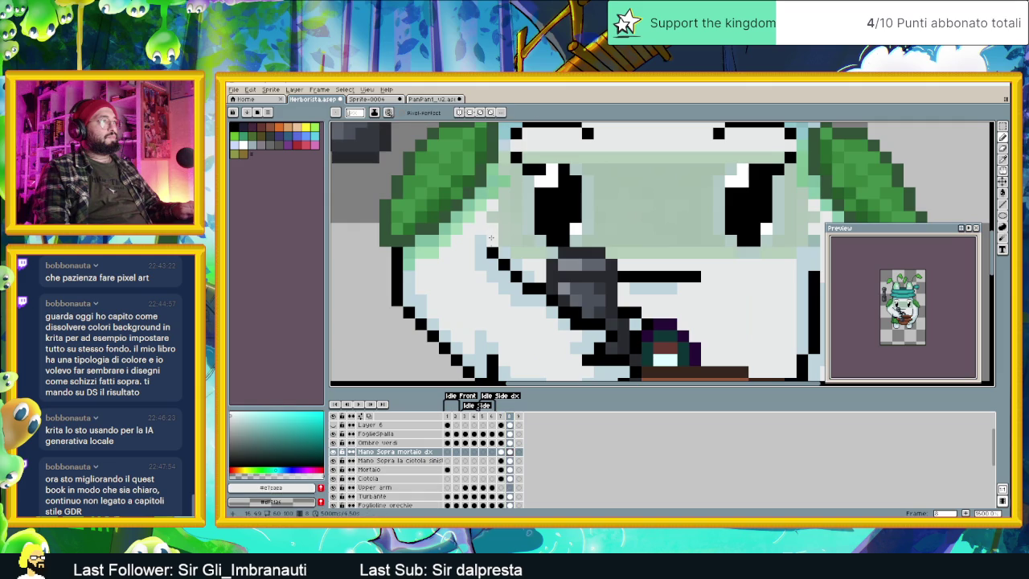
click(504, 258)
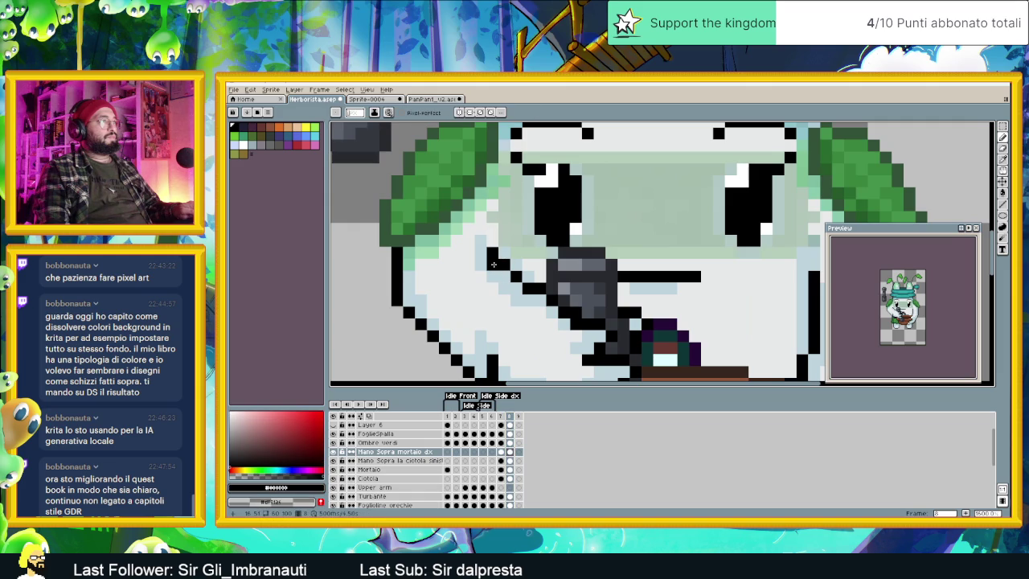
click(505, 274)
alt+click(517, 262)
drag(515, 280, 522, 287)
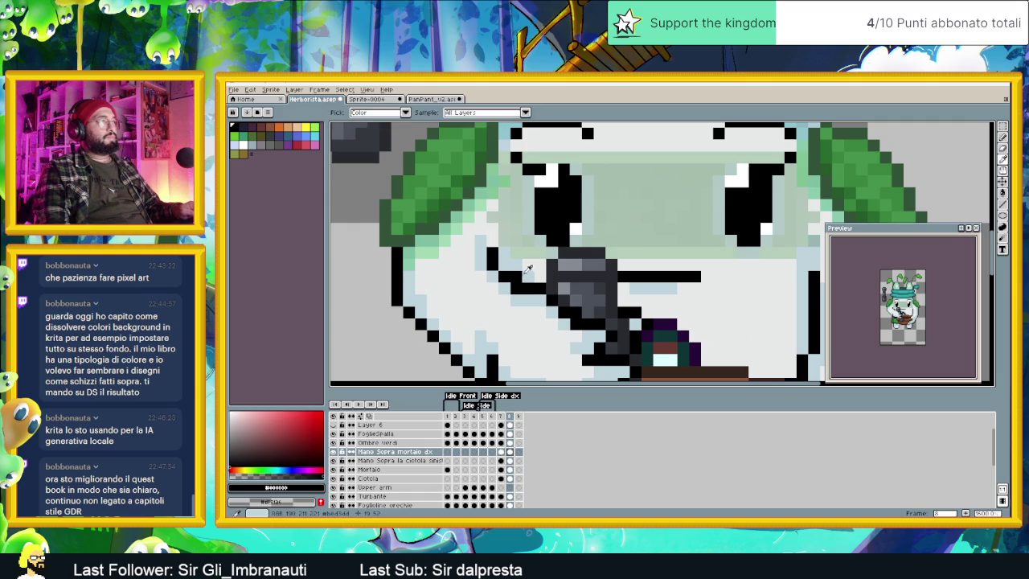
Step: Flip between frames 7 and 8 to check the cheek edits
scroll(517, 277, down, 4)
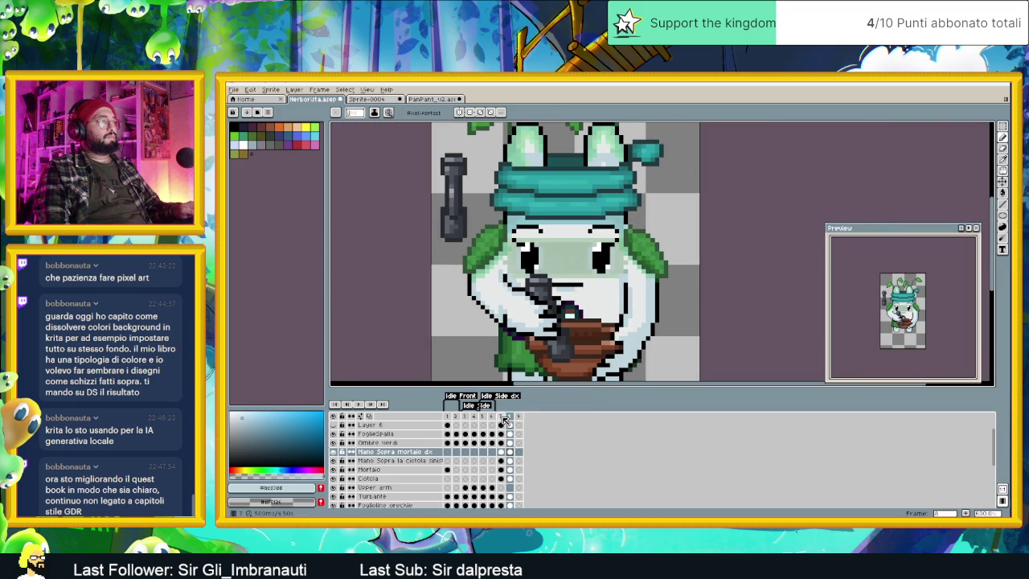
click(502, 416)
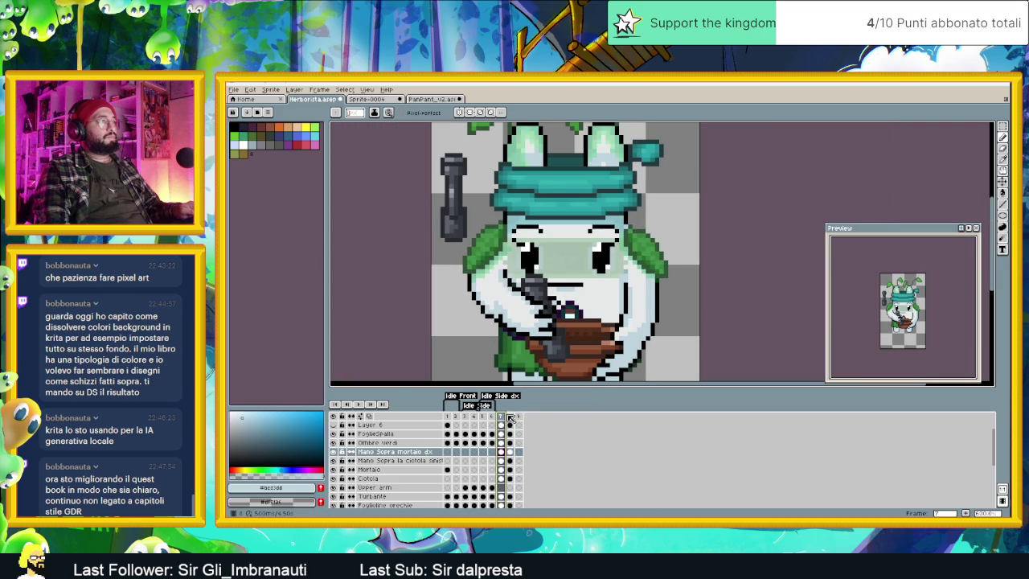
scroll(522, 292, up, 4)
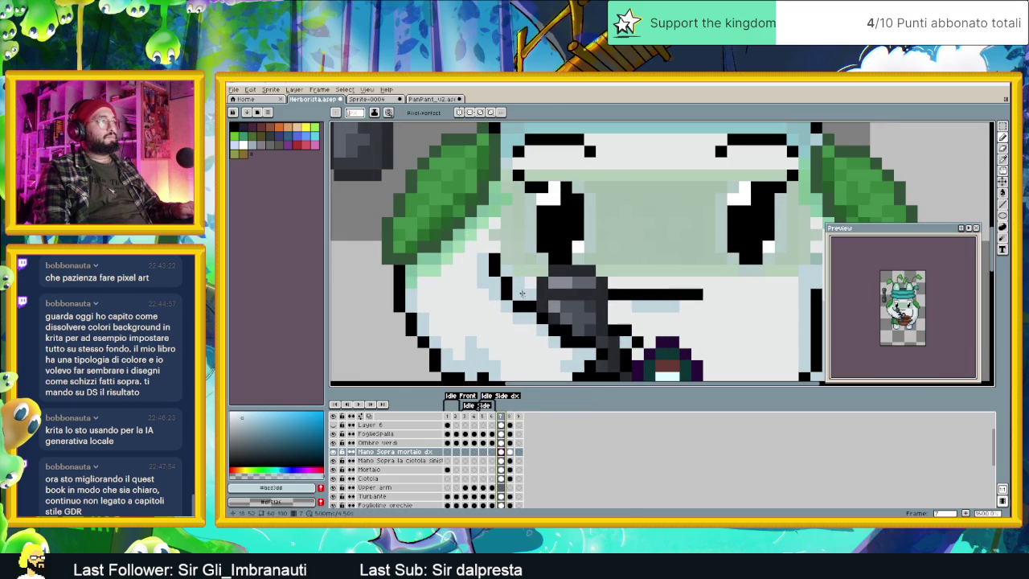
click(510, 416)
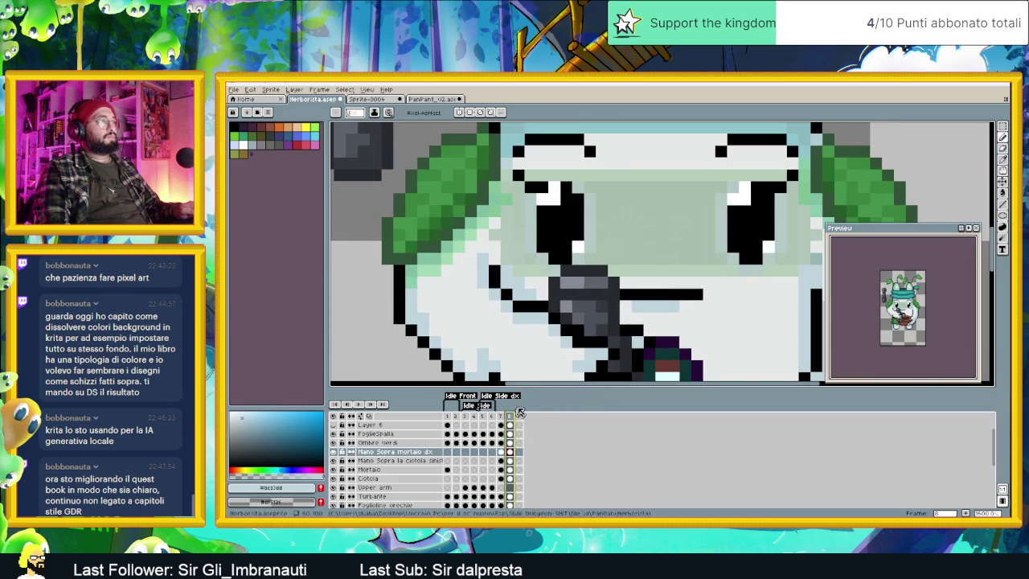
scroll(519, 378, down, 3)
click(501, 417)
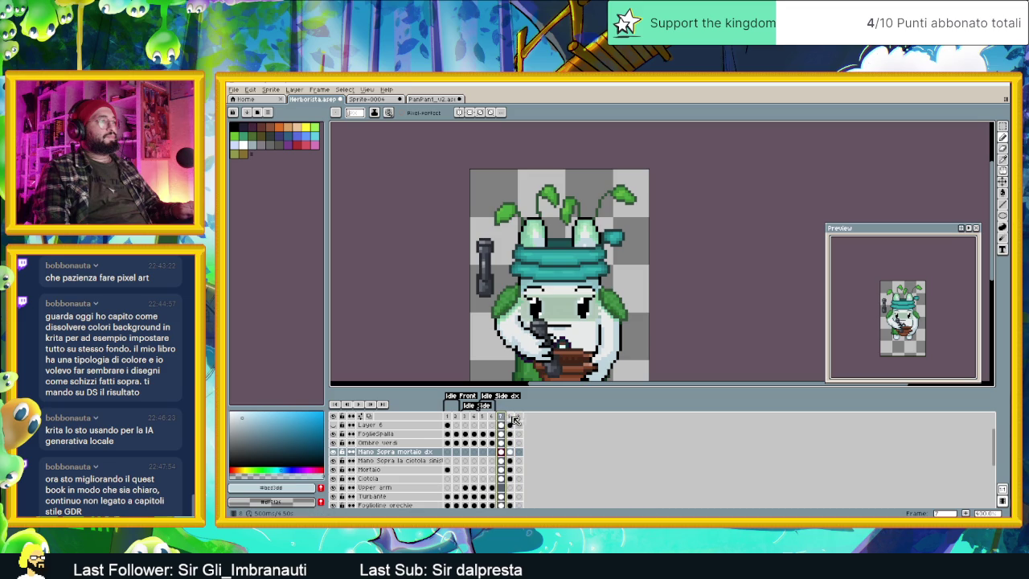
Step: Compare frames 7 and 8, then add a black pixel to the face outline
click(512, 417)
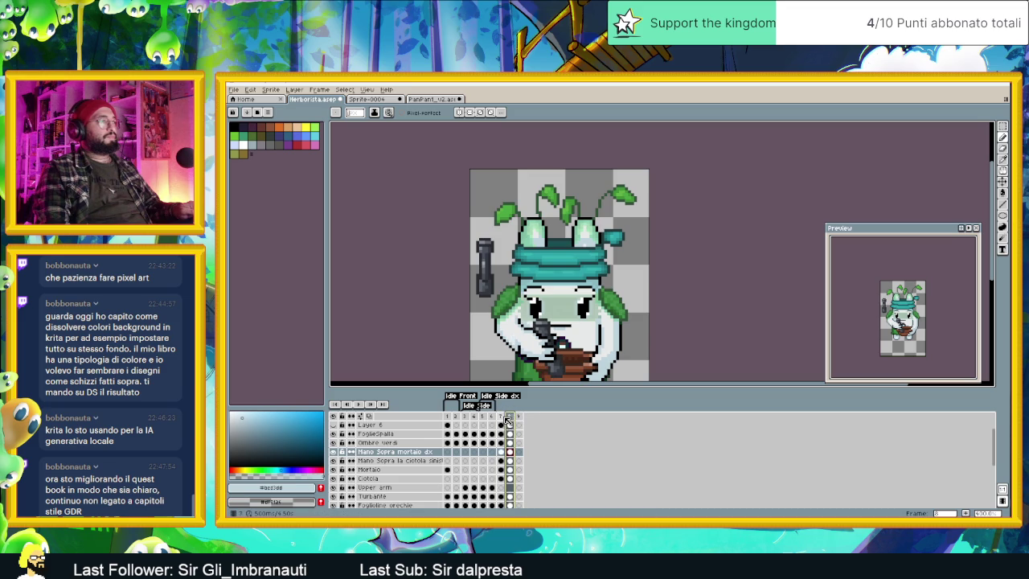
click(503, 417)
click(510, 416)
scroll(563, 337, up, 2)
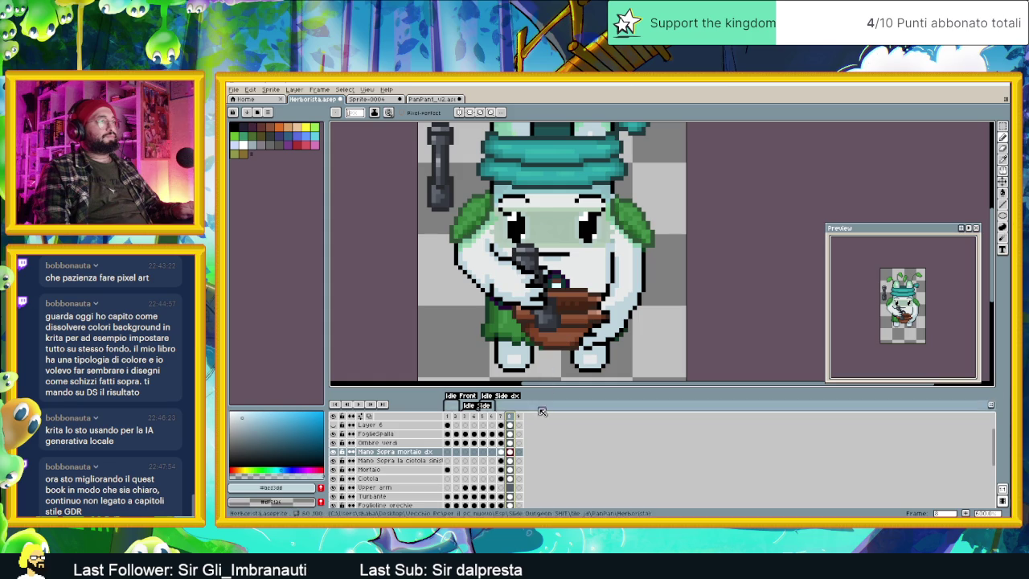
click(502, 417)
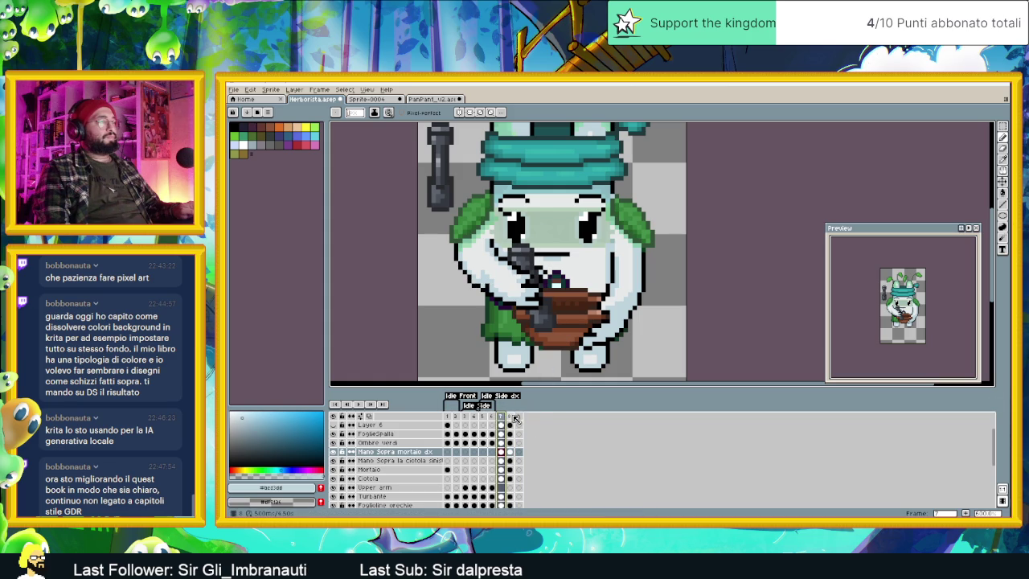
click(511, 417)
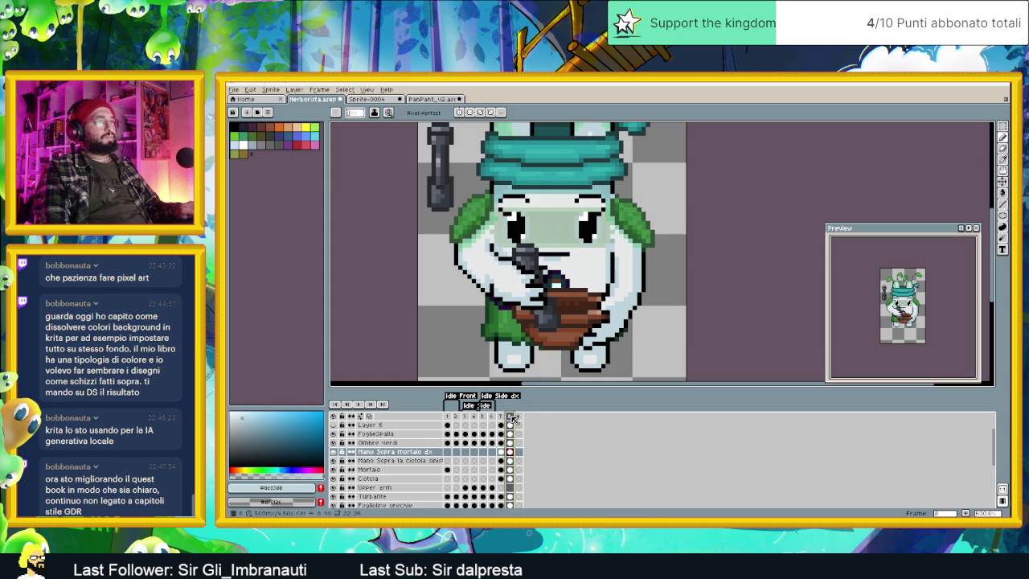
click(502, 417)
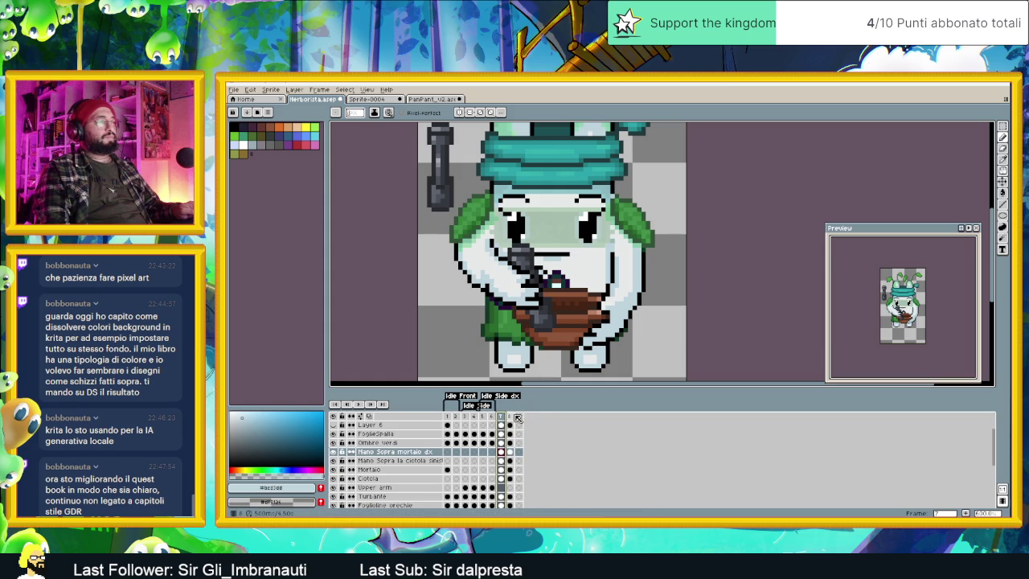
click(511, 417)
scroll(508, 262, up, 2)
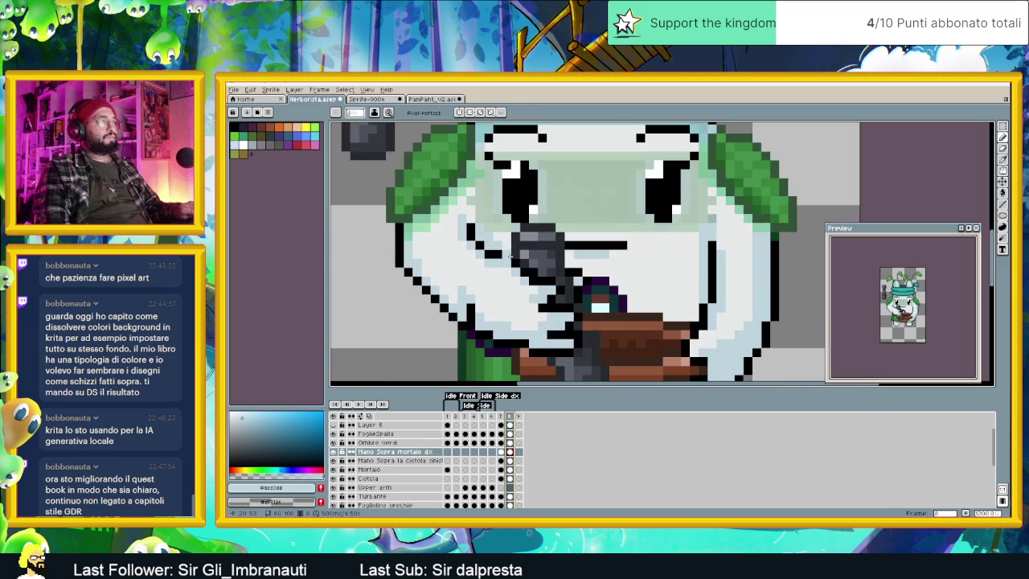
alt+click(508, 261)
click(514, 289)
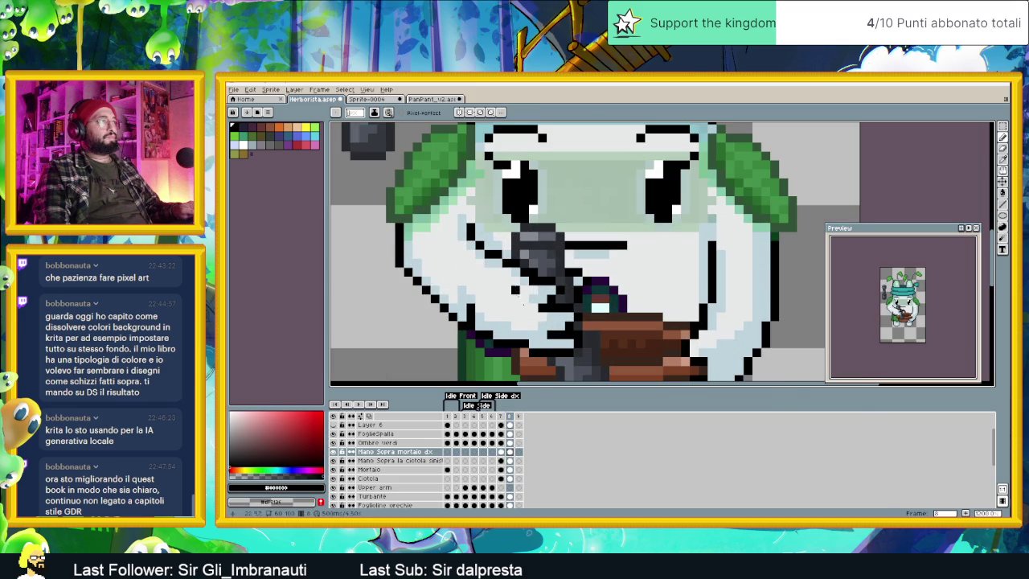
scroll(526, 369, down, 2)
scroll(527, 369, down, 1)
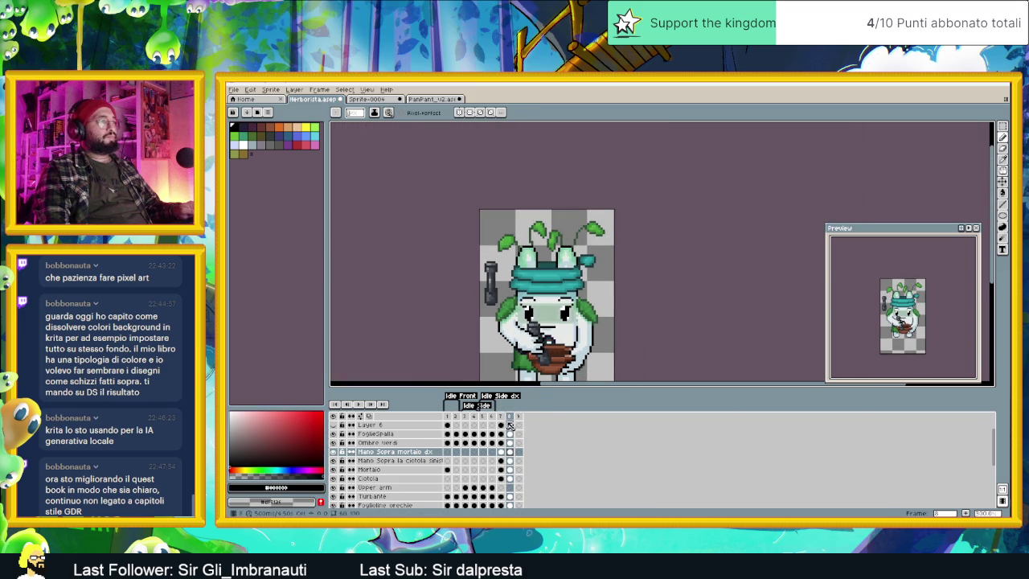
Step: Recheck frame 8 against frame 7, undoing the last pencil strokes
click(500, 417)
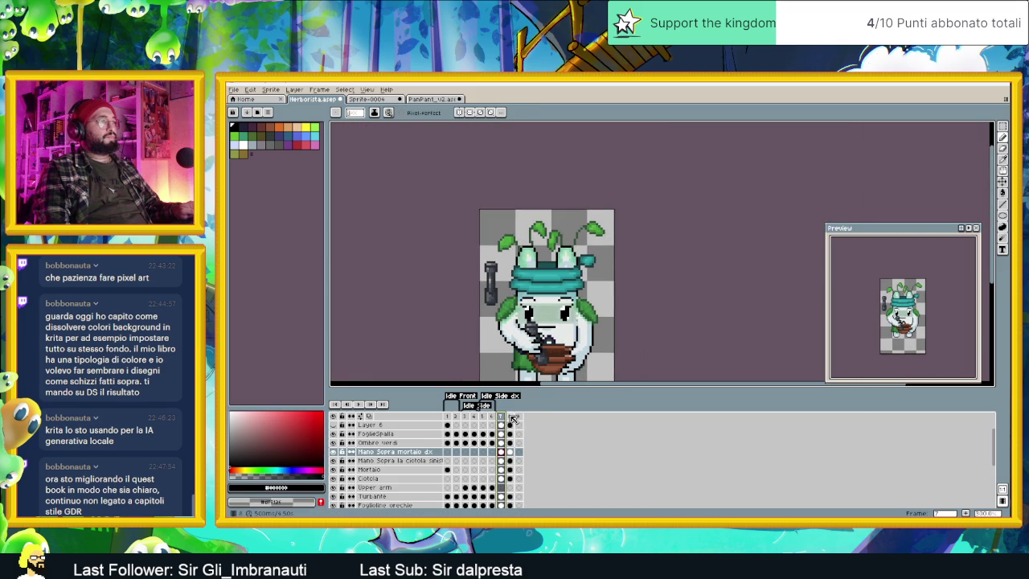
click(511, 417)
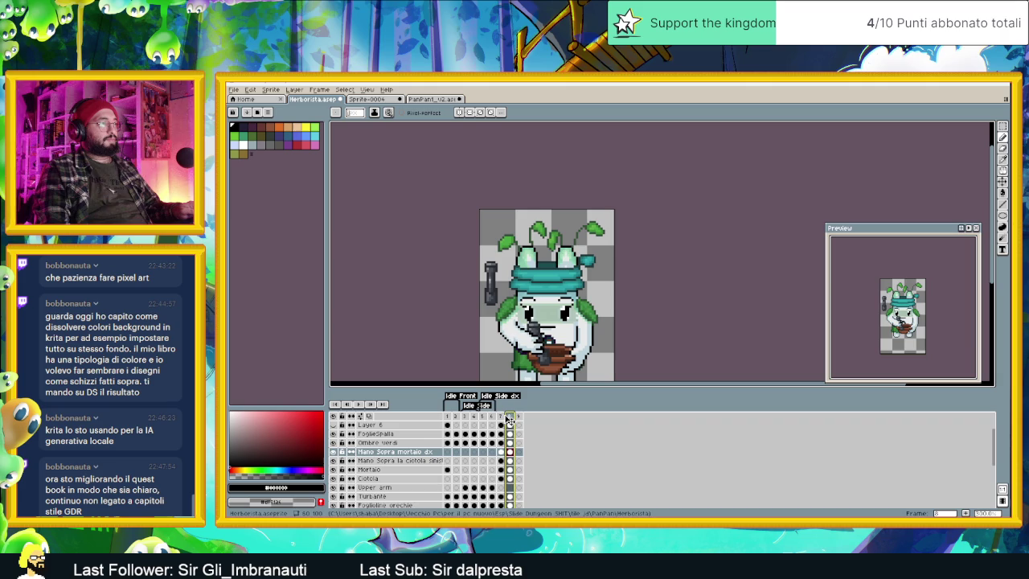
click(502, 416)
click(510, 418)
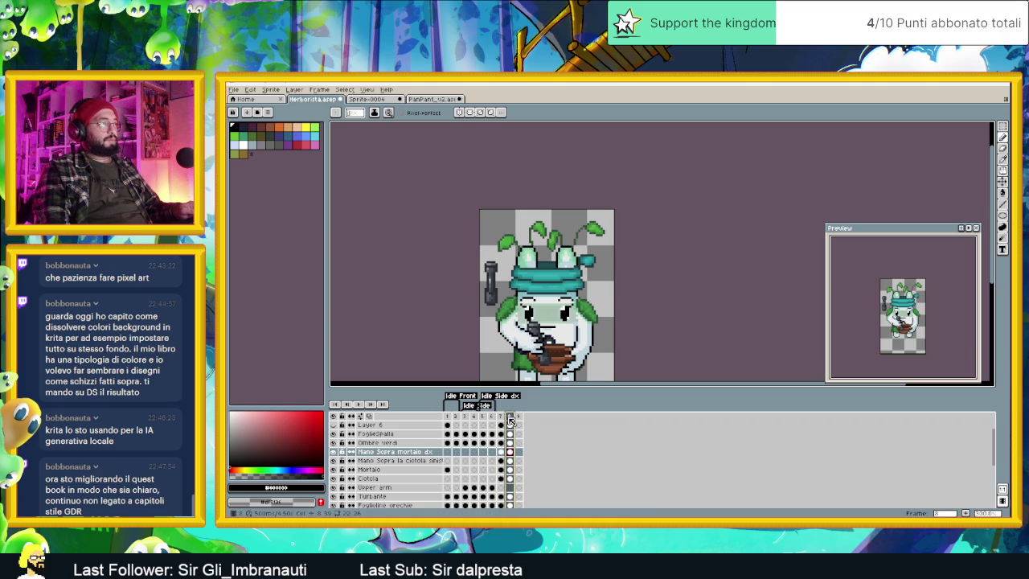
scroll(512, 344, up, 3)
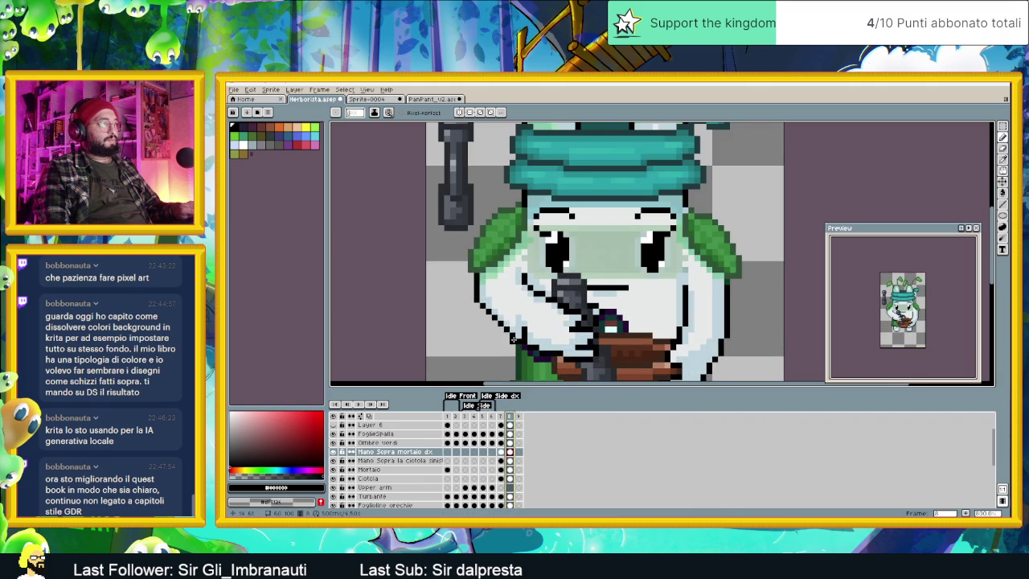
click(503, 417)
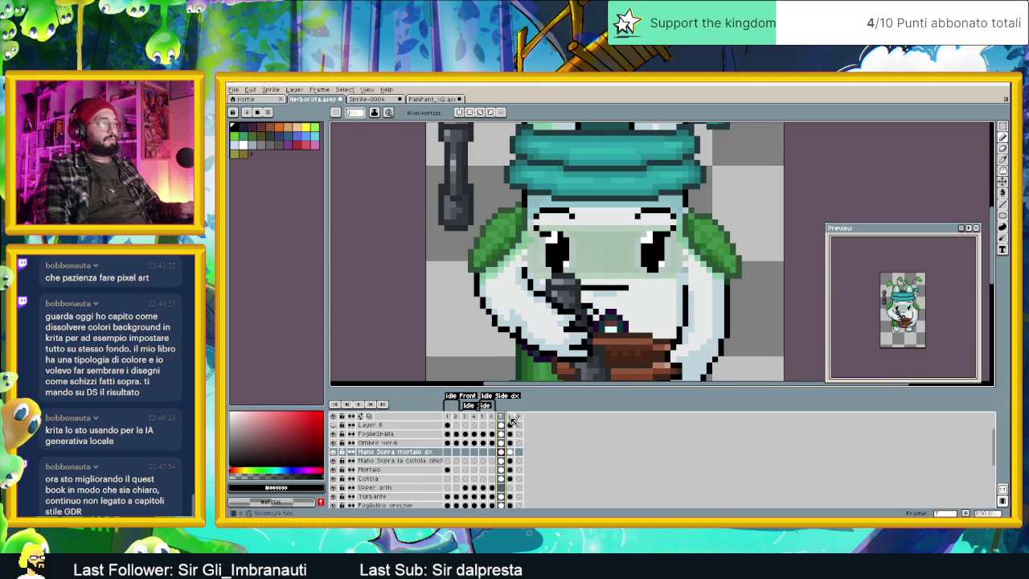
key(ctrl+z)
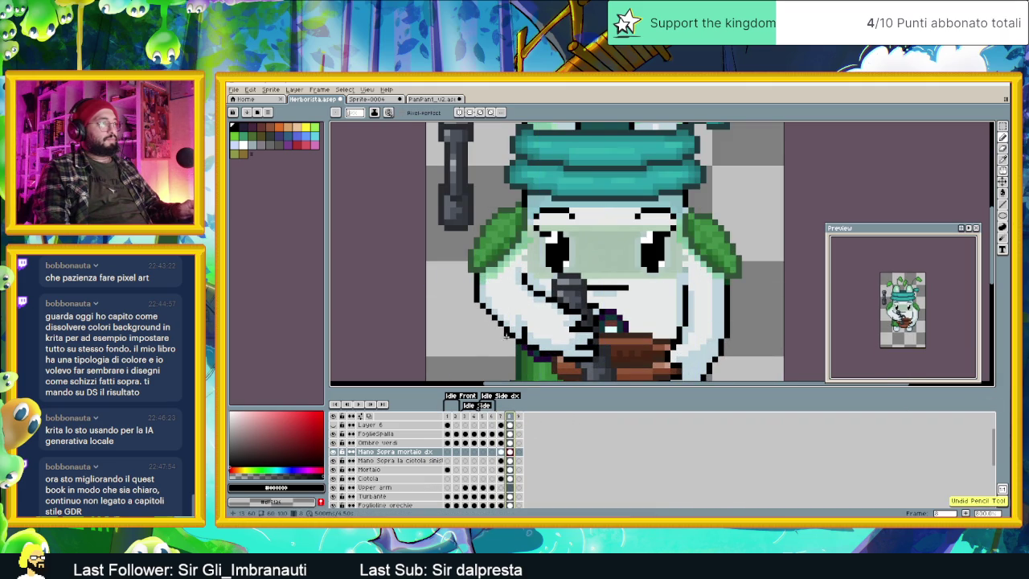
click(502, 419)
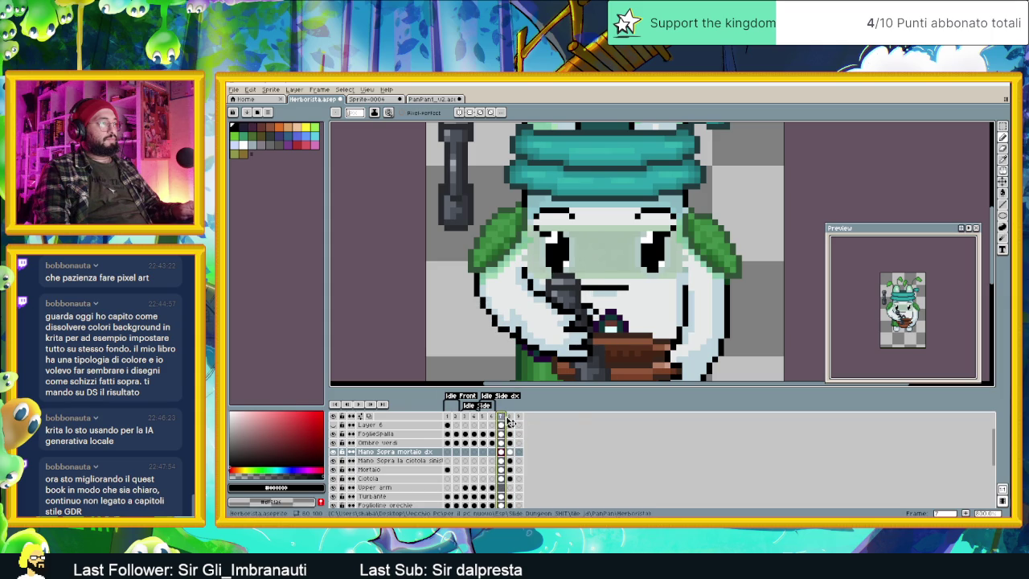
click(509, 419)
click(505, 419)
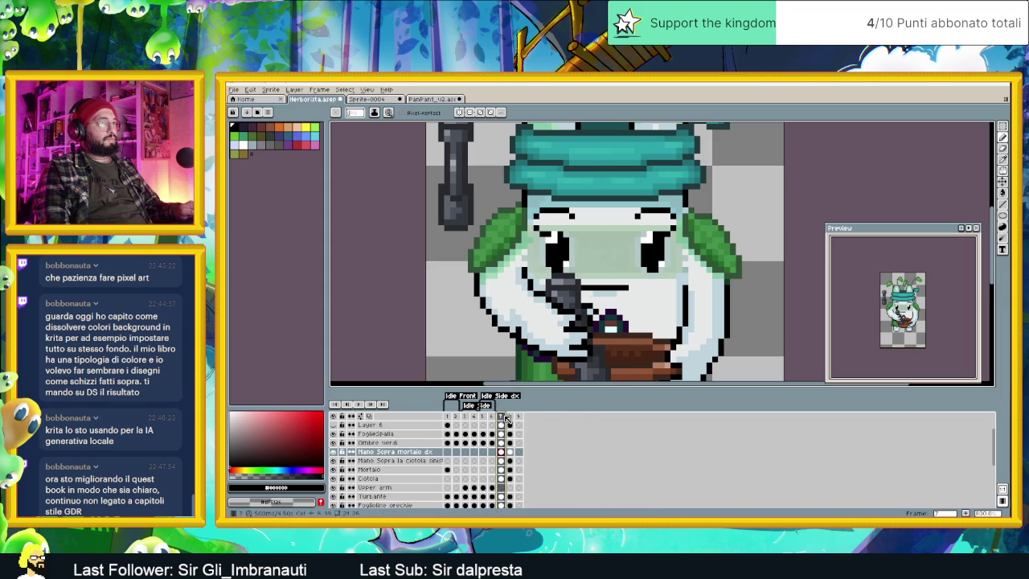
click(514, 417)
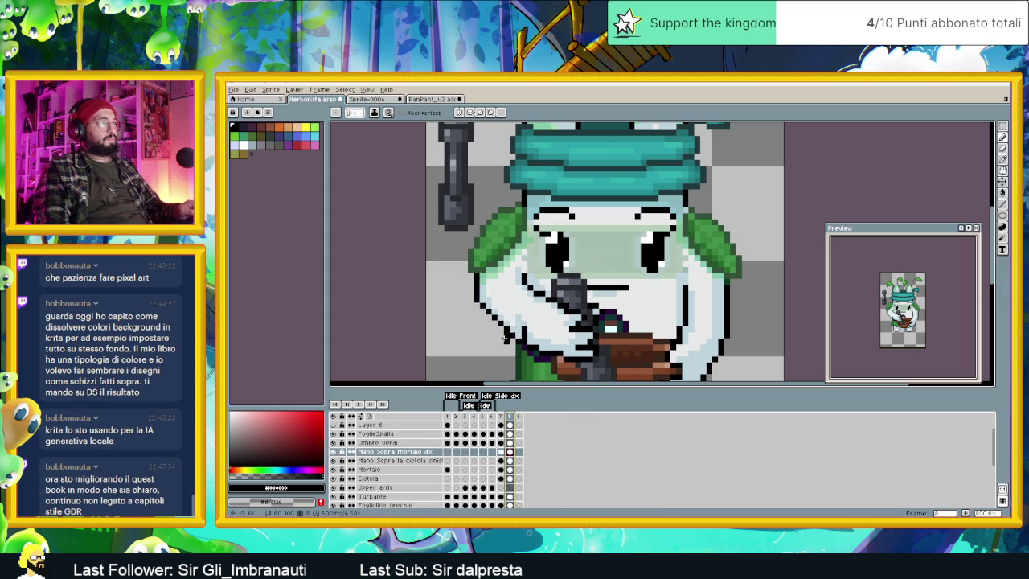
click(500, 416)
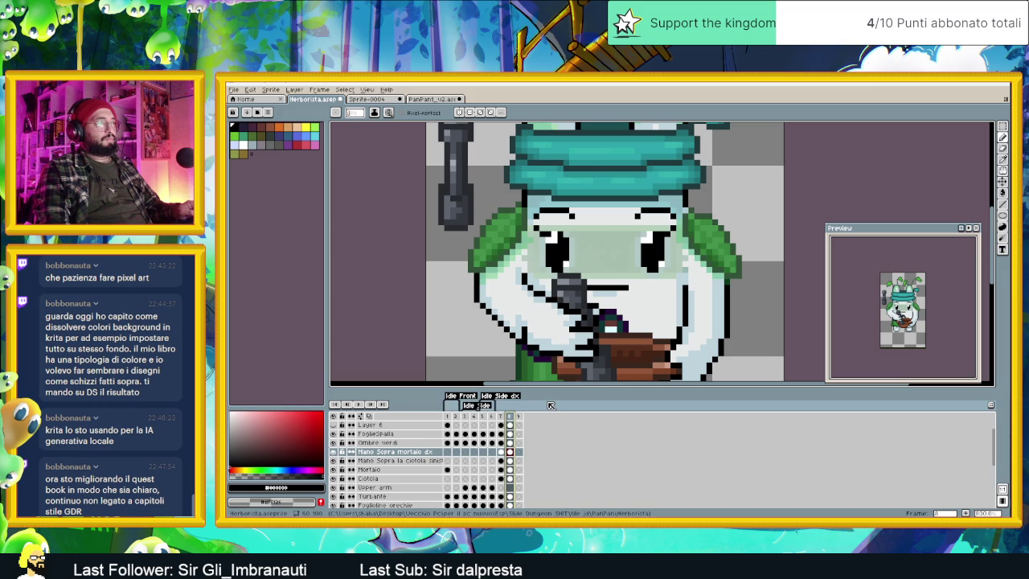
key(ctrl+z)
key(ctrl+z)
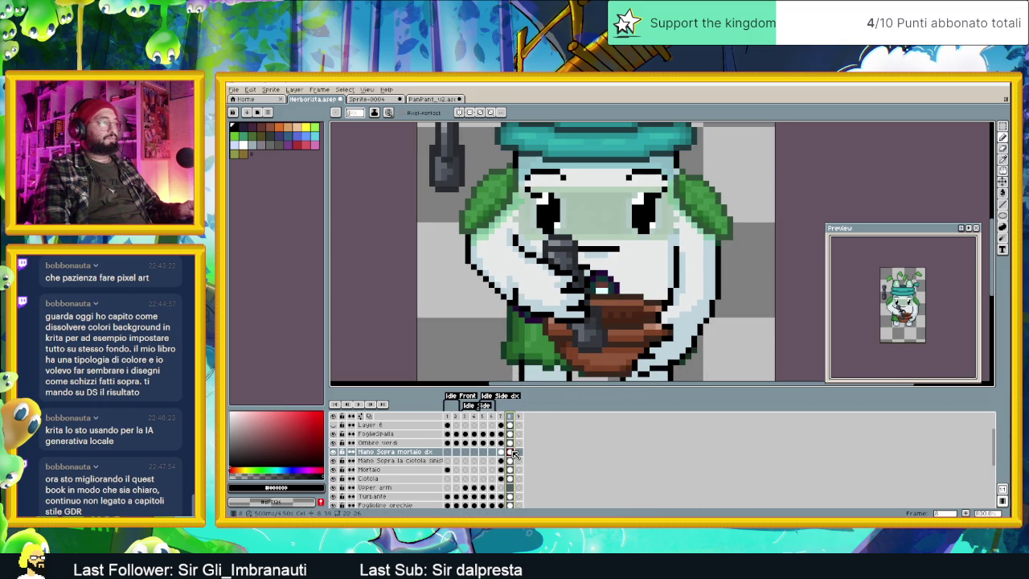
Step: Duplicate frame 8 as a new frame 9
click(510, 451)
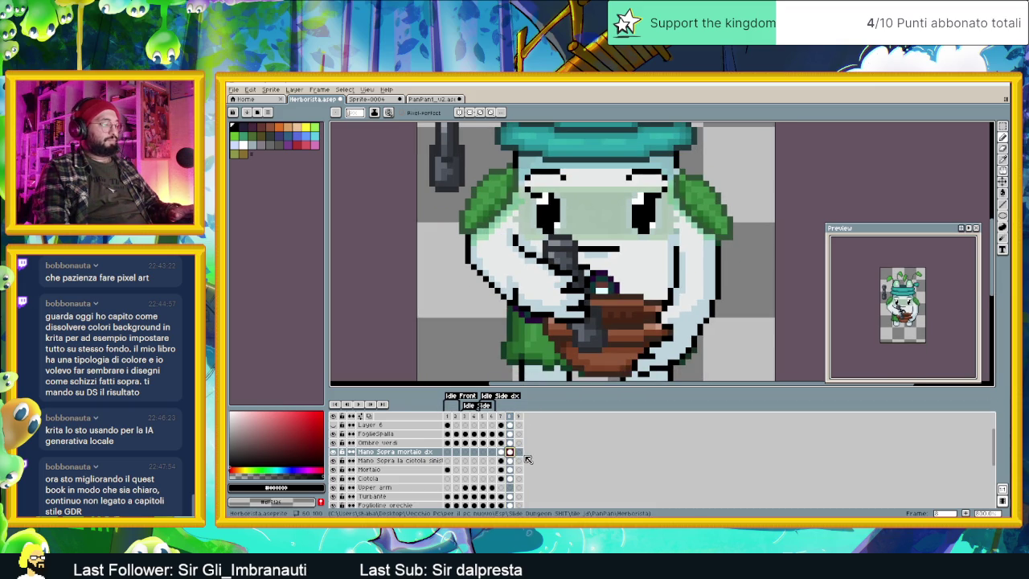
click(509, 416)
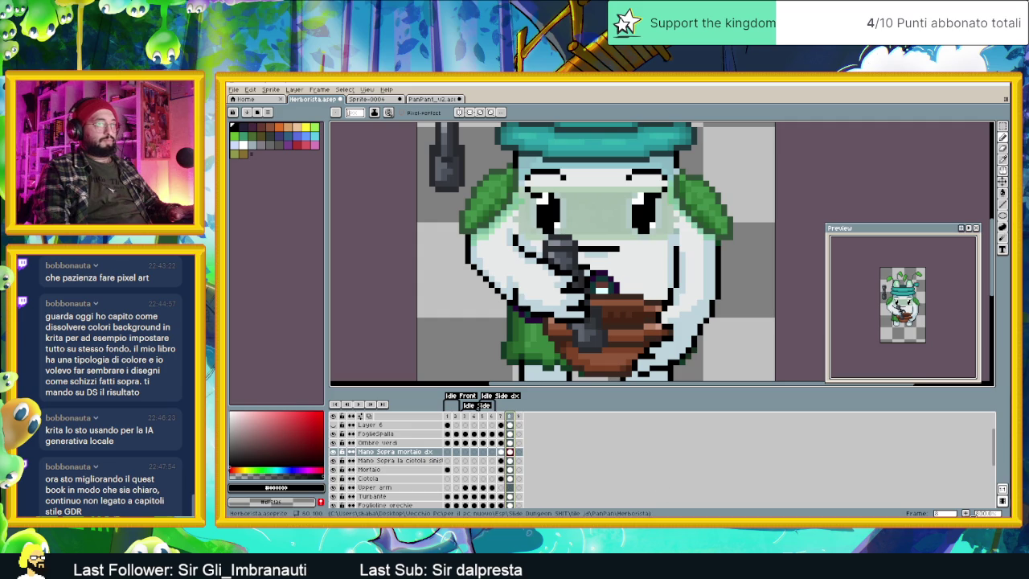
key(alt+n)
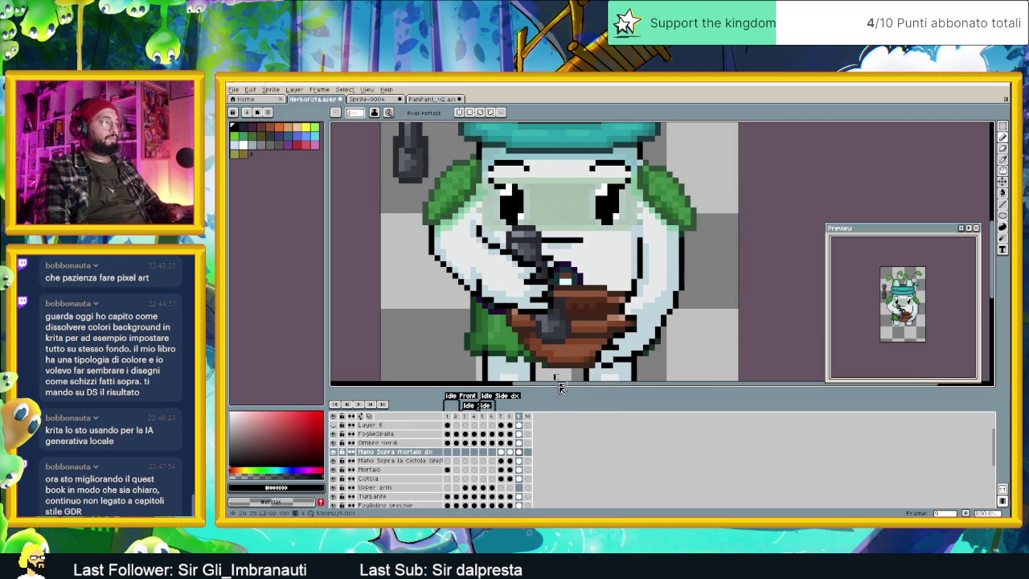
Step: Raise the marquee-selected hand and mortar slightly in frame 9
click(522, 453)
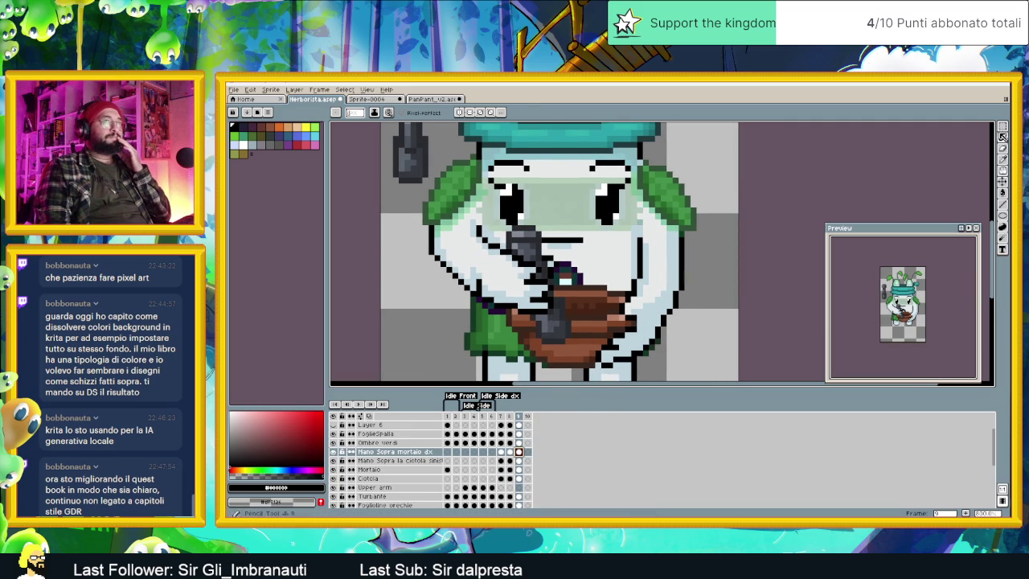
click(1002, 127)
drag(585, 212, 498, 347)
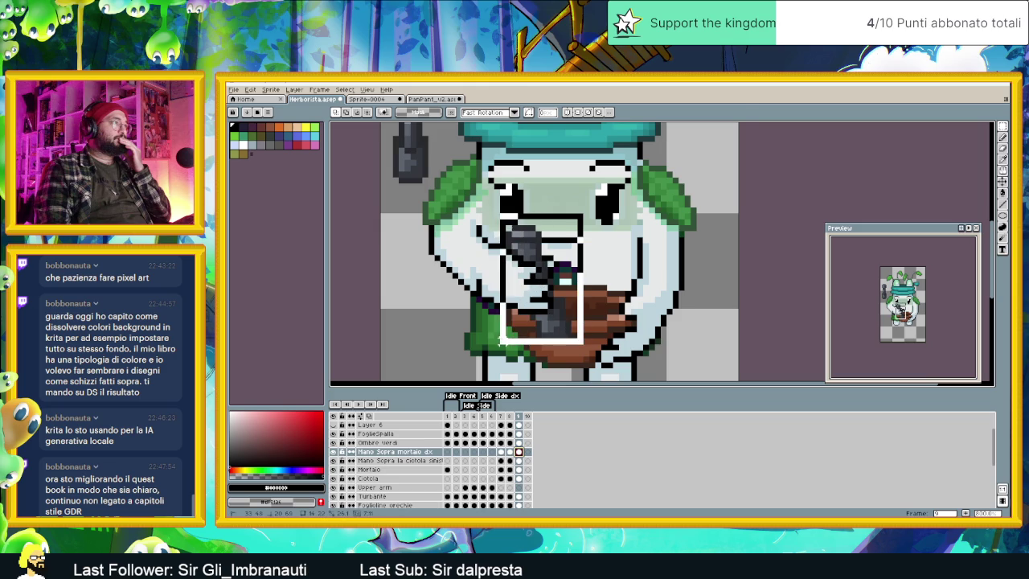
drag(520, 309, 522, 306)
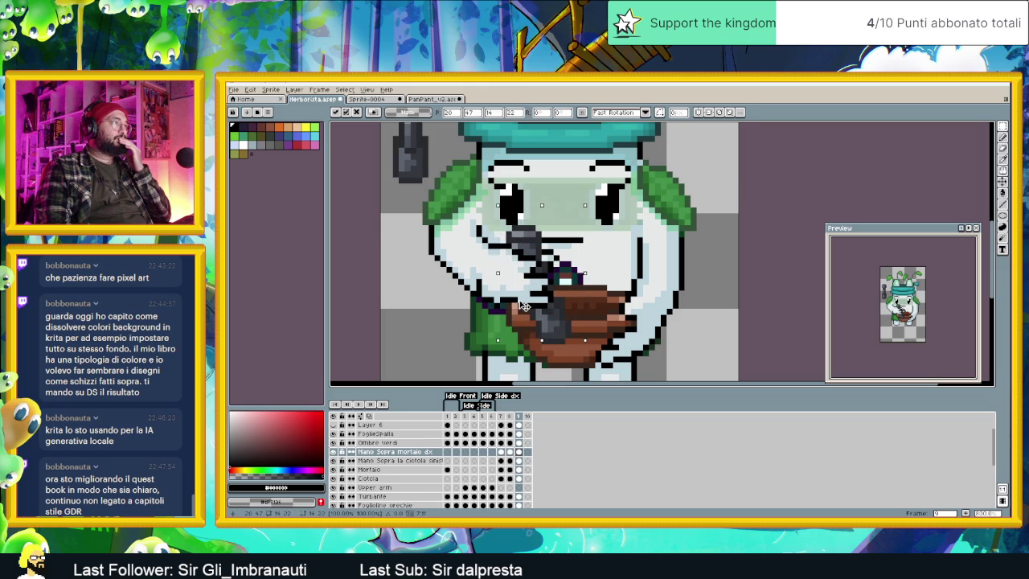
key(Return)
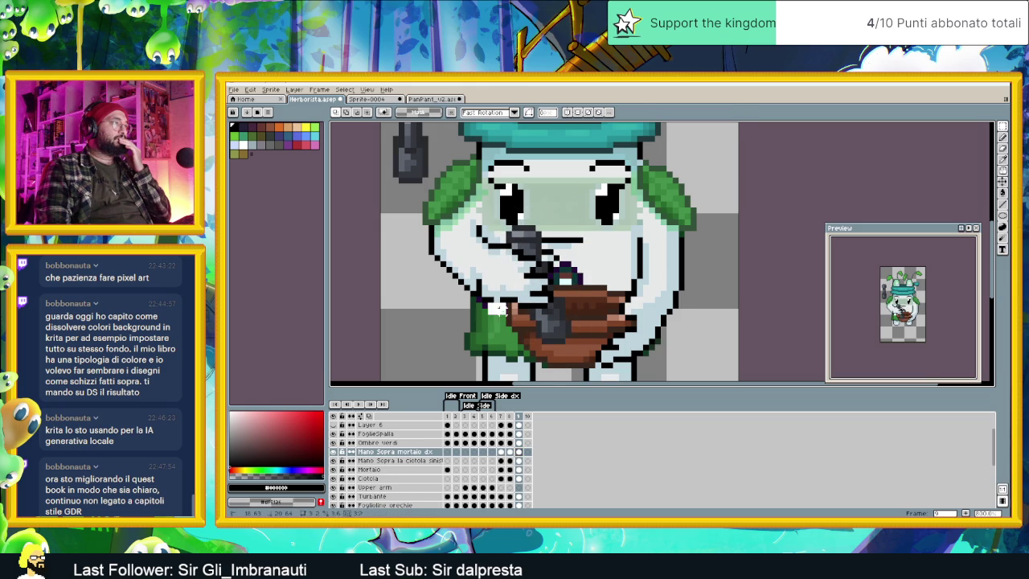
drag(485, 301, 509, 318)
click(476, 341)
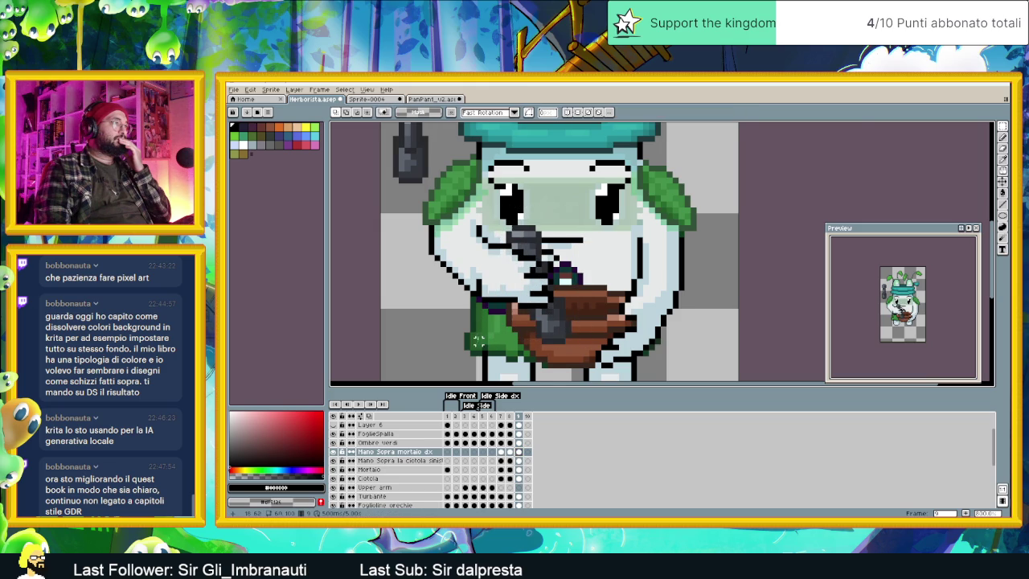
Step: Try a black box outline on the face, undo it, and shift the selection up one pixel
scroll(490, 281, up, 1)
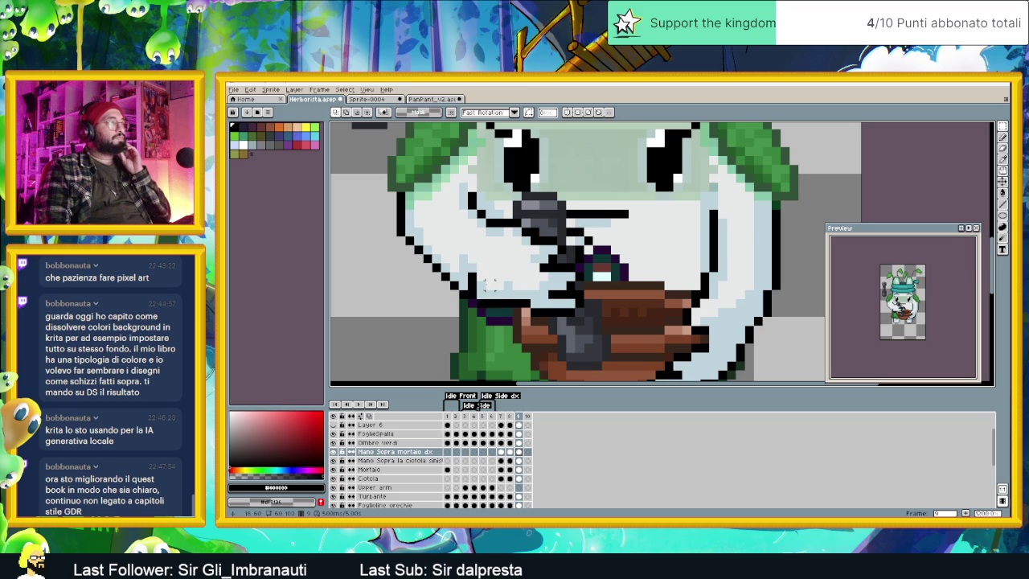
mouse_move(461, 175)
mouse_down()
mouse_move(489, 213)
mouse_move(462, 233)
mouse_move(502, 240)
mouse_up()
drag(502, 177, 502, 242)
drag(475, 197, 497, 238)
key(ctrl+z)
key(ctrl+z)
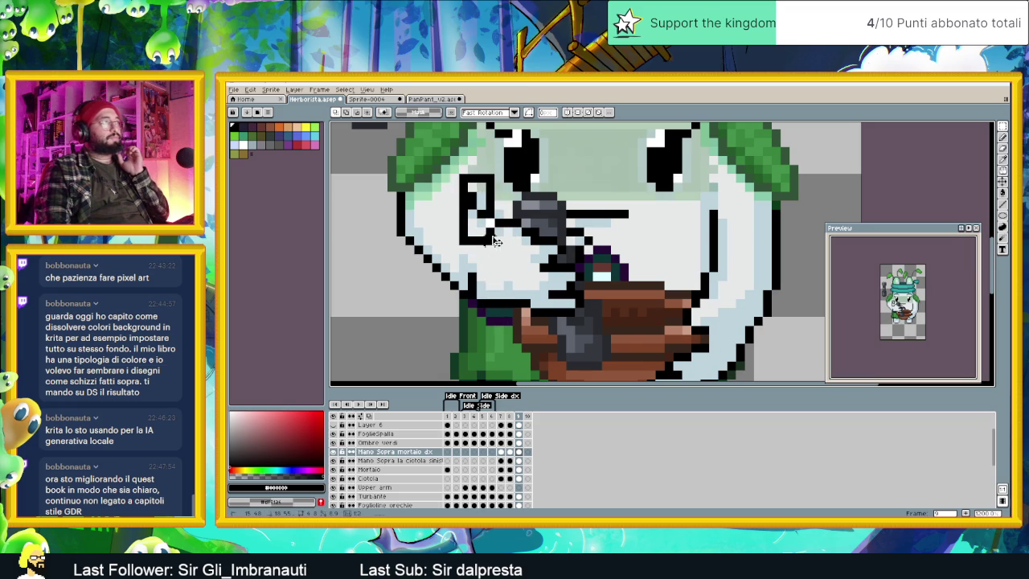
key(ctrl+z)
key(ctrl+z)
key(ctrl+z)
key(Up)
click(579, 195)
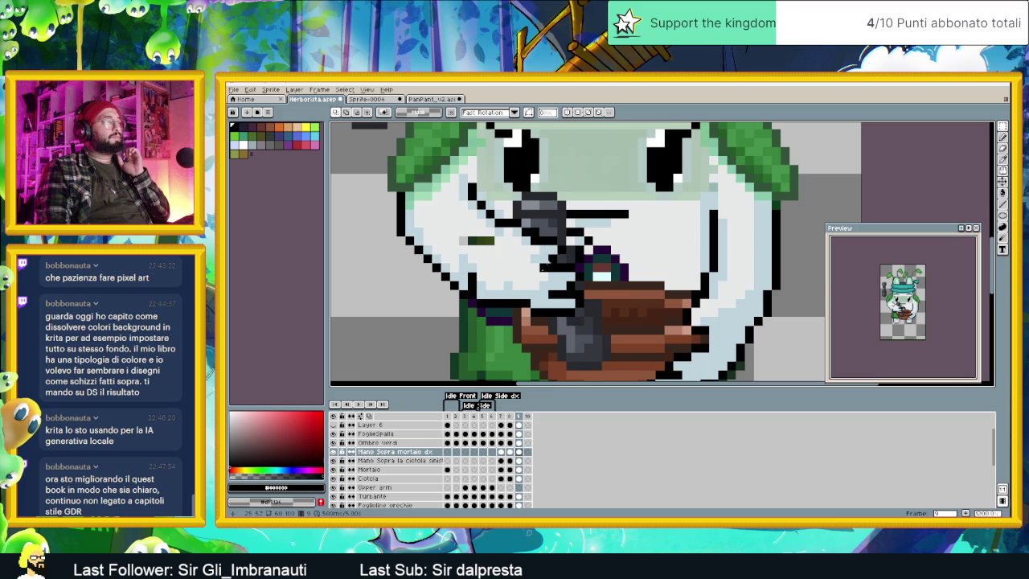
scroll(522, 265, down, 2)
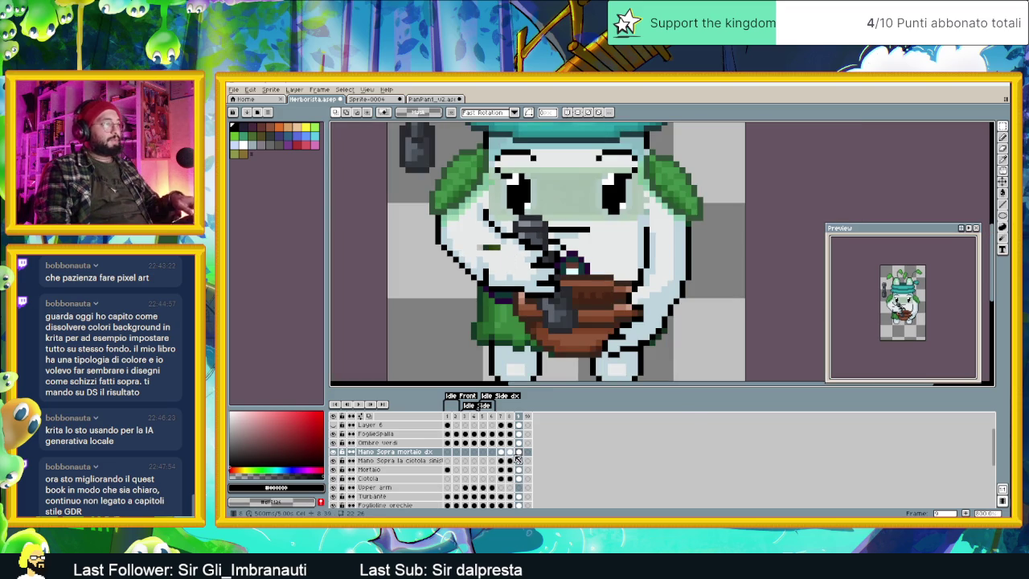
Step: Sample light grey and near-white face colours for touching up frame 9's hand
click(518, 452)
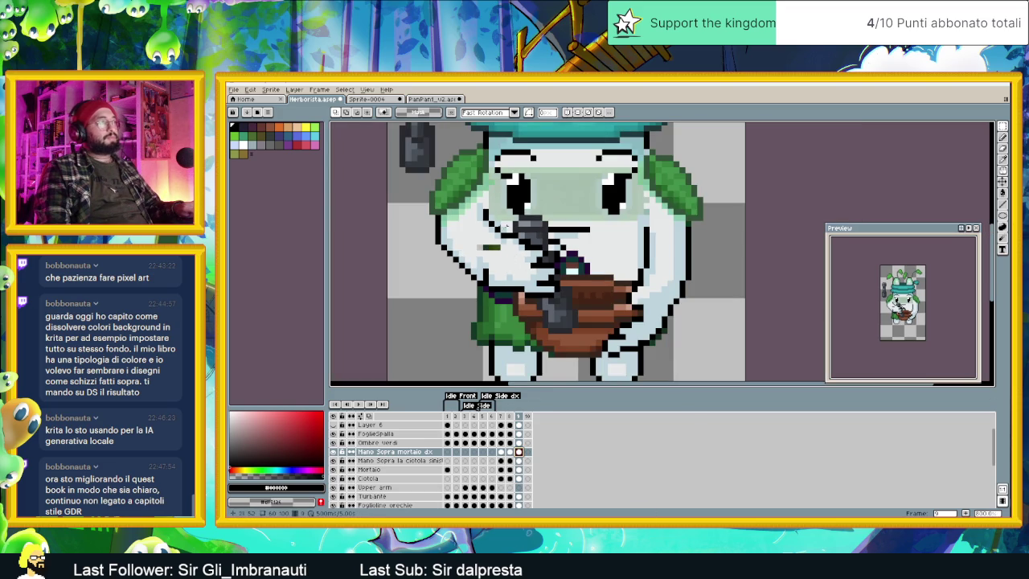
alt+click(503, 254)
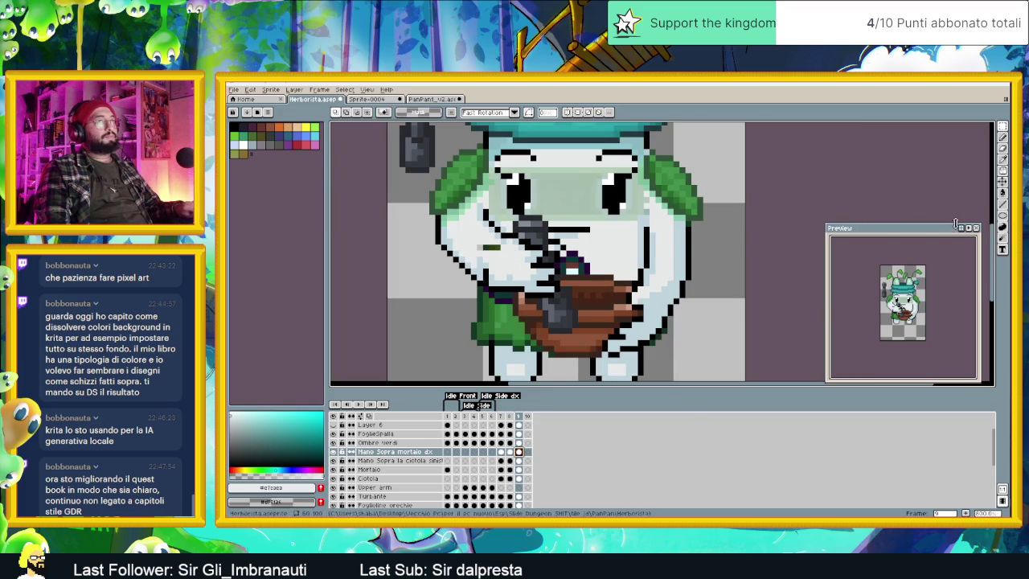
click(1002, 138)
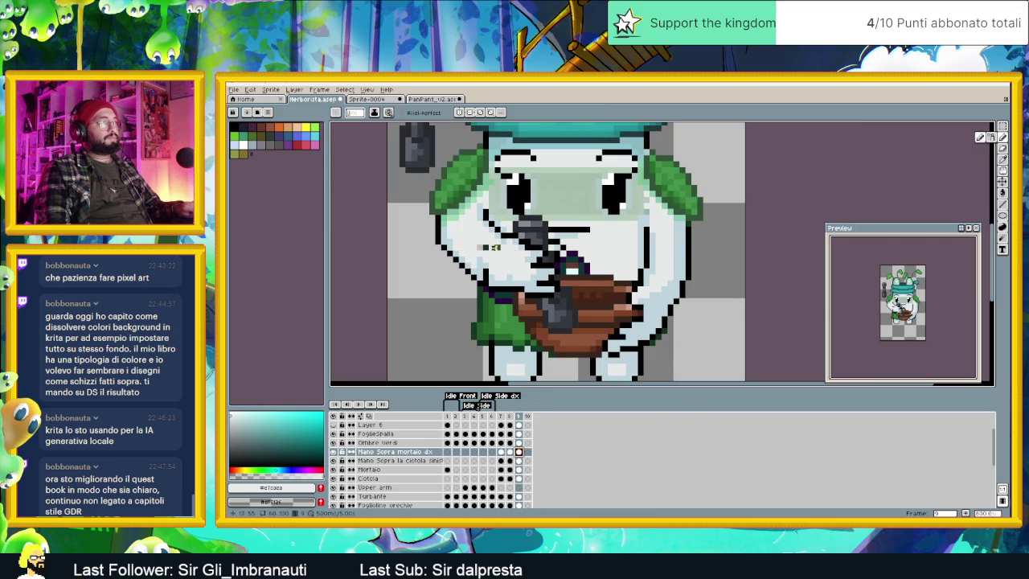
scroll(503, 234, up, 2)
alt+click(518, 236)
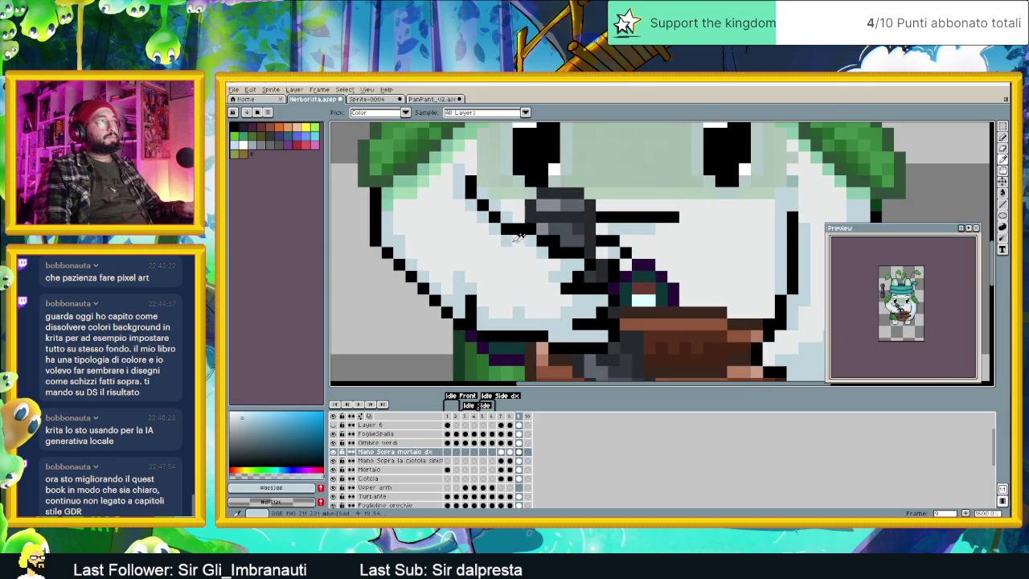
scroll(504, 254, down, 2)
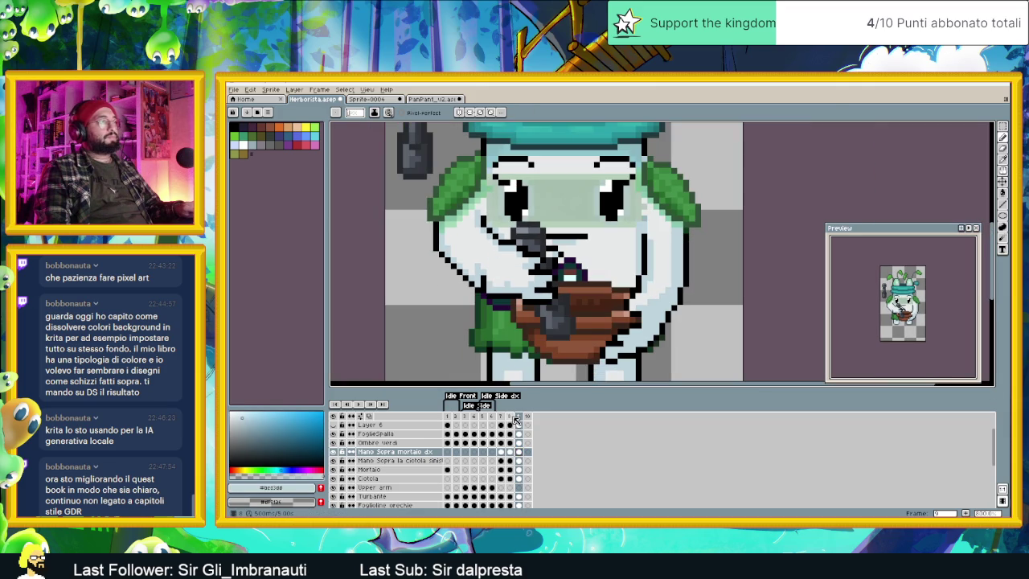
click(512, 416)
click(521, 417)
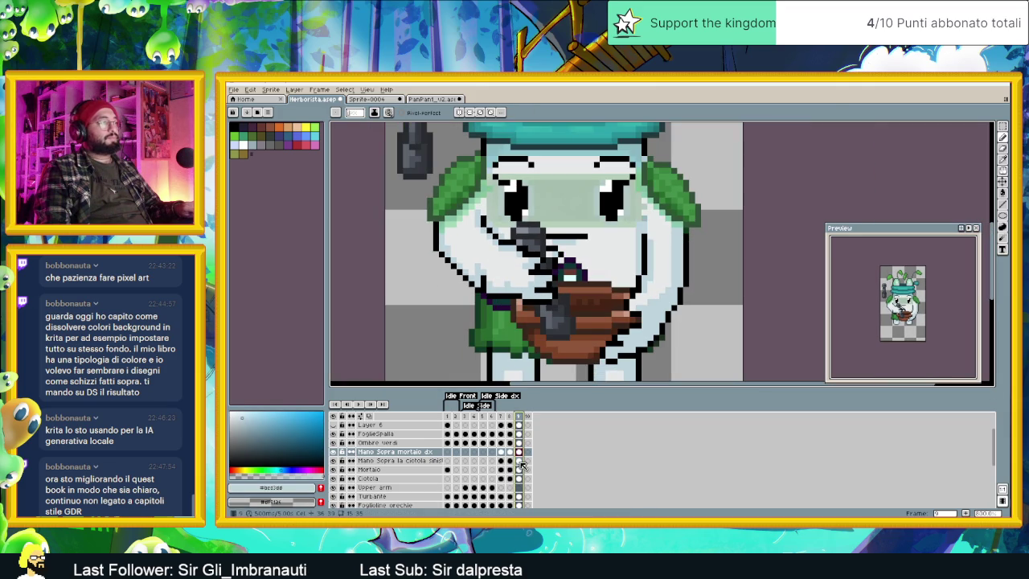
click(519, 469)
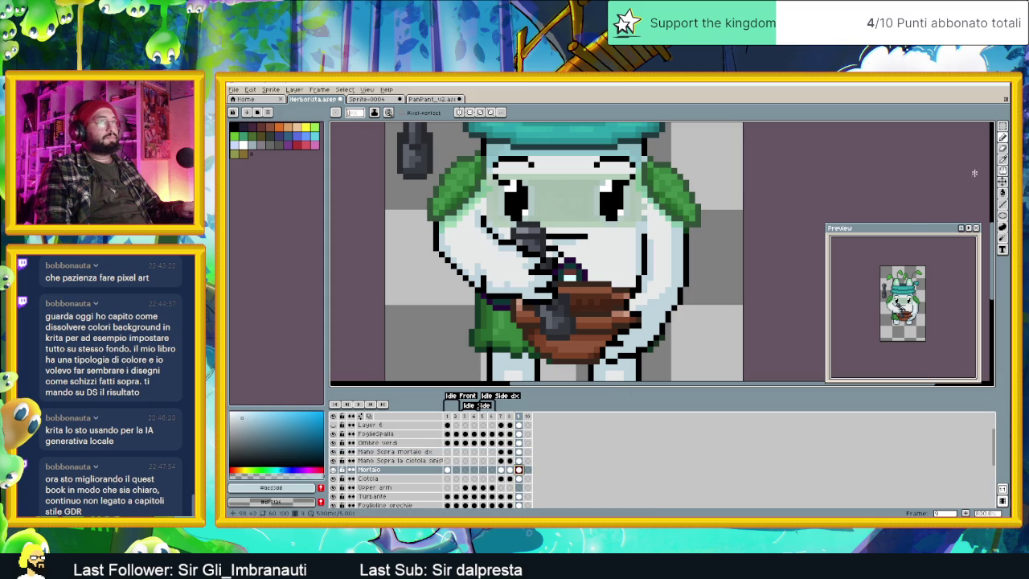
Step: Raise the mortar area one pixel using a rectangular selection
click(1002, 127)
drag(489, 202, 600, 376)
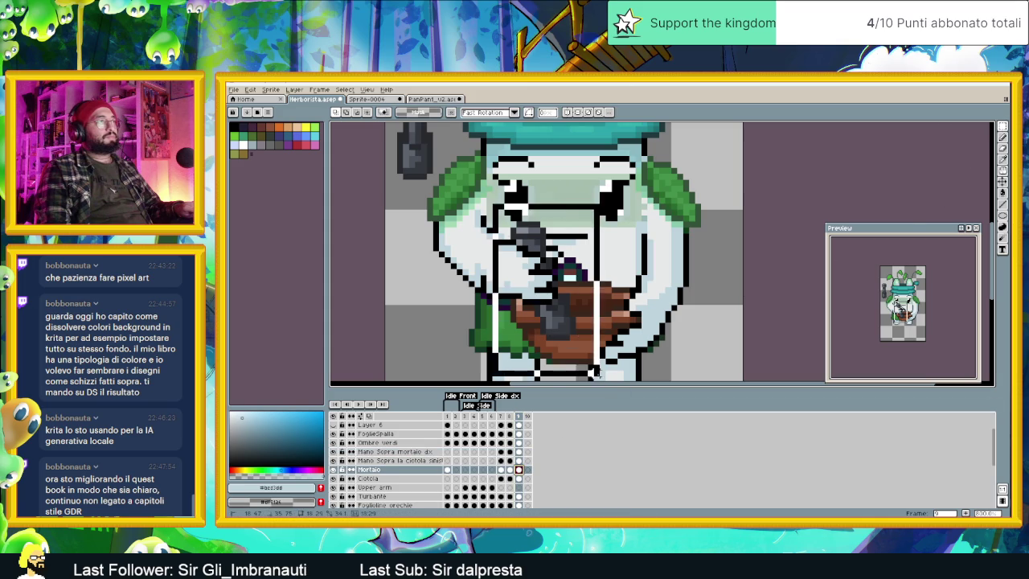
drag(571, 328, 565, 321)
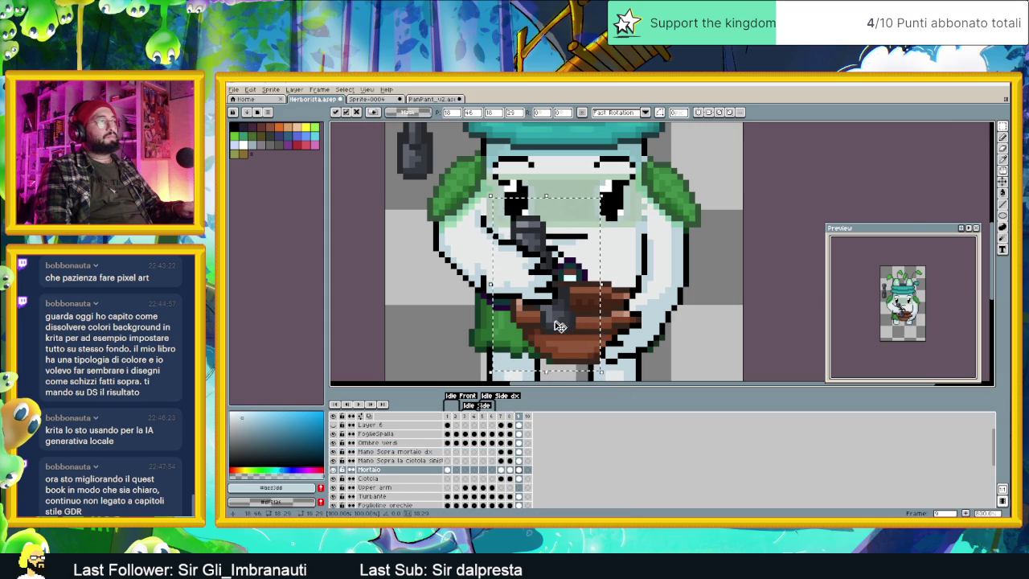
Step: Tag frames 7–9 as 'Pesta' and play the animation loop
click(517, 416)
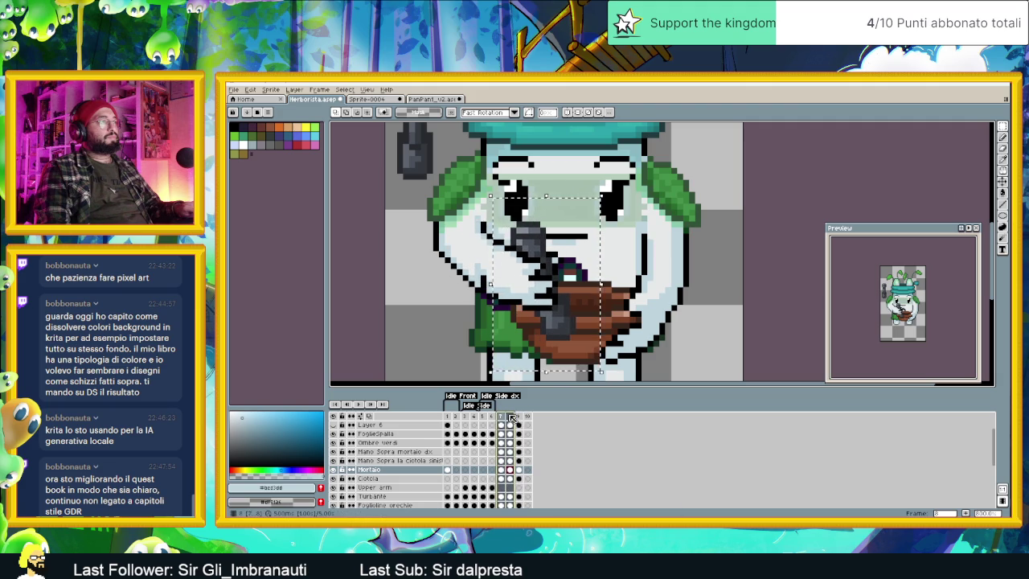
click(368, 401)
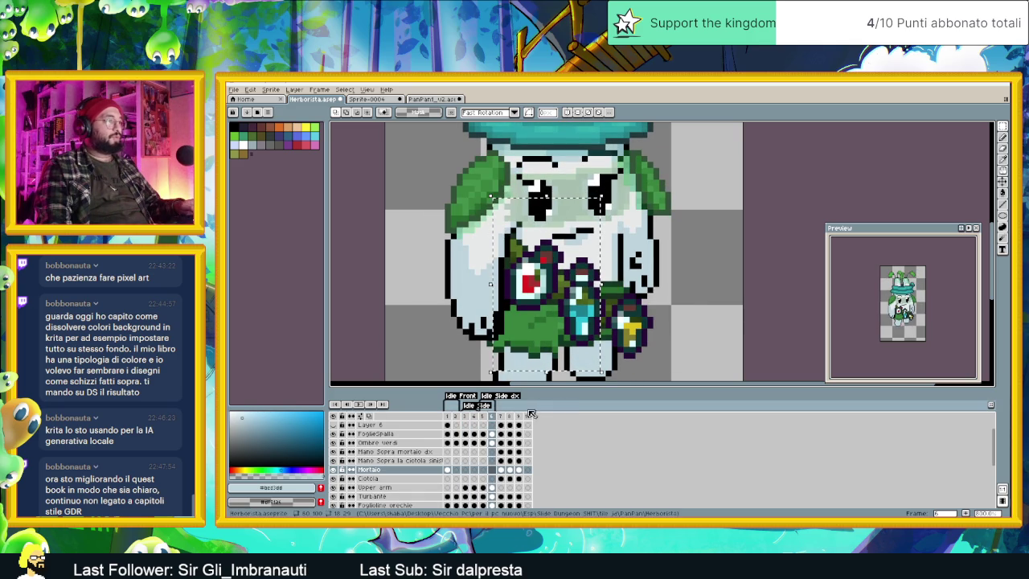
right_click(528, 416)
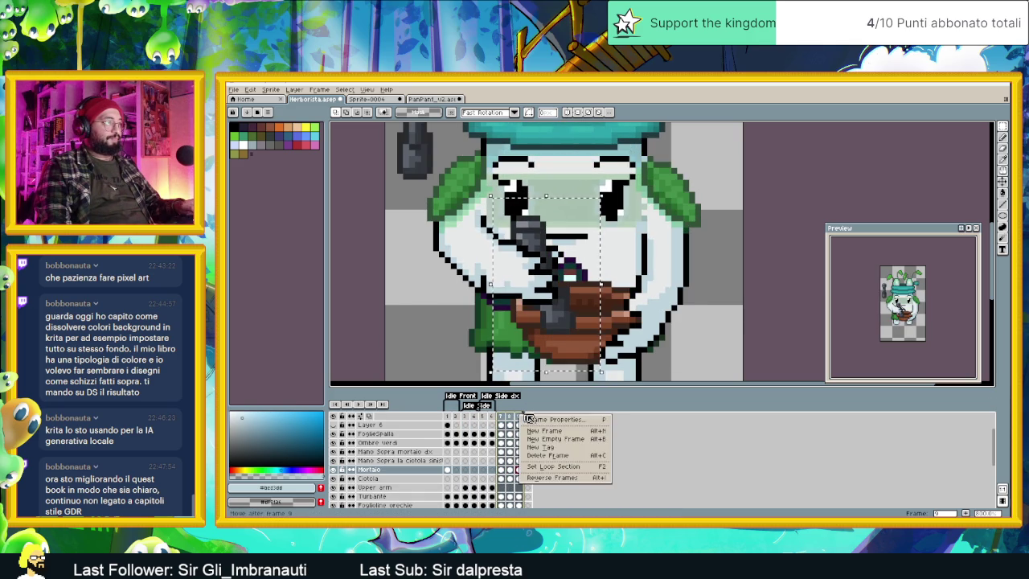
click(540, 446)
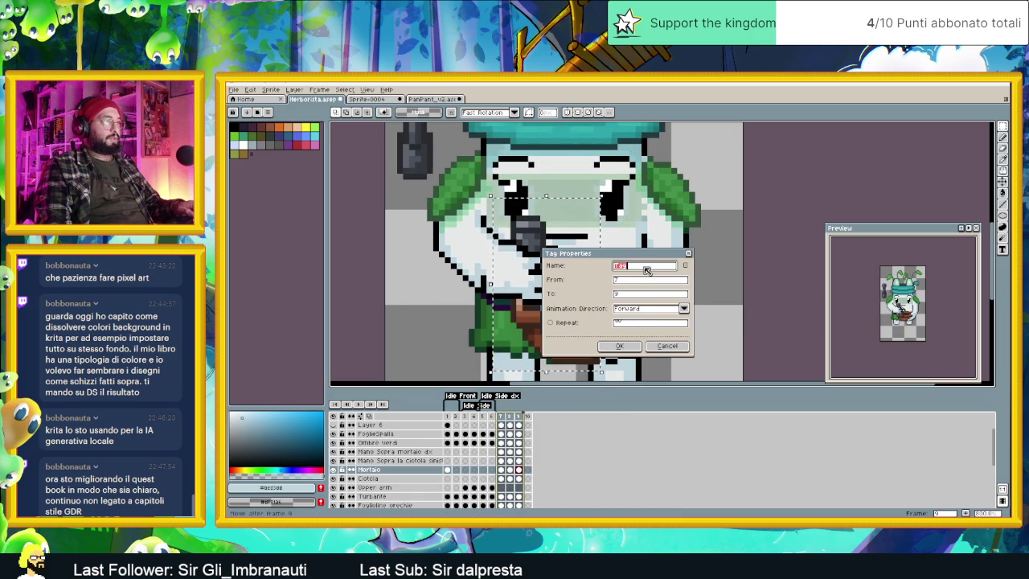
text(Pesta)
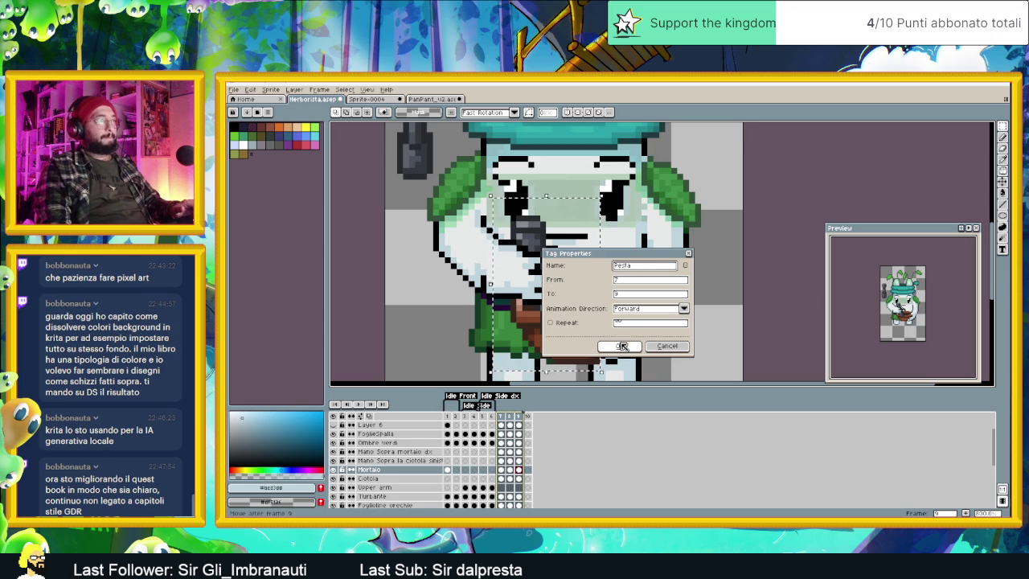
click(621, 346)
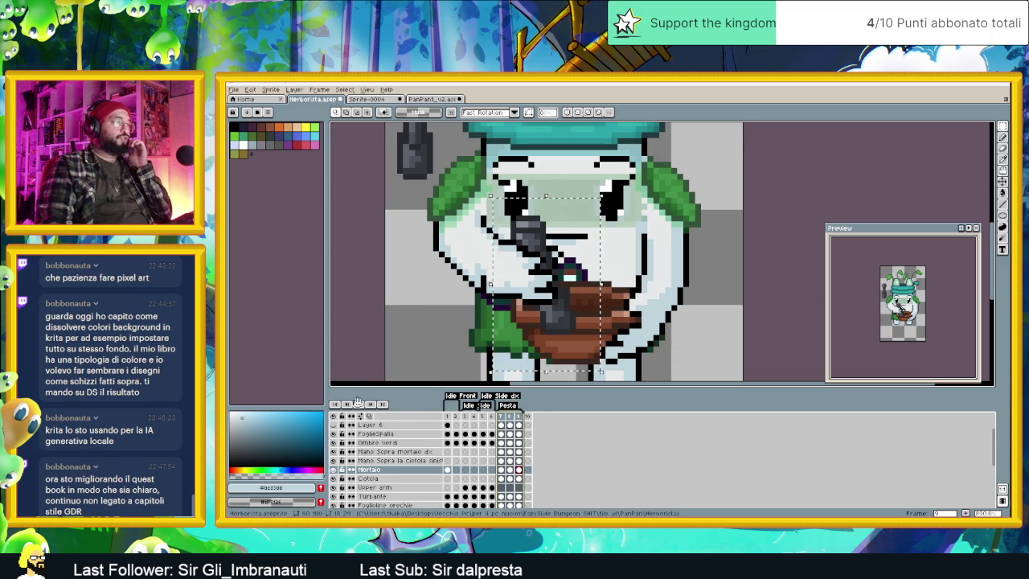
click(357, 403)
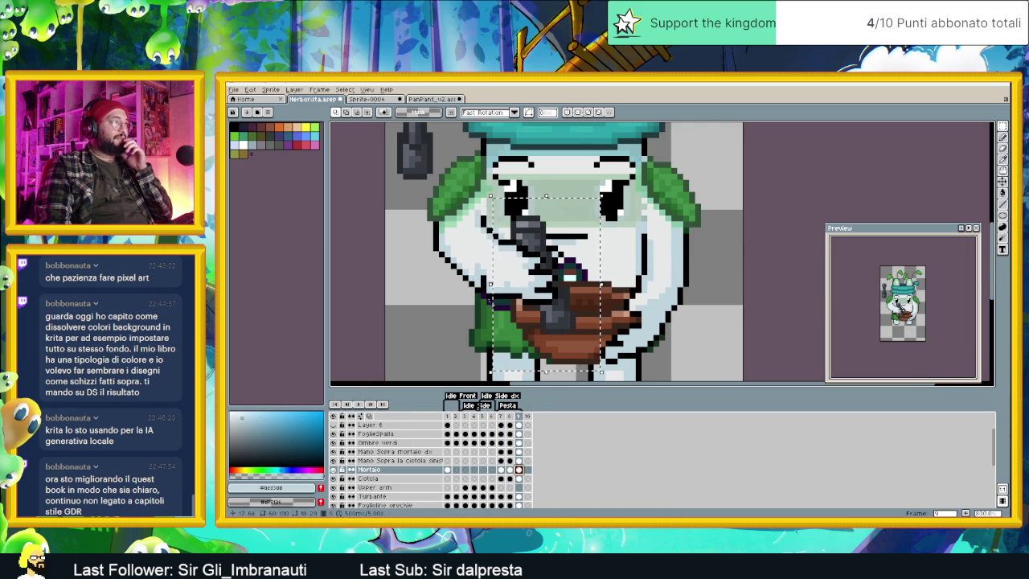
Step: Switch to the Pencil, sample black and the hand's pale blue-grey, and undo a stray pixel
scroll(560, 315, up, 2)
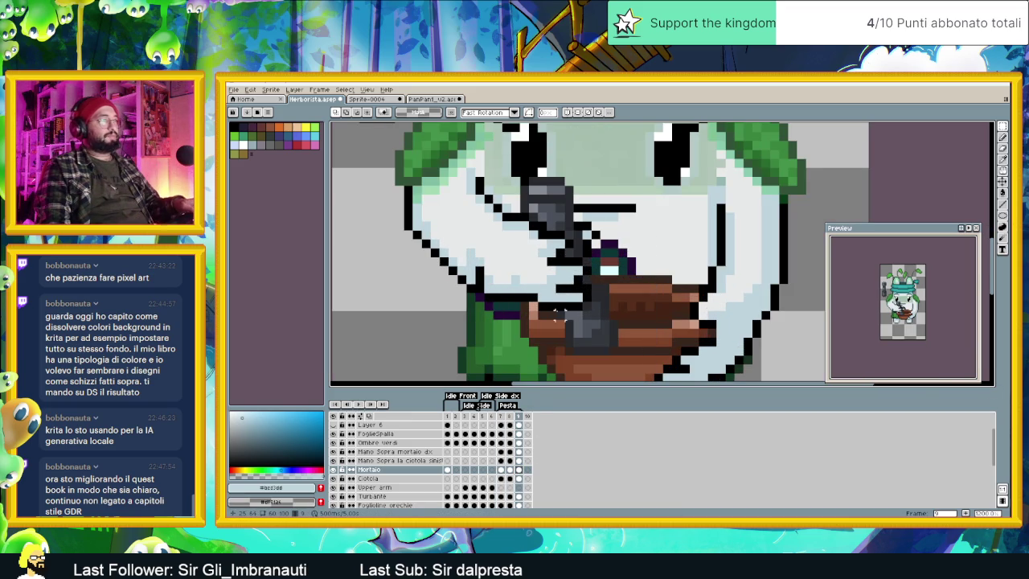
click(1002, 136)
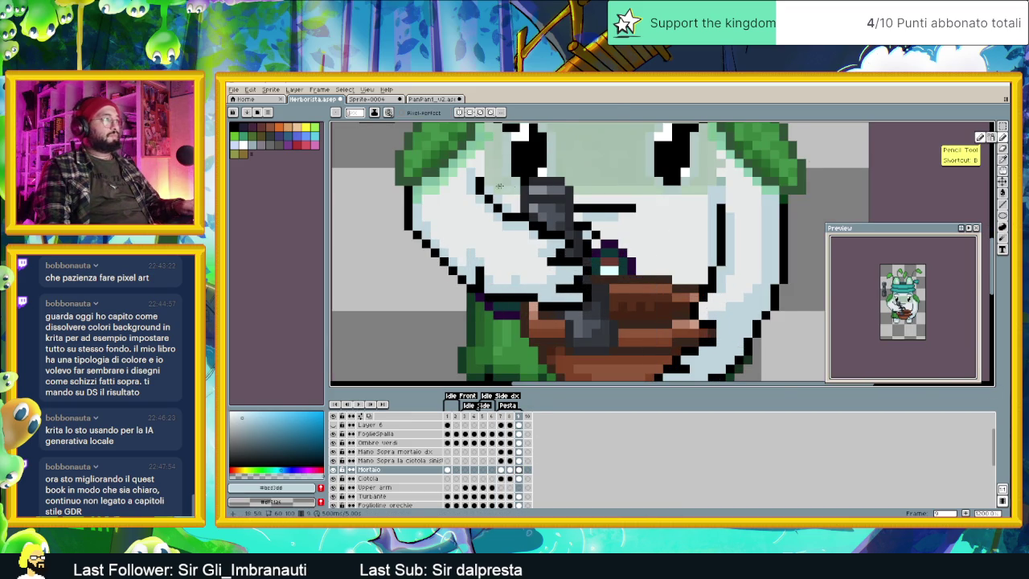
scroll(499, 186, up, 1)
alt+click(404, 238)
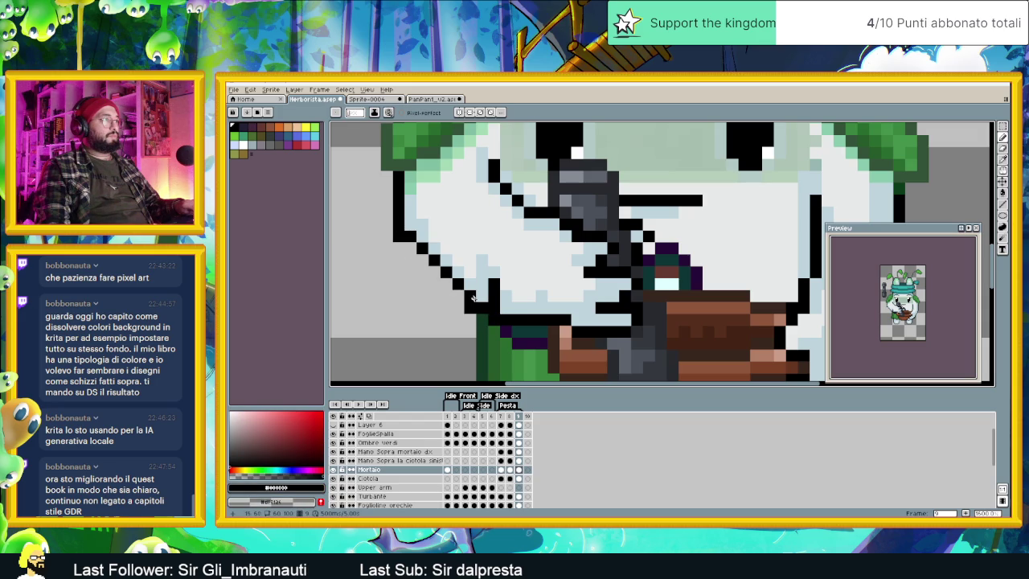
alt+click(475, 289)
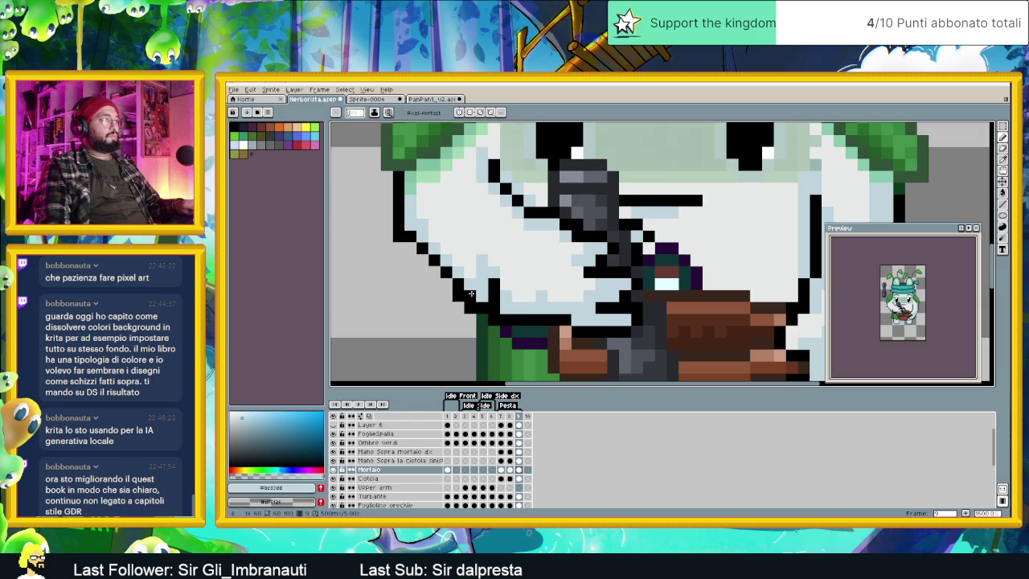
key(ctrl+z)
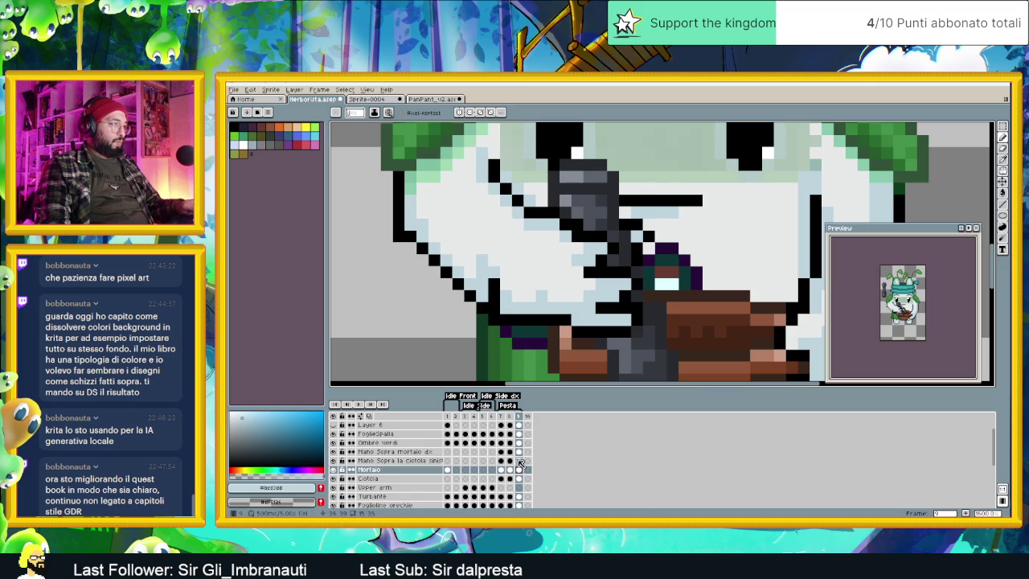
Step: On the 'Mano Sopra mortaio dx' layer, sample hand colours and paint one outline pixel pale blue
click(519, 451)
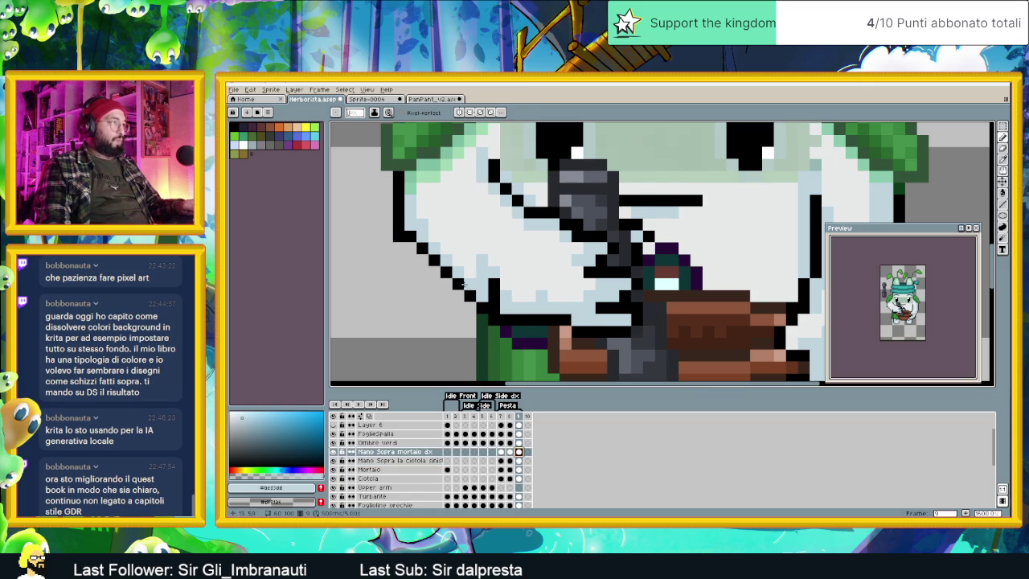
alt+click(463, 284)
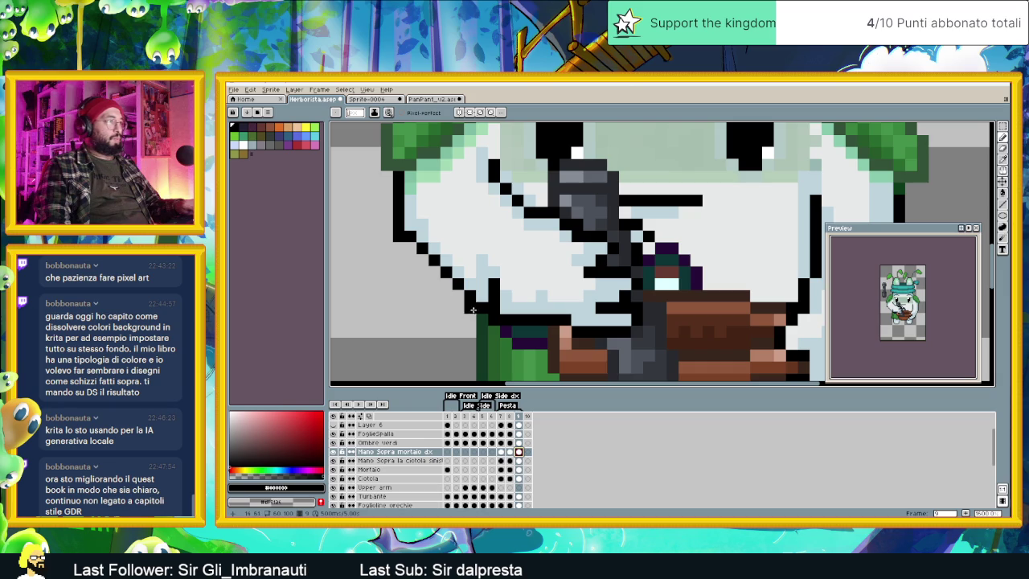
key(alt)
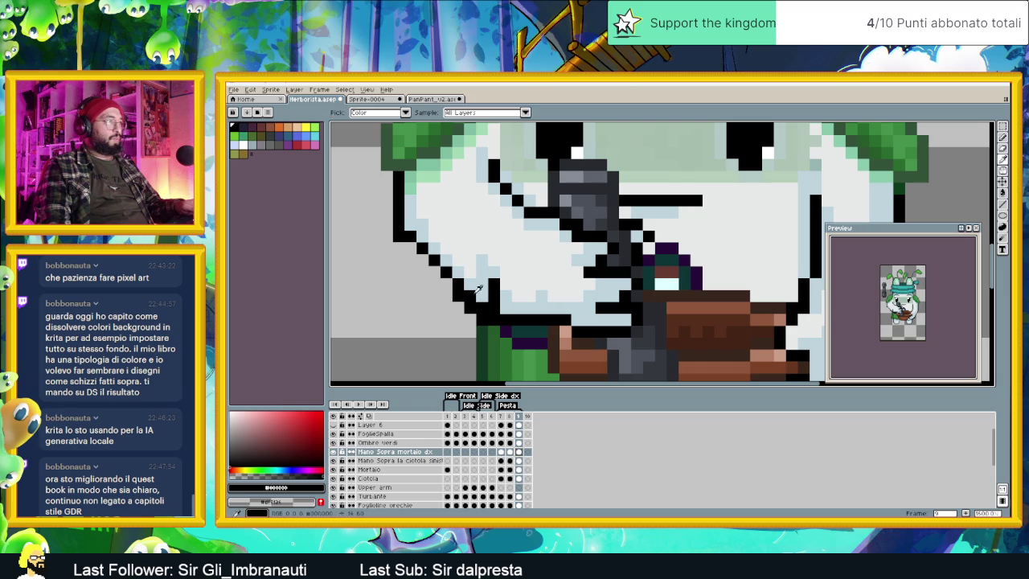
alt+click(479, 289)
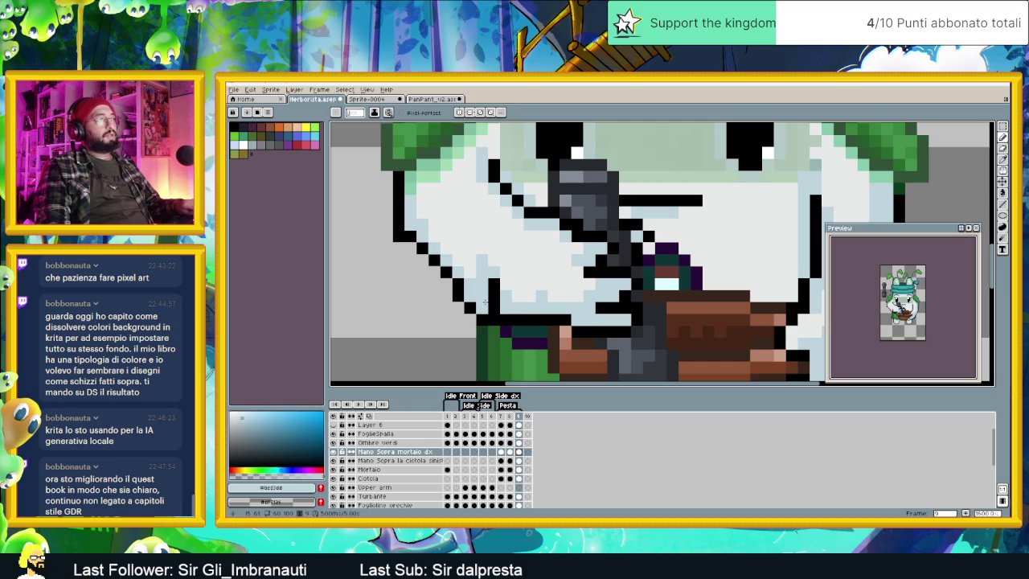
alt+click(495, 294)
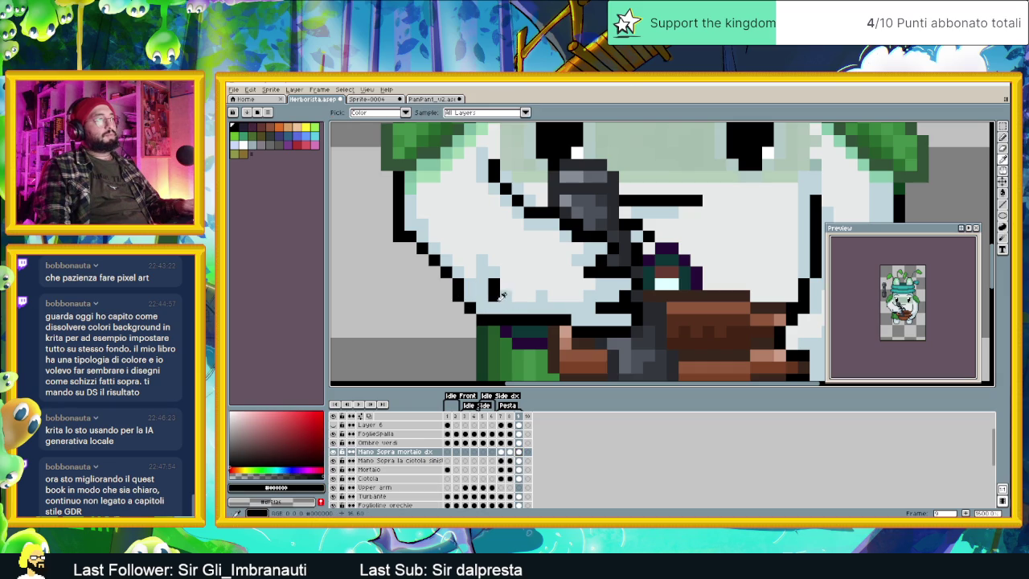
alt+click(481, 267)
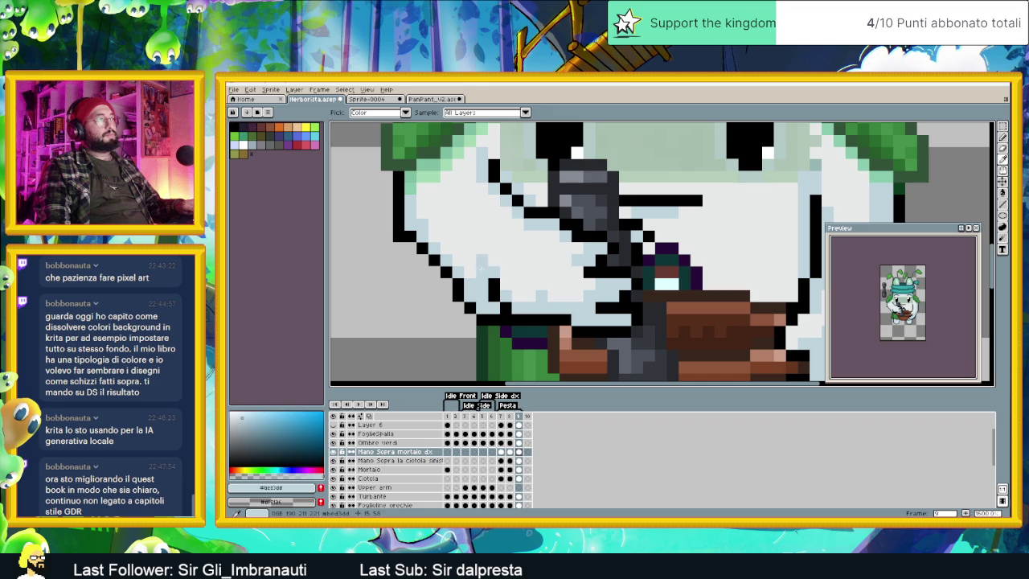
alt+click(489, 259)
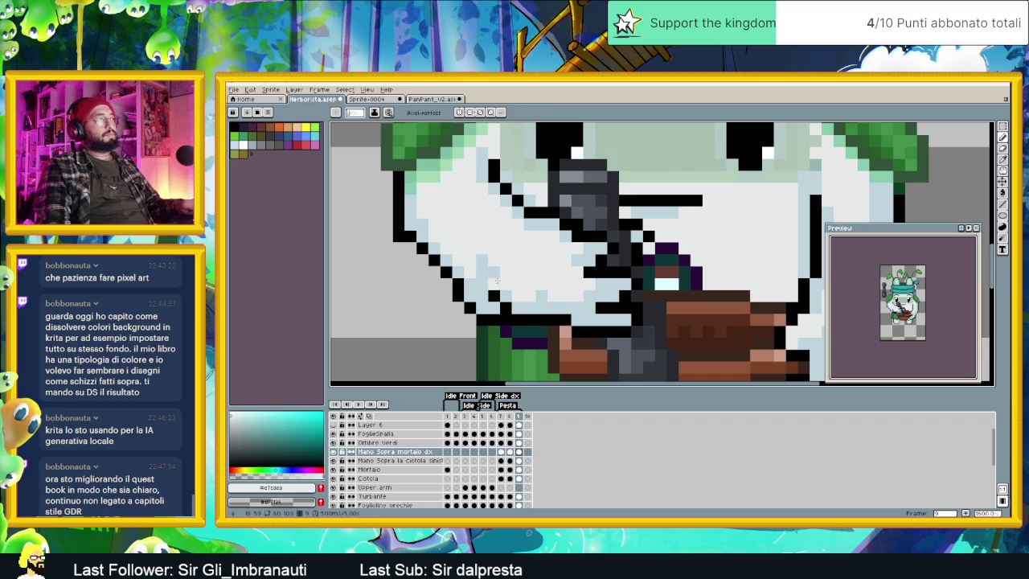
alt+click(493, 259)
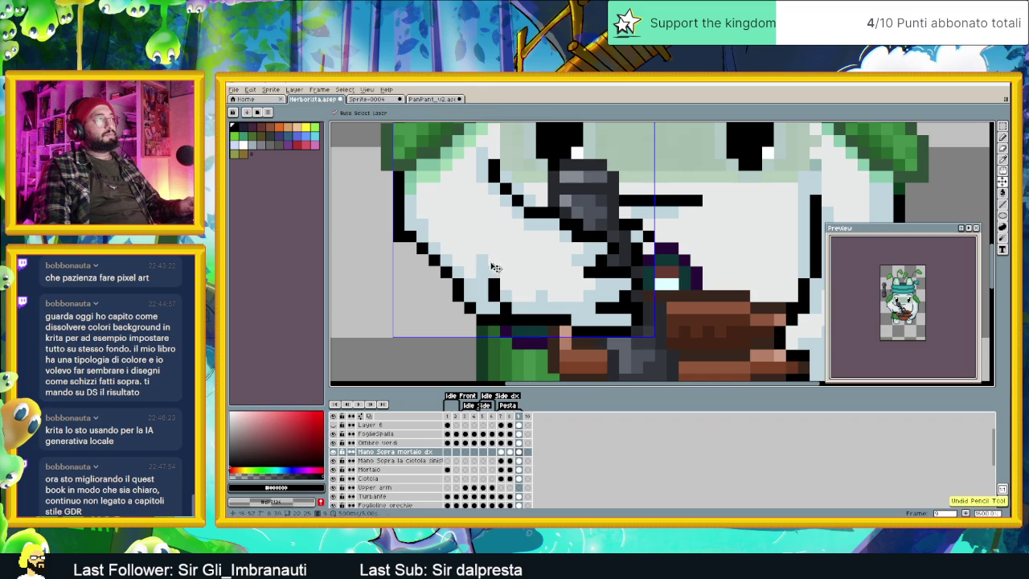
alt+click(482, 265)
Step: Resample black, pale blue, light grey and a lighter blue-grey highlight from the hand
alt+click(493, 289)
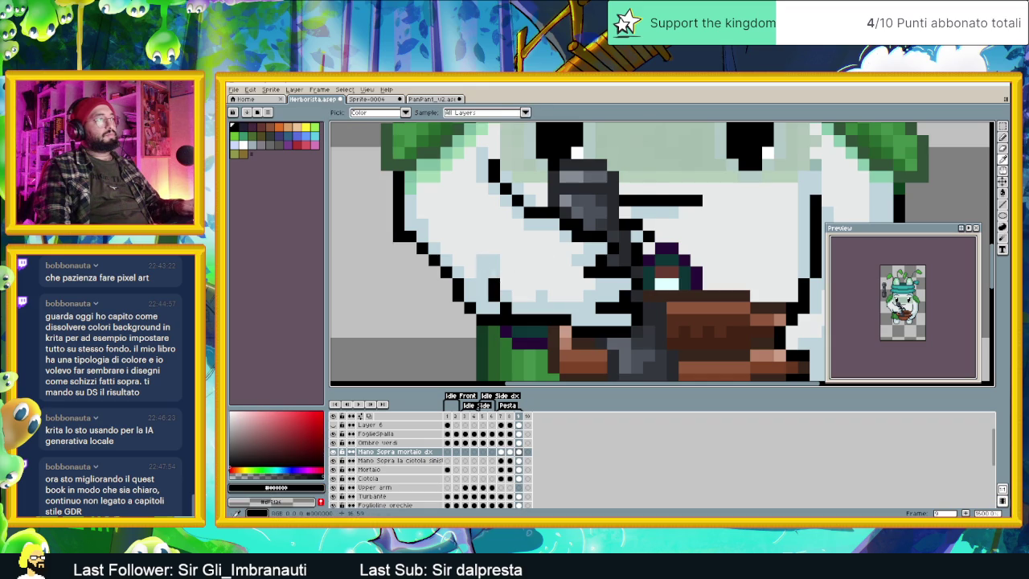
alt+click(486, 295)
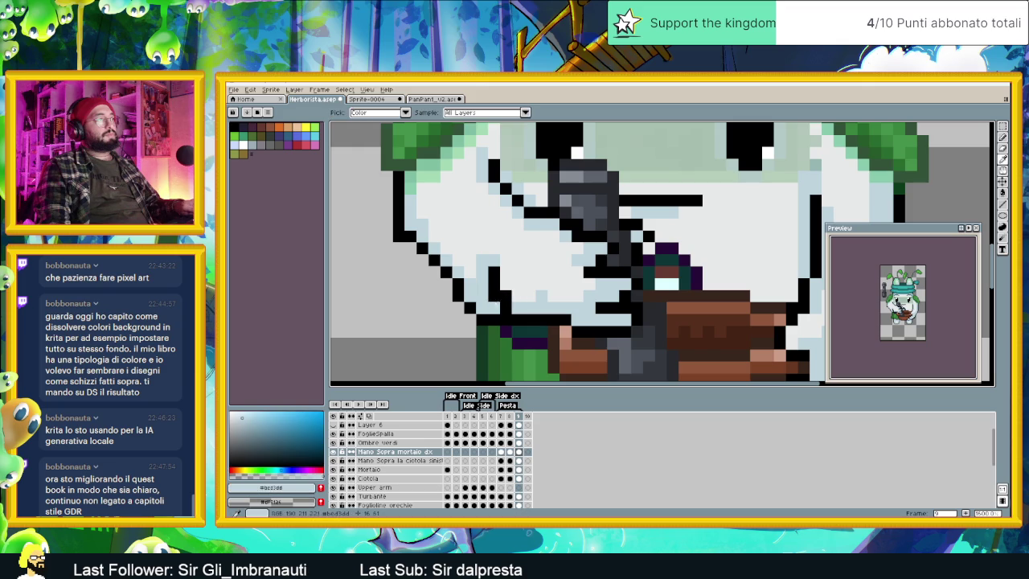
alt+click(478, 265)
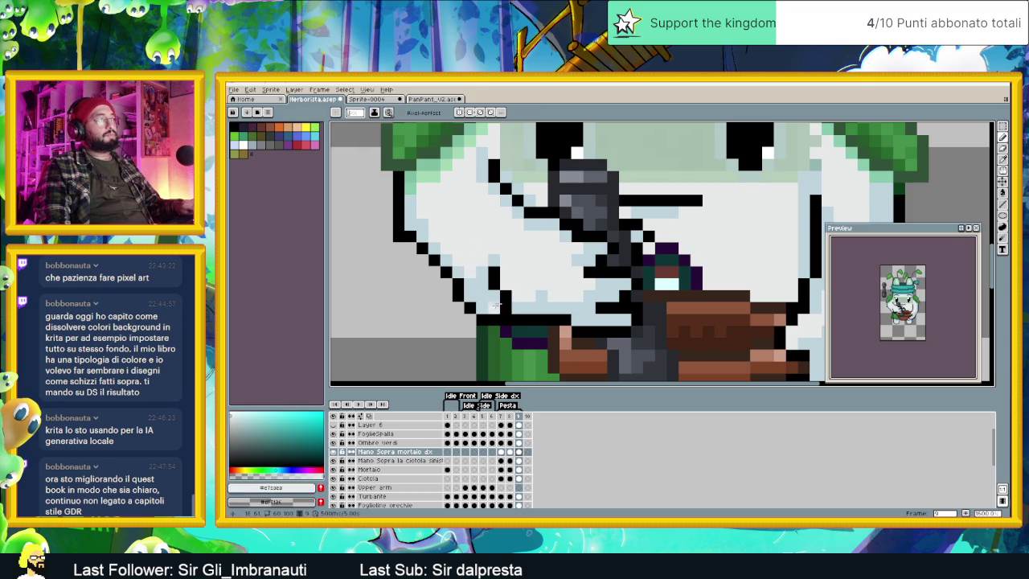
alt+click(511, 283)
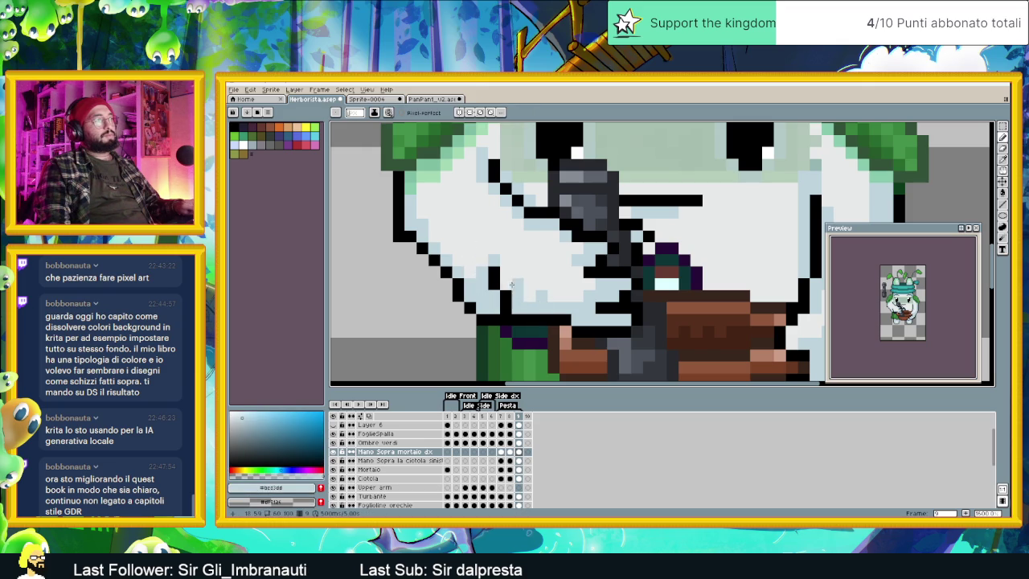
scroll(500, 273, down, 3)
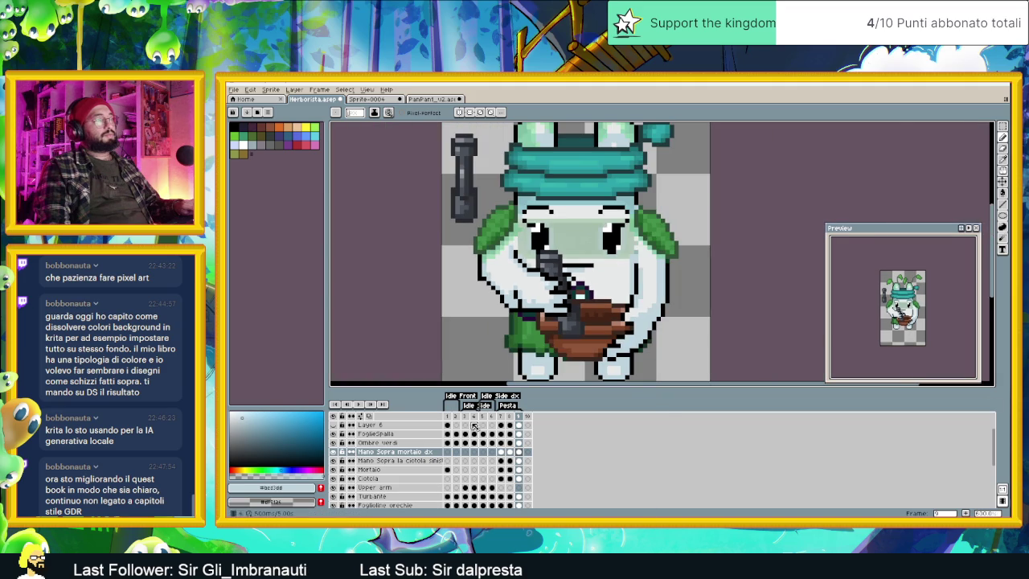
scroll(495, 296, up, 3)
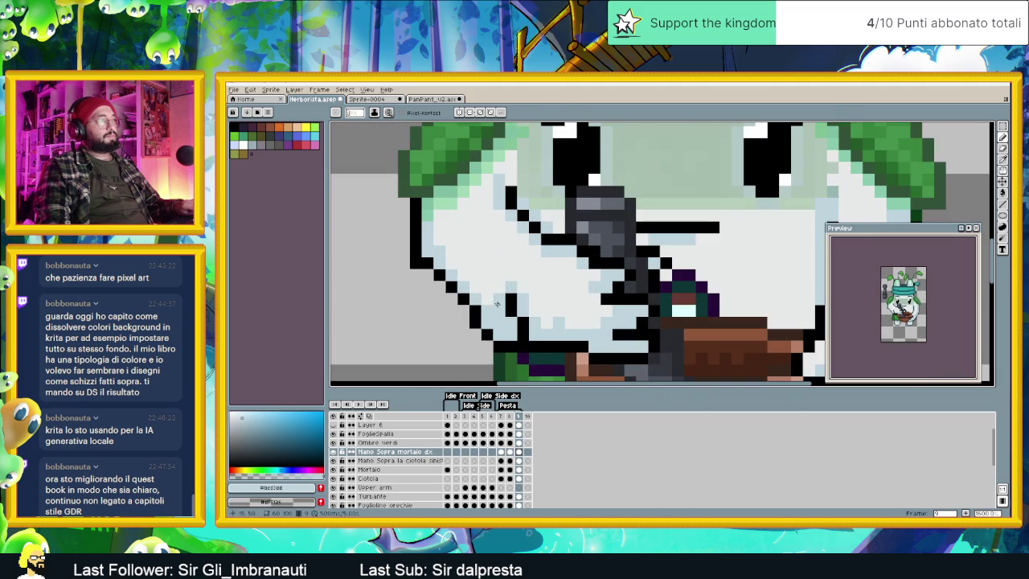
alt+click(495, 302)
scroll(496, 310, down, 1)
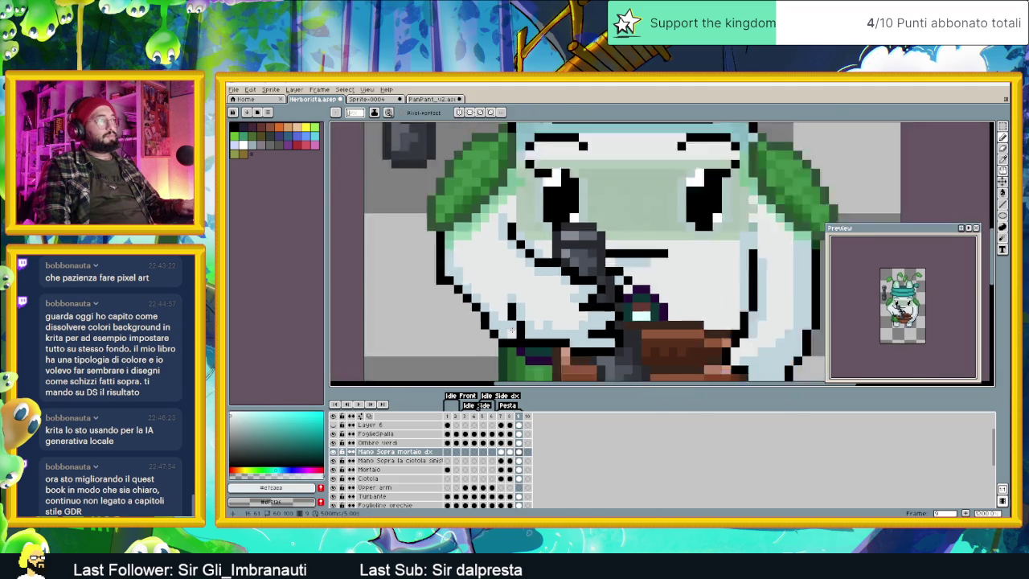
scroll(506, 326, down, 1)
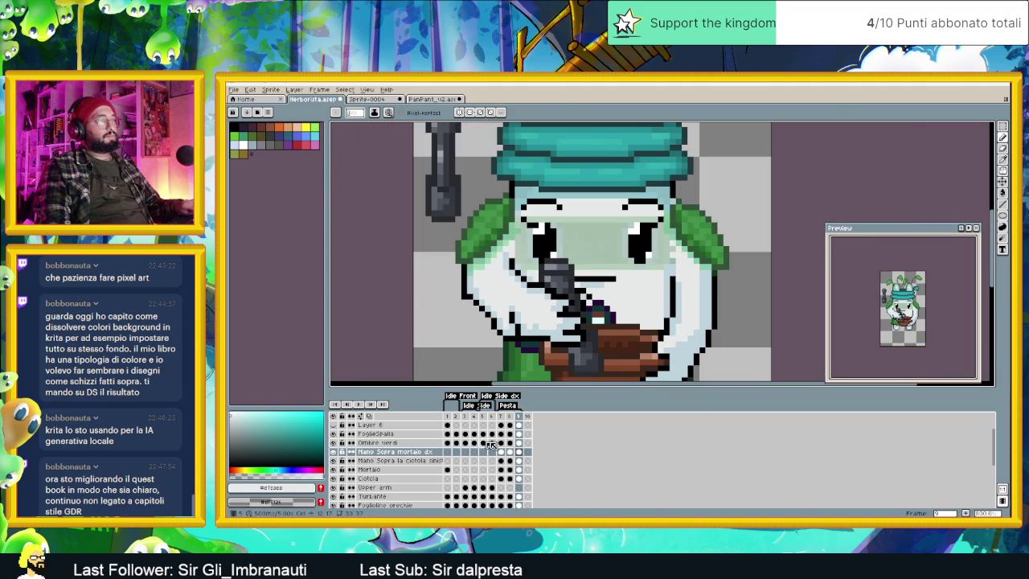
Step: Compare frames 8 and 9, then eyedrop the hand's pale colour #bed3dd
click(508, 417)
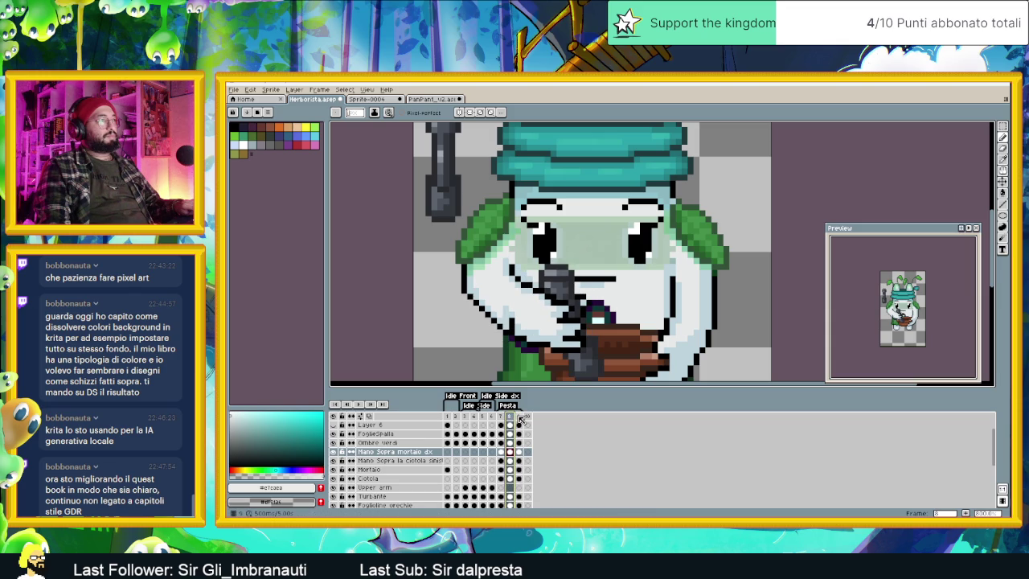
click(518, 417)
scroll(498, 332, up, 1)
scroll(498, 332, up, 1)
key(i)
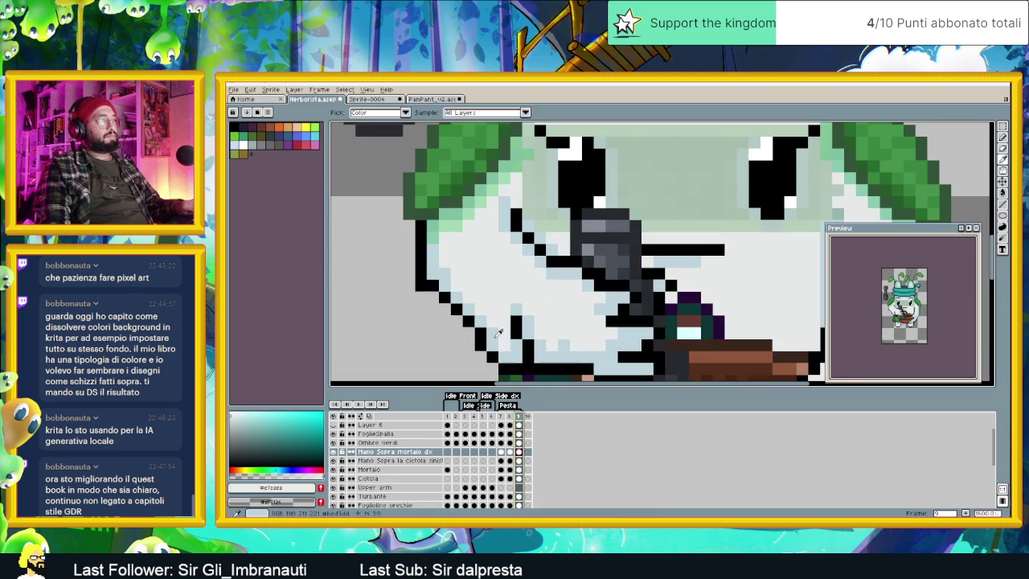
alt+click(498, 332)
scroll(506, 319, down, 2)
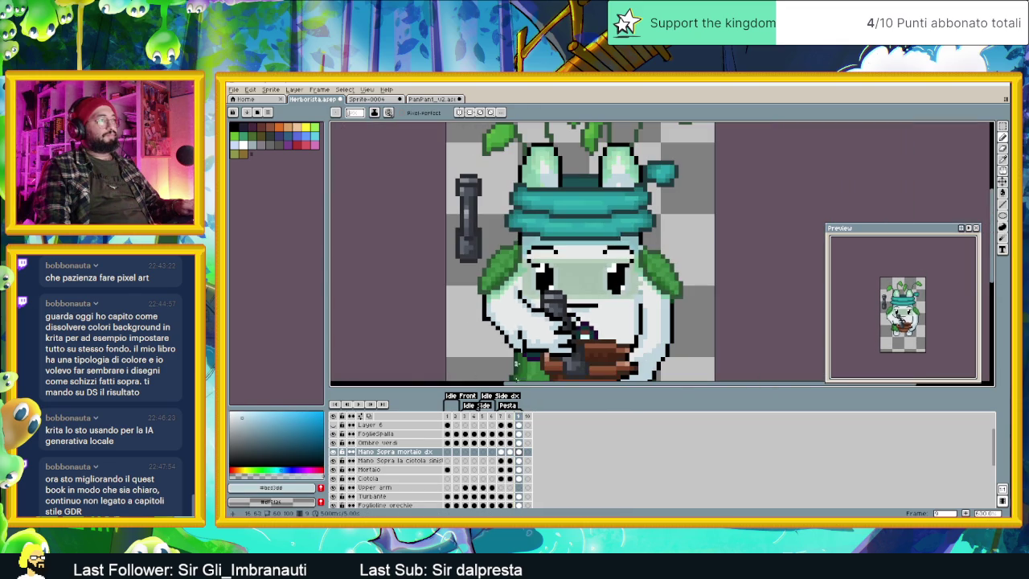
click(510, 416)
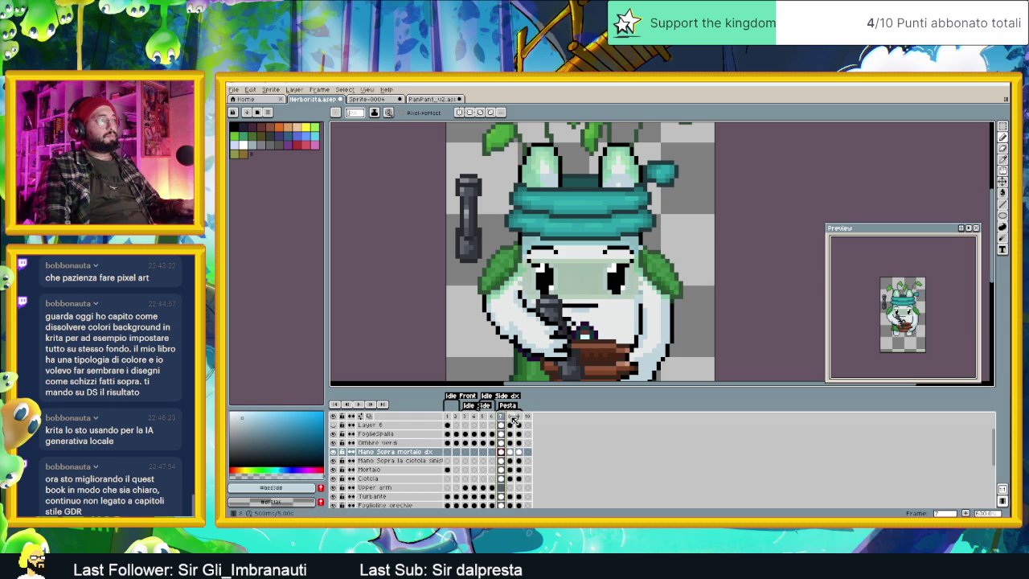
Step: Flip between frames 8 and 9 to compare the hand pose, ending on frame 9
click(511, 417)
click(519, 417)
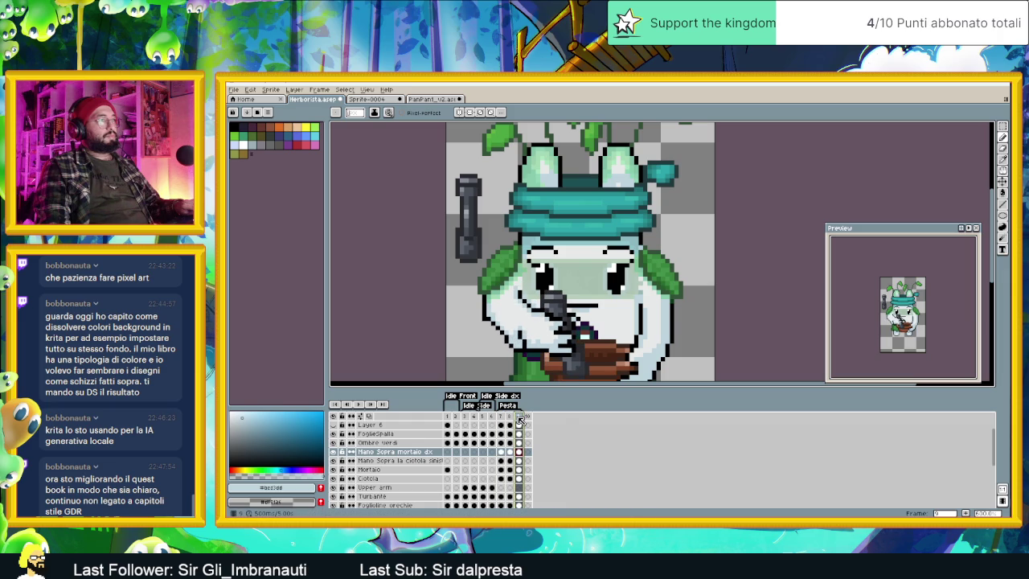
scroll(518, 363, up, 1)
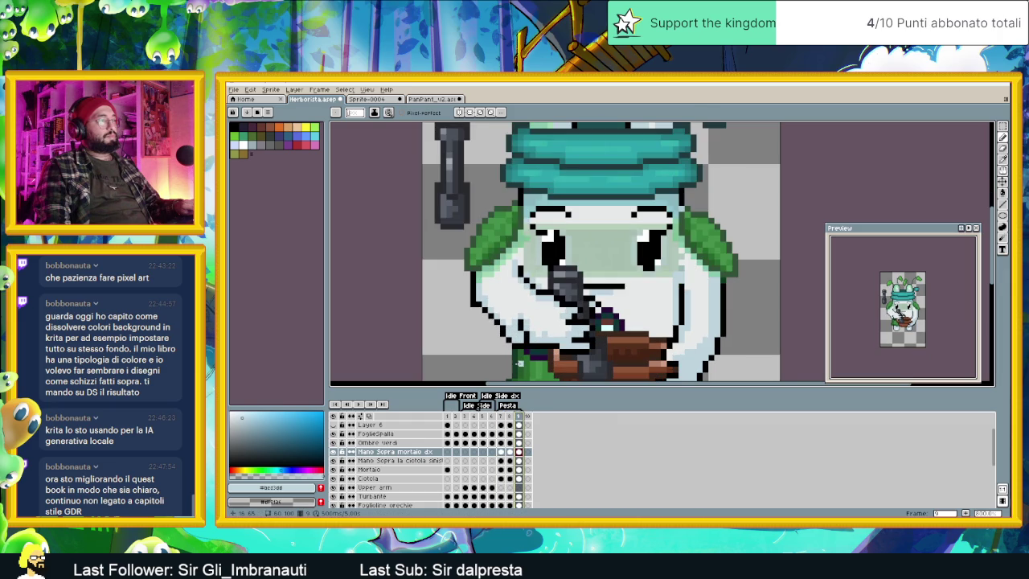
click(509, 417)
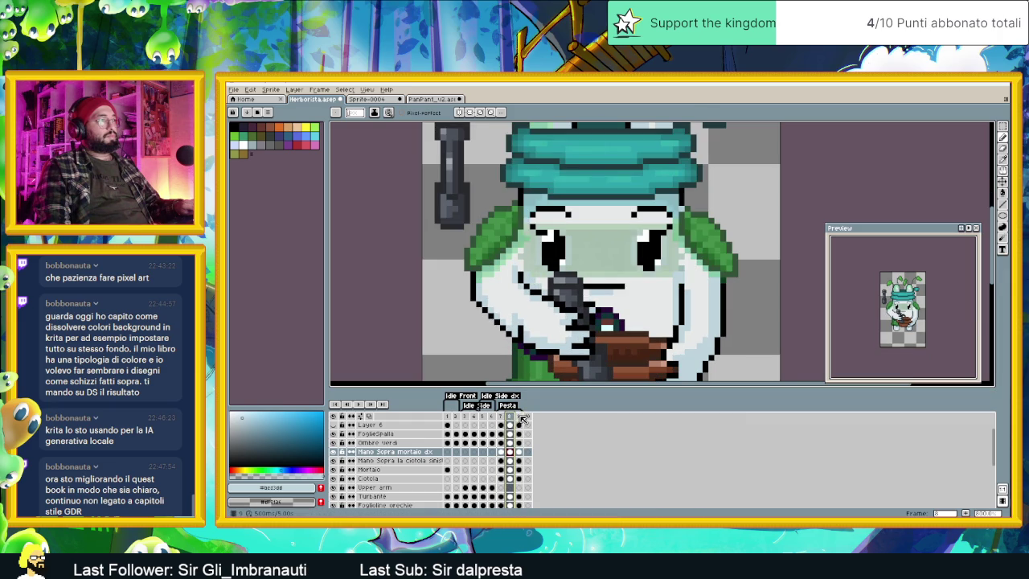
click(518, 417)
scroll(512, 336, up, 1)
scroll(513, 336, up, 1)
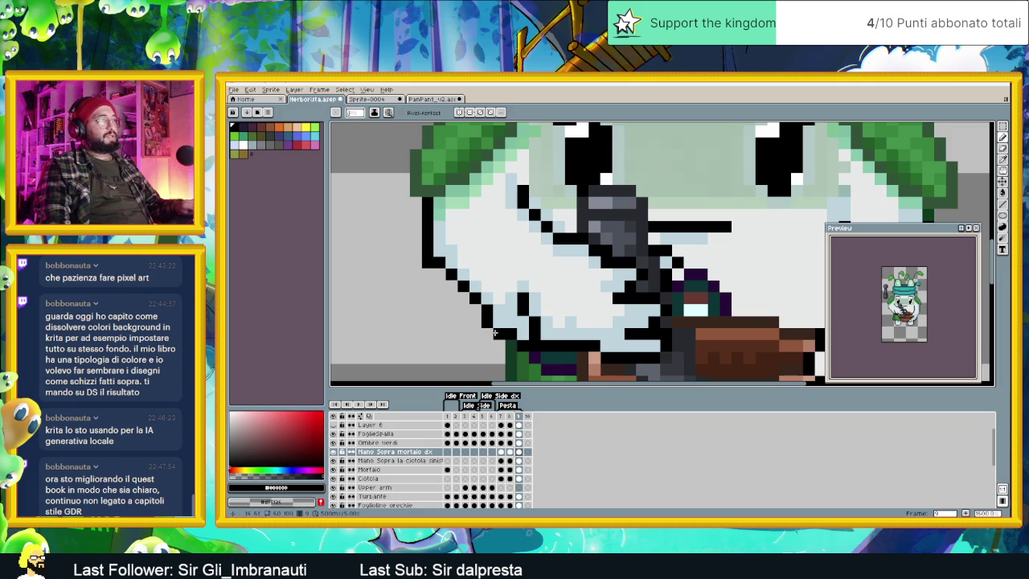
Step: Add a black outline pixel to the hand on frame 9, resampling light blue and rechecking frame 8
click(476, 312)
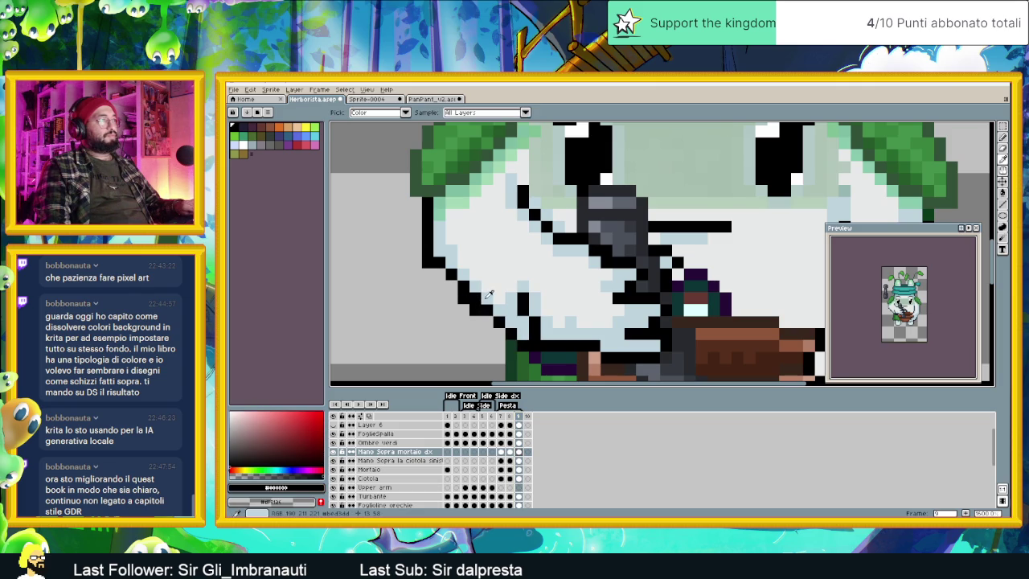
alt+click(476, 297)
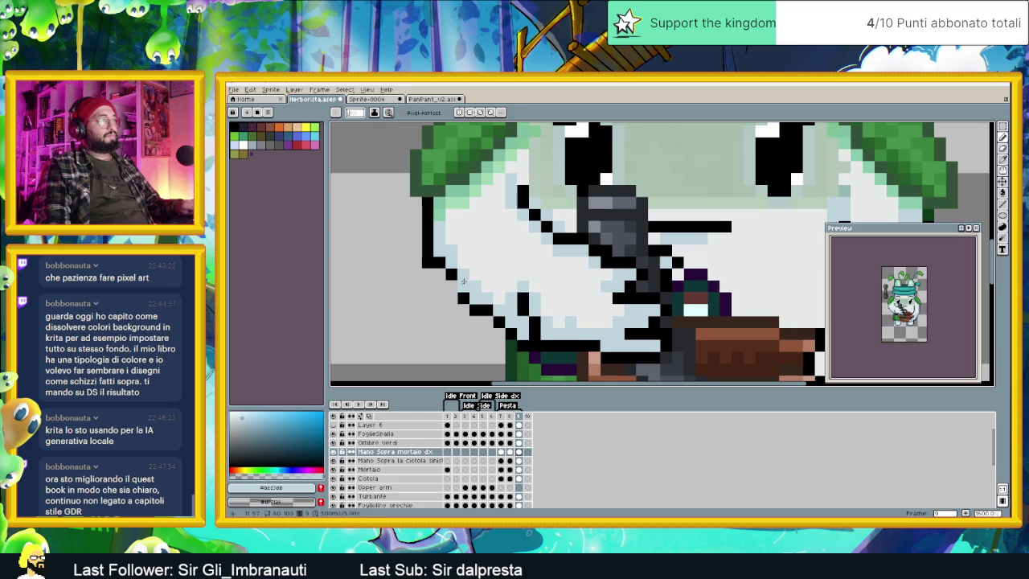
key(x)
scroll(499, 309, down, 2)
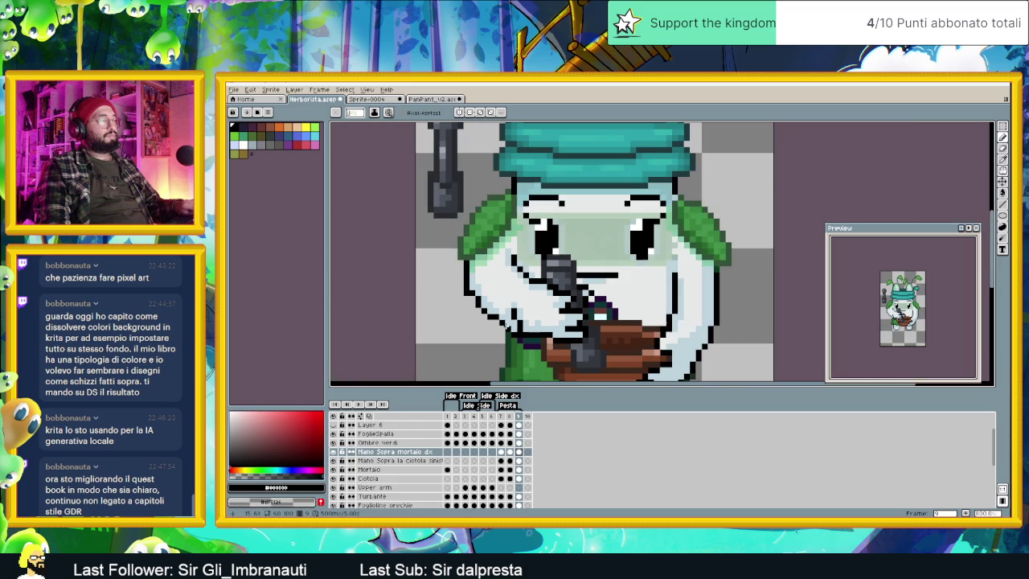
alt+click(473, 297)
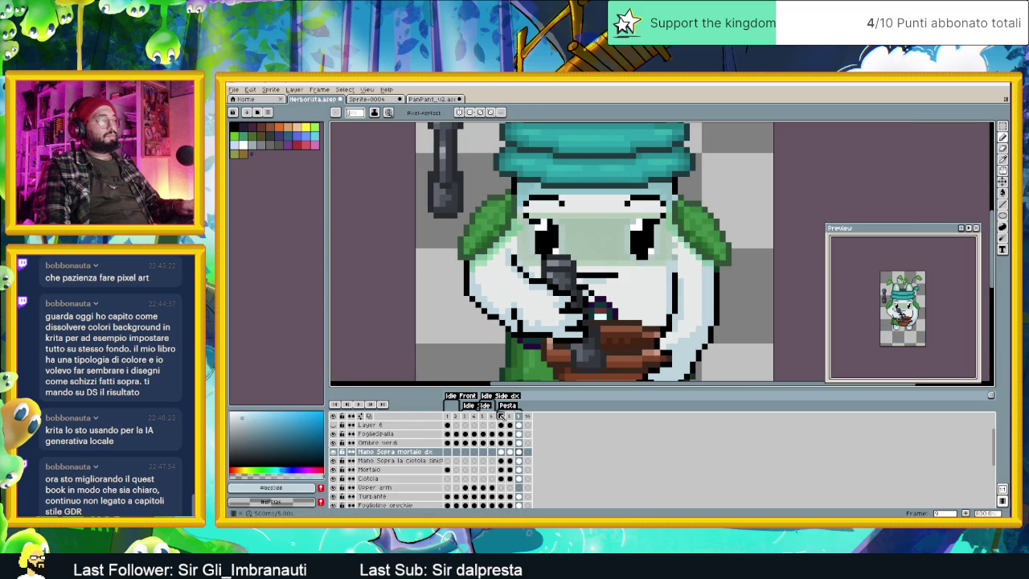
click(509, 416)
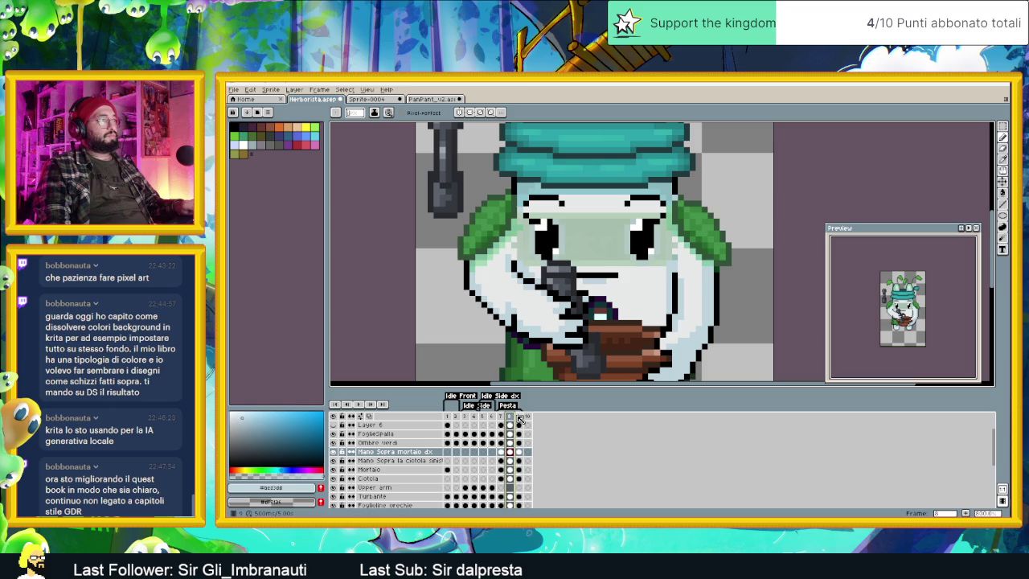
click(518, 416)
scroll(482, 289, up, 2)
alt+click(485, 290)
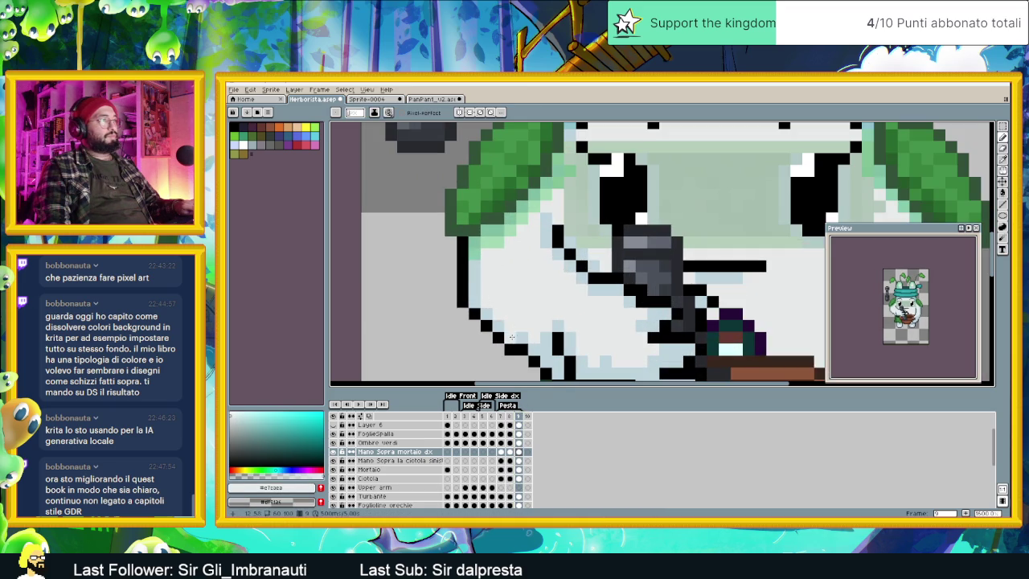
scroll(529, 335, down, 3)
Step: Select frame 9, play the Pesta loop to watch the grinding motion, then stop it
scroll(529, 334, down, 1)
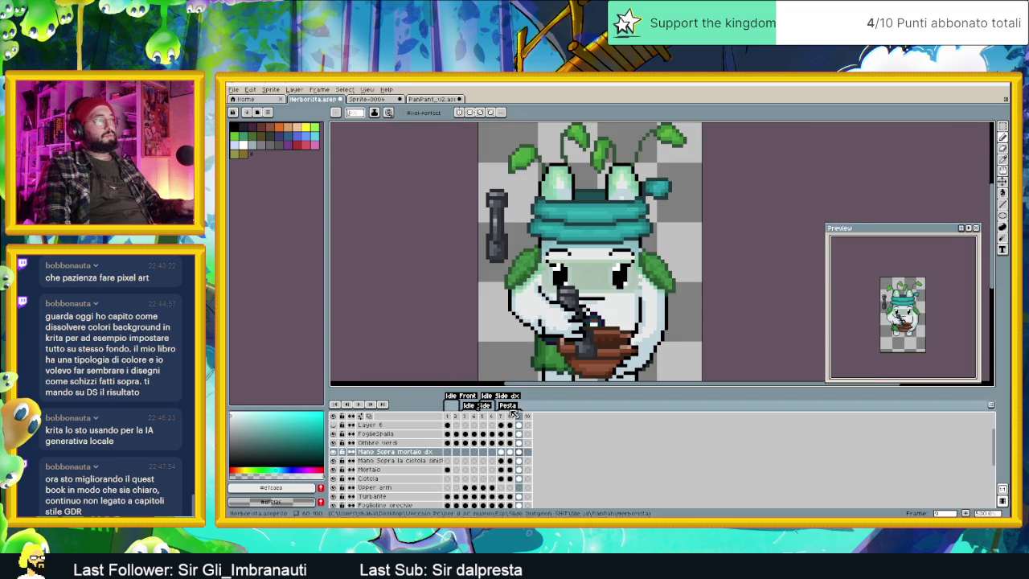
click(505, 417)
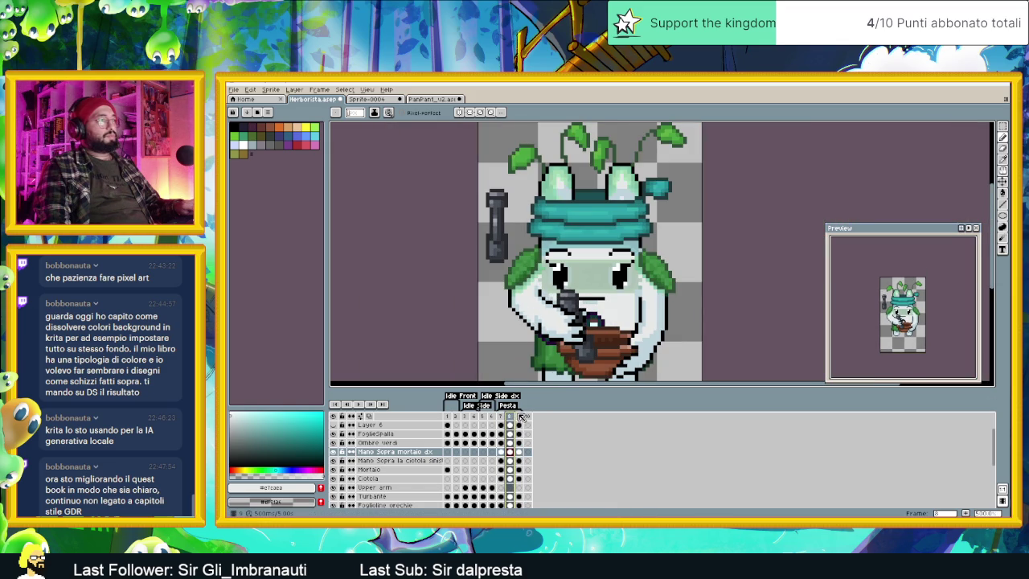
click(519, 417)
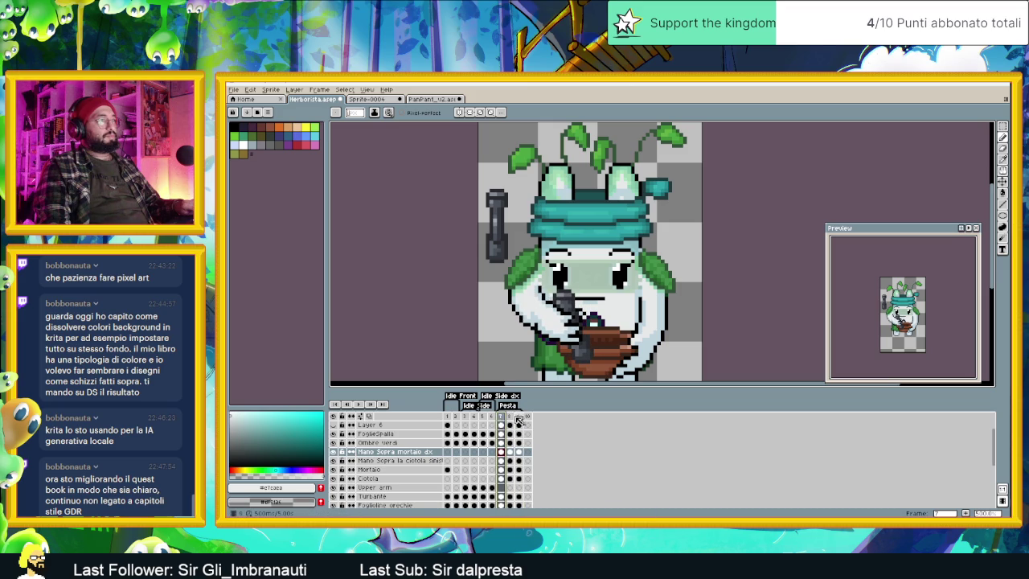
click(358, 404)
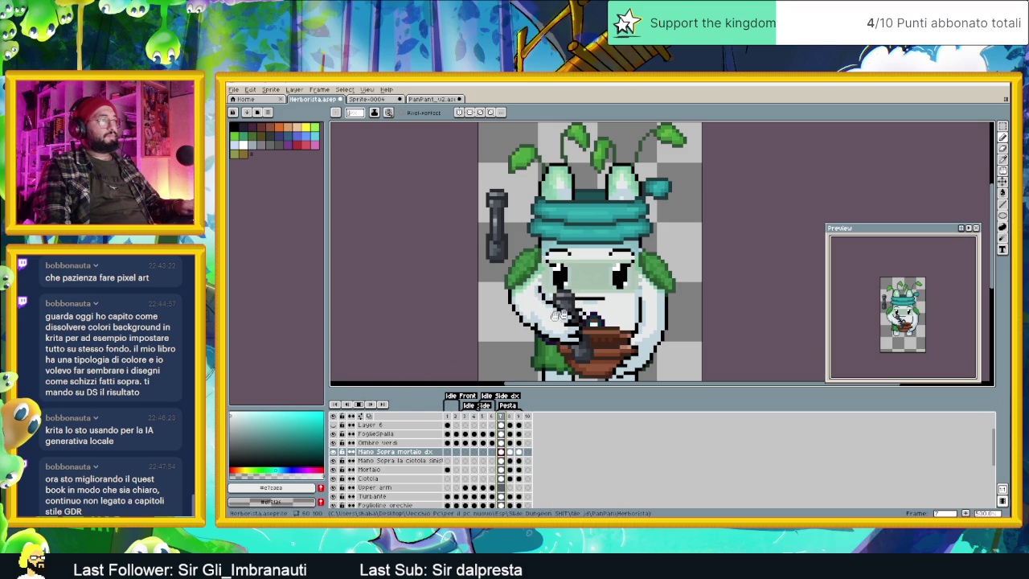
scroll(610, 315, down, 2)
scroll(683, 317, down, 1)
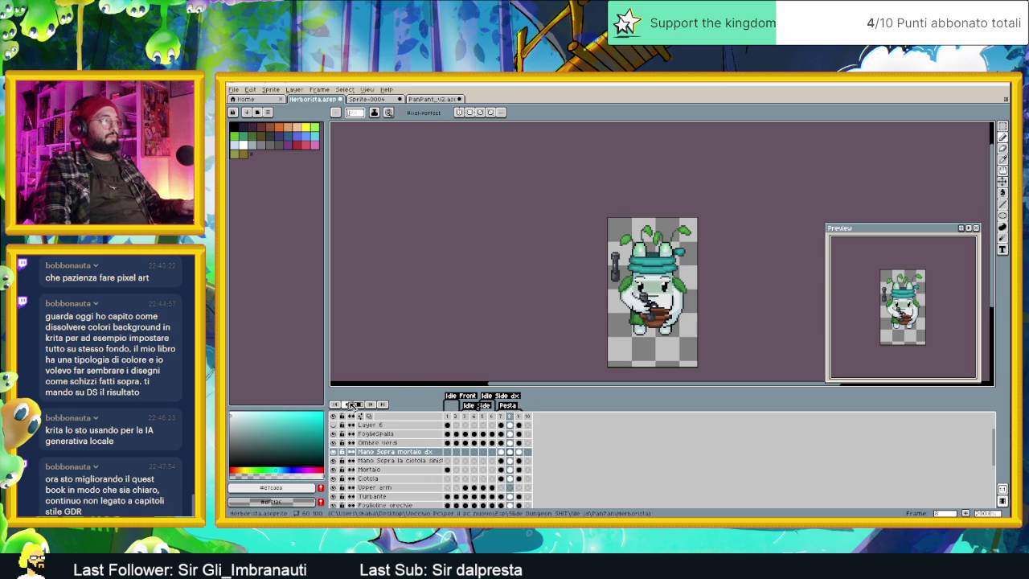
click(358, 404)
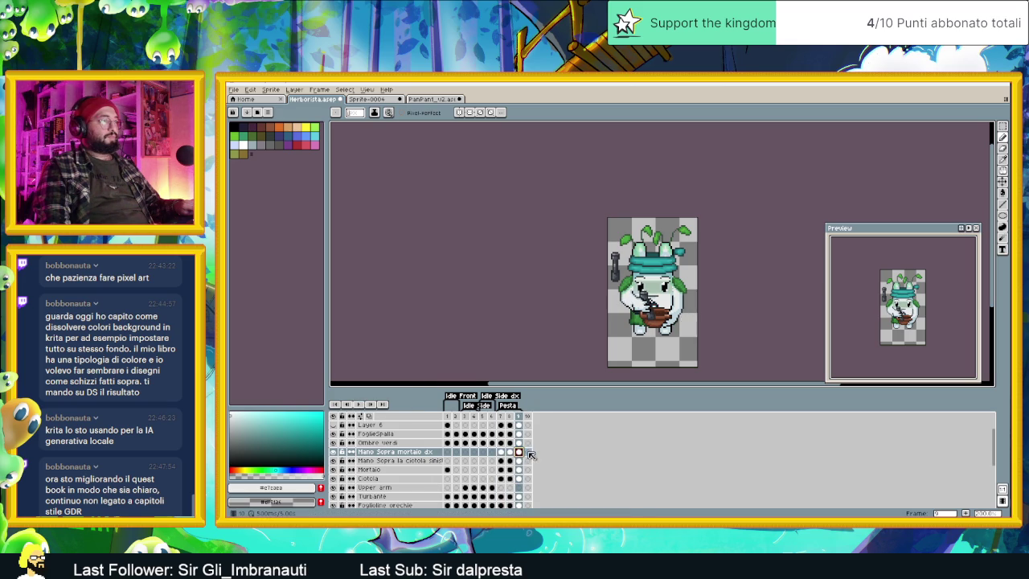
Step: Select frame 9's cels and switch over to Godot
click(520, 416)
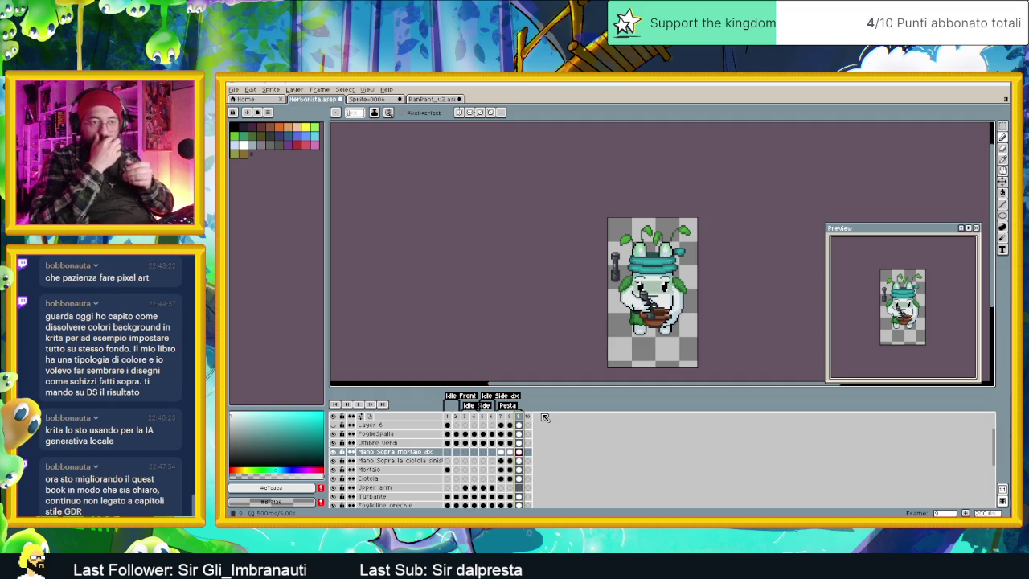
key(alt+Tab)
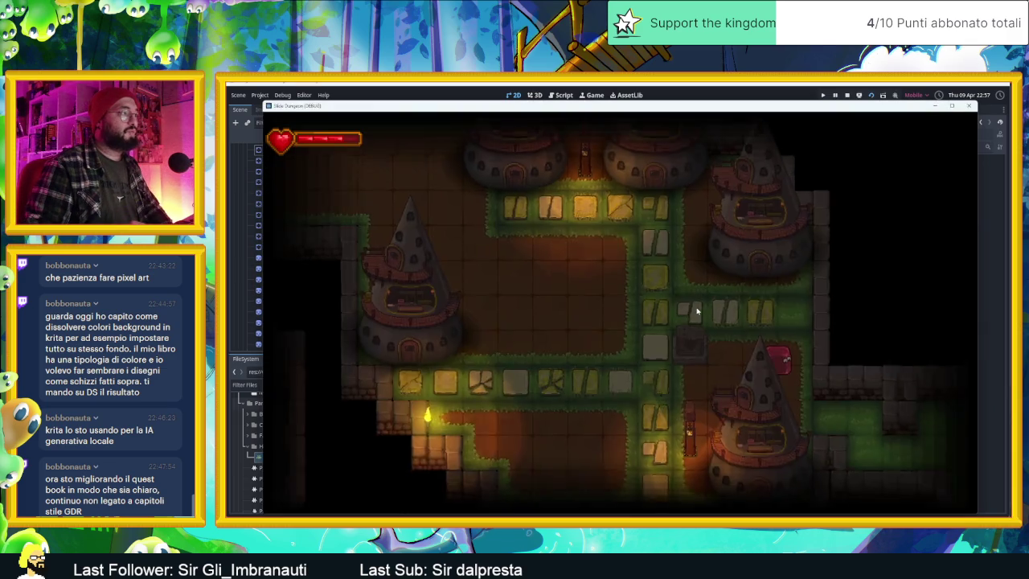
Step: Walk the player up, left and down through several rooms to reach the herbalist
key(Up)
key(Left)
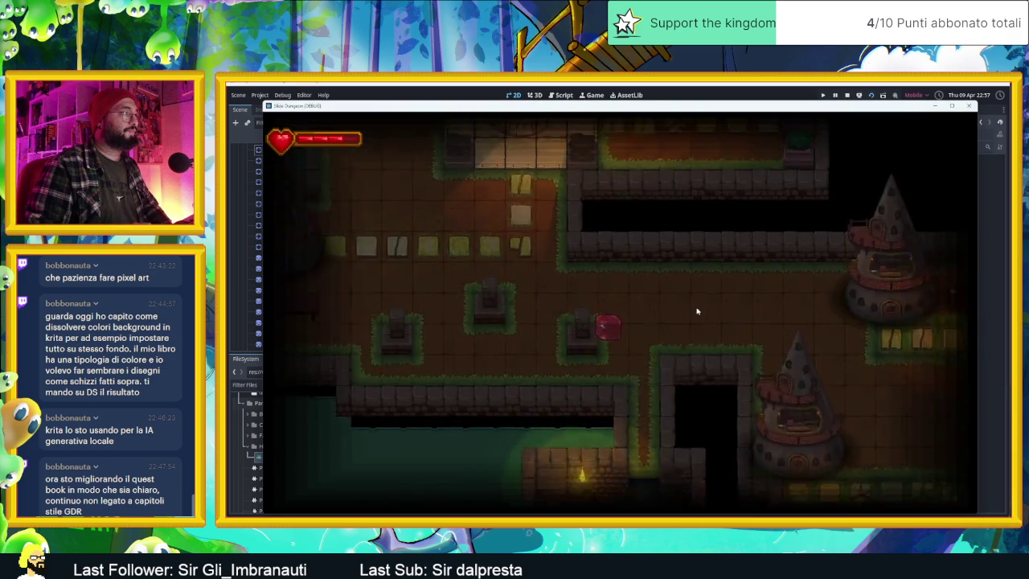
key(Left)
key(Down)
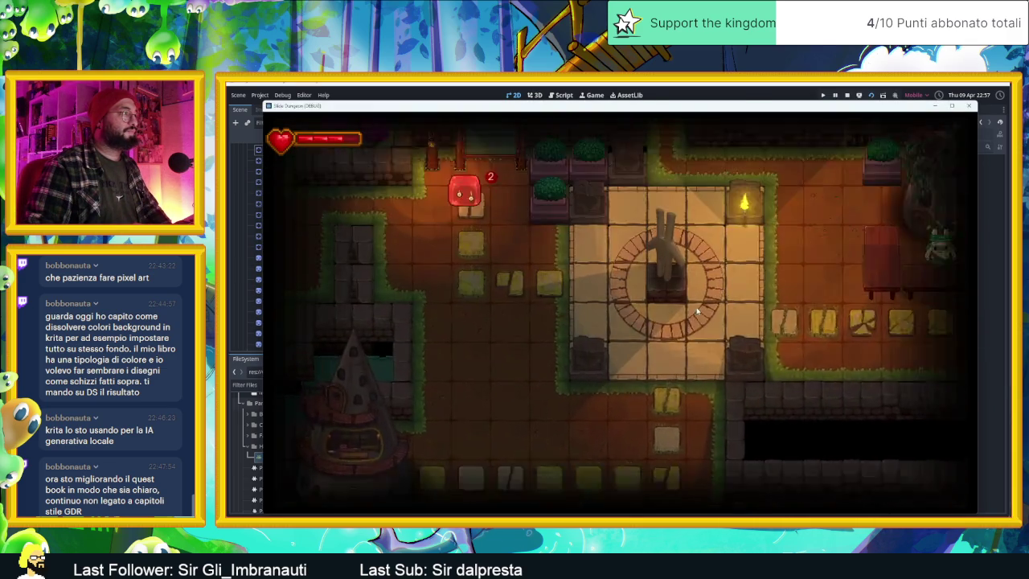
key(Left)
key(Down)
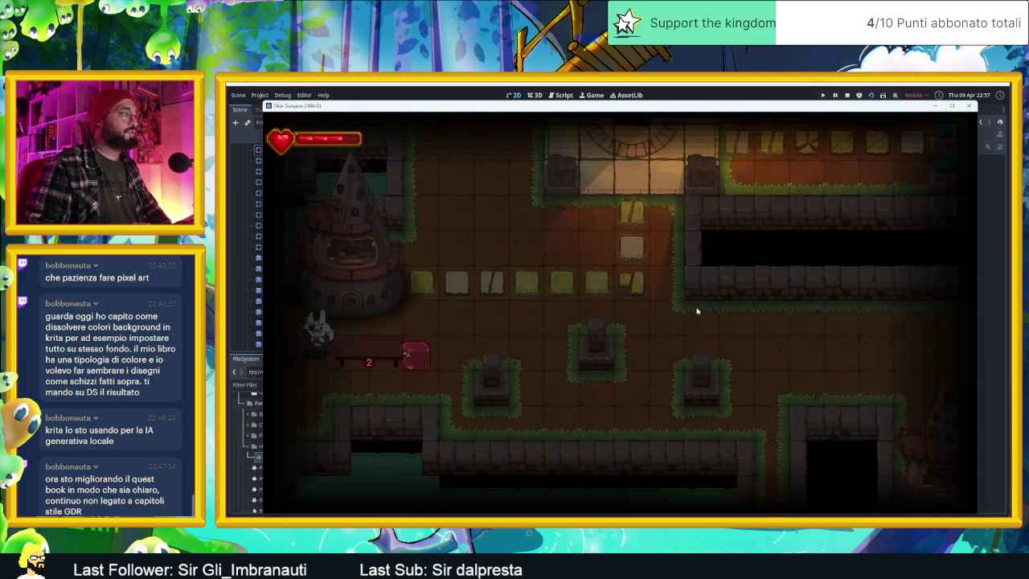
key(Left)
key(Right)
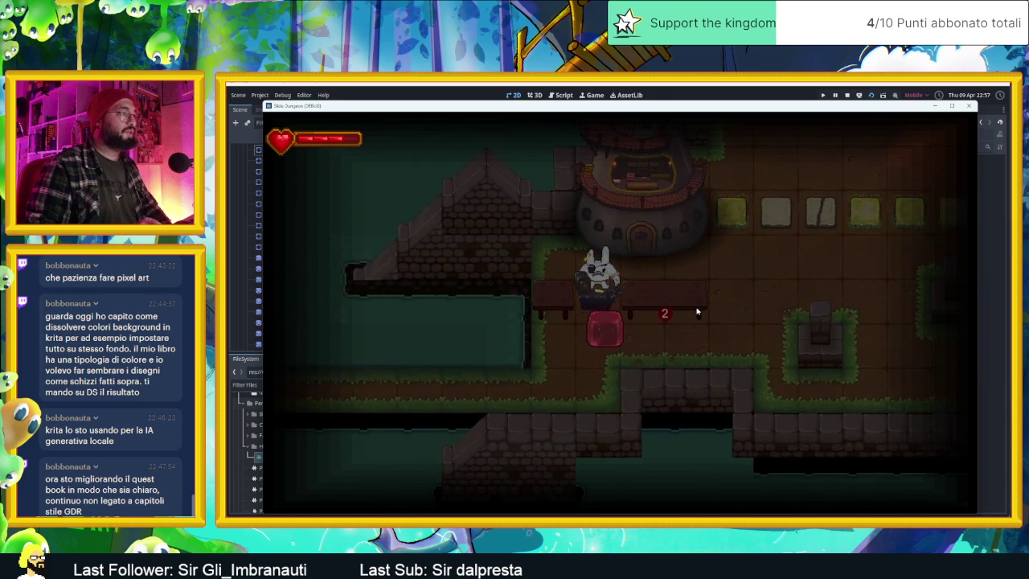